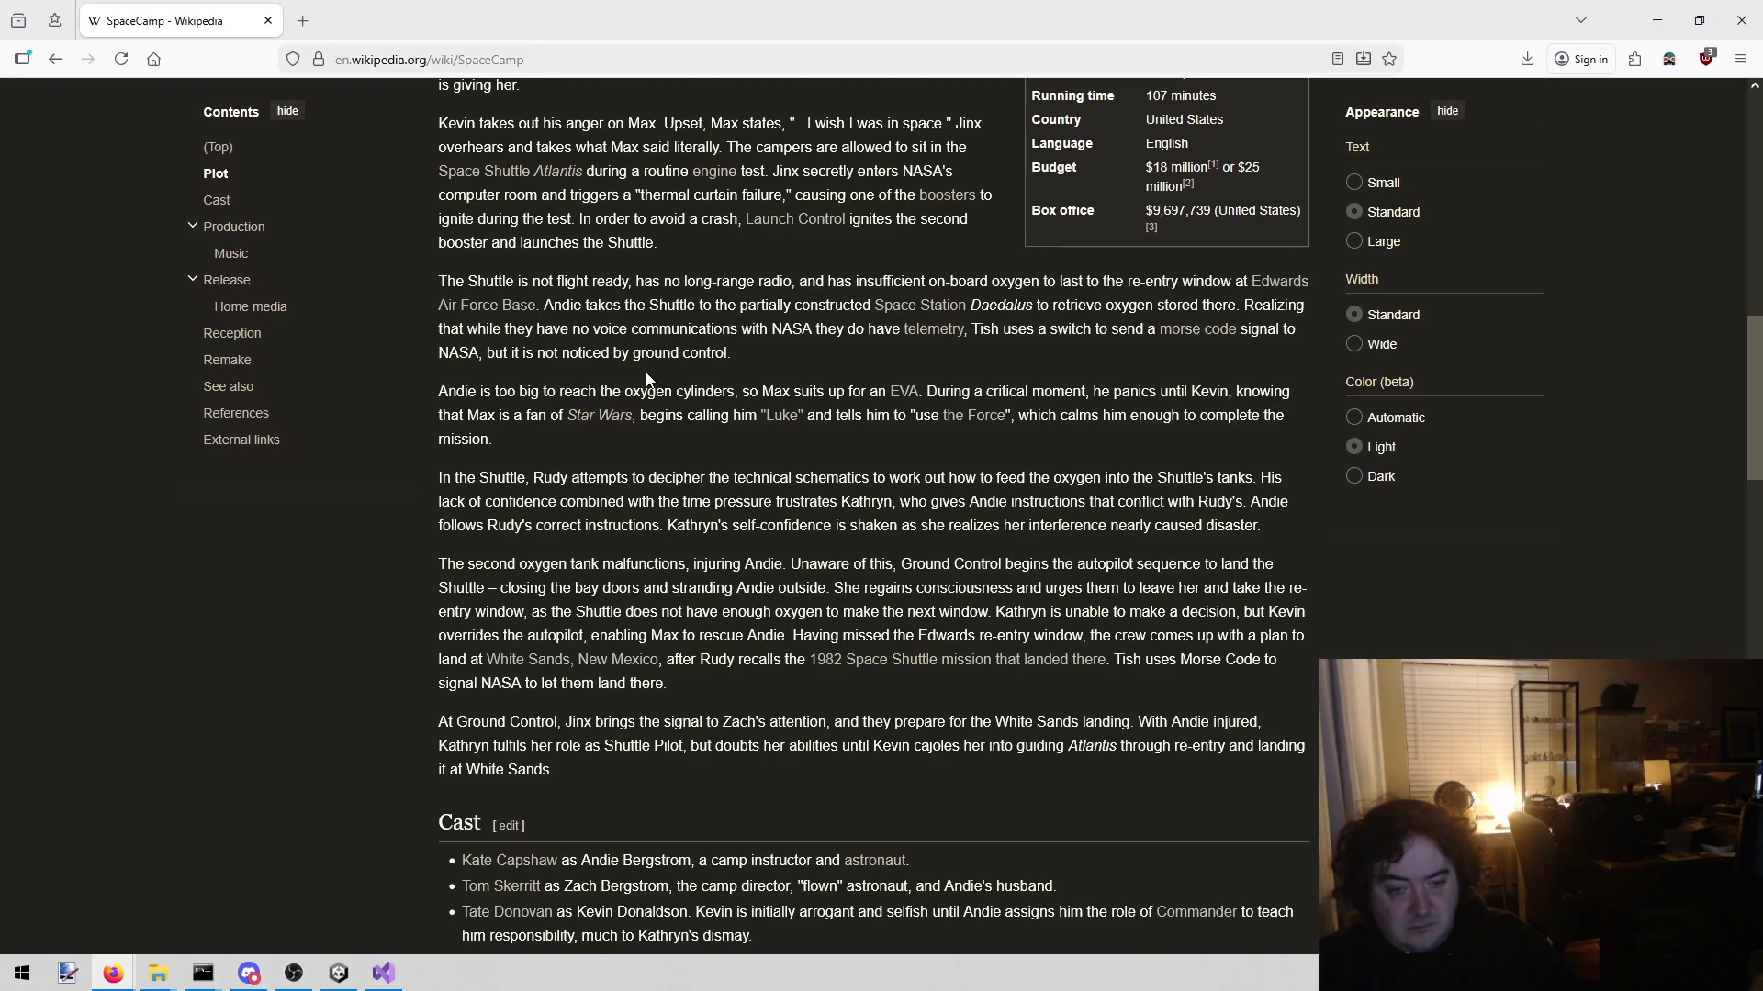
Step: Leave the SpaceCamp article and pass through Visual Studio's todo.txt to the Unyielding3 Unity editor
scroll(646, 380, down, 2)
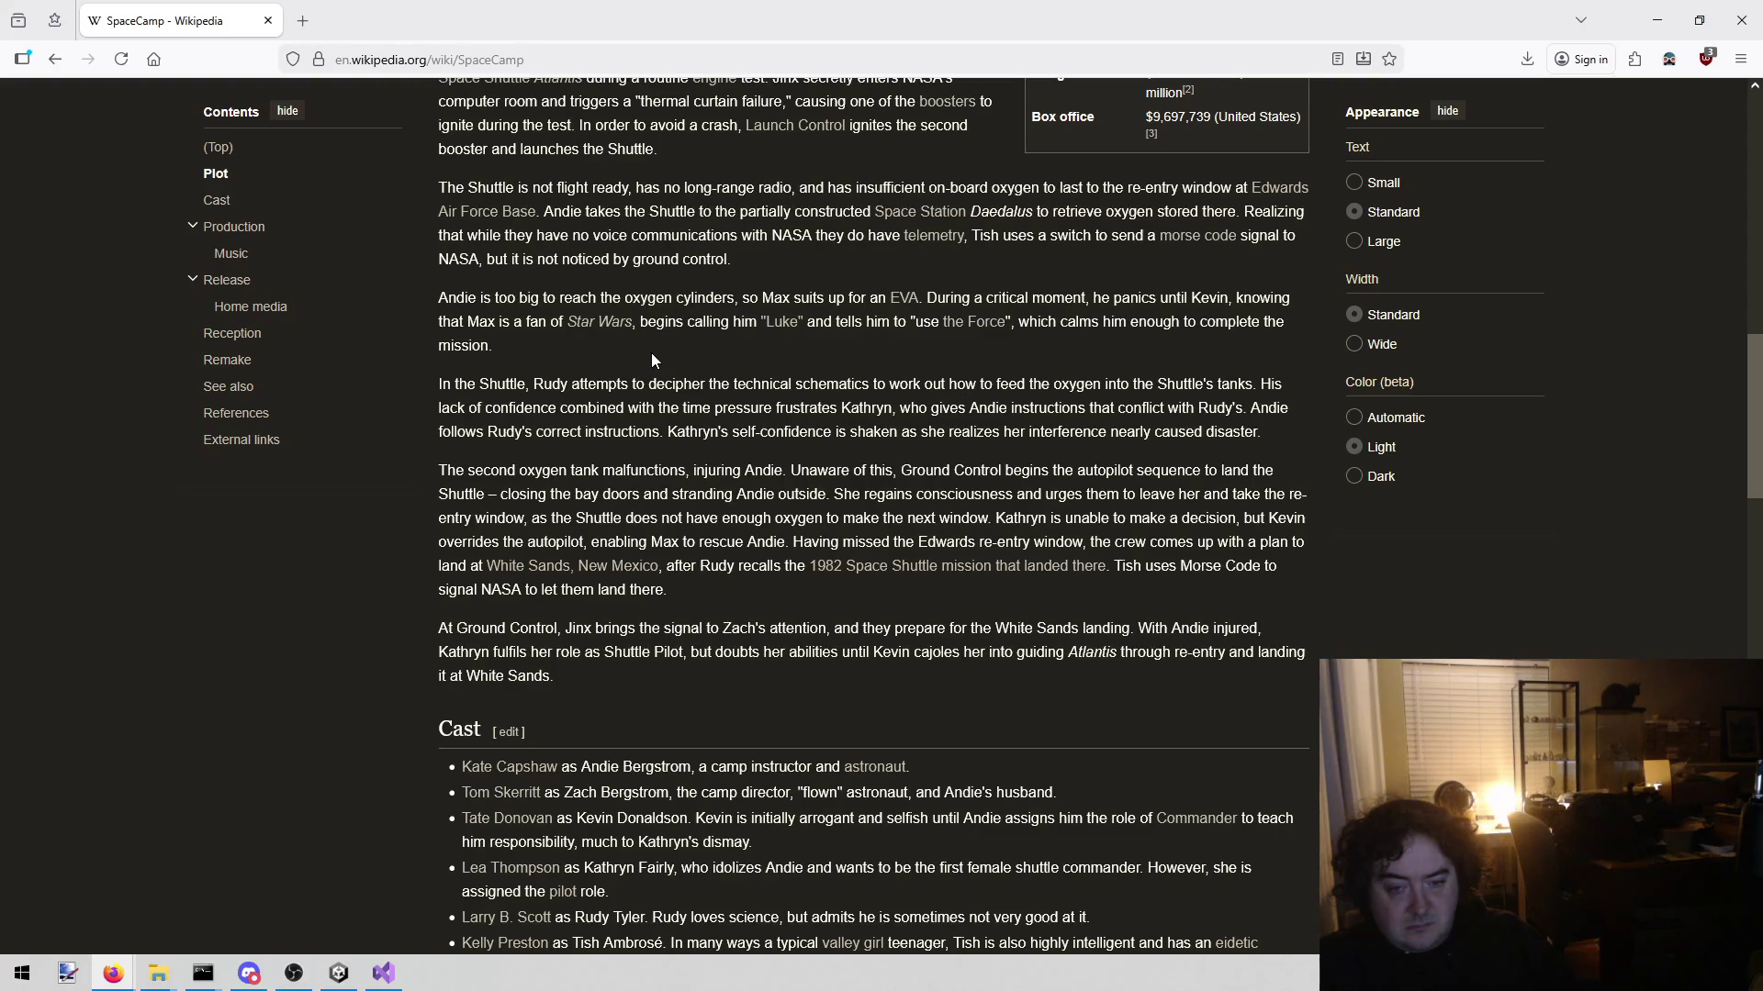
scroll(651, 352, down, 2)
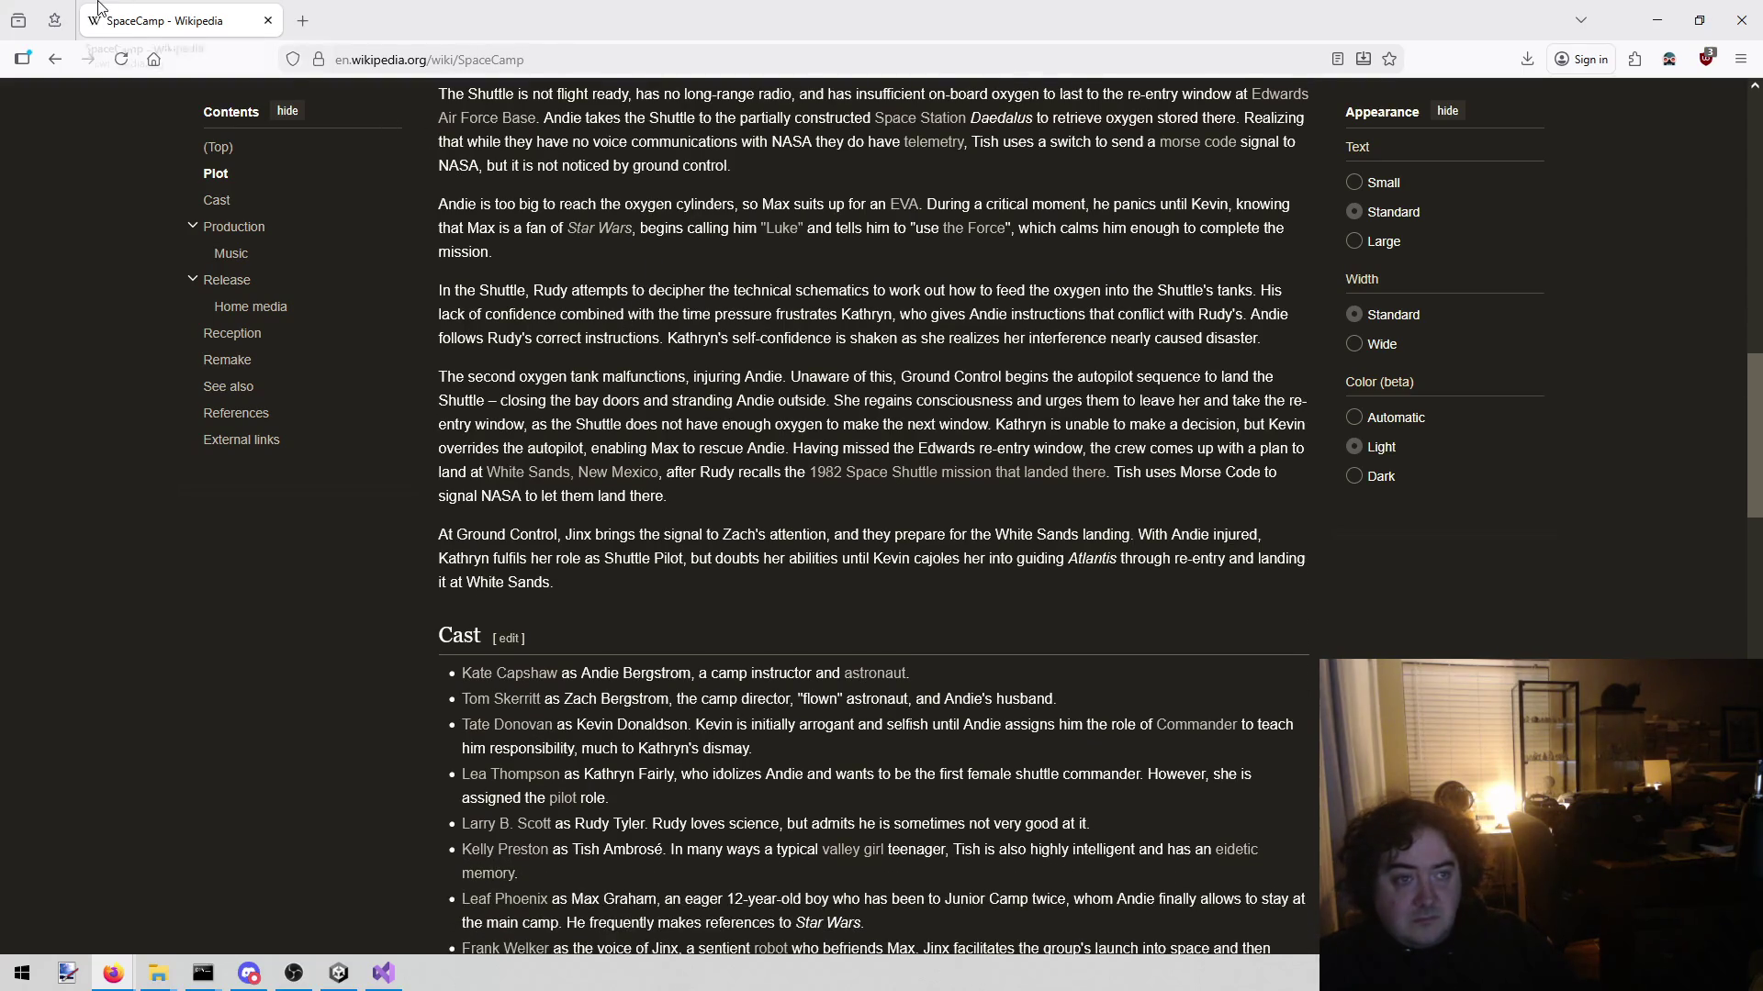
key(alt+Tab)
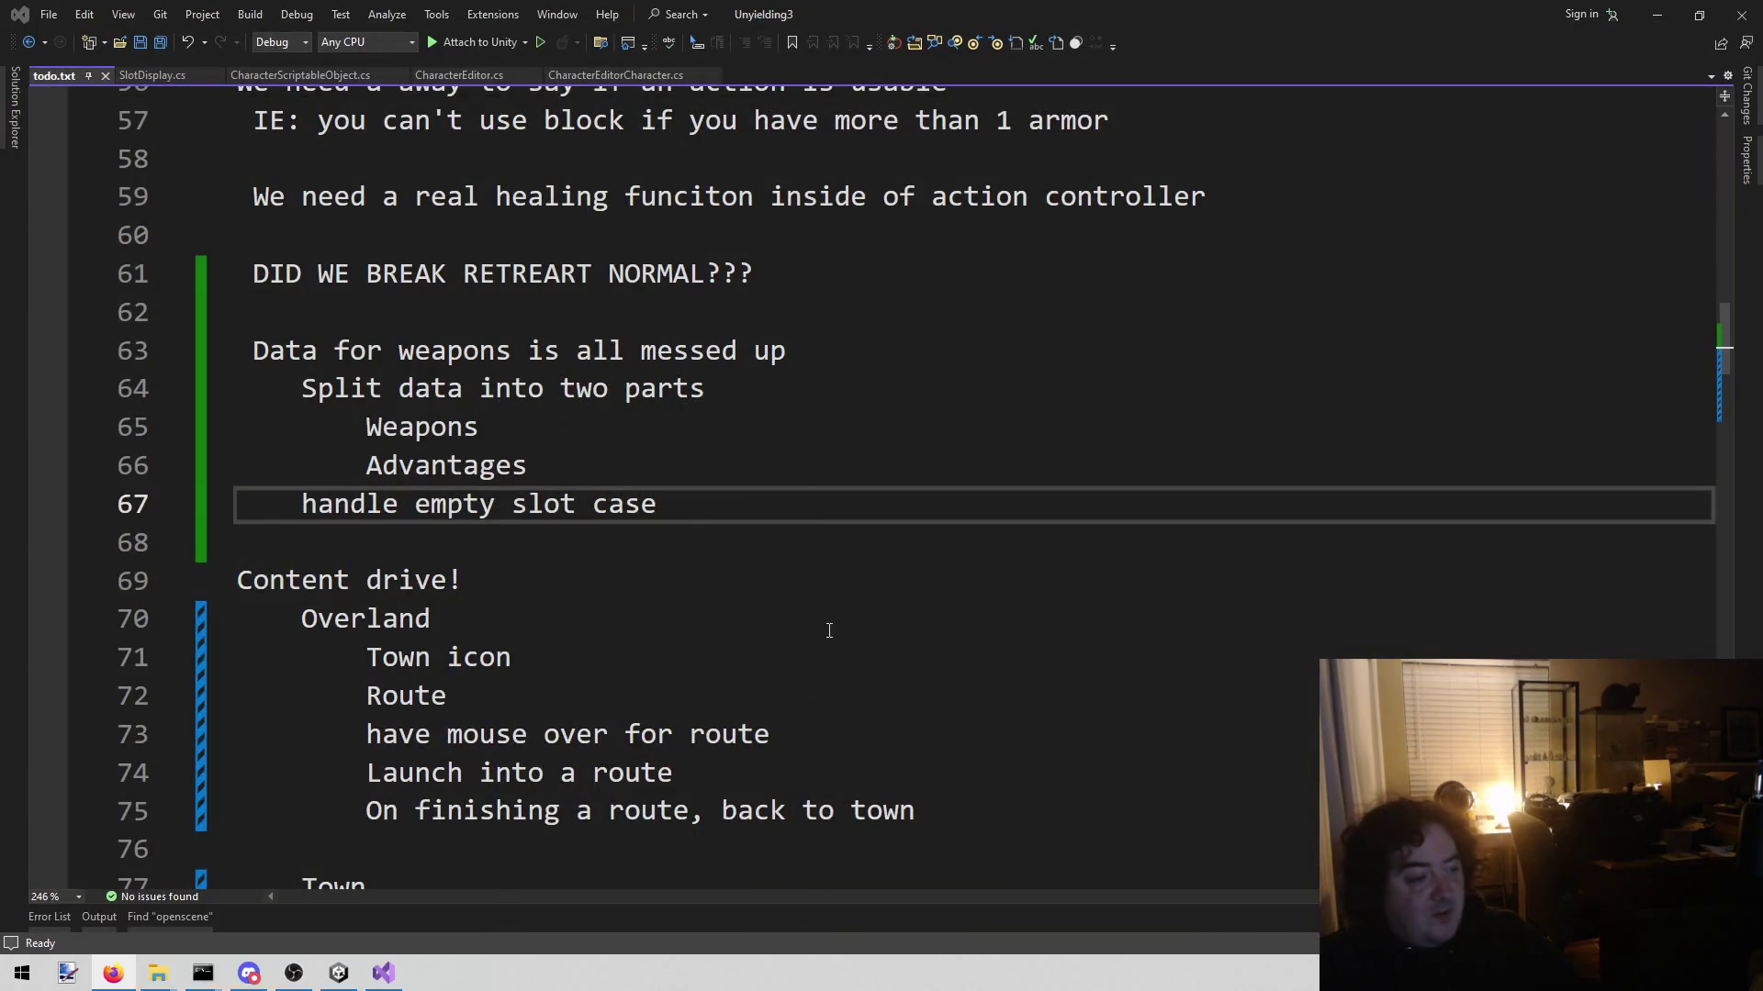
click(830, 635)
click(830, 473)
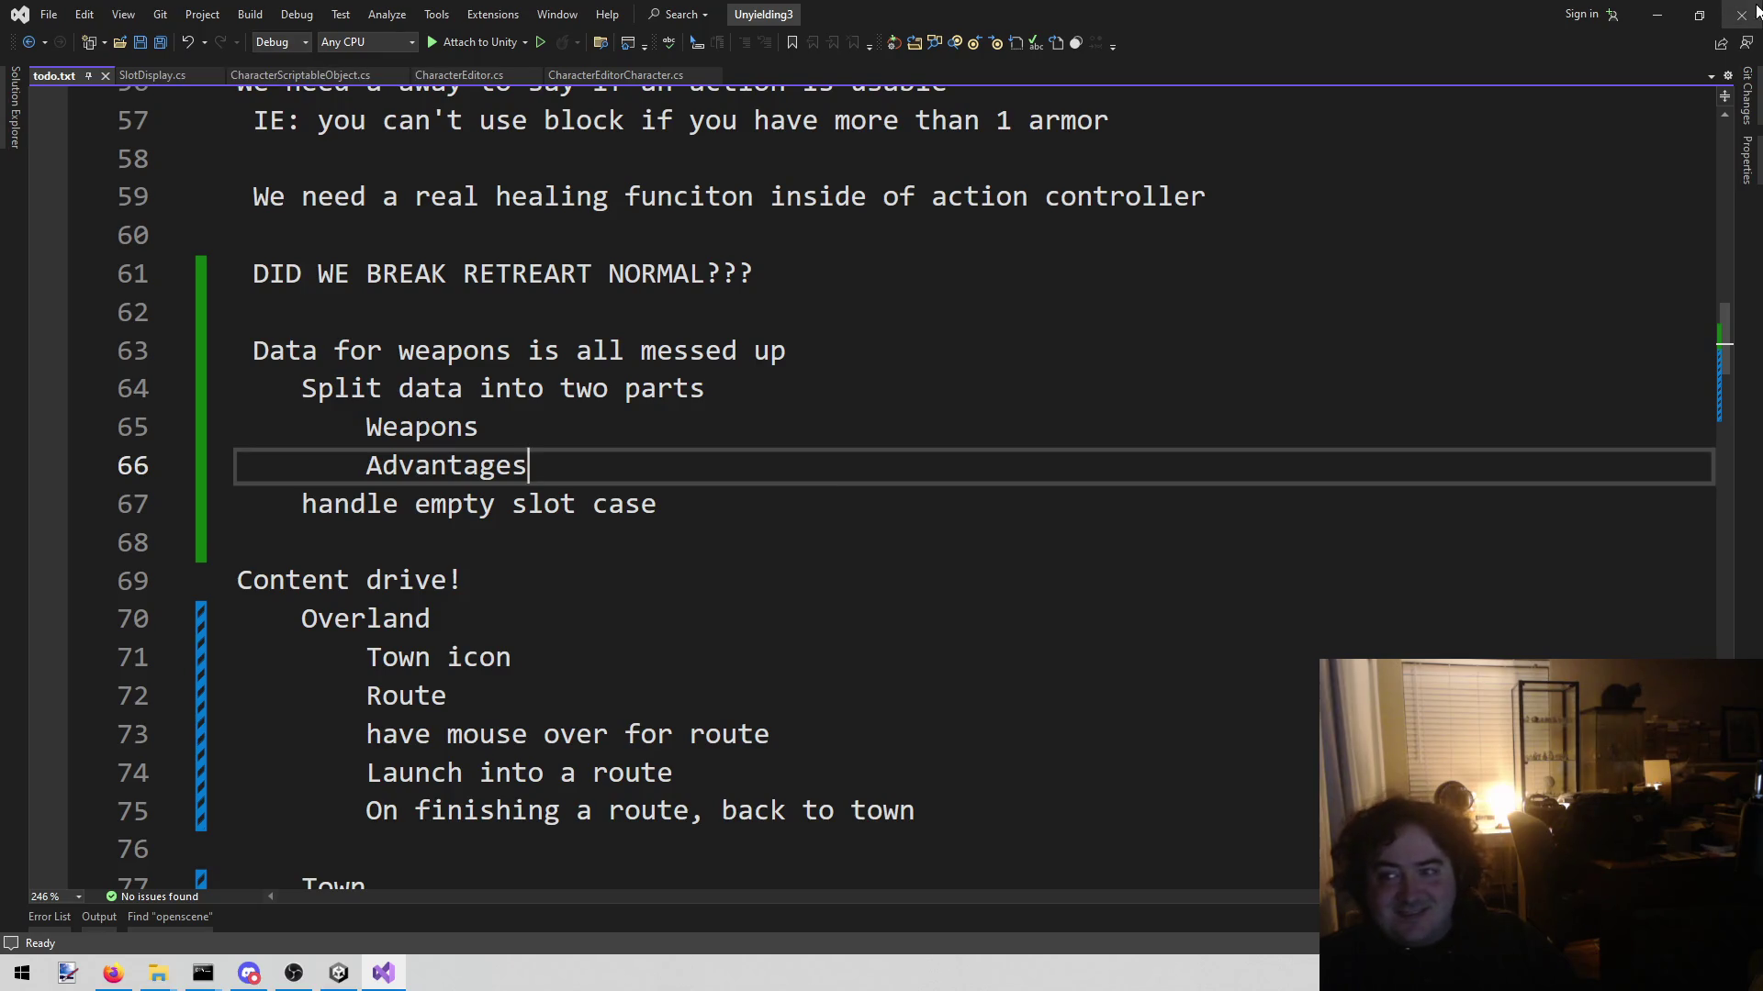
key(alt+Tab)
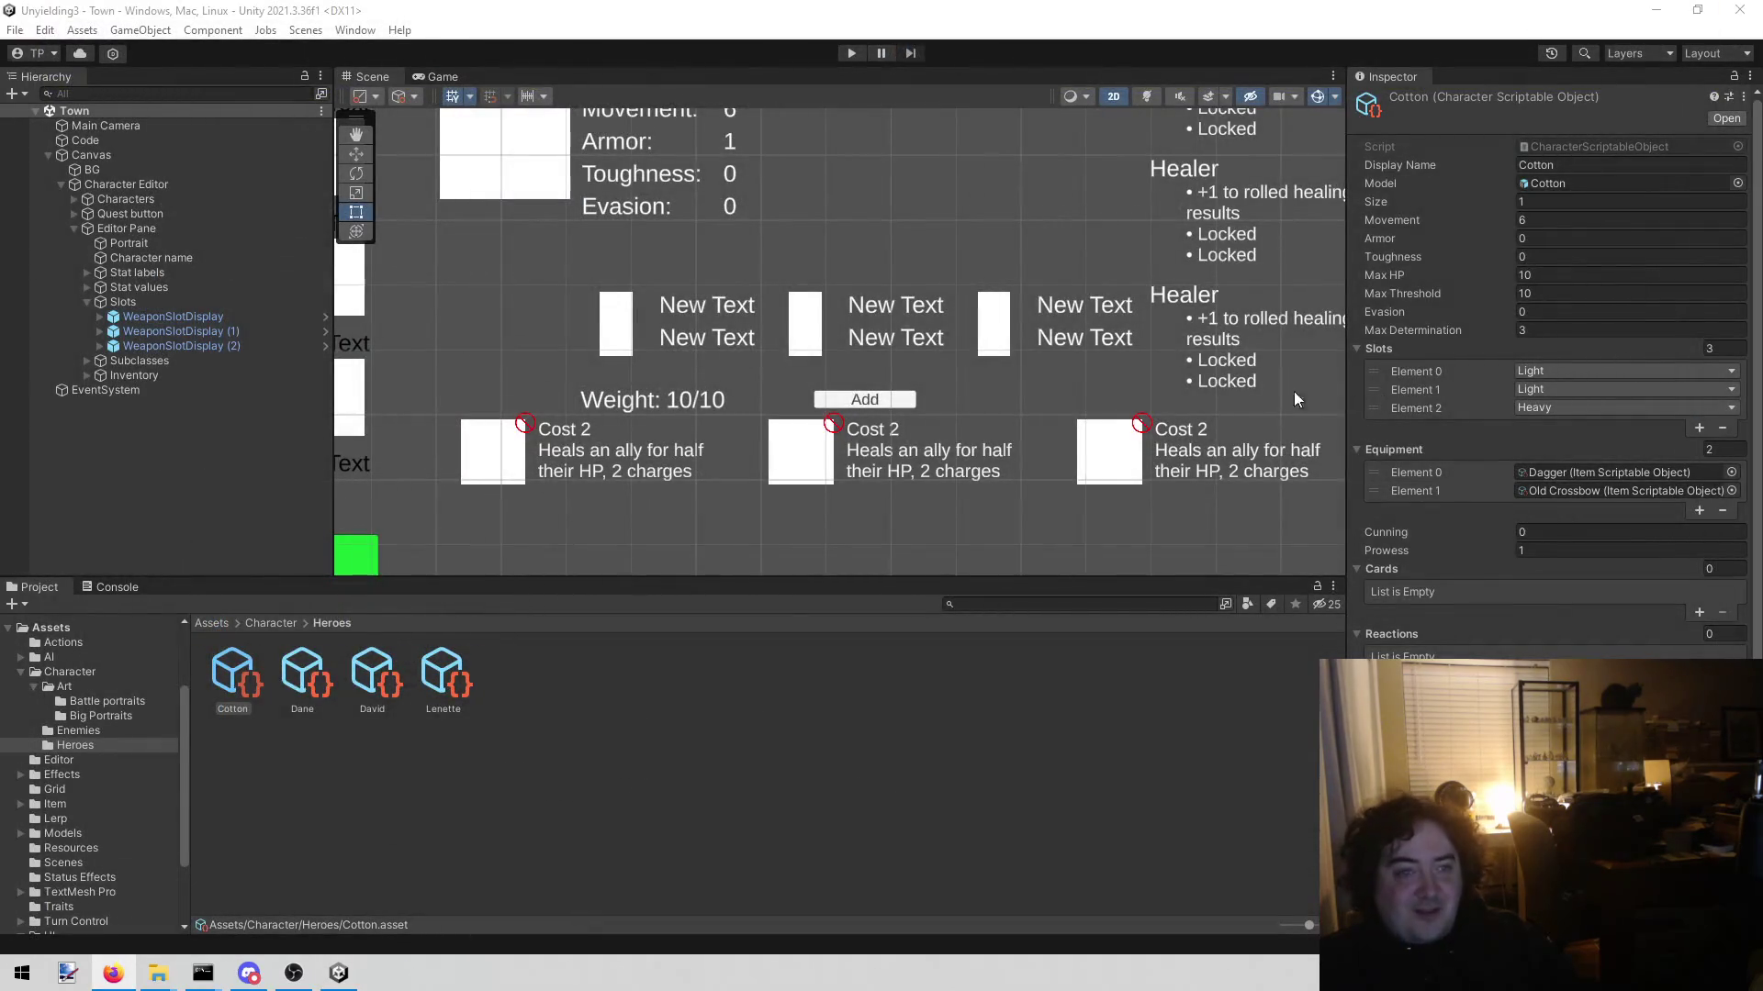
Step: Close the Unyielding3 Unity editor, leaving Unity Hub's Projects list over the git console
click(760, 538)
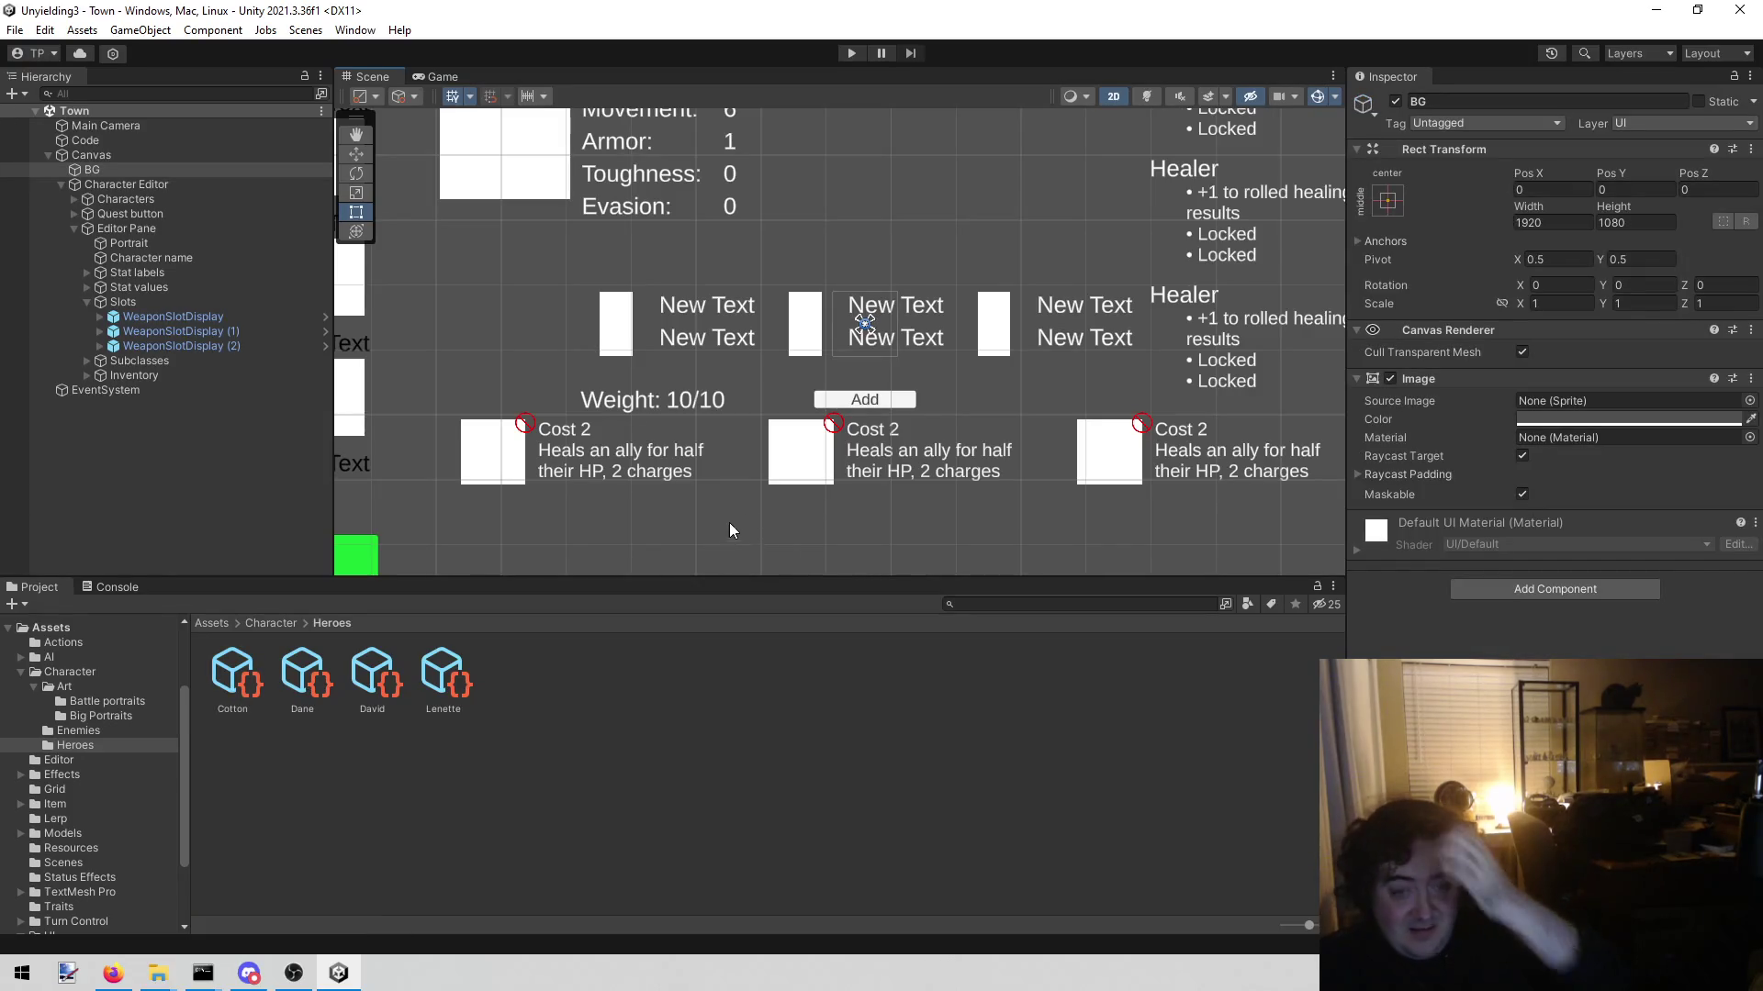
click(1740, 10)
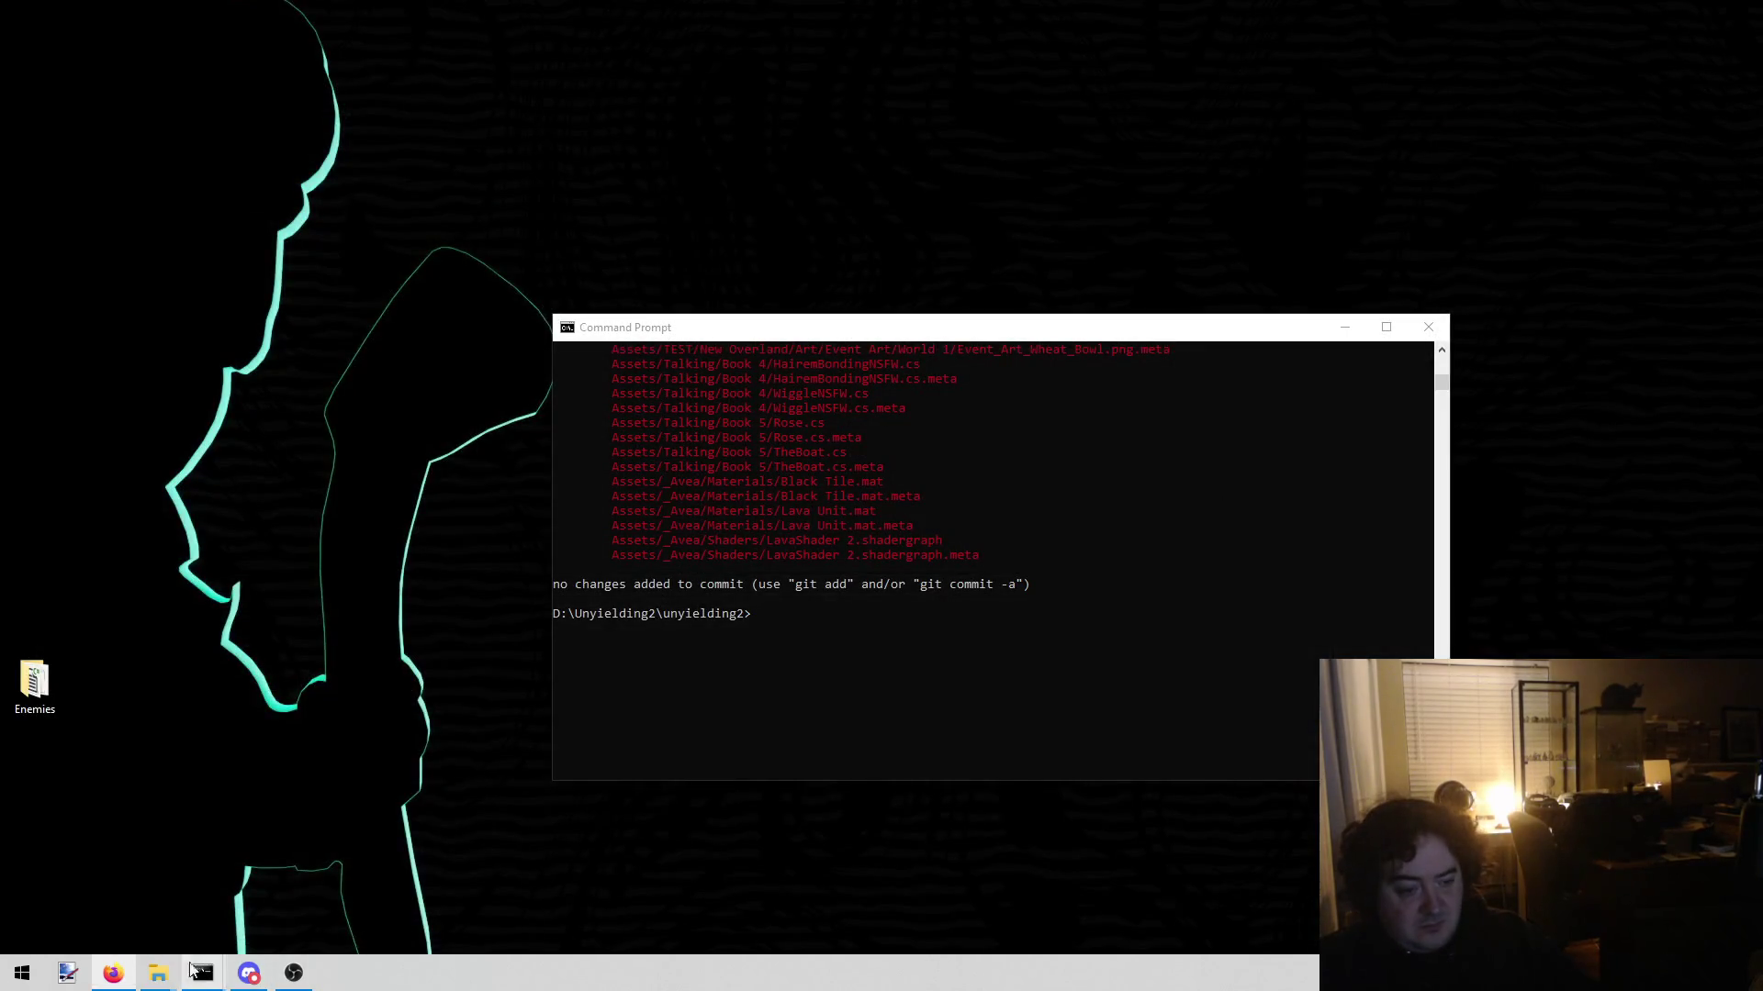
mouse_move(171, 965)
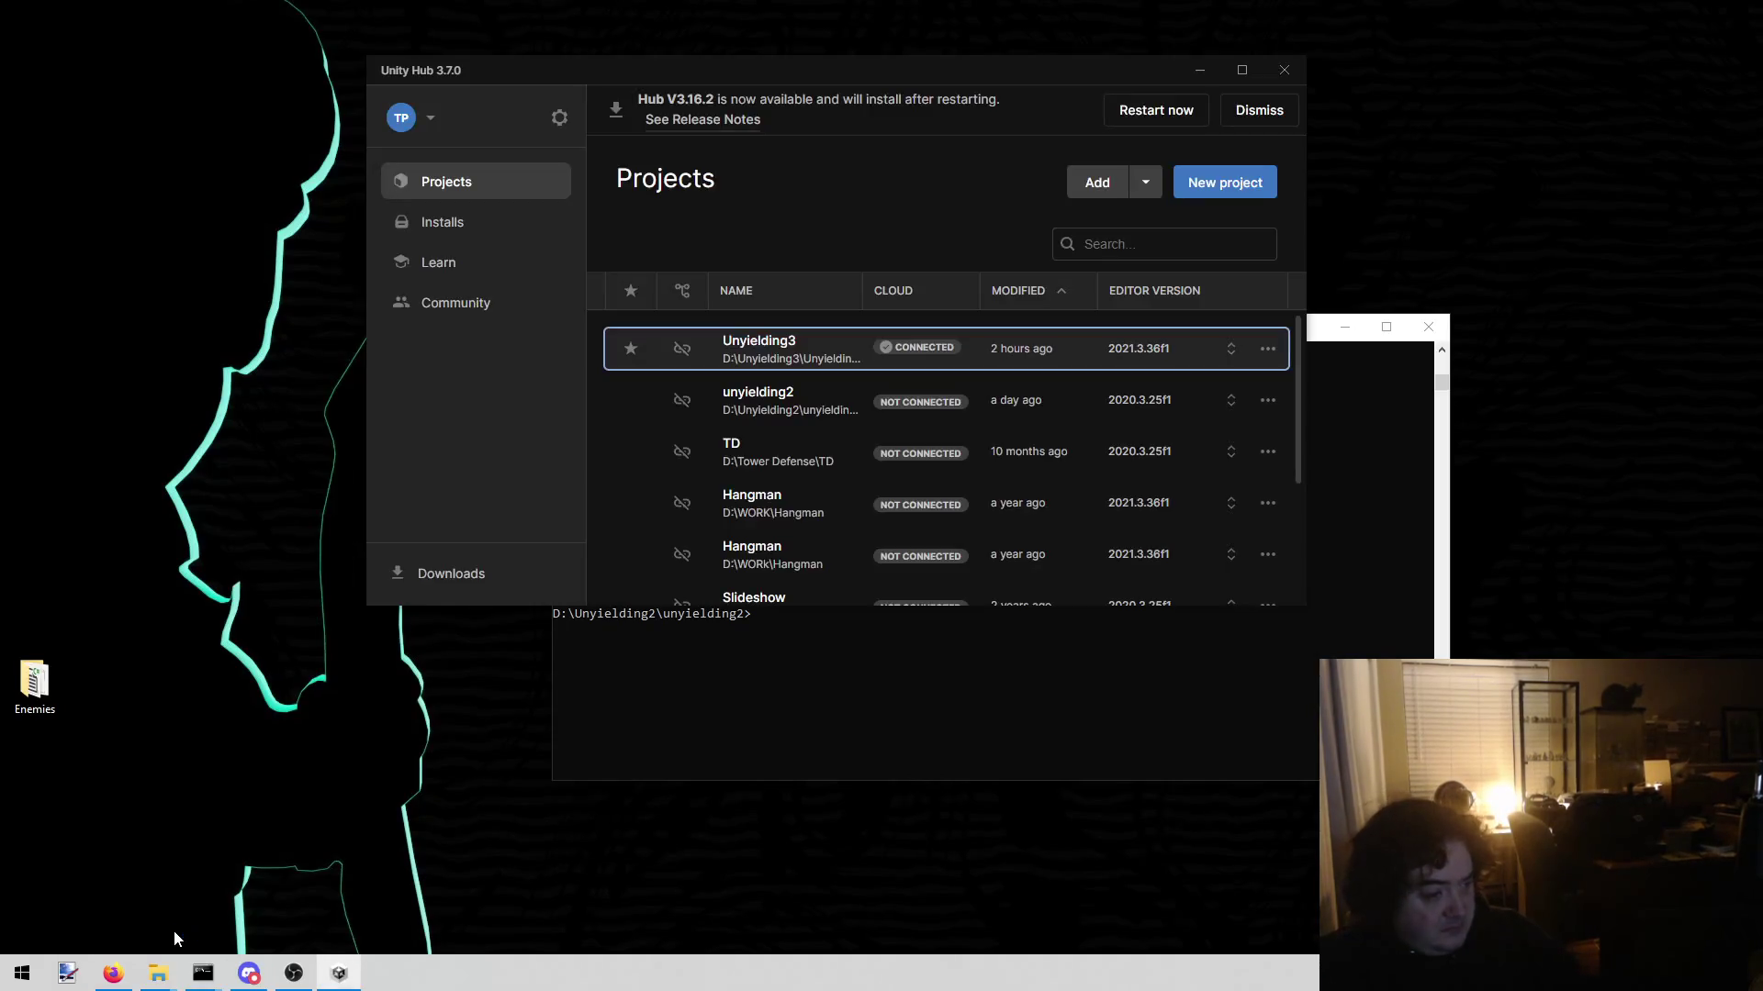
Step: Launch the unyielding2 project from Unity Hub's Projects list and minimize the Hub
mouse_move(105, 979)
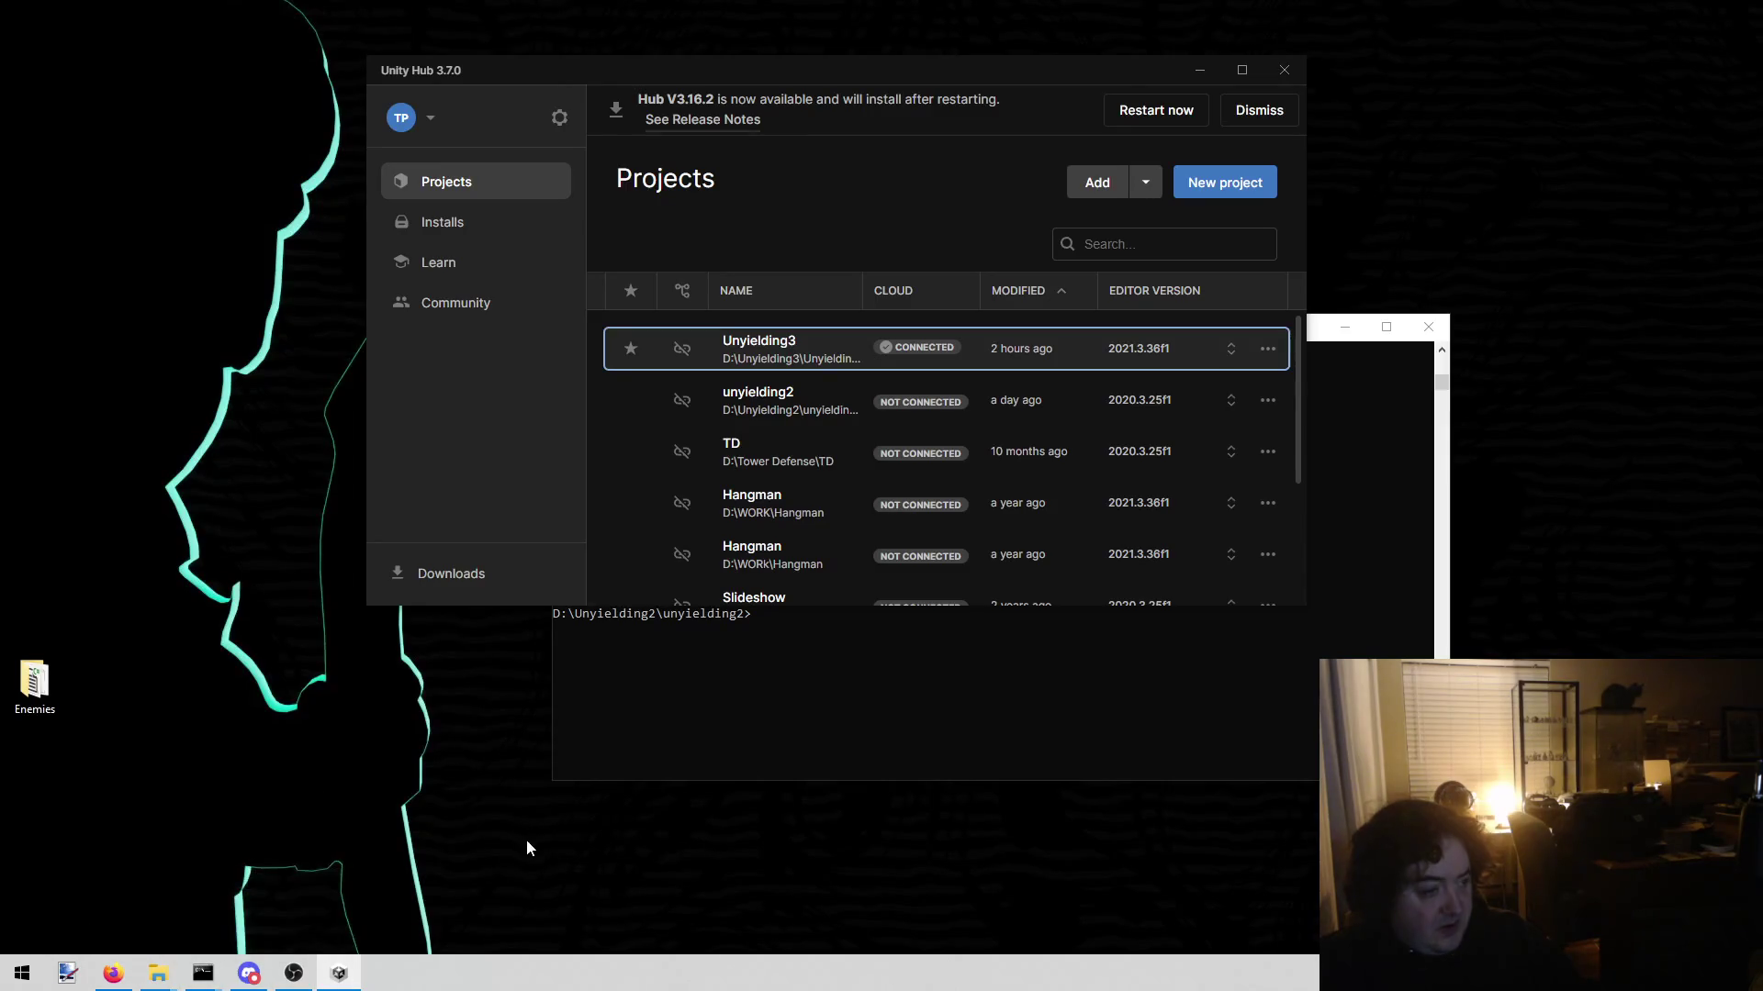
click(810, 402)
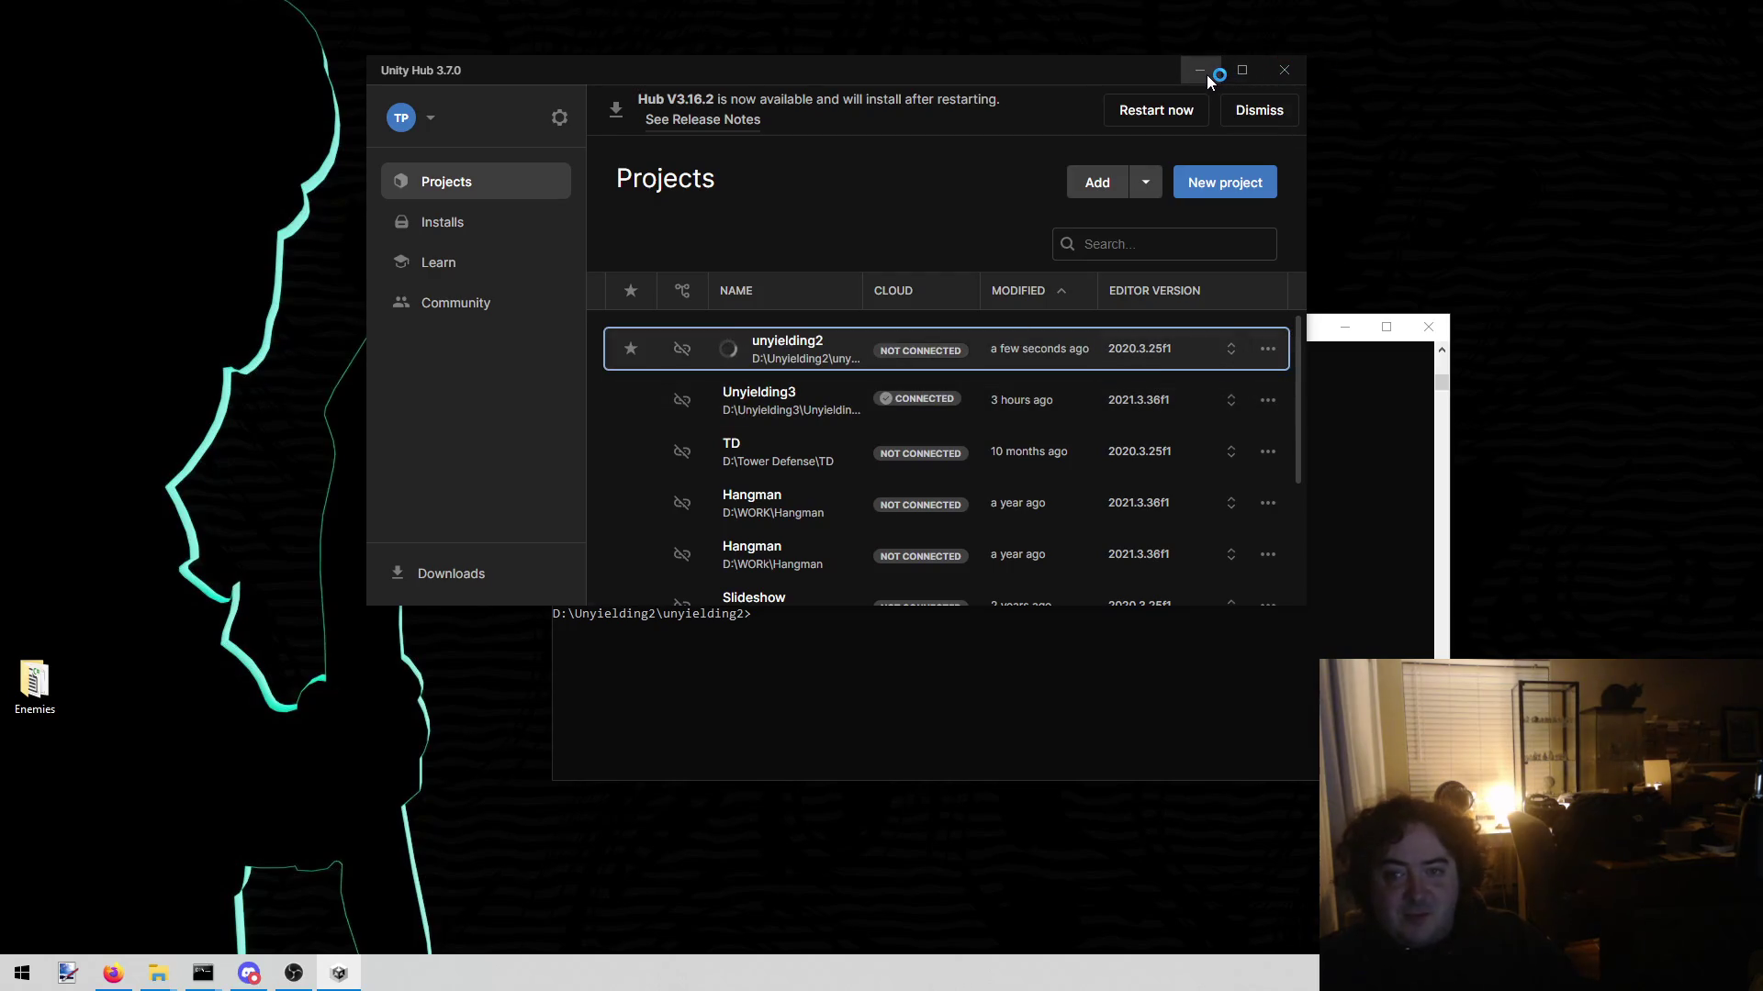
click(1203, 72)
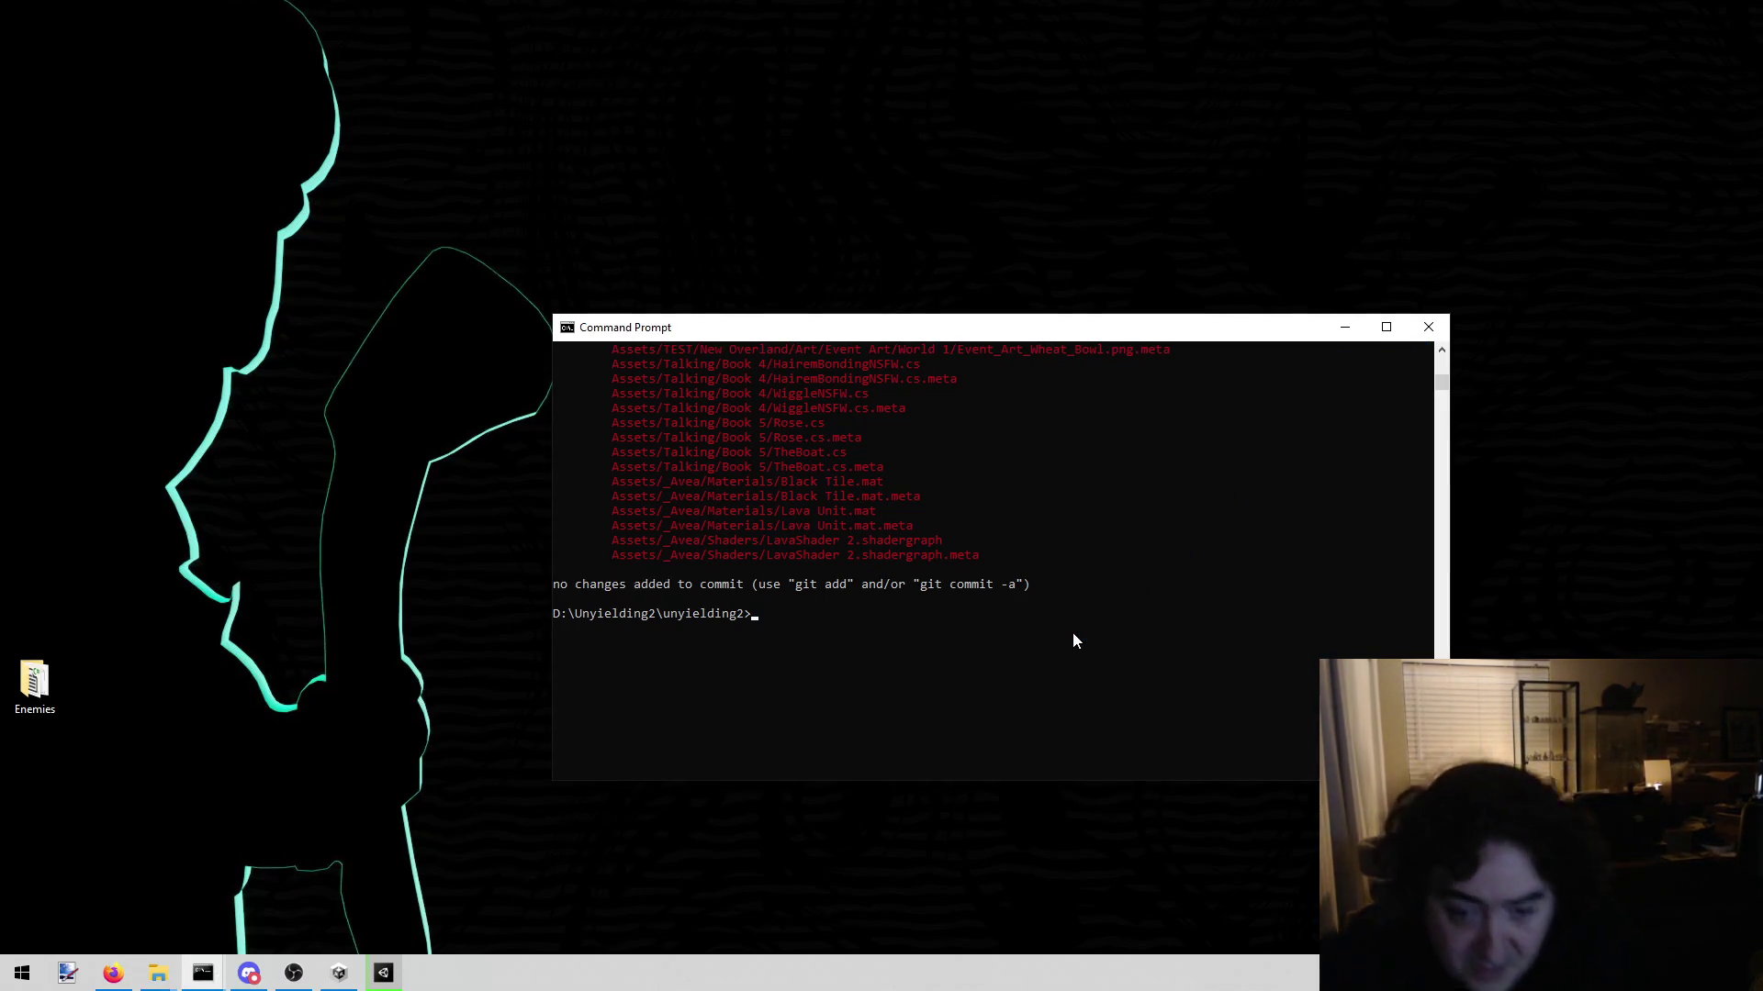
Step: Stage every change in the unyielding2 repository with git add -A
text(got a)
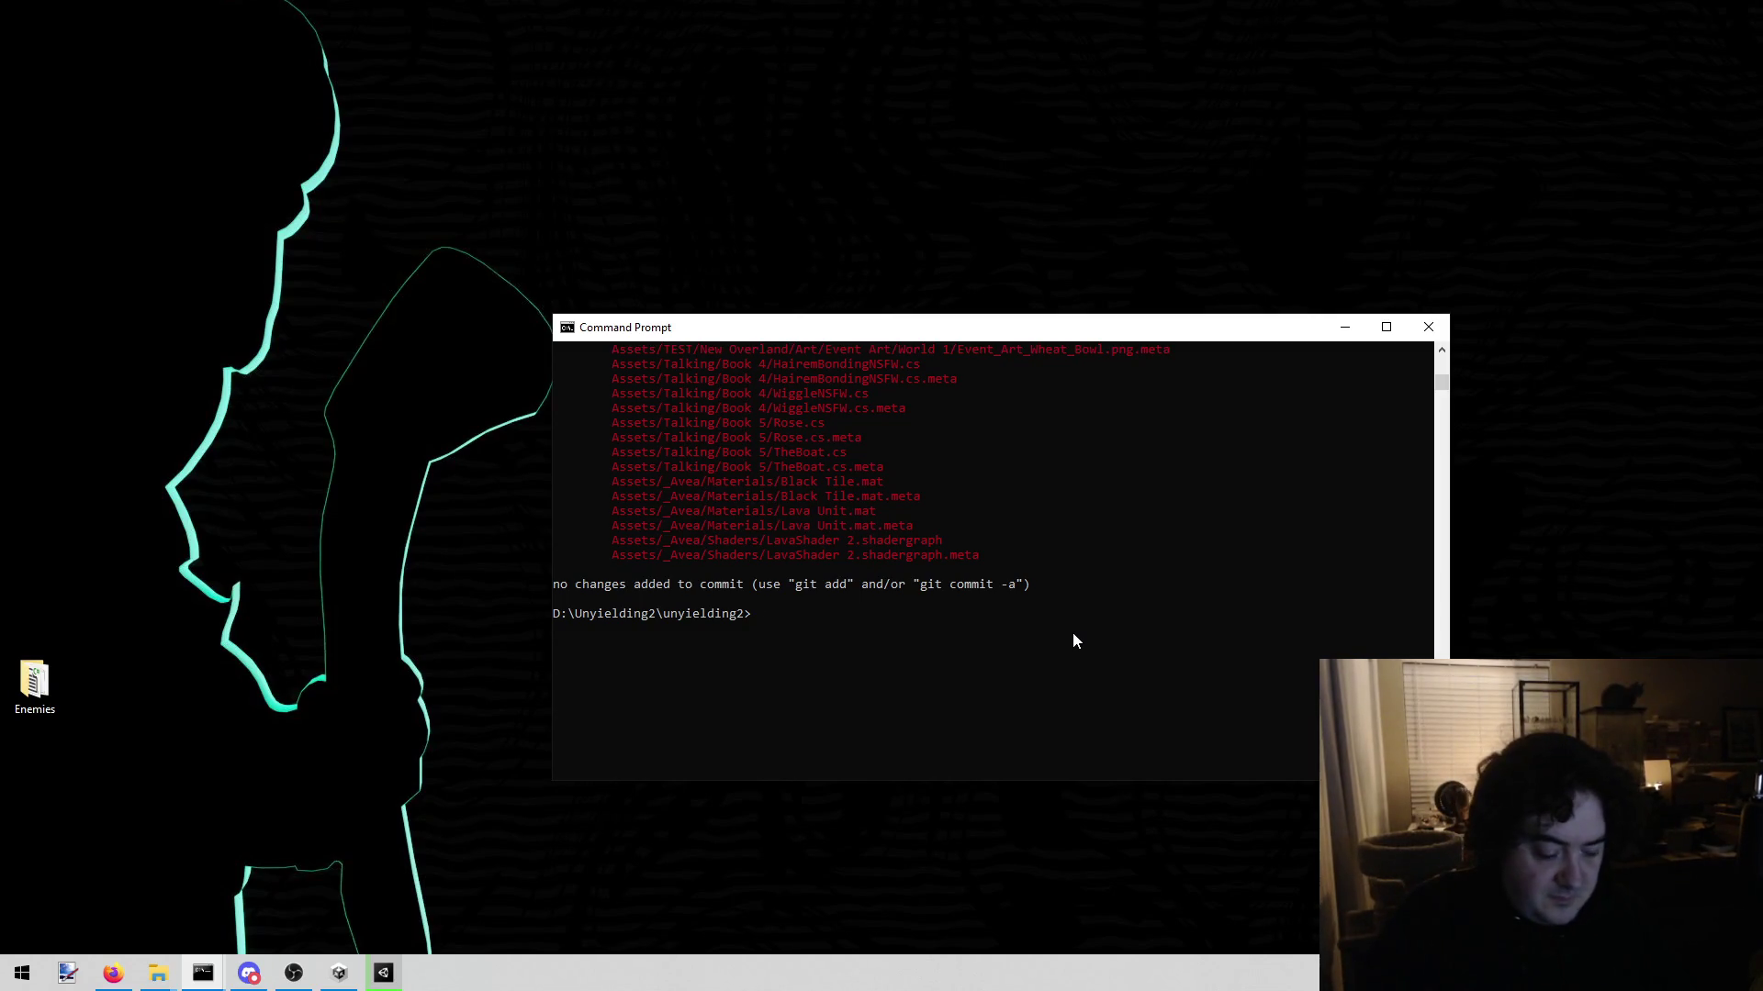
key(BackSpace)
key(BackSpace)
key(BackSpace)
text(it add -)
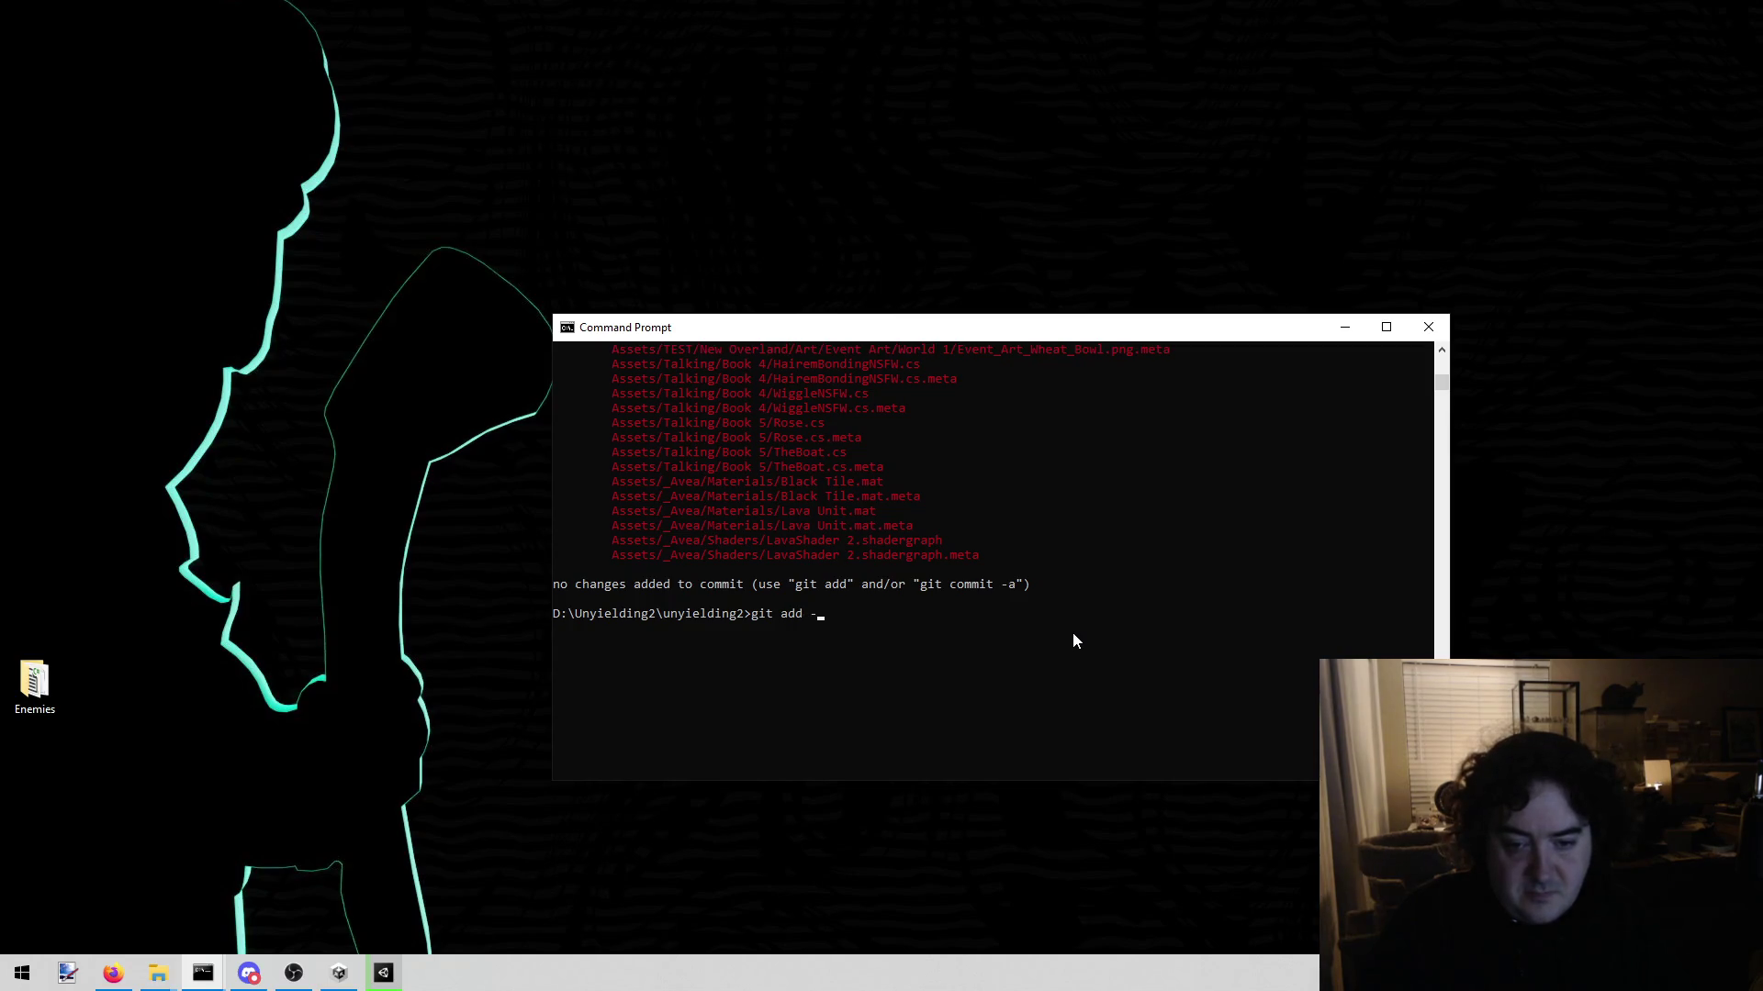
text(A)
key(Return)
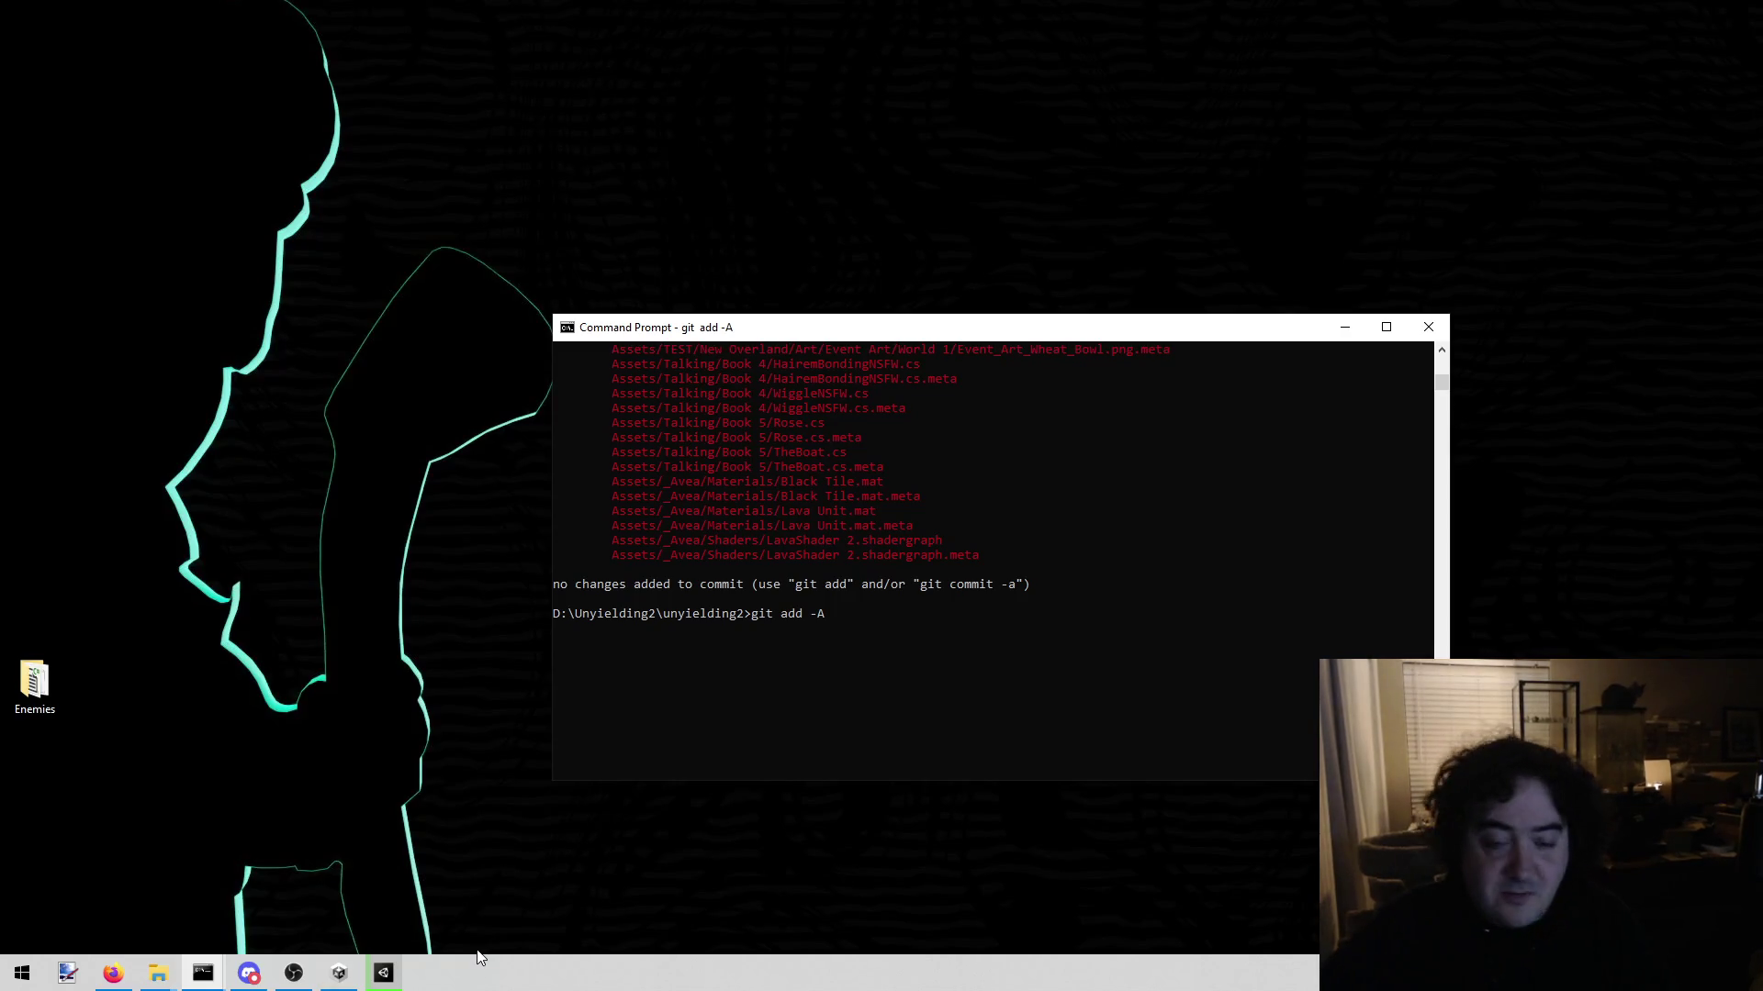
Step: Commit the staged changes with the message "work"
click(966, 677)
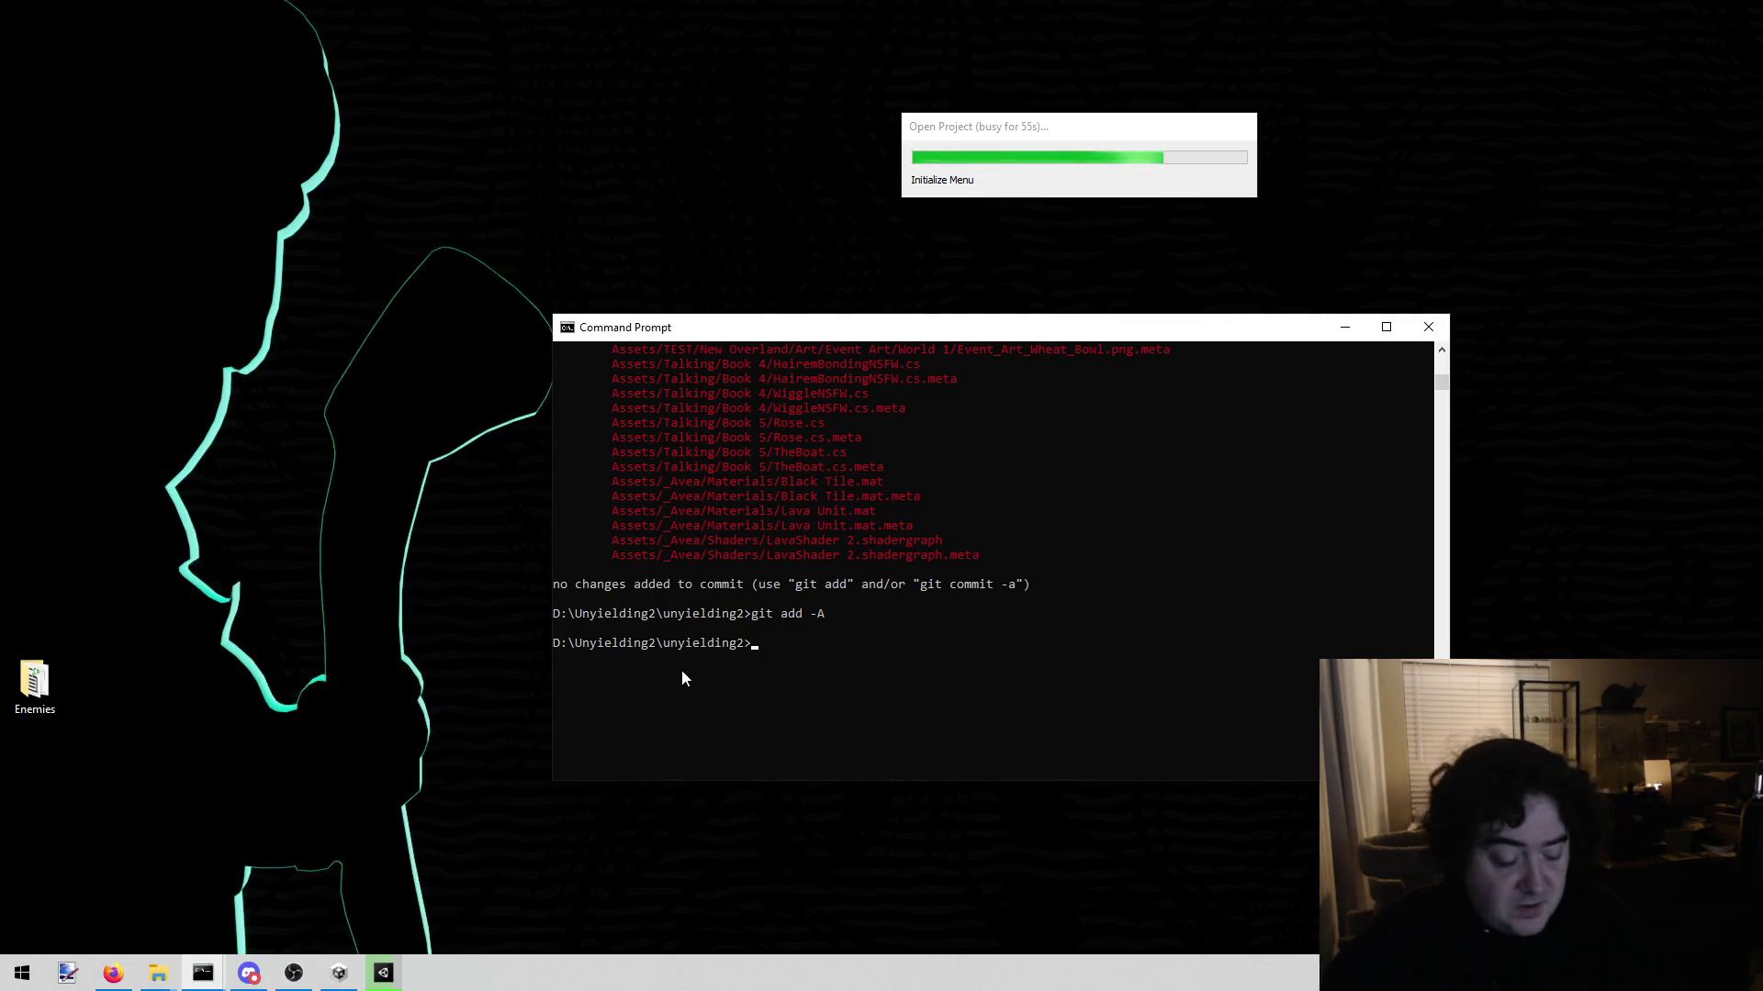
text(git commot)
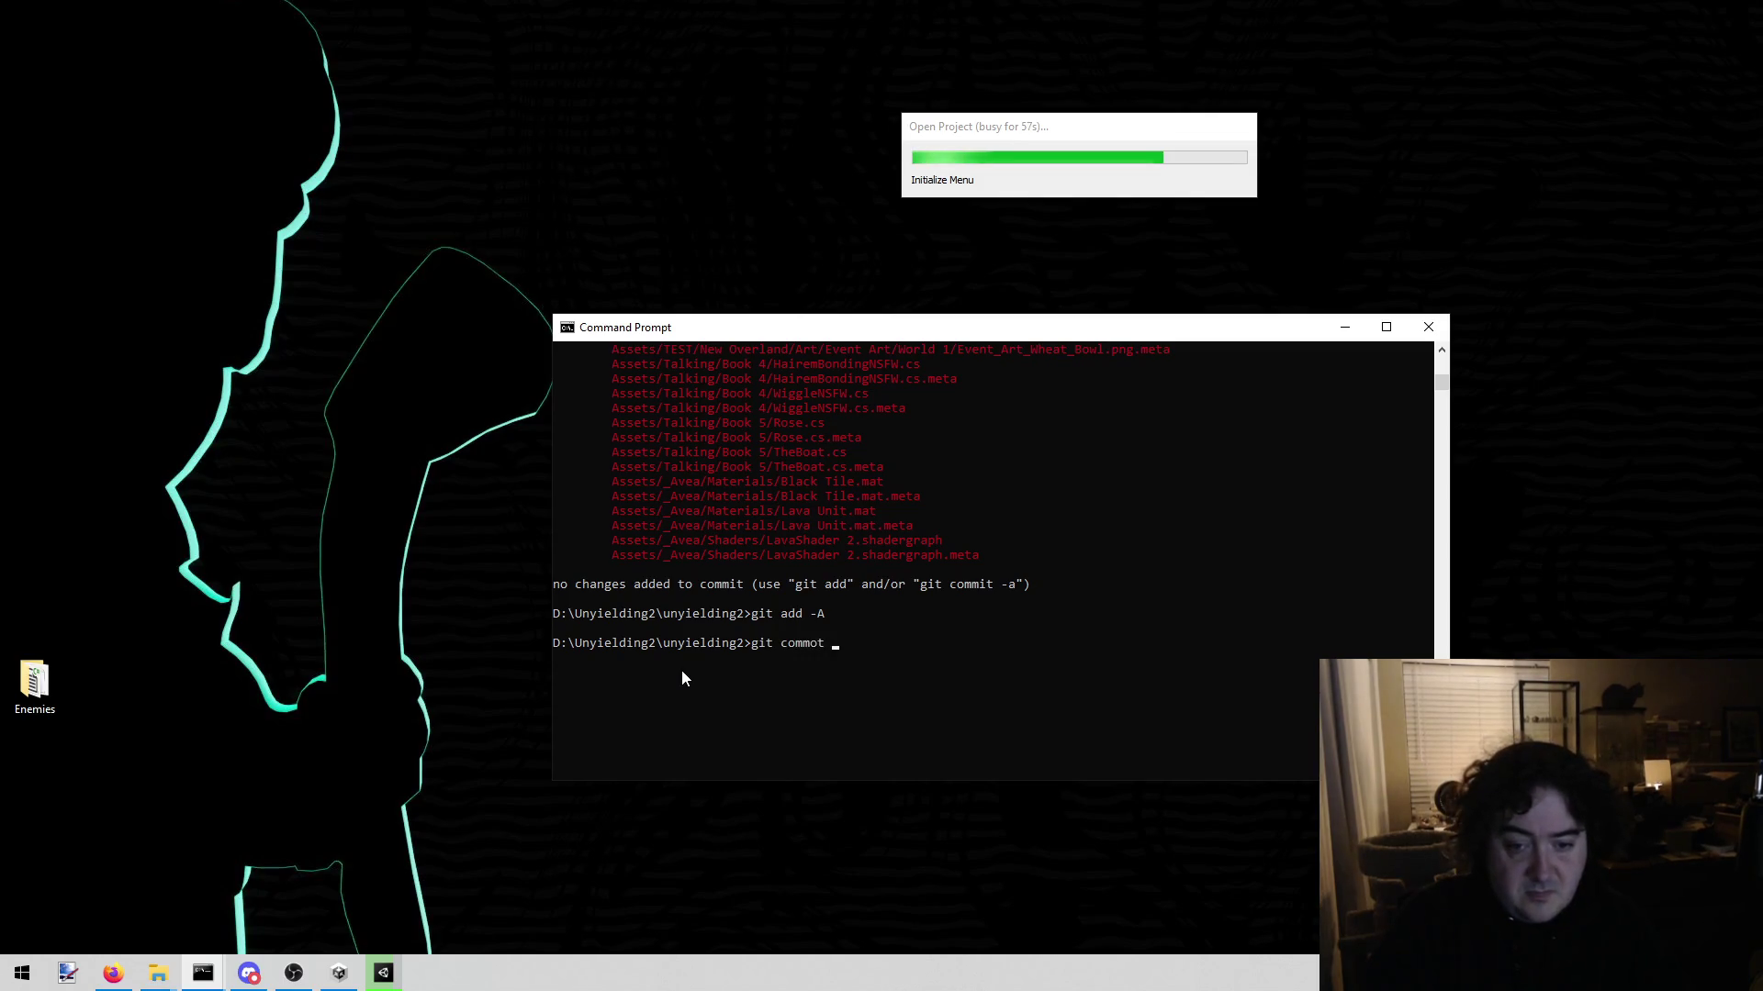
key(BackSpace)
key(BackSpace)
key(BackSpace)
text(it -m "work")
key(Return)
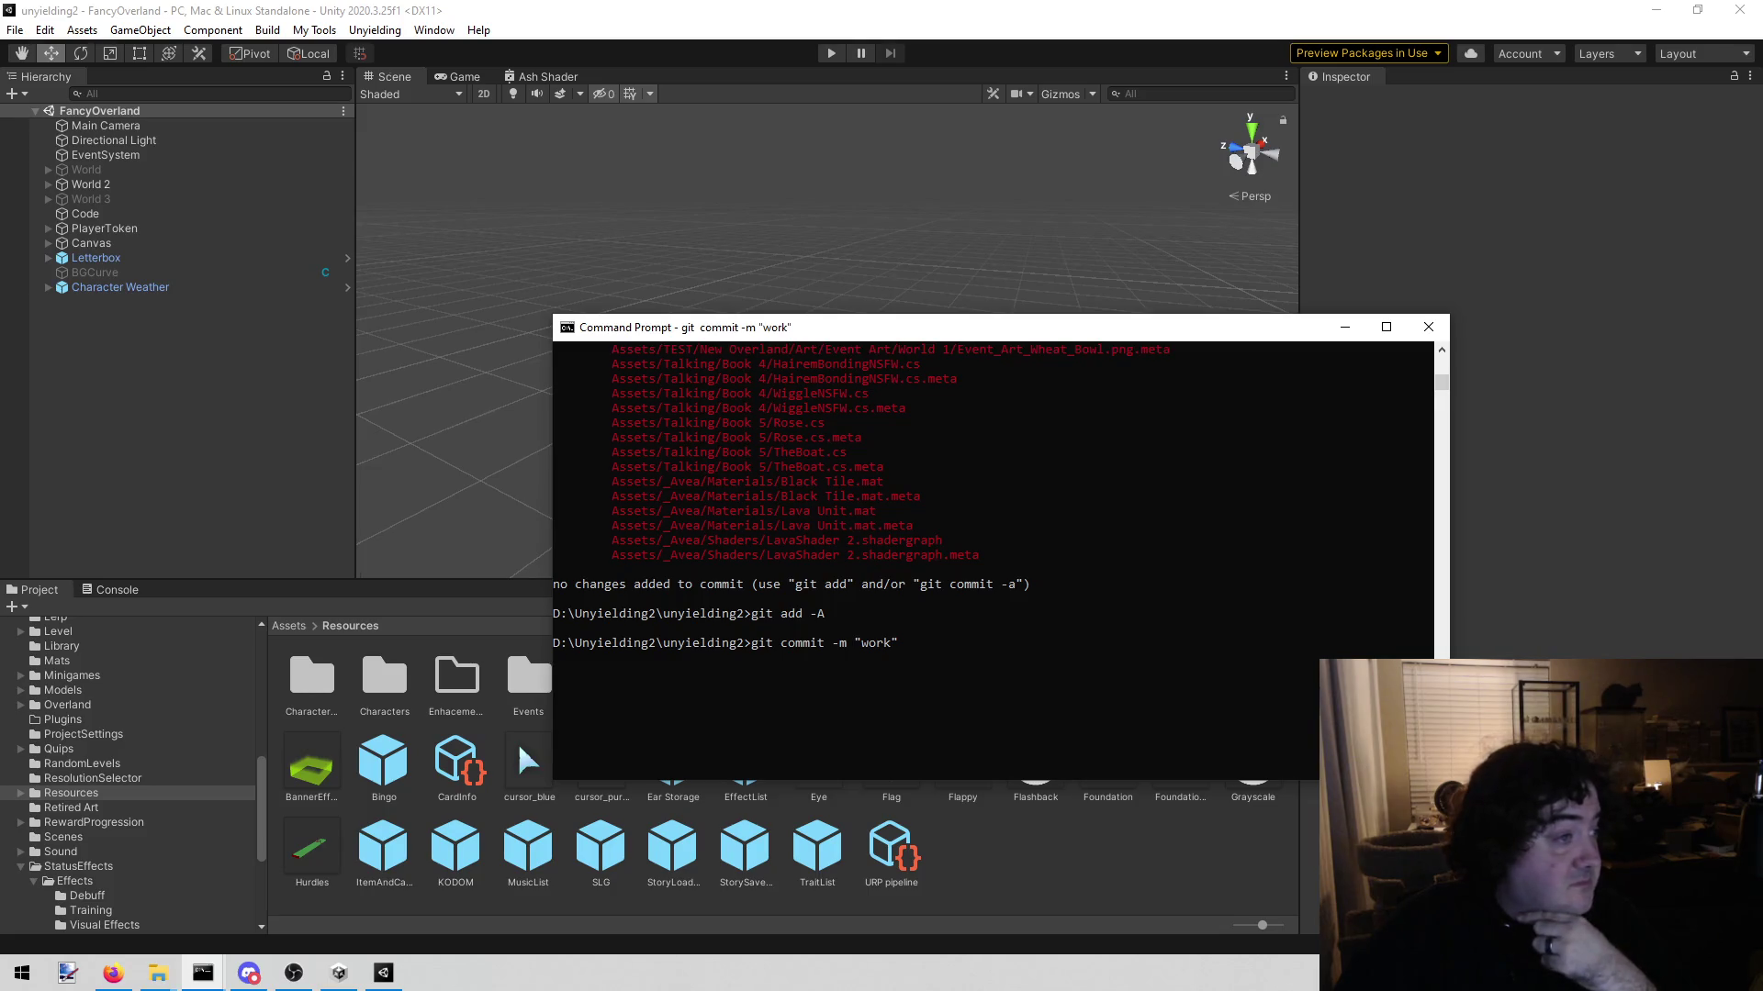
Step: Run git push to upload the "work" commit to the remote
text(git push)
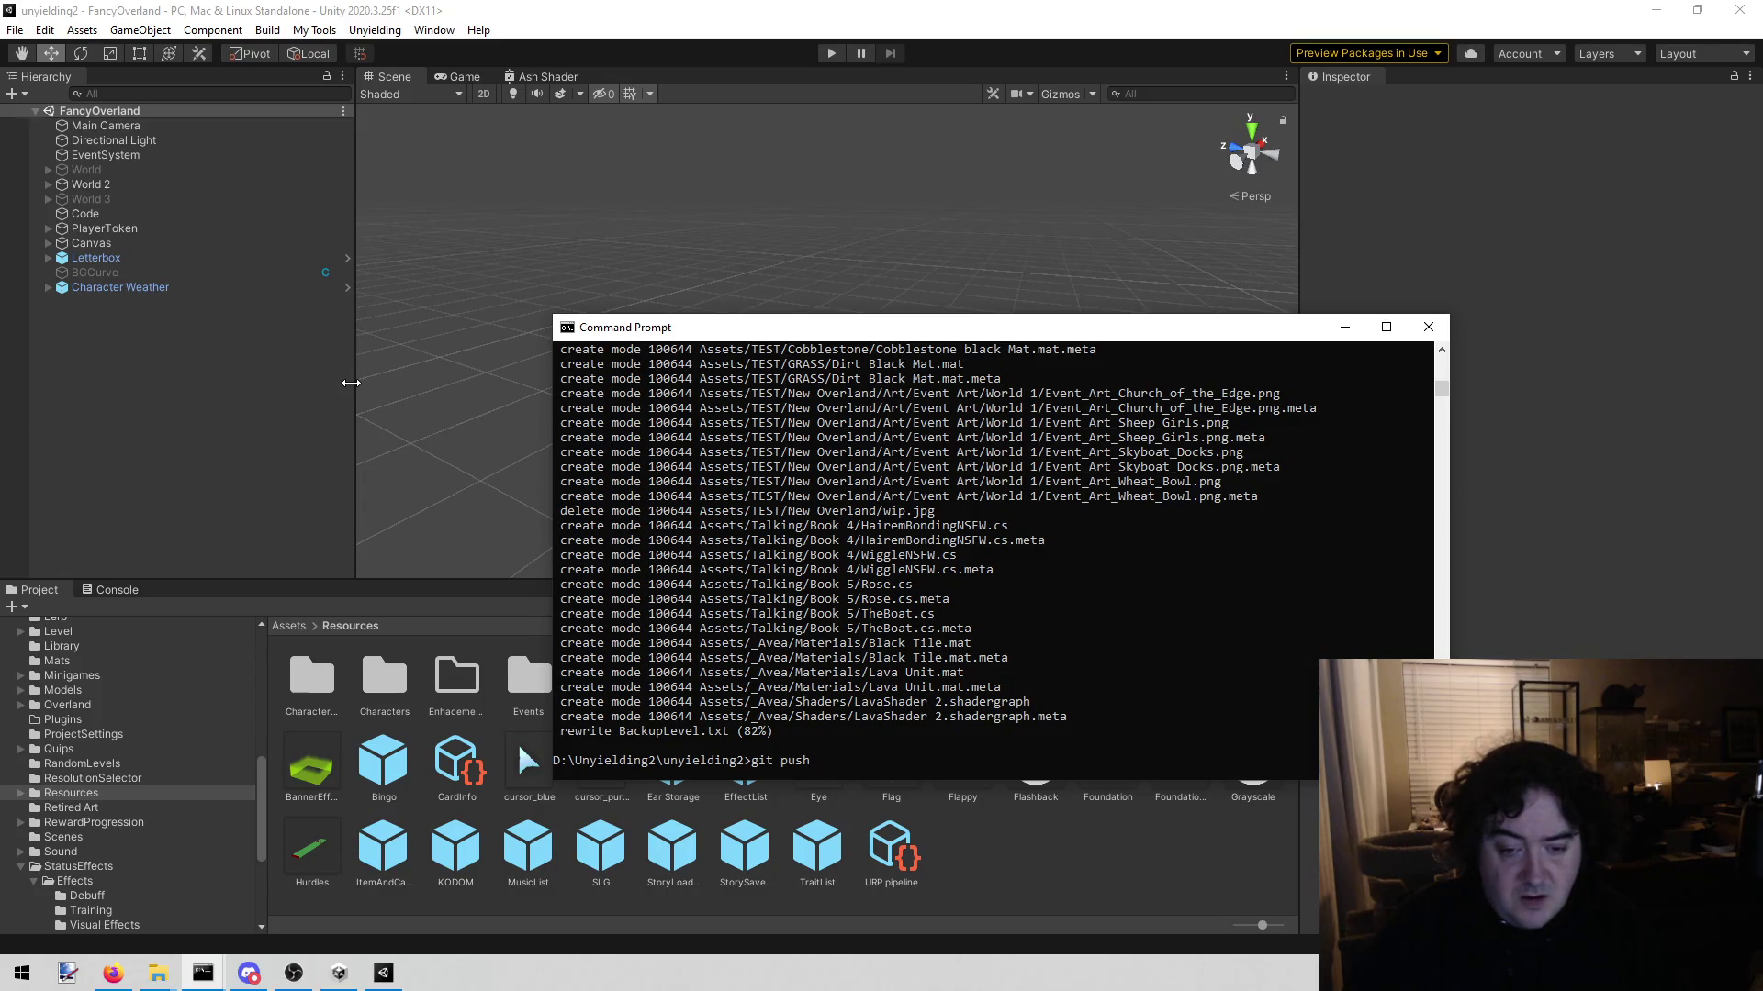
key(Return)
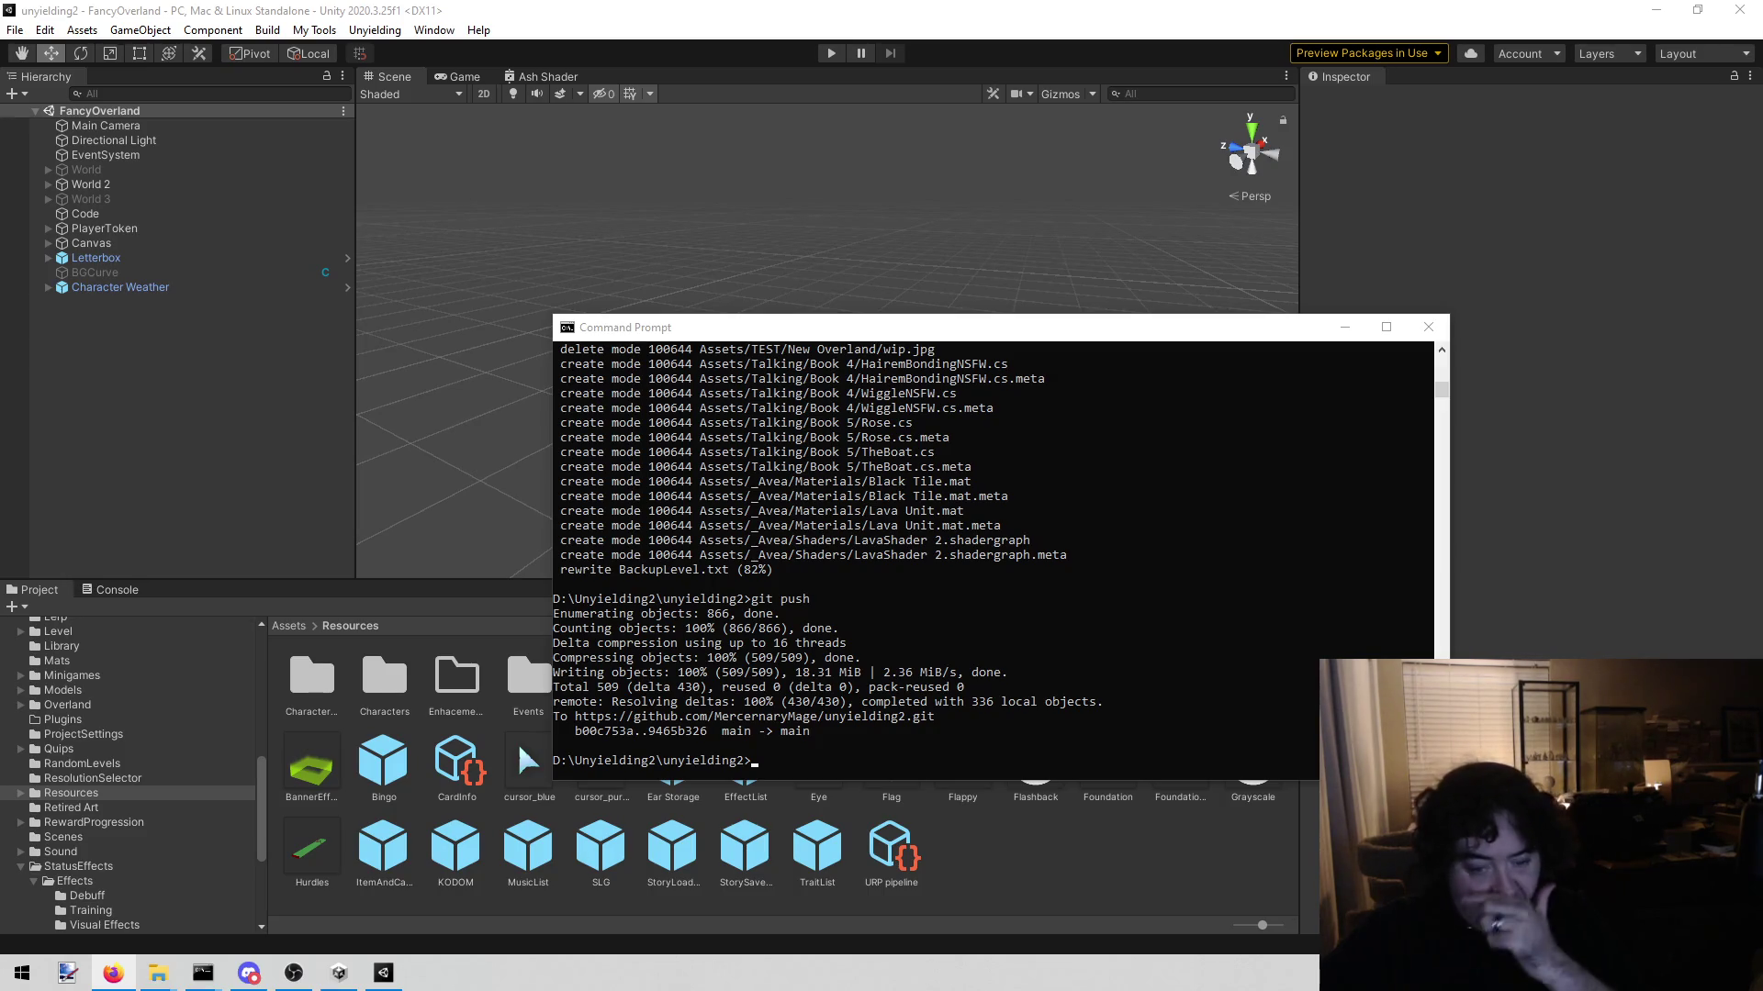
Step: Scroll the push output to confirm 509 objects (18.31 MiB) reached origin main
scroll(1106, 571, up, 10)
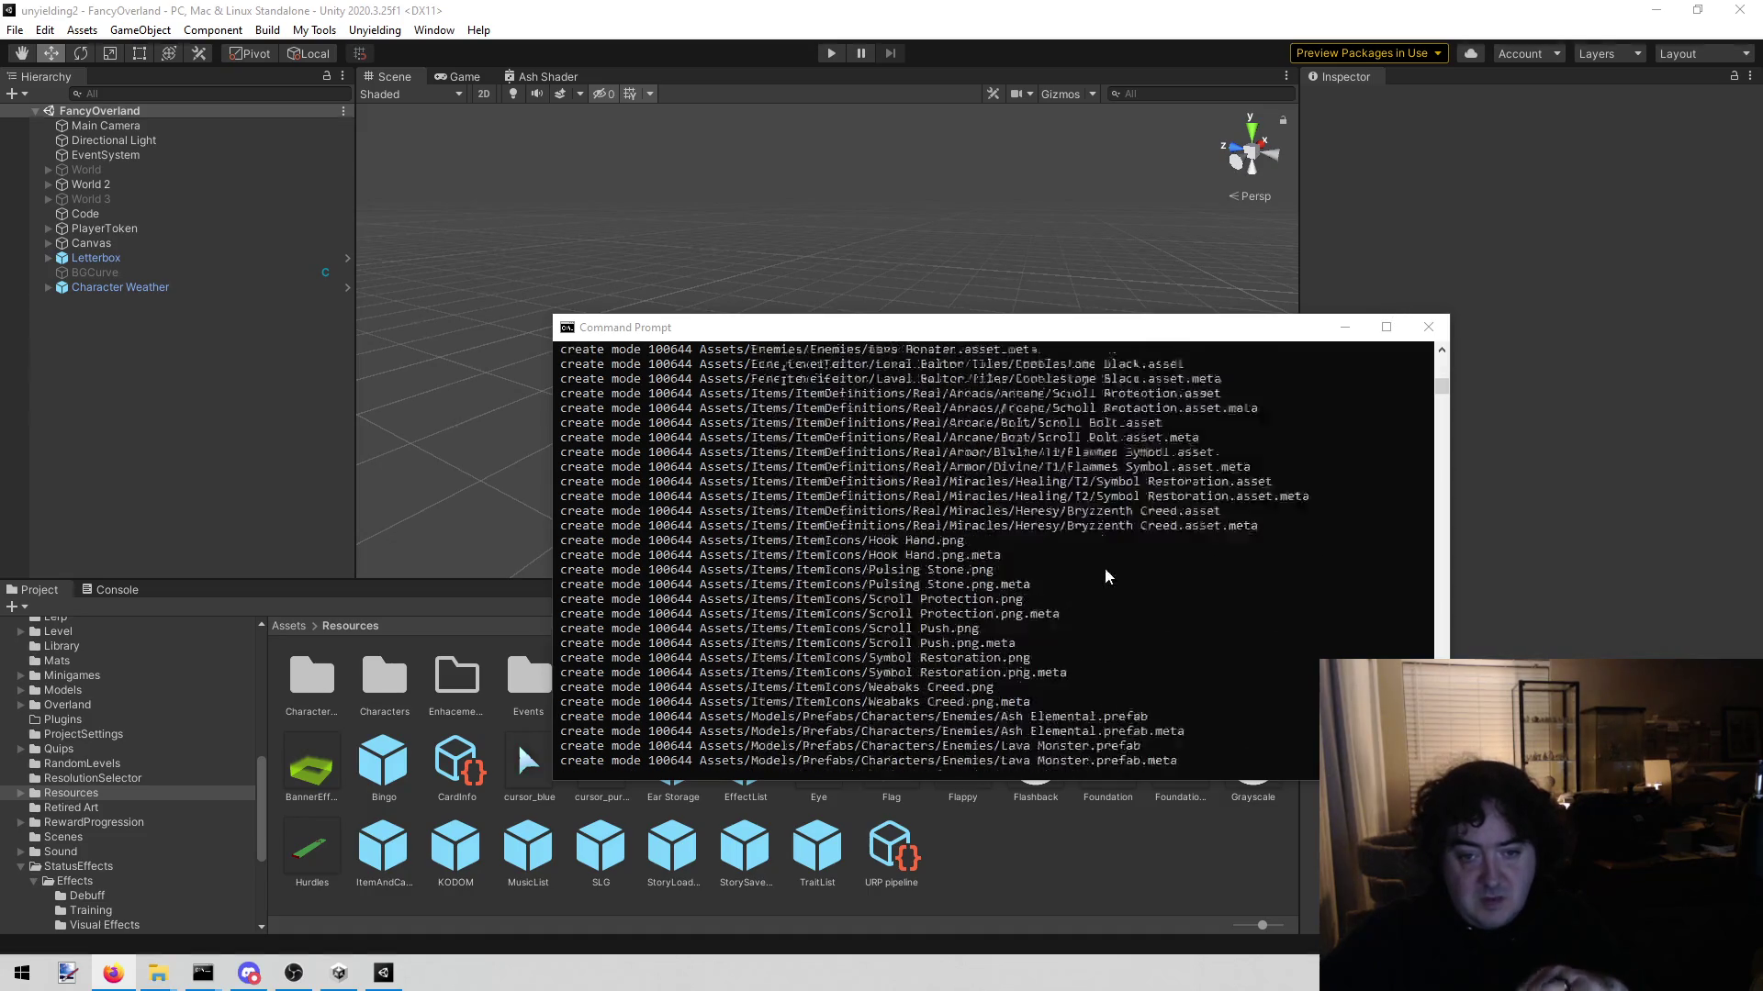
scroll(1102, 551, up, 15)
scroll(1105, 528, down, 10)
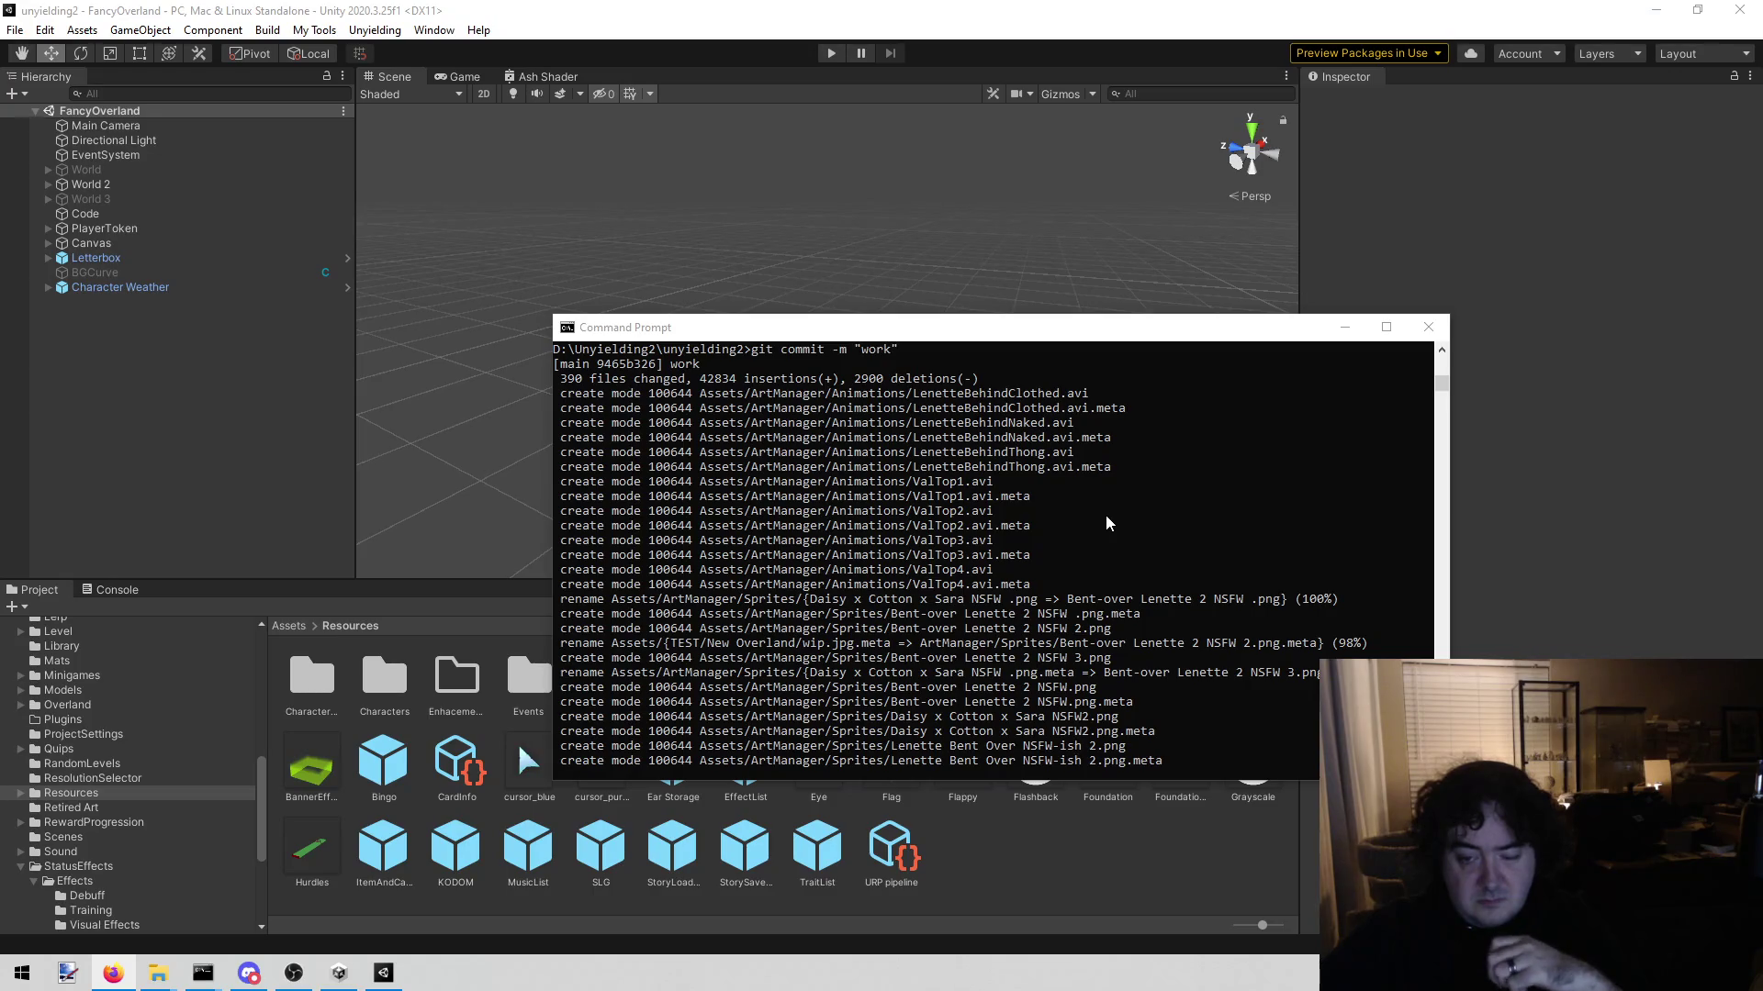
scroll(1106, 515, down, 15)
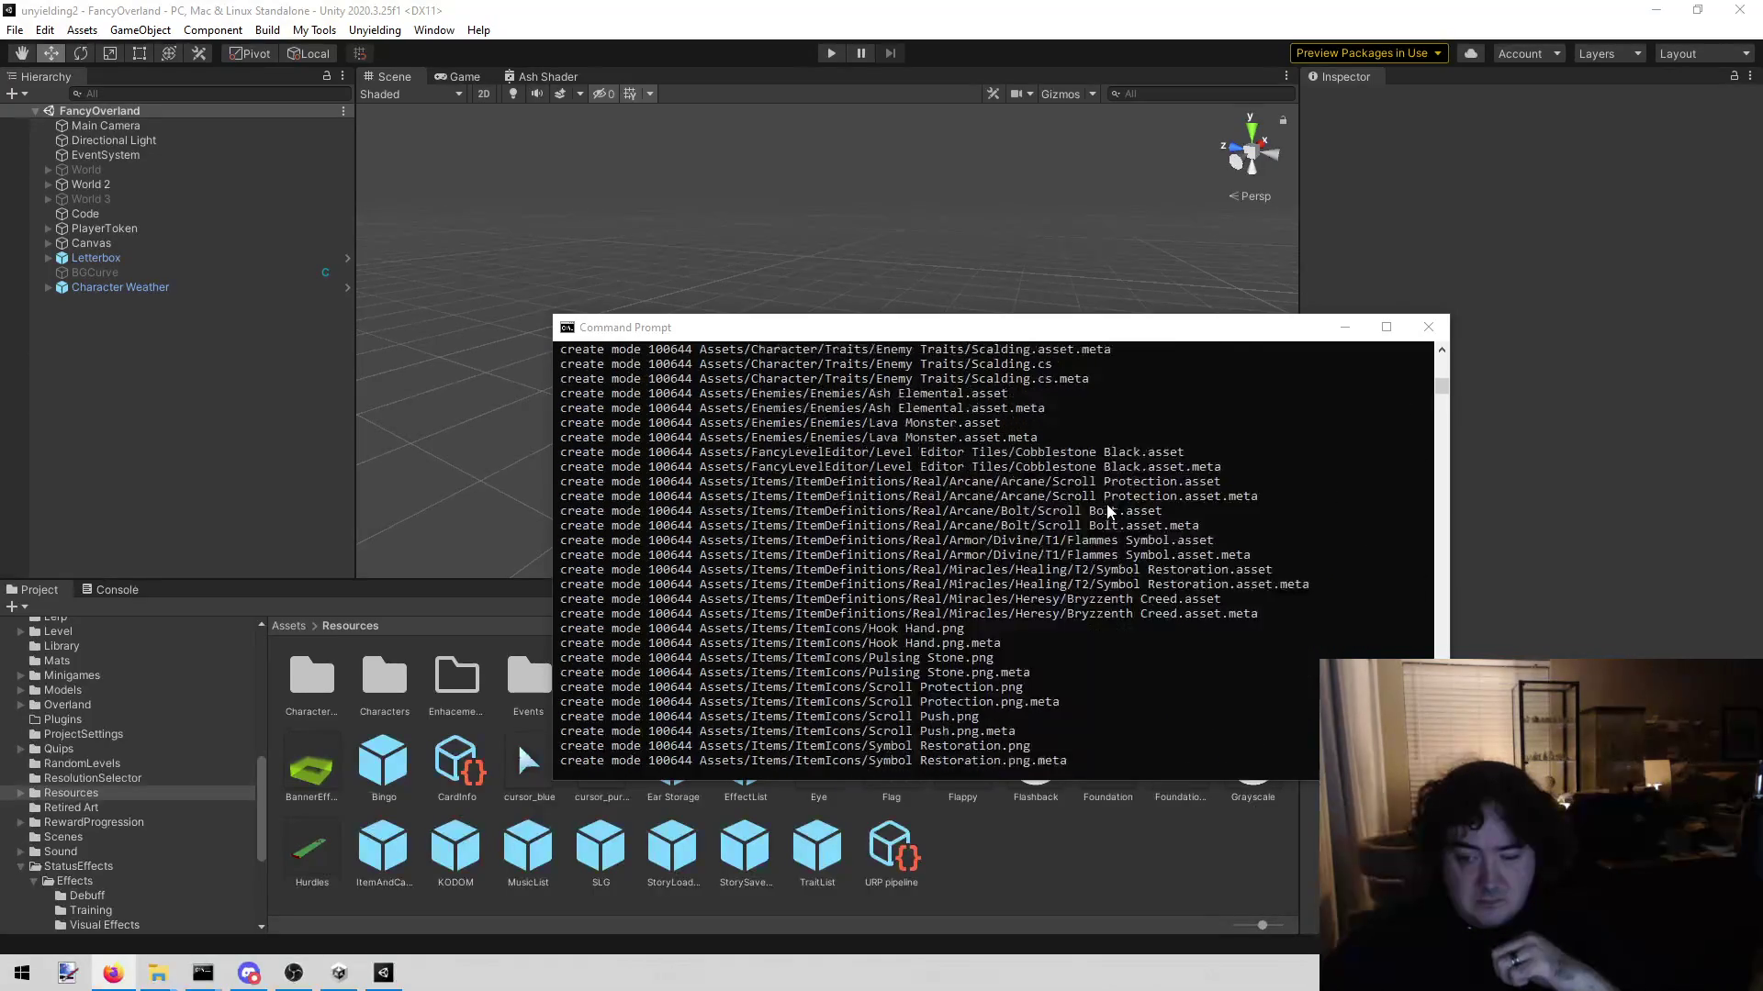
scroll(1106, 493, down, 10)
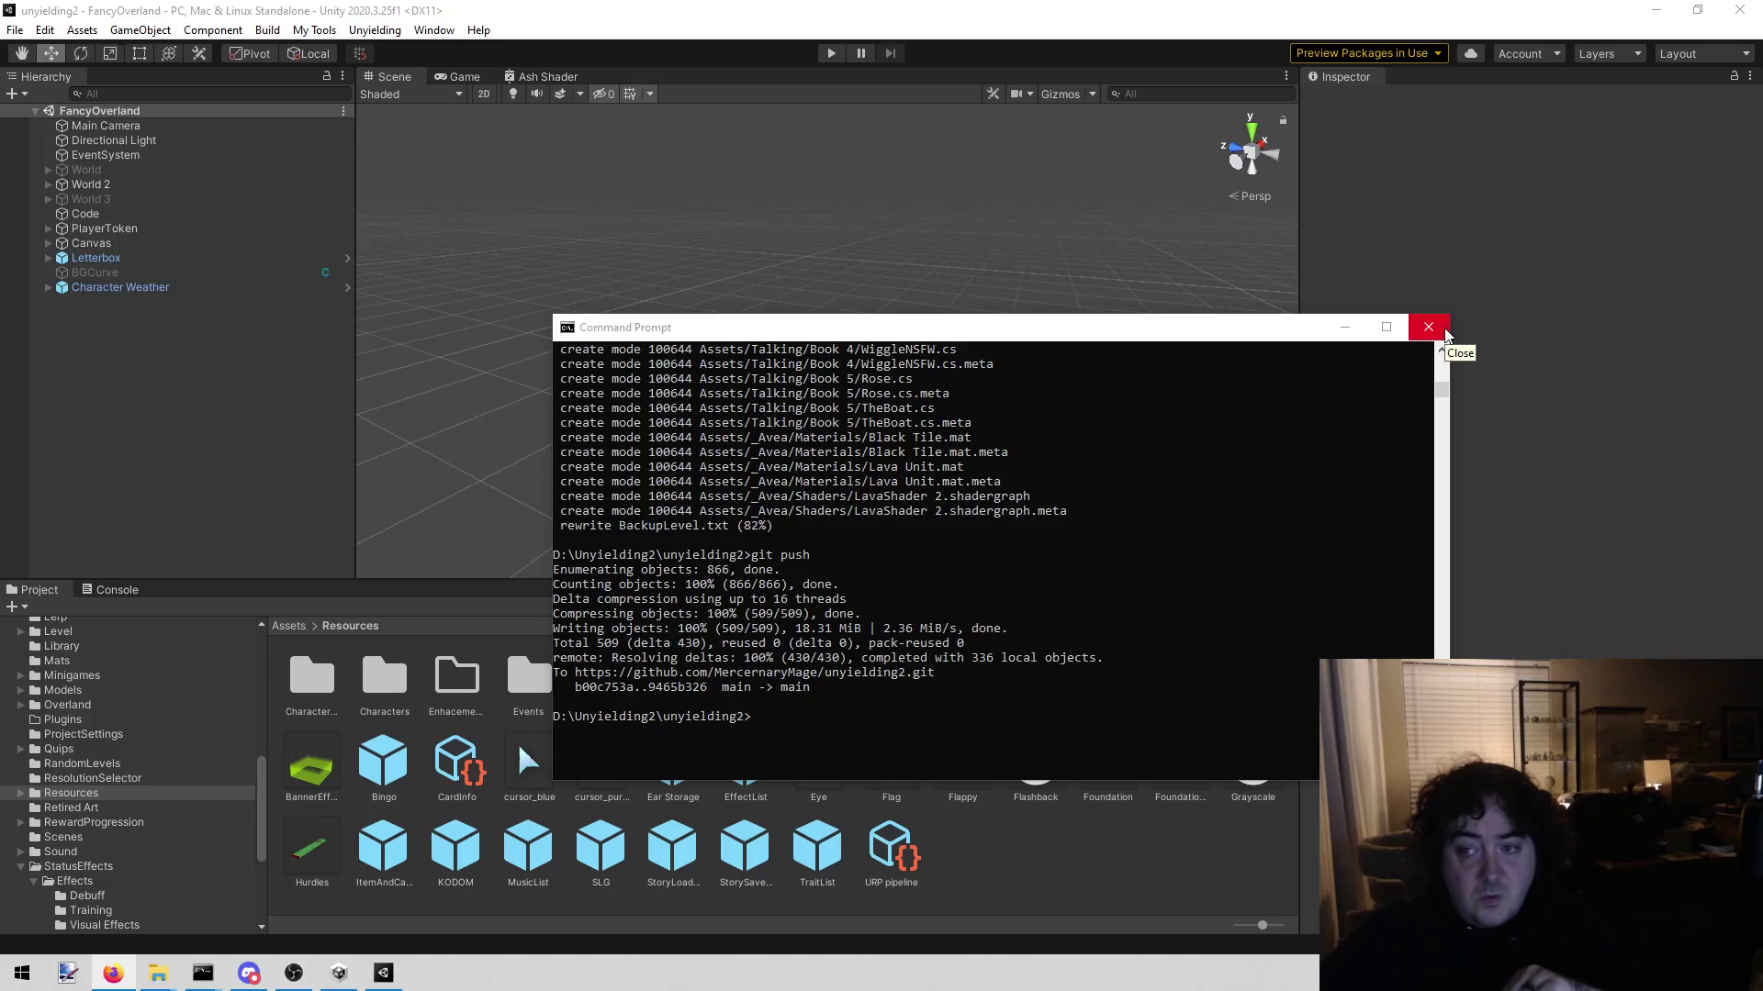
click(956, 538)
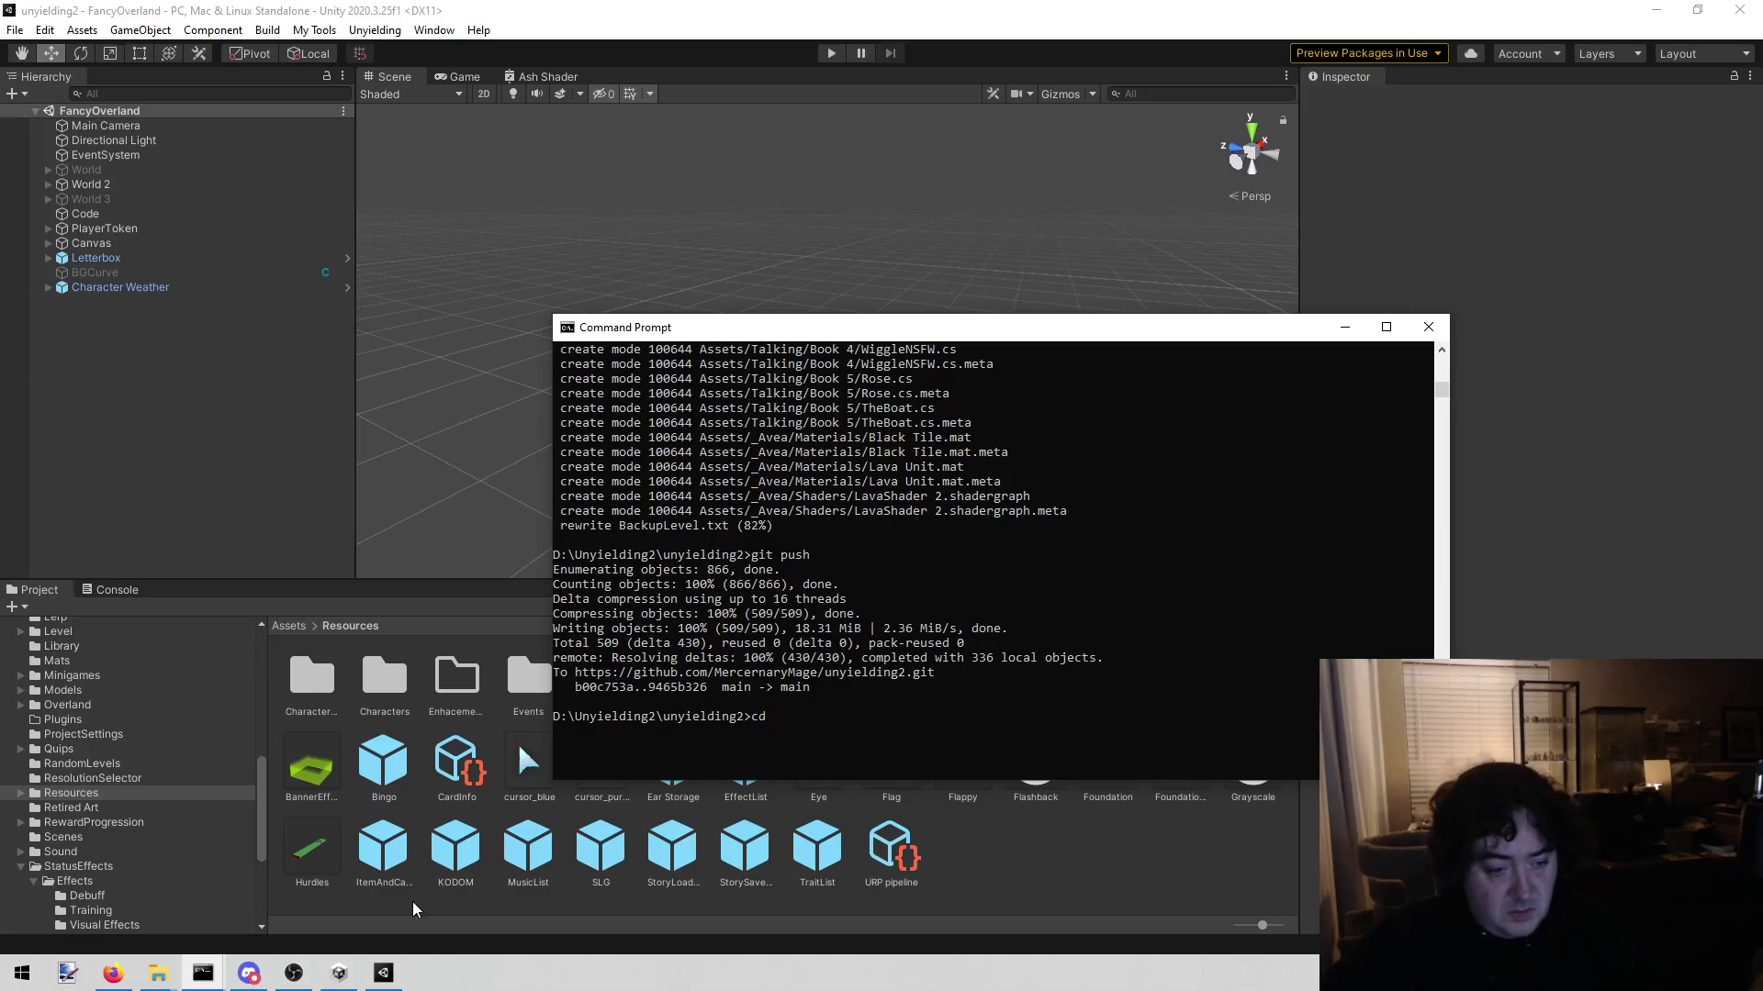
key(alt+Tab)
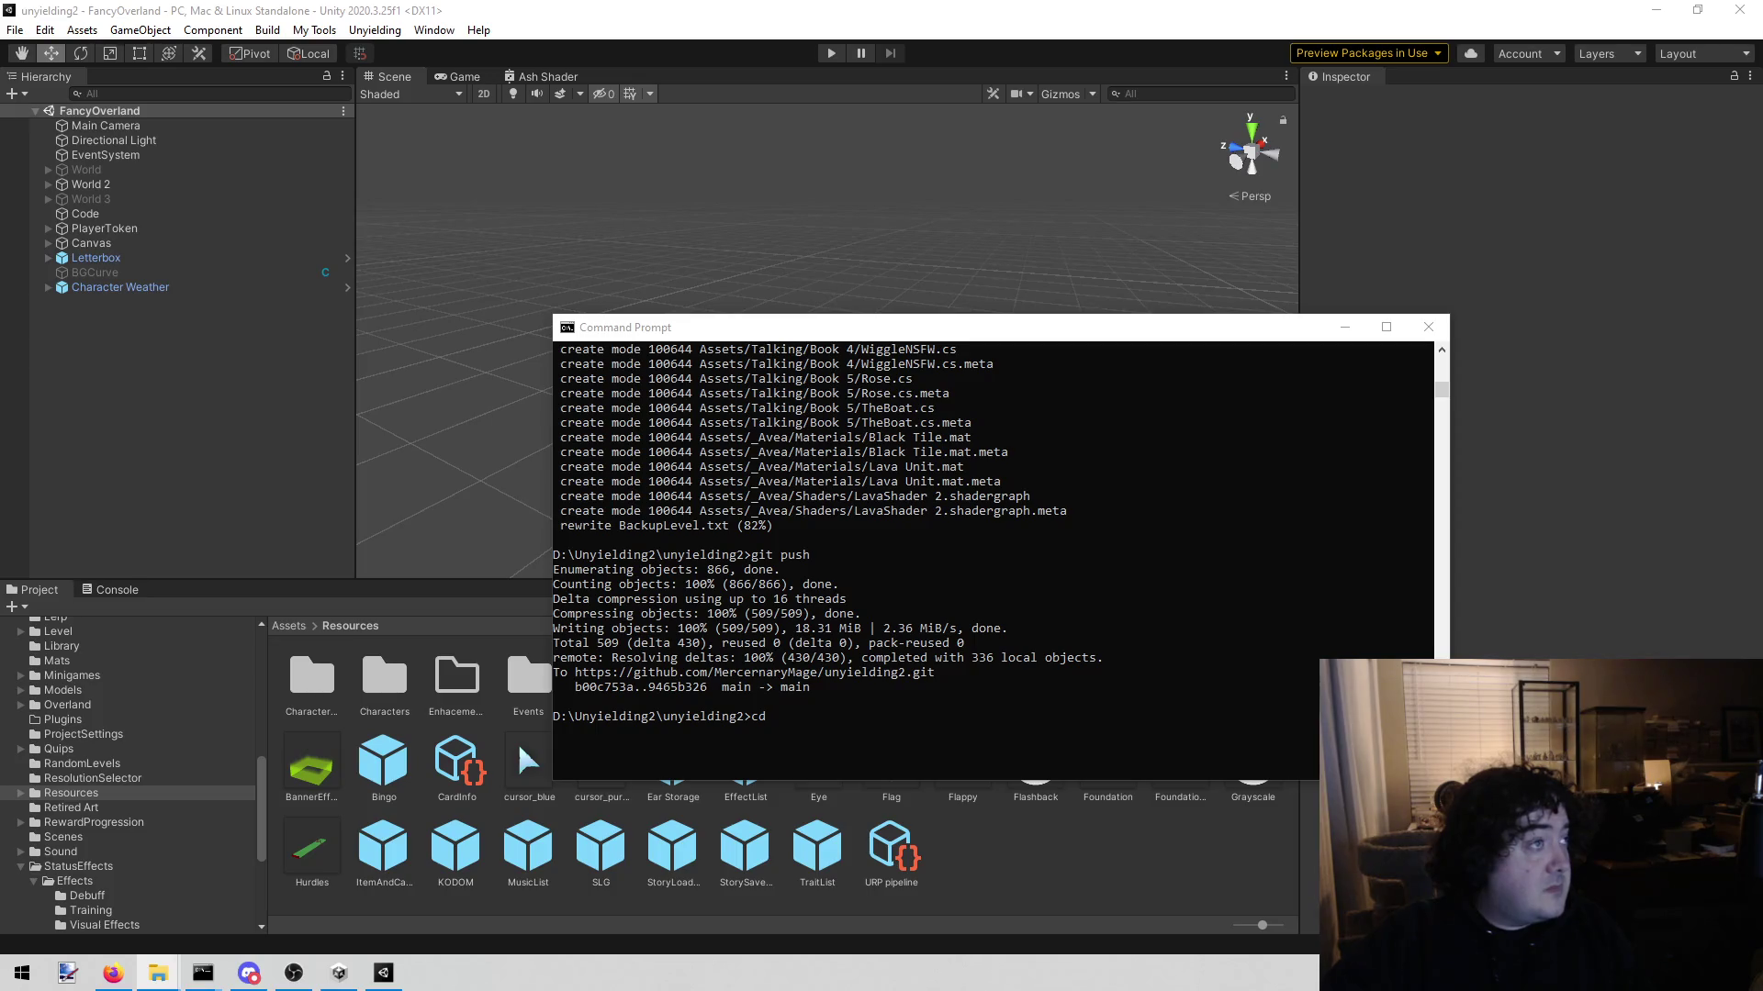
click(918, 716)
text(D:\UY2Tooling\UY2Tooling)
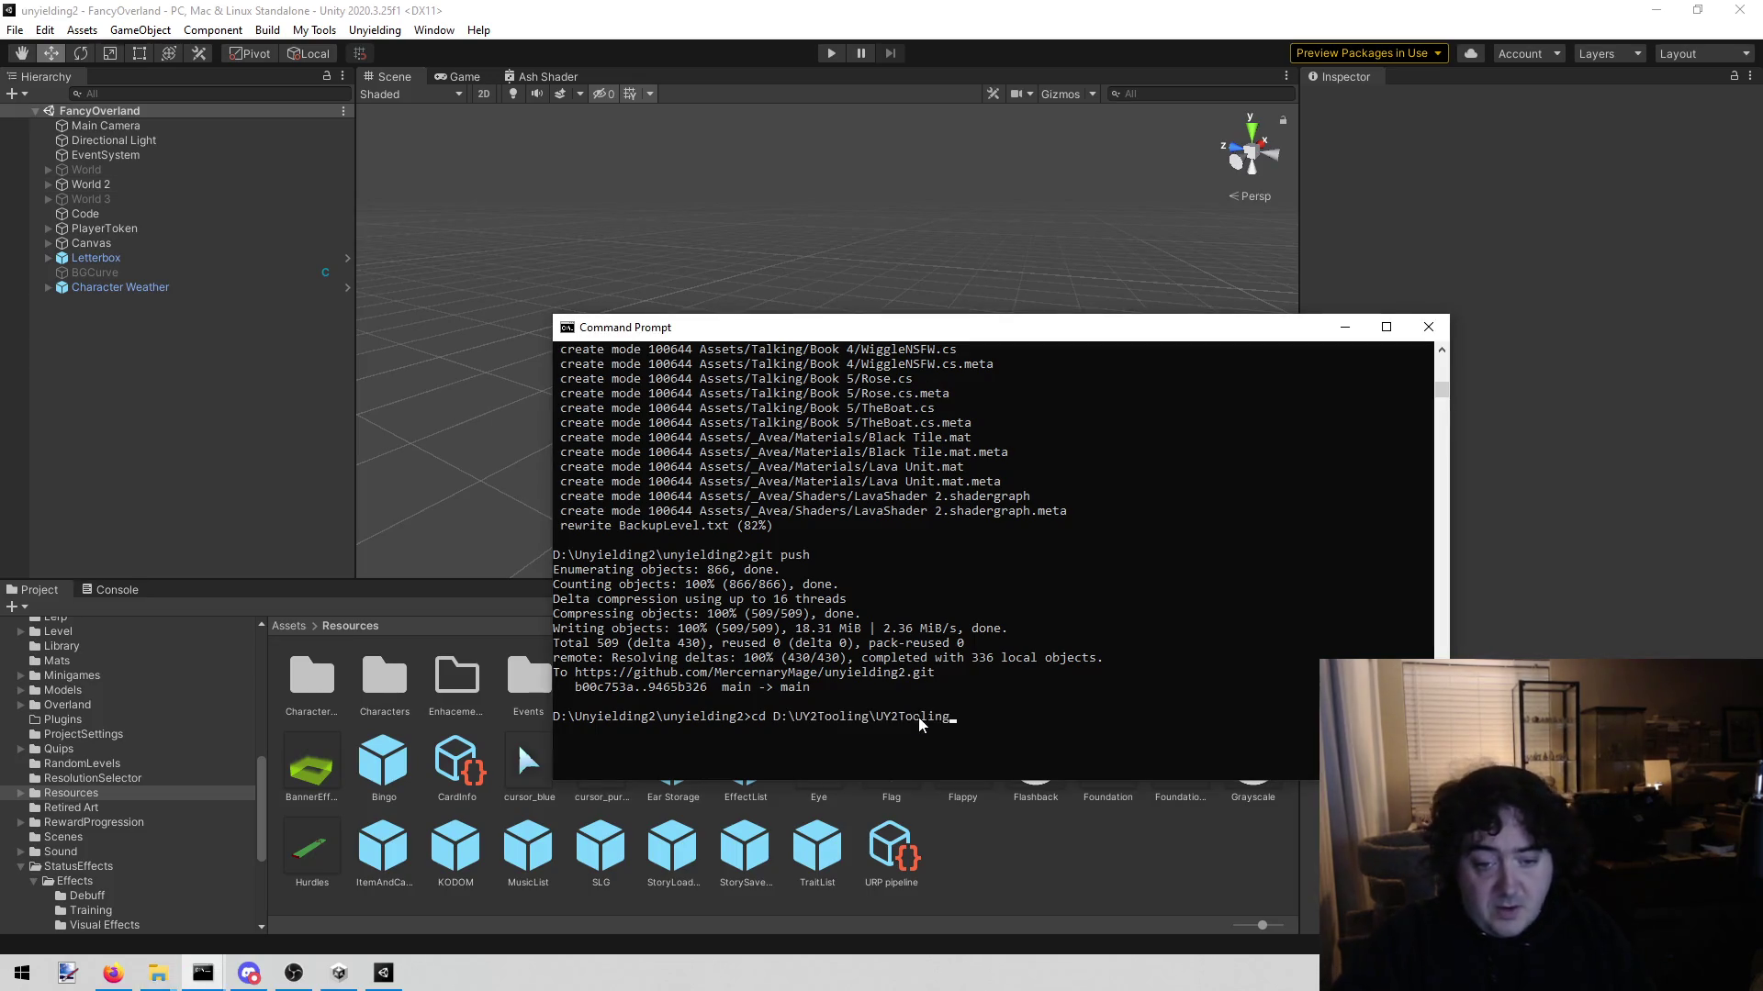
key(Return)
text(git status)
key(Return)
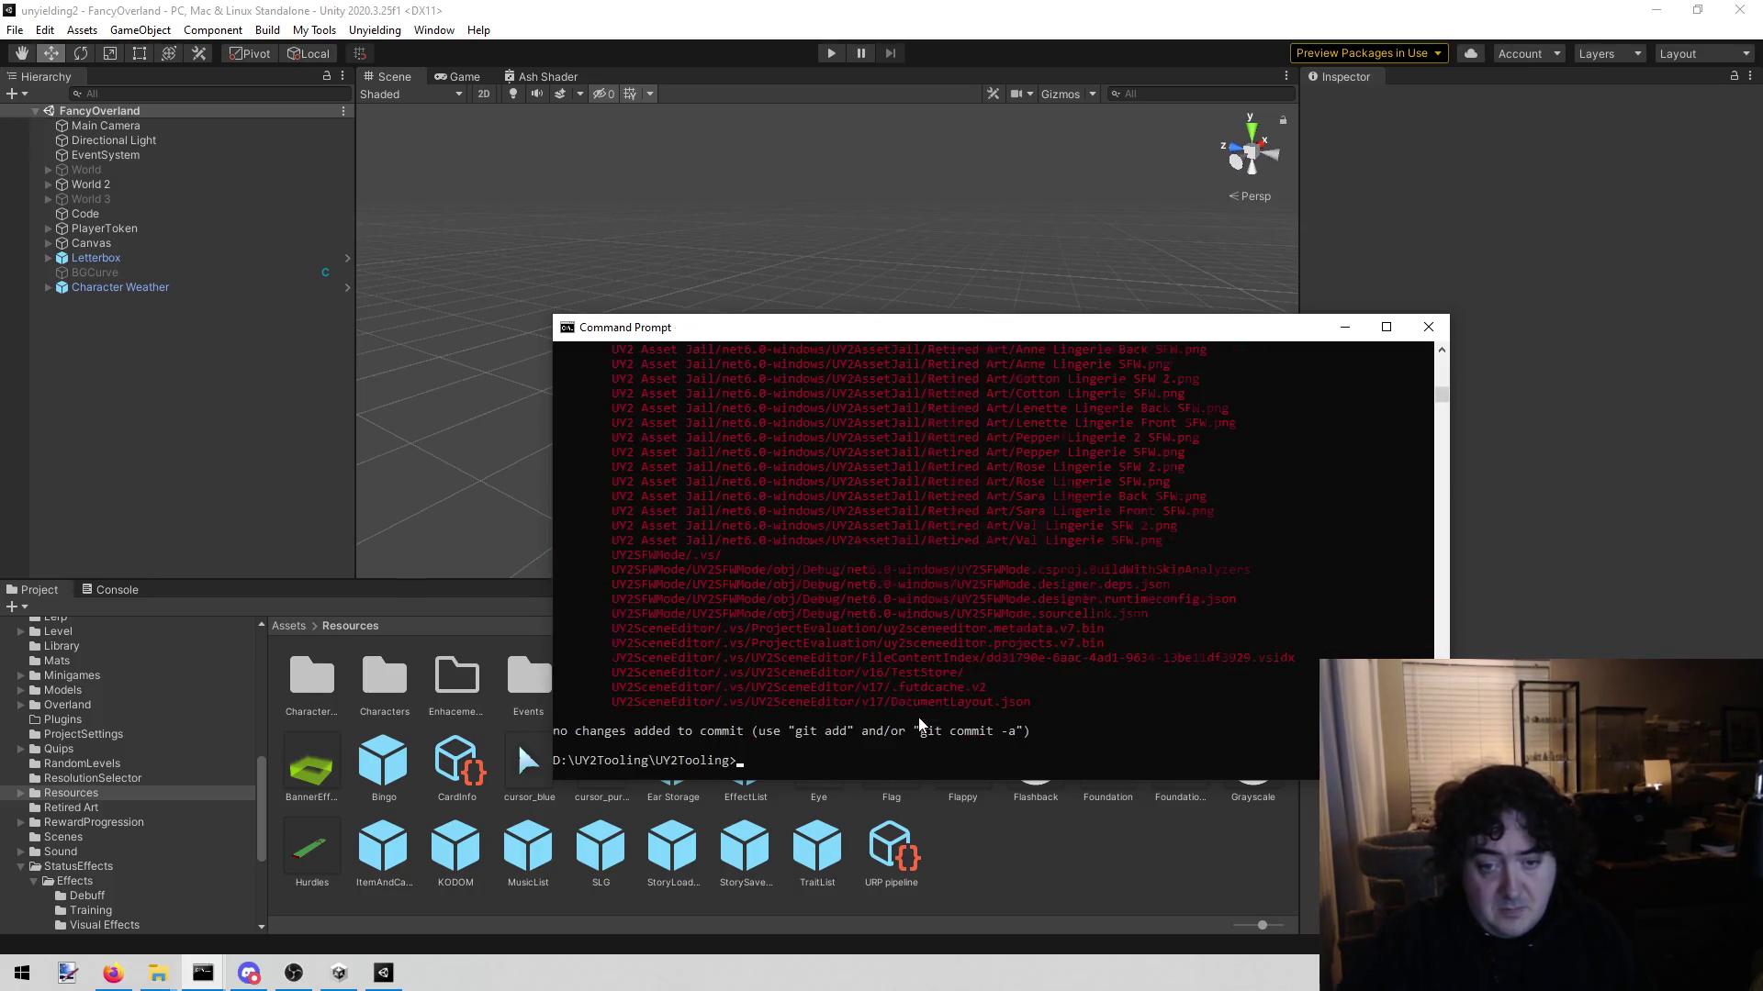
scroll(918, 722, up, 2)
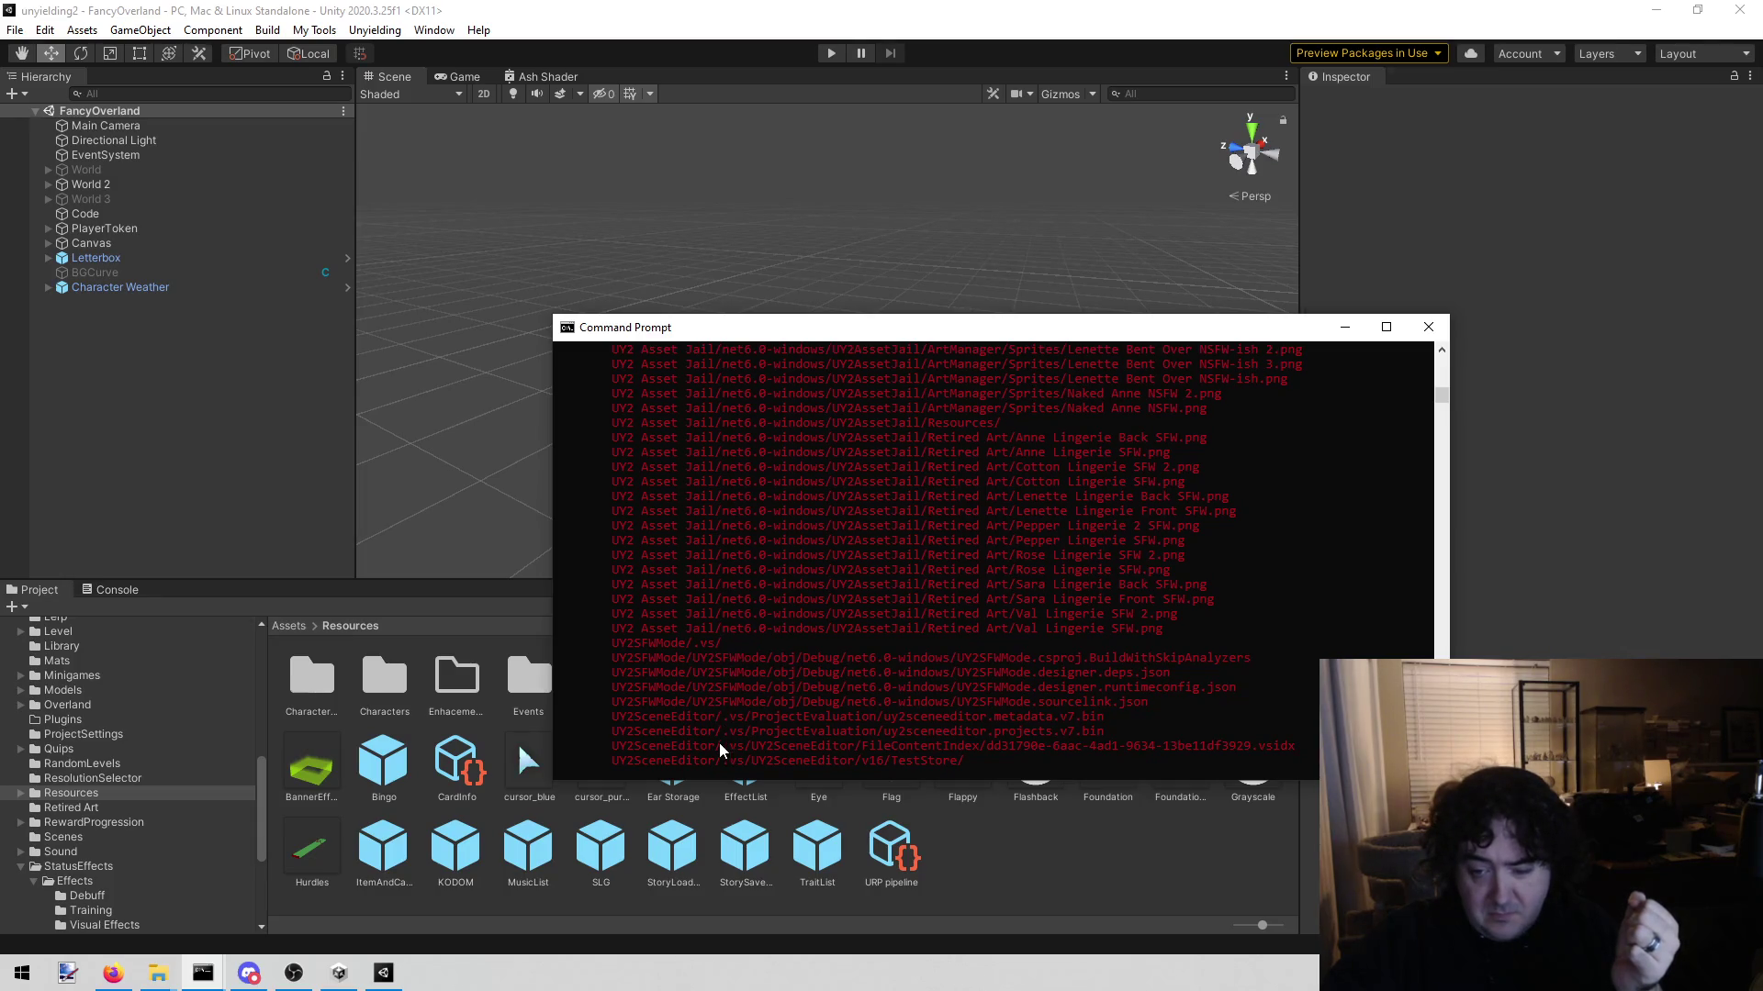
scroll(718, 742, up, 15)
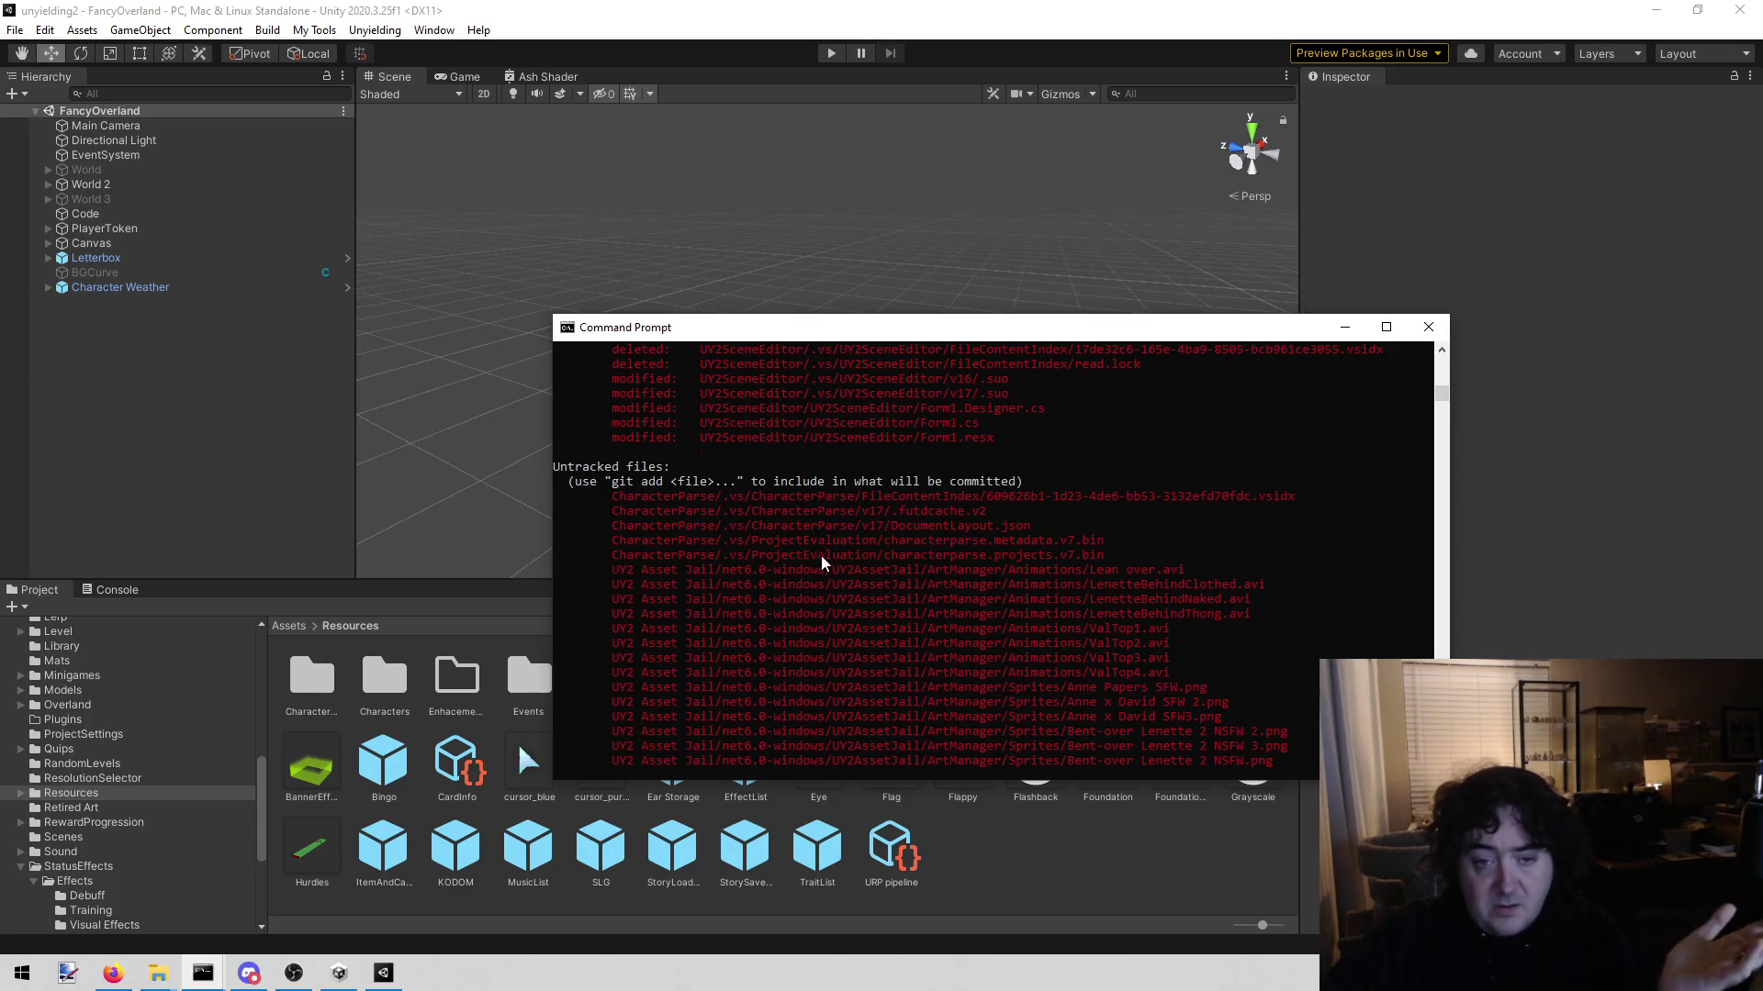
scroll(808, 573, up, 6)
scroll(808, 581, up, 2)
scroll(795, 592, up, 3)
scroll(795, 592, up, 10)
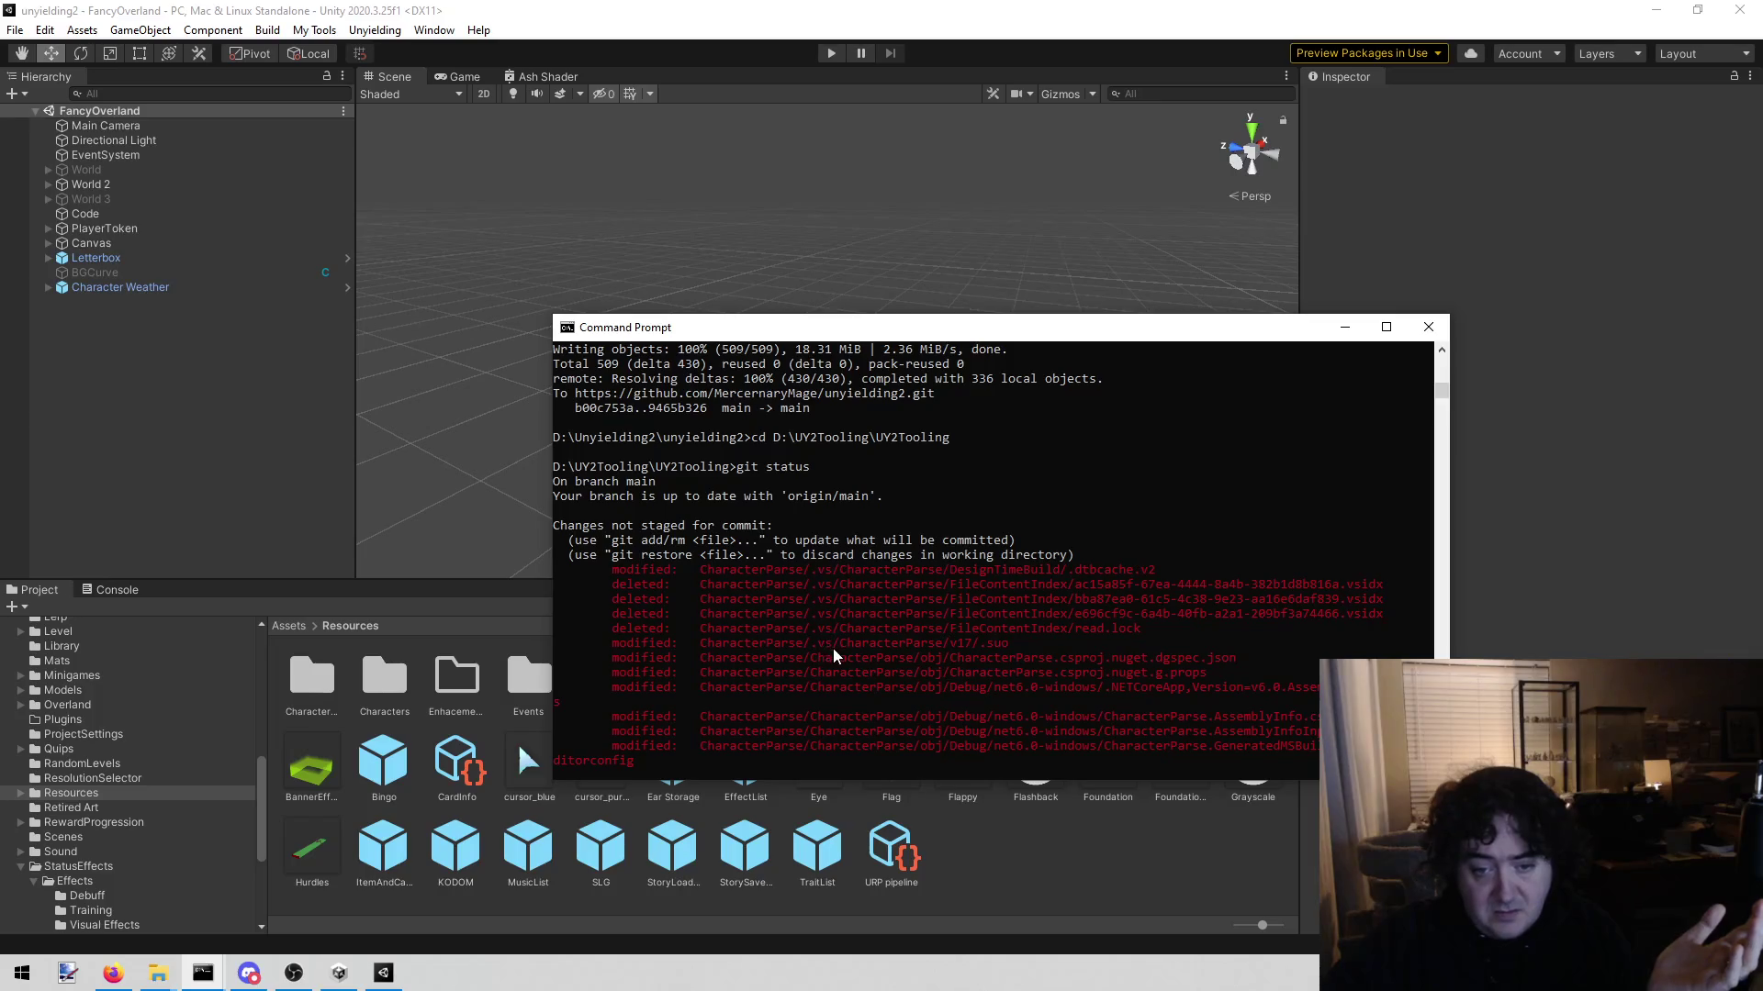
scroll(833, 653, up, 1)
scroll(833, 653, down, 2)
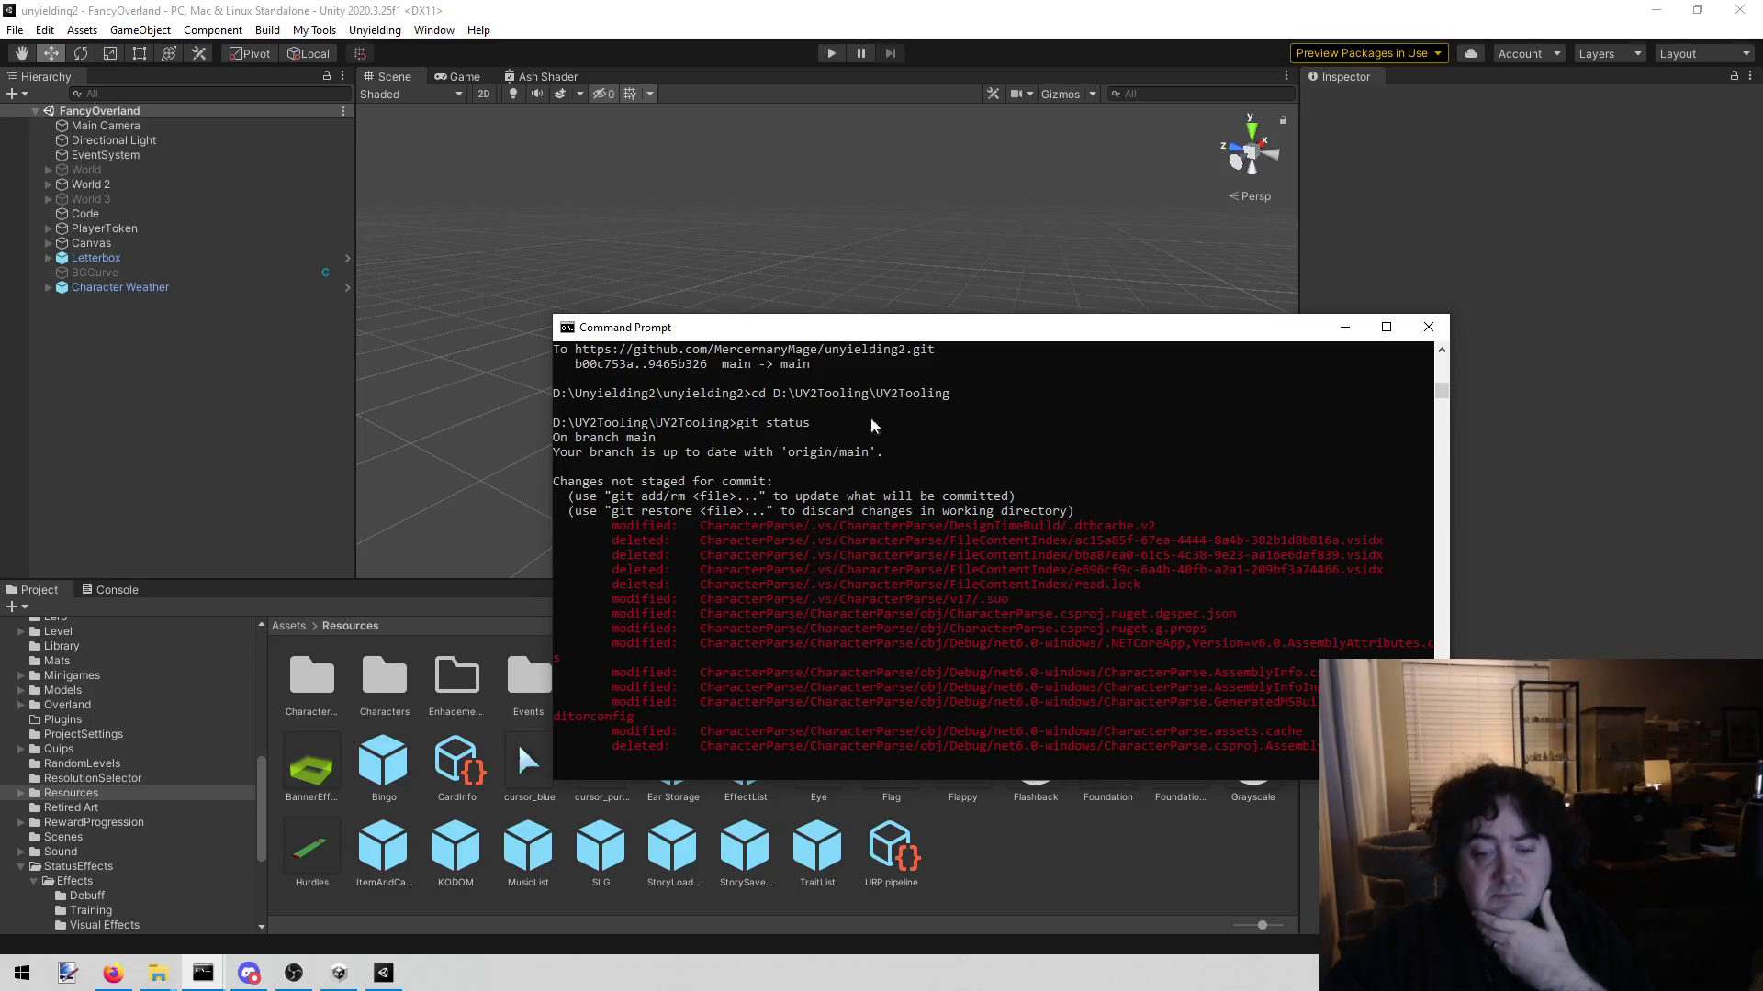
scroll(862, 512, down, 5)
scroll(877, 511, down, 7)
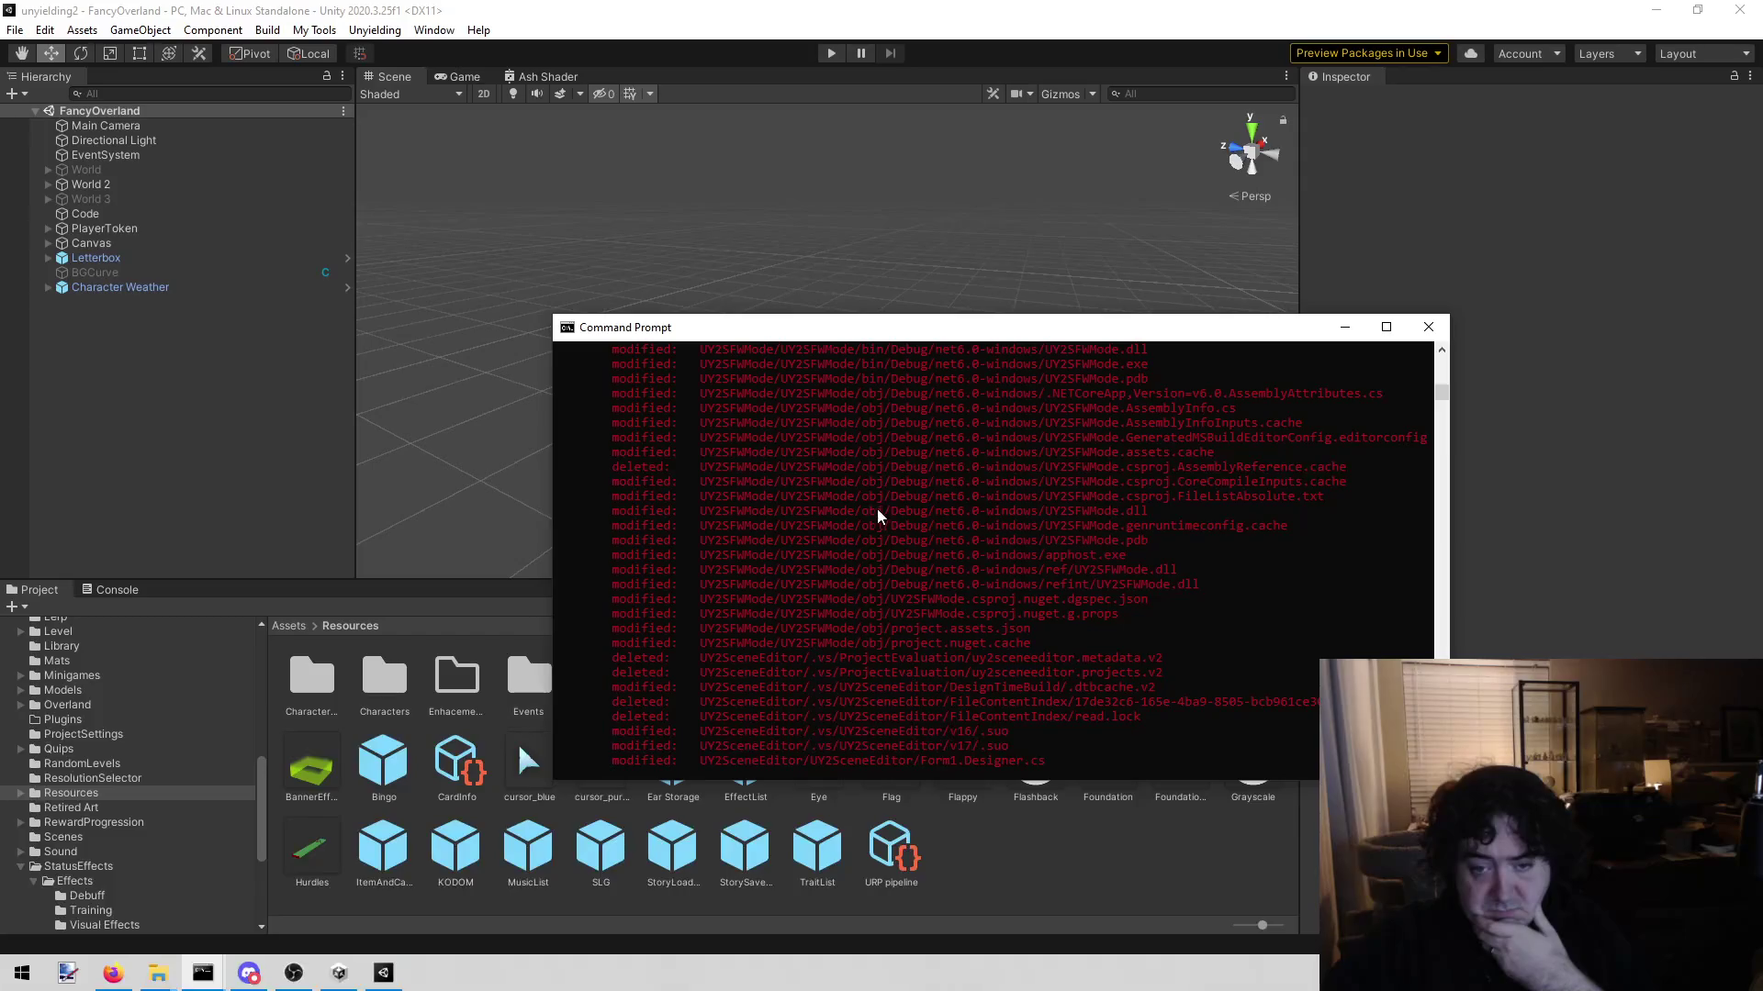
scroll(900, 632, up, 4)
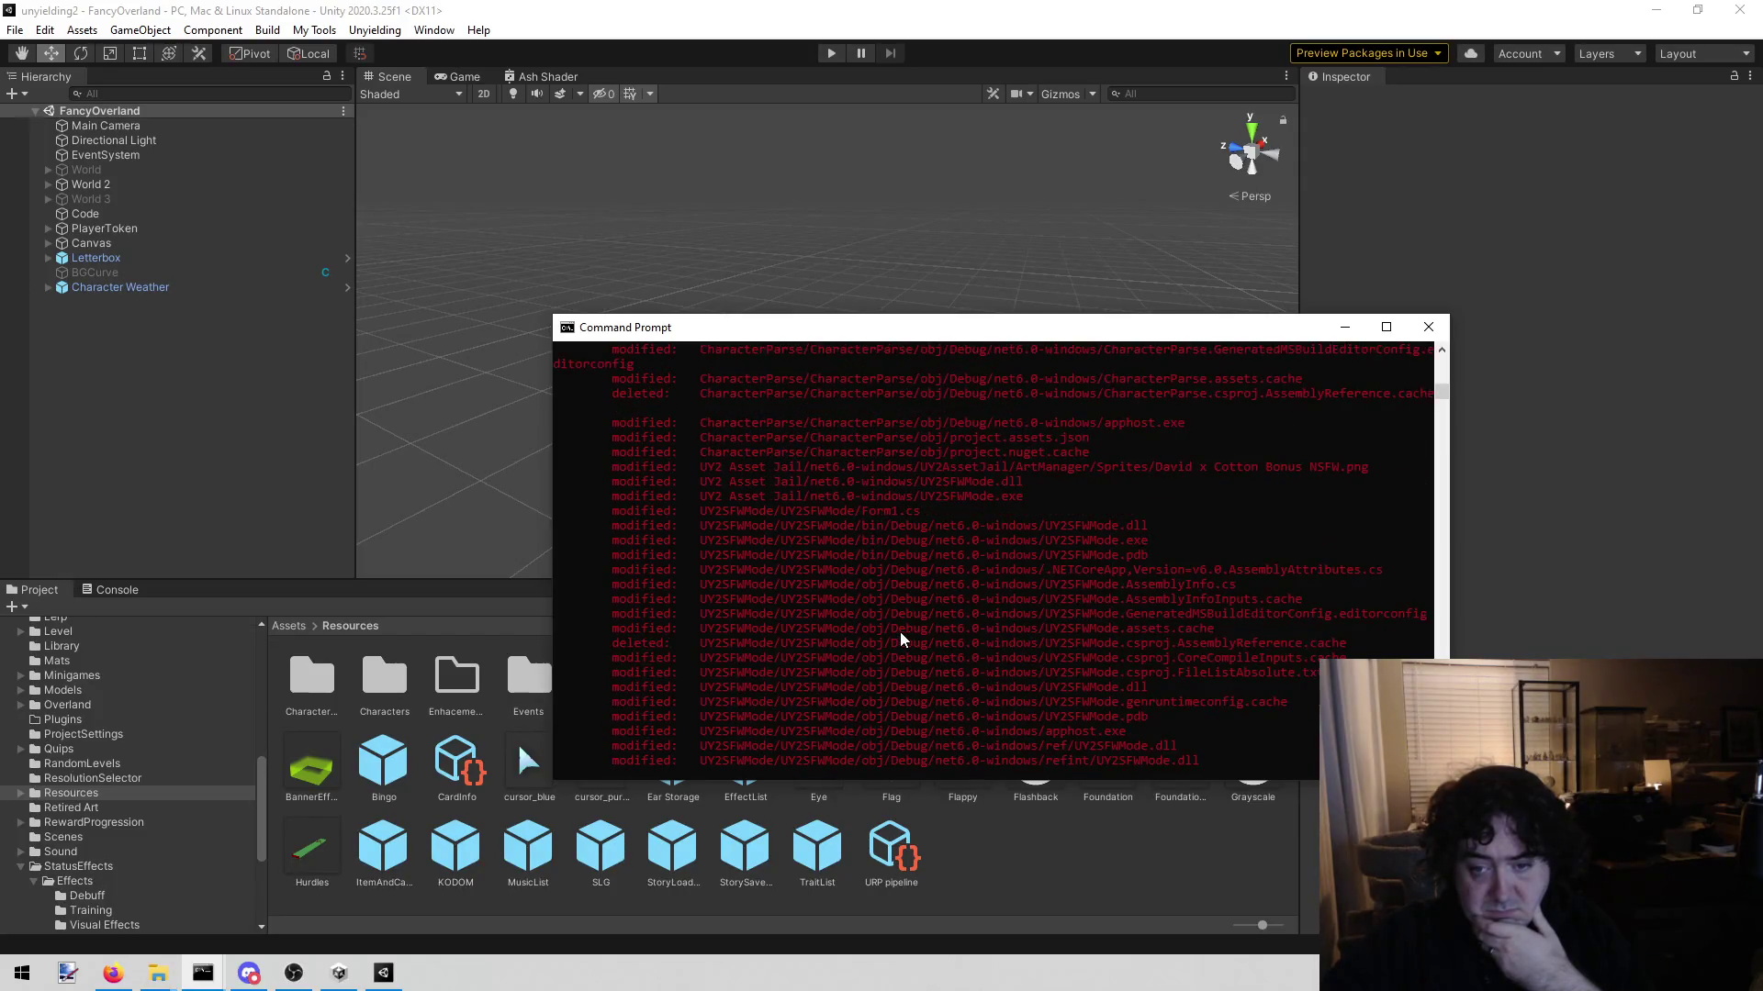
scroll(899, 631, up, 8)
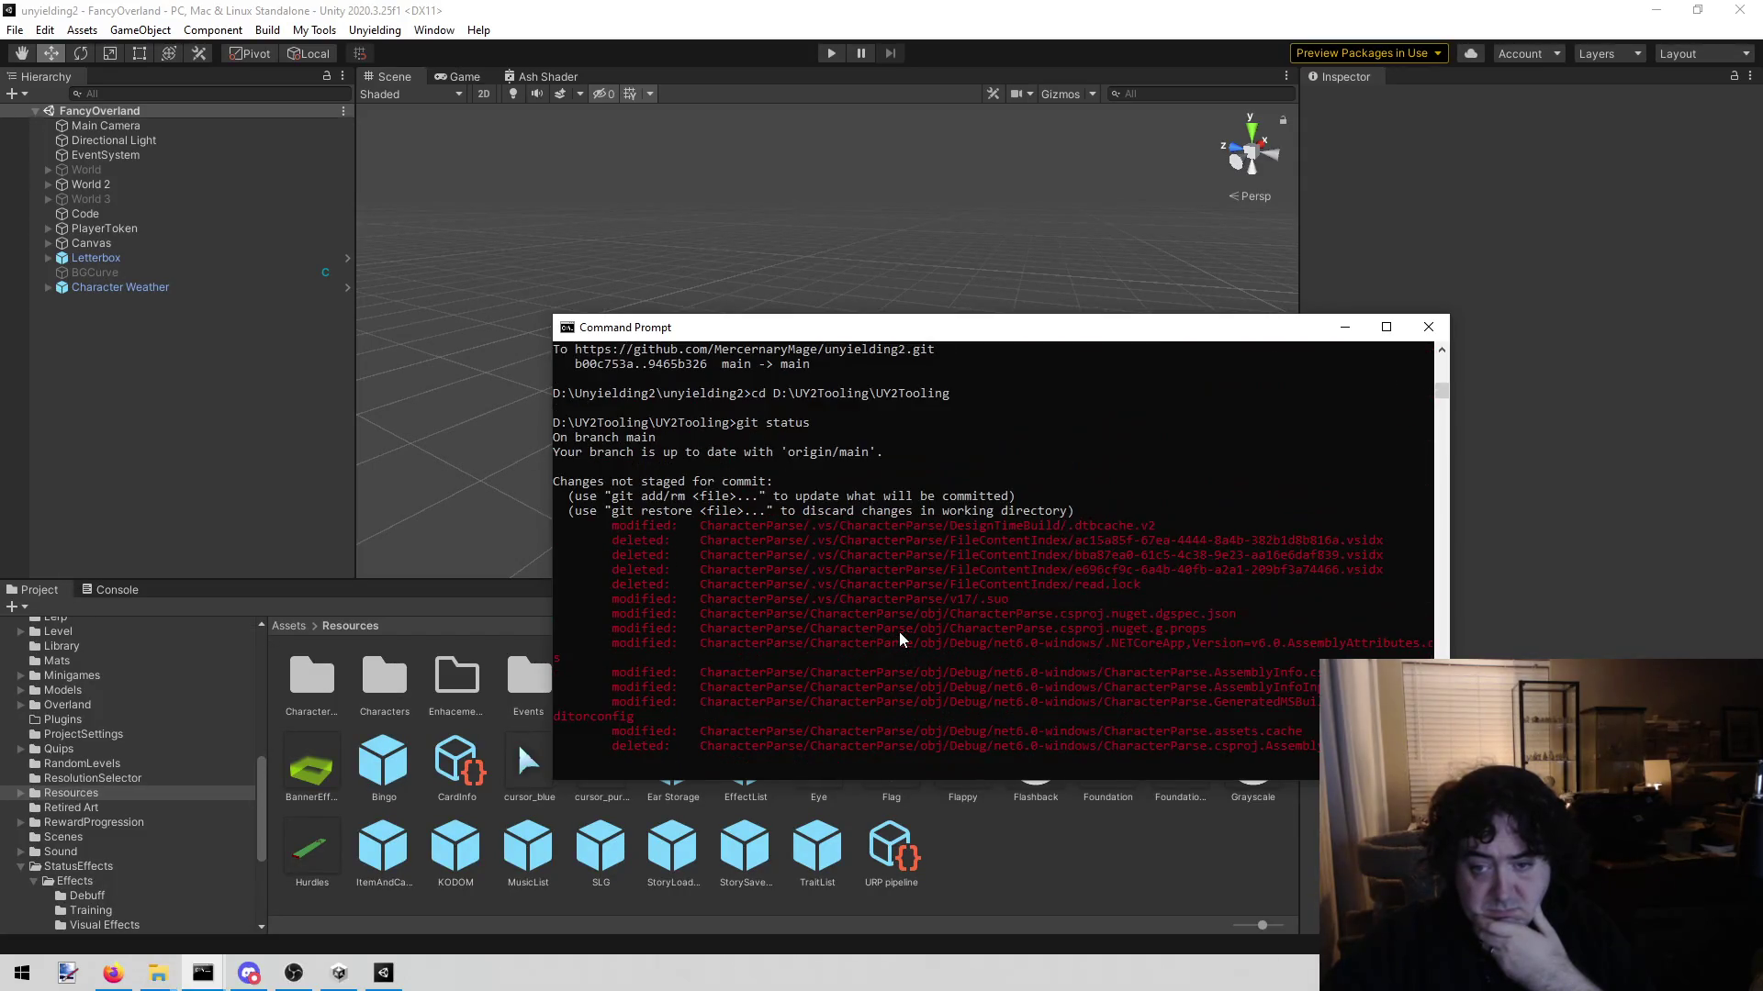
scroll(900, 632, down, 4)
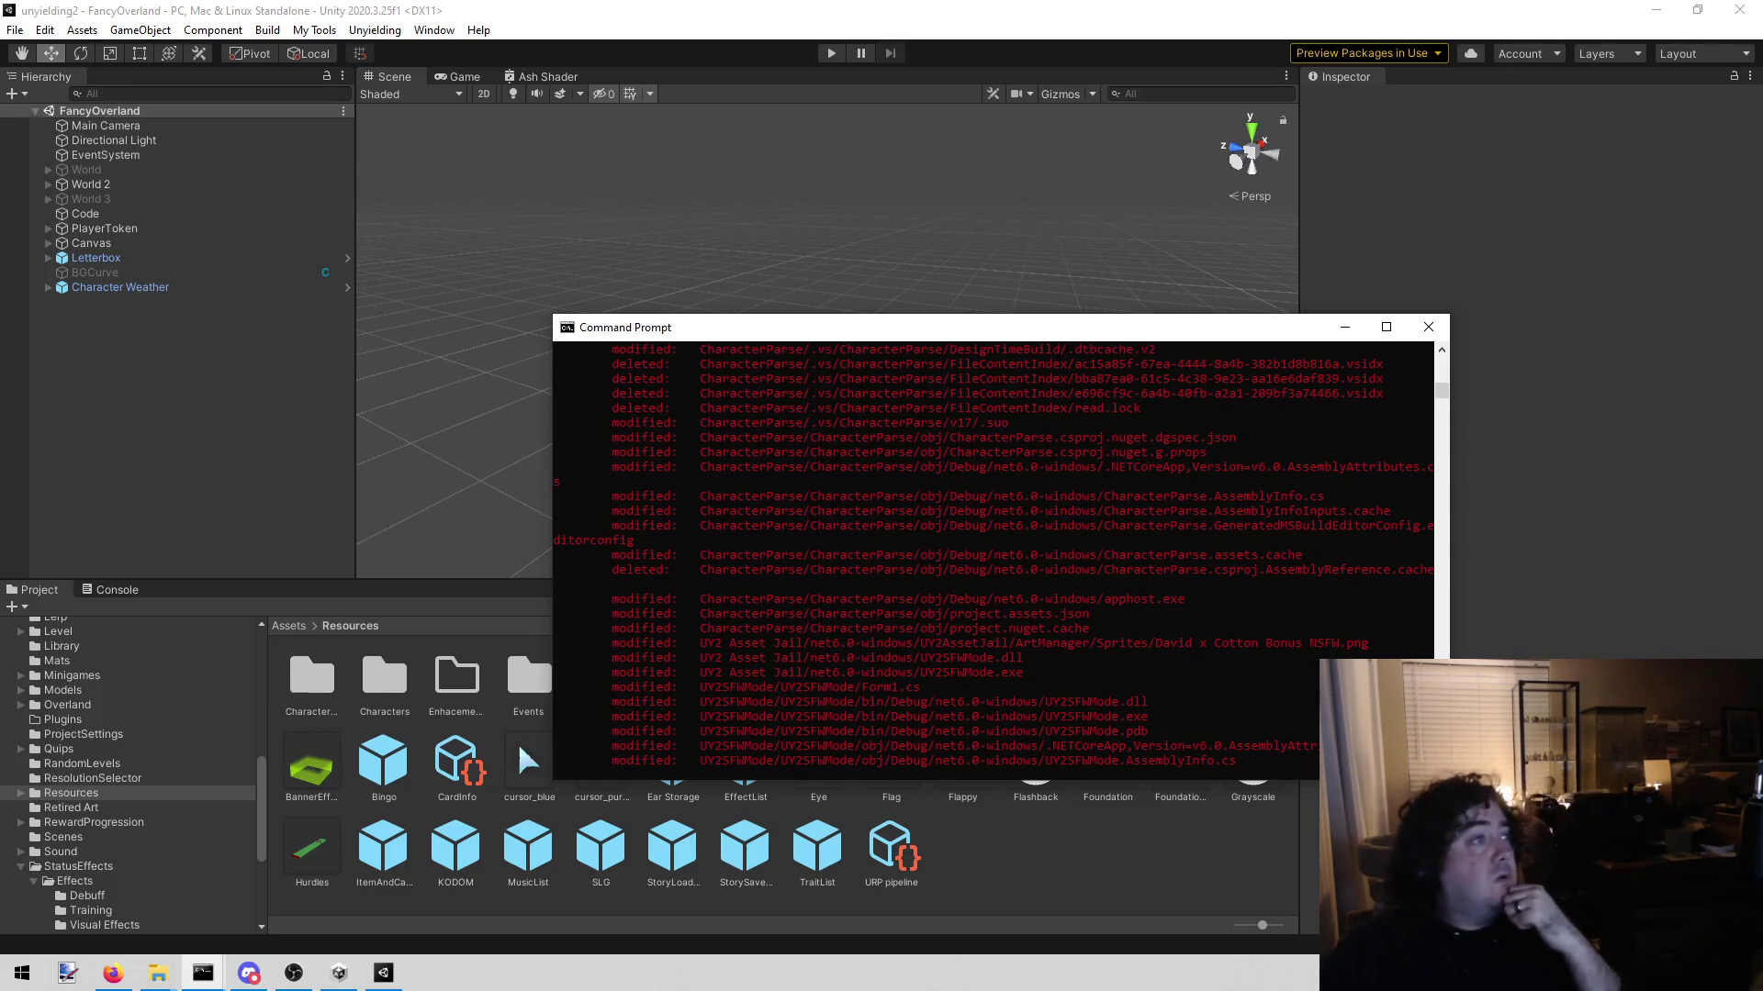
click(158, 973)
Step: Bring the D:\UY2Tooling\UY2Tooling folder forward, hide the console, and open .gitignore
mouse_move(24, 11)
mouse_down()
mouse_move(930, 377)
mouse_move(540, 85)
mouse_move(420, 90)
mouse_up()
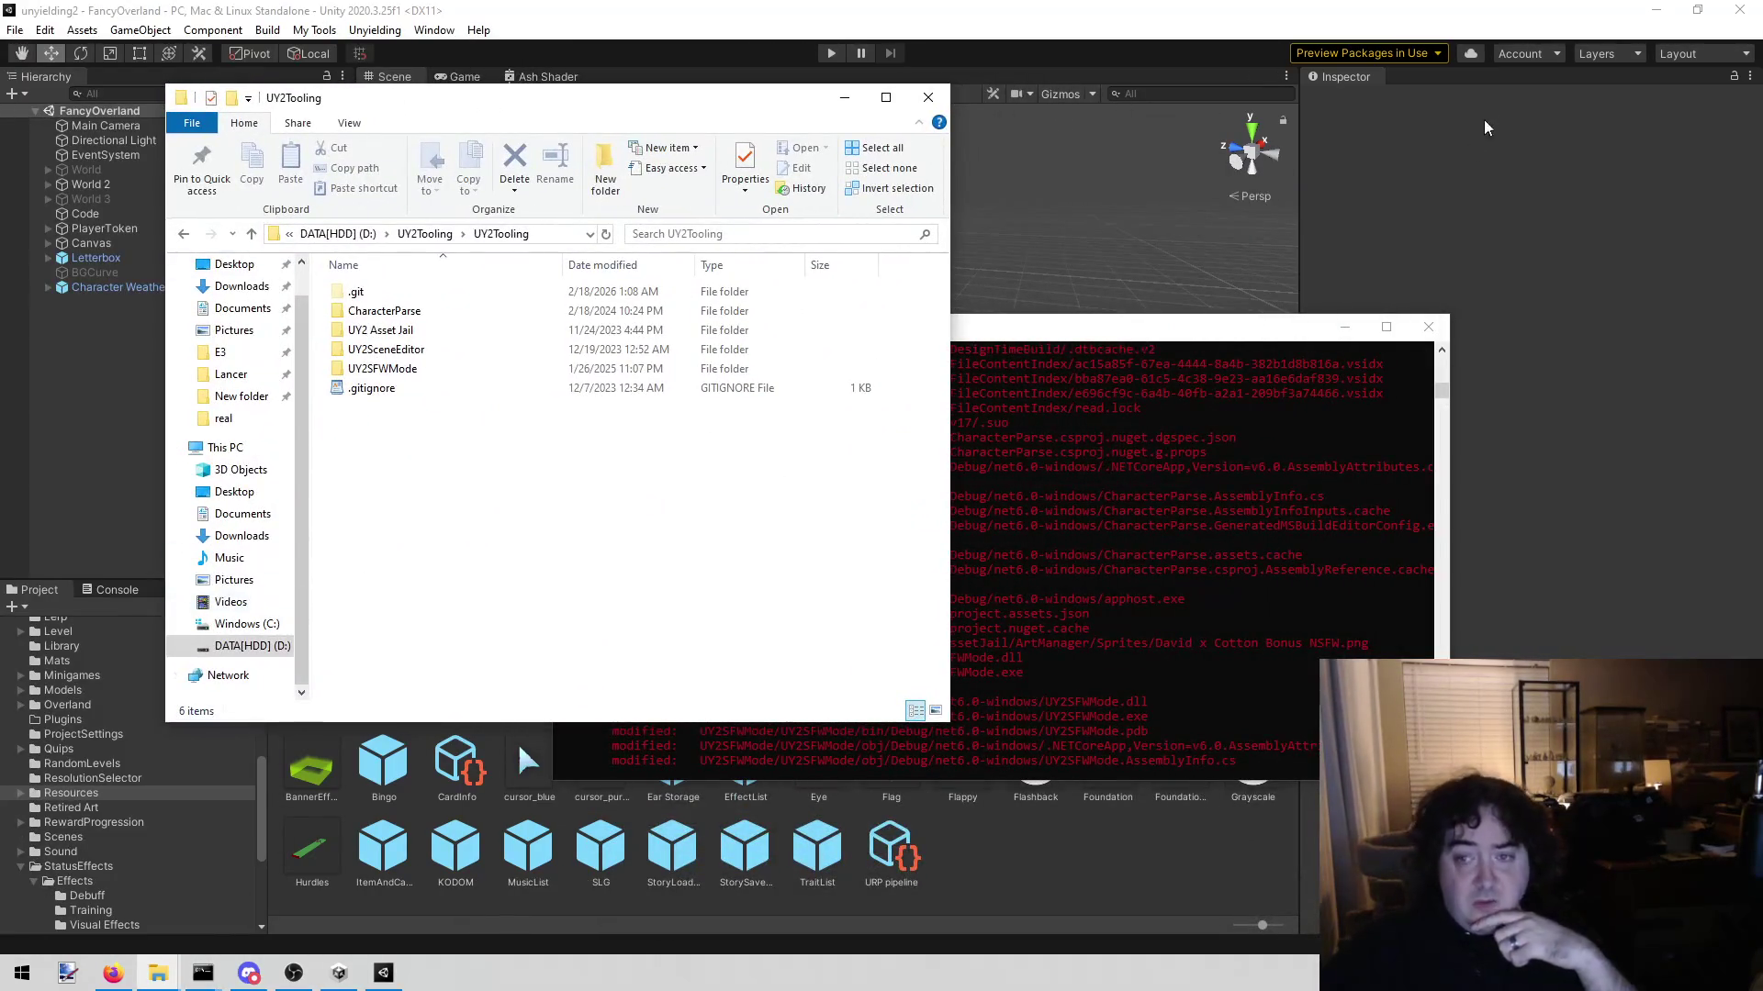
click(1345, 327)
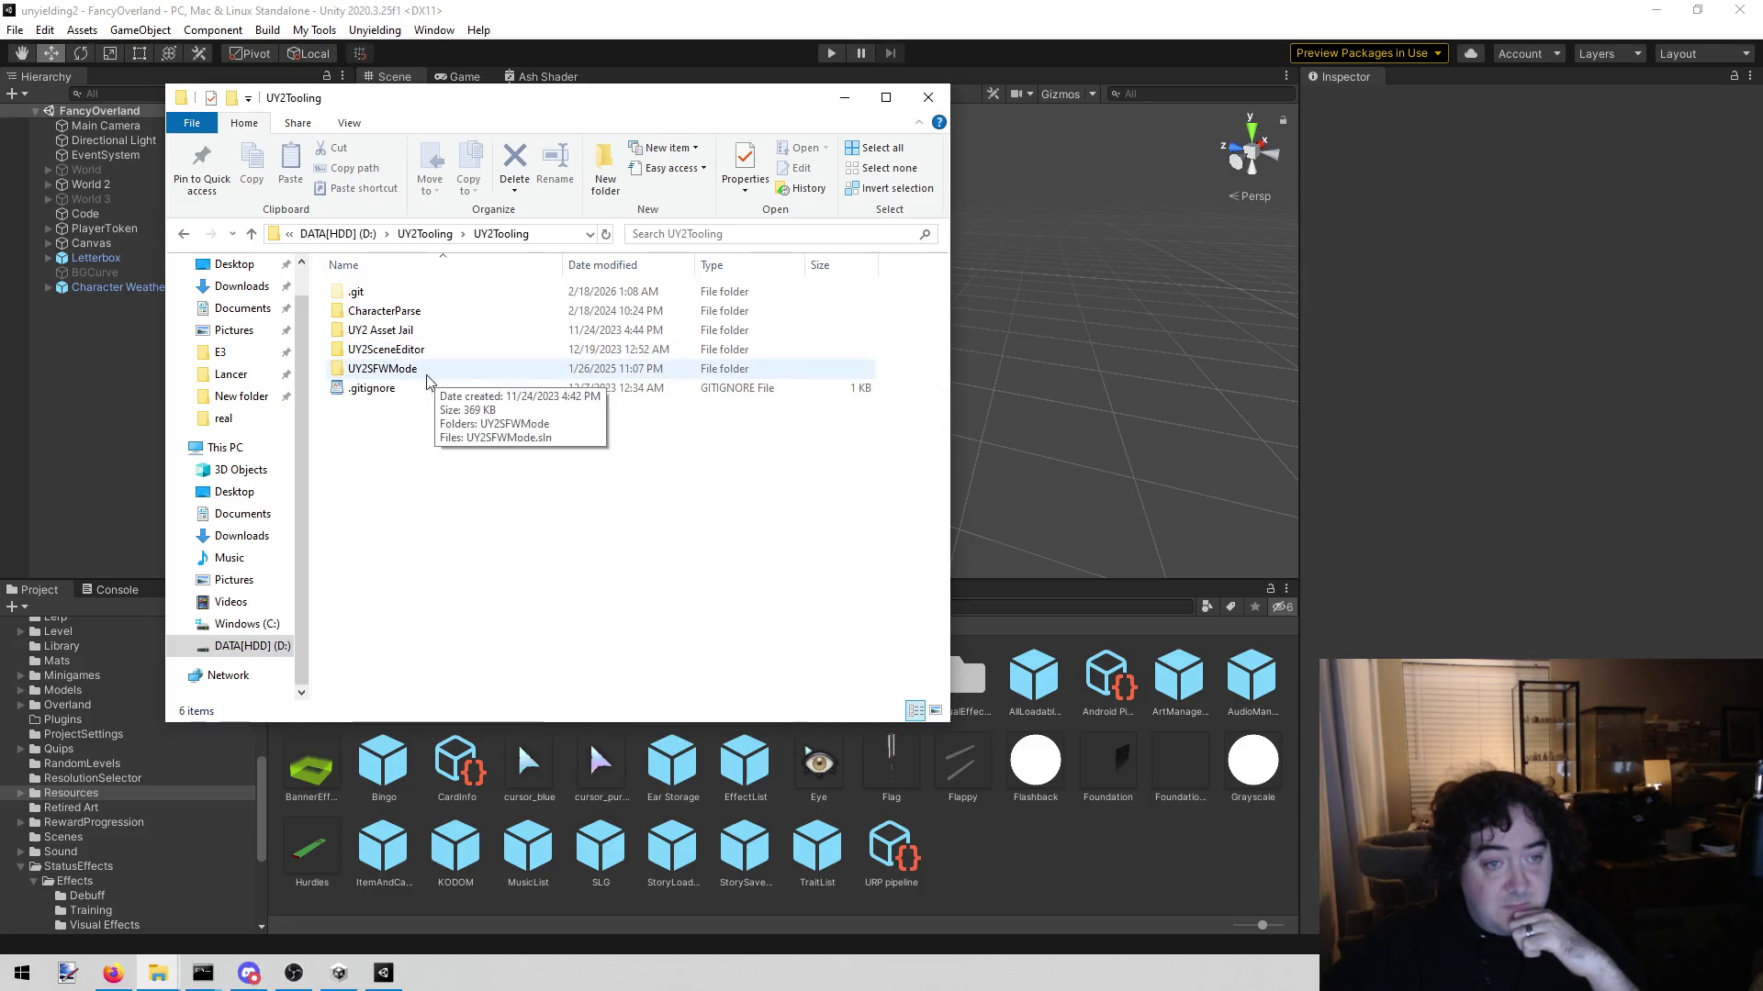
mouse_move(438, 376)
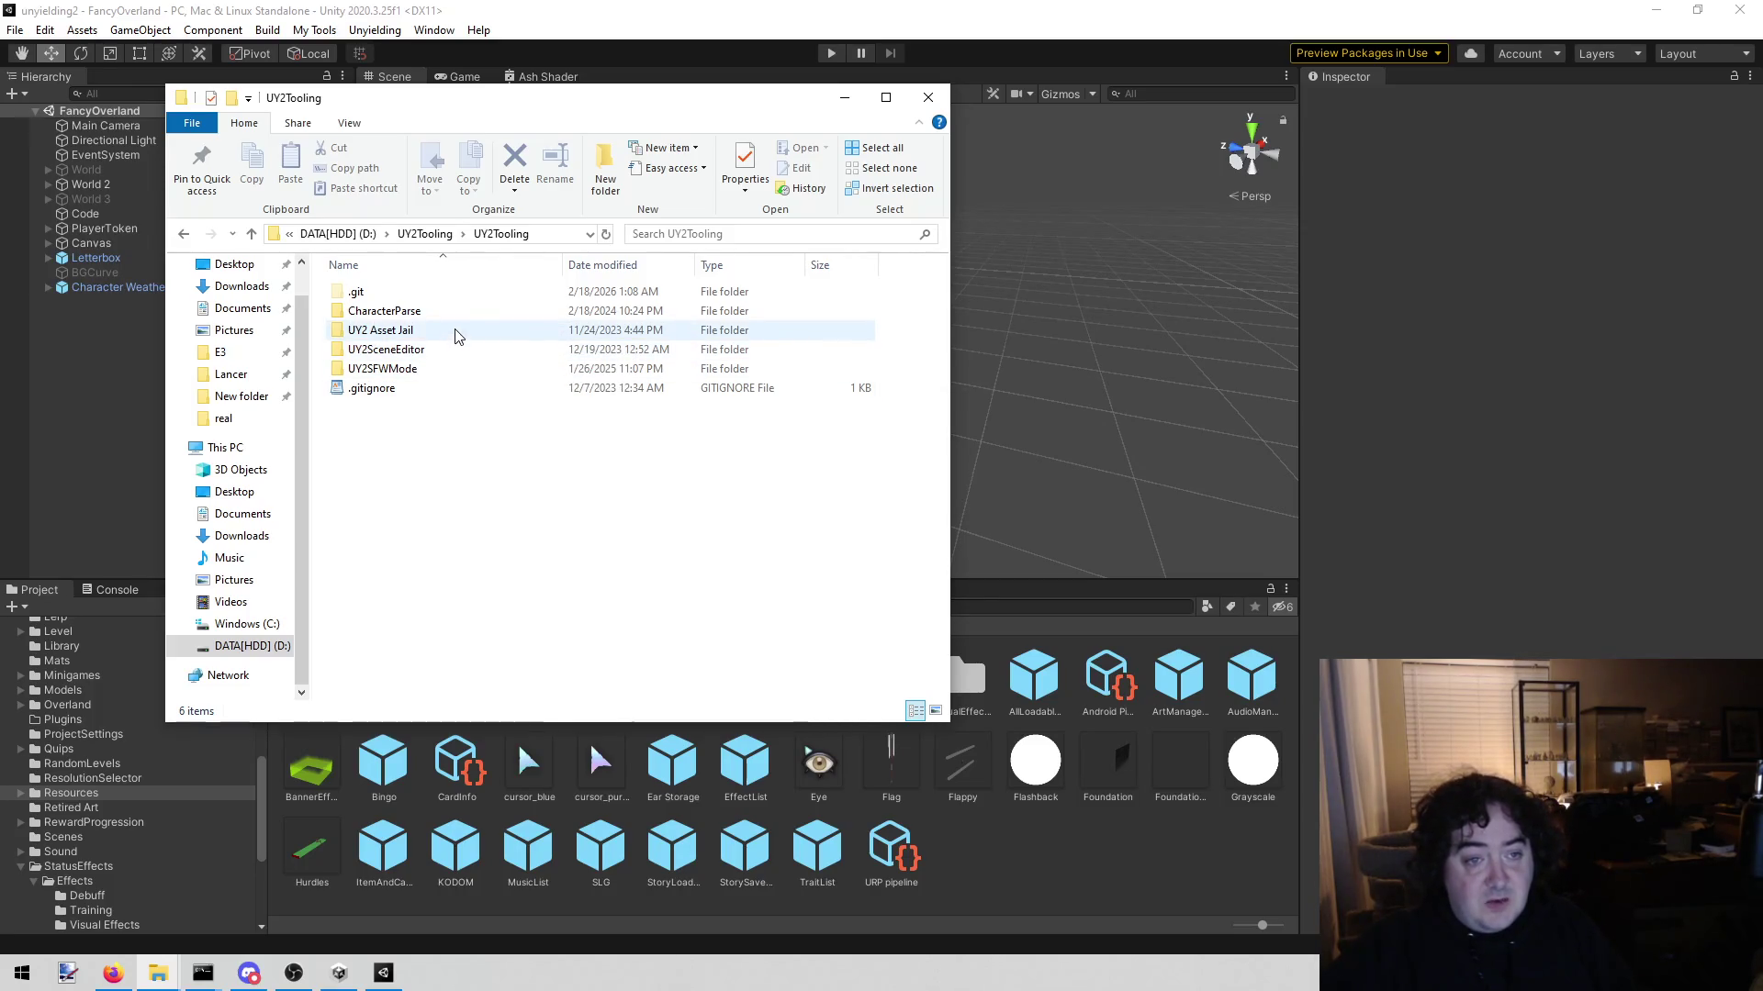
key(alt+Tab)
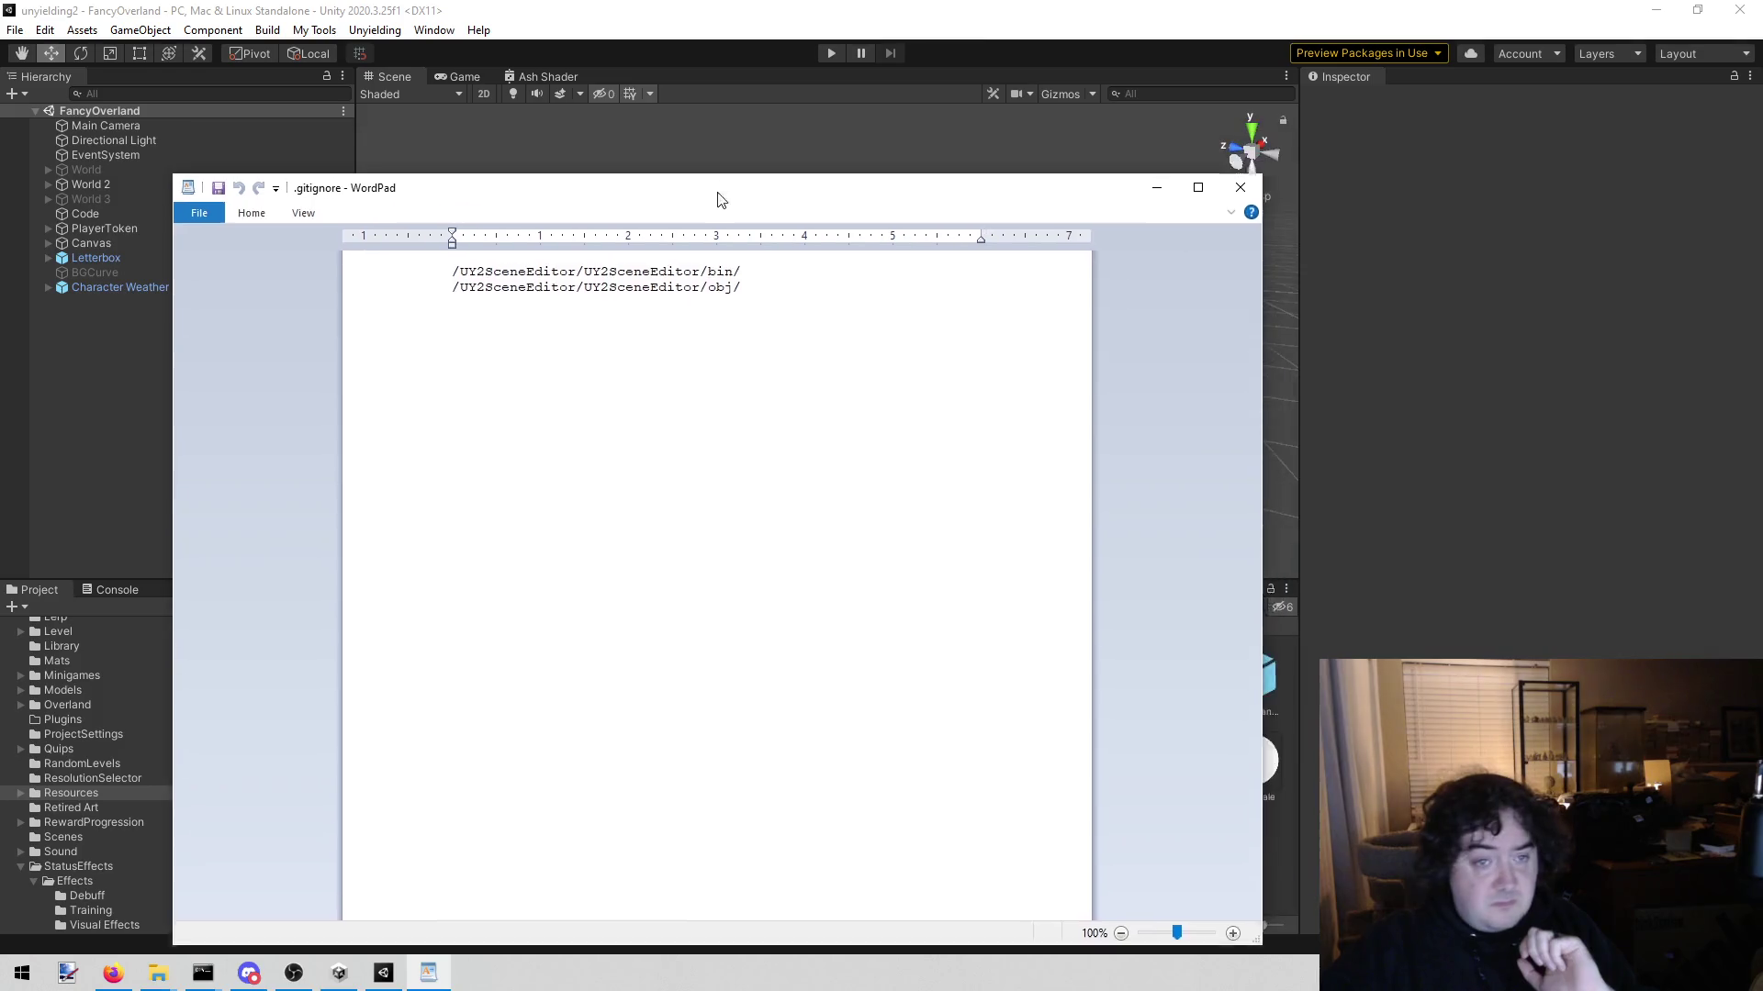
Step: Review the UY2SceneEditor bin and obj rules in .gitignore, then return to the git status console
drag(717, 196, 727, 250)
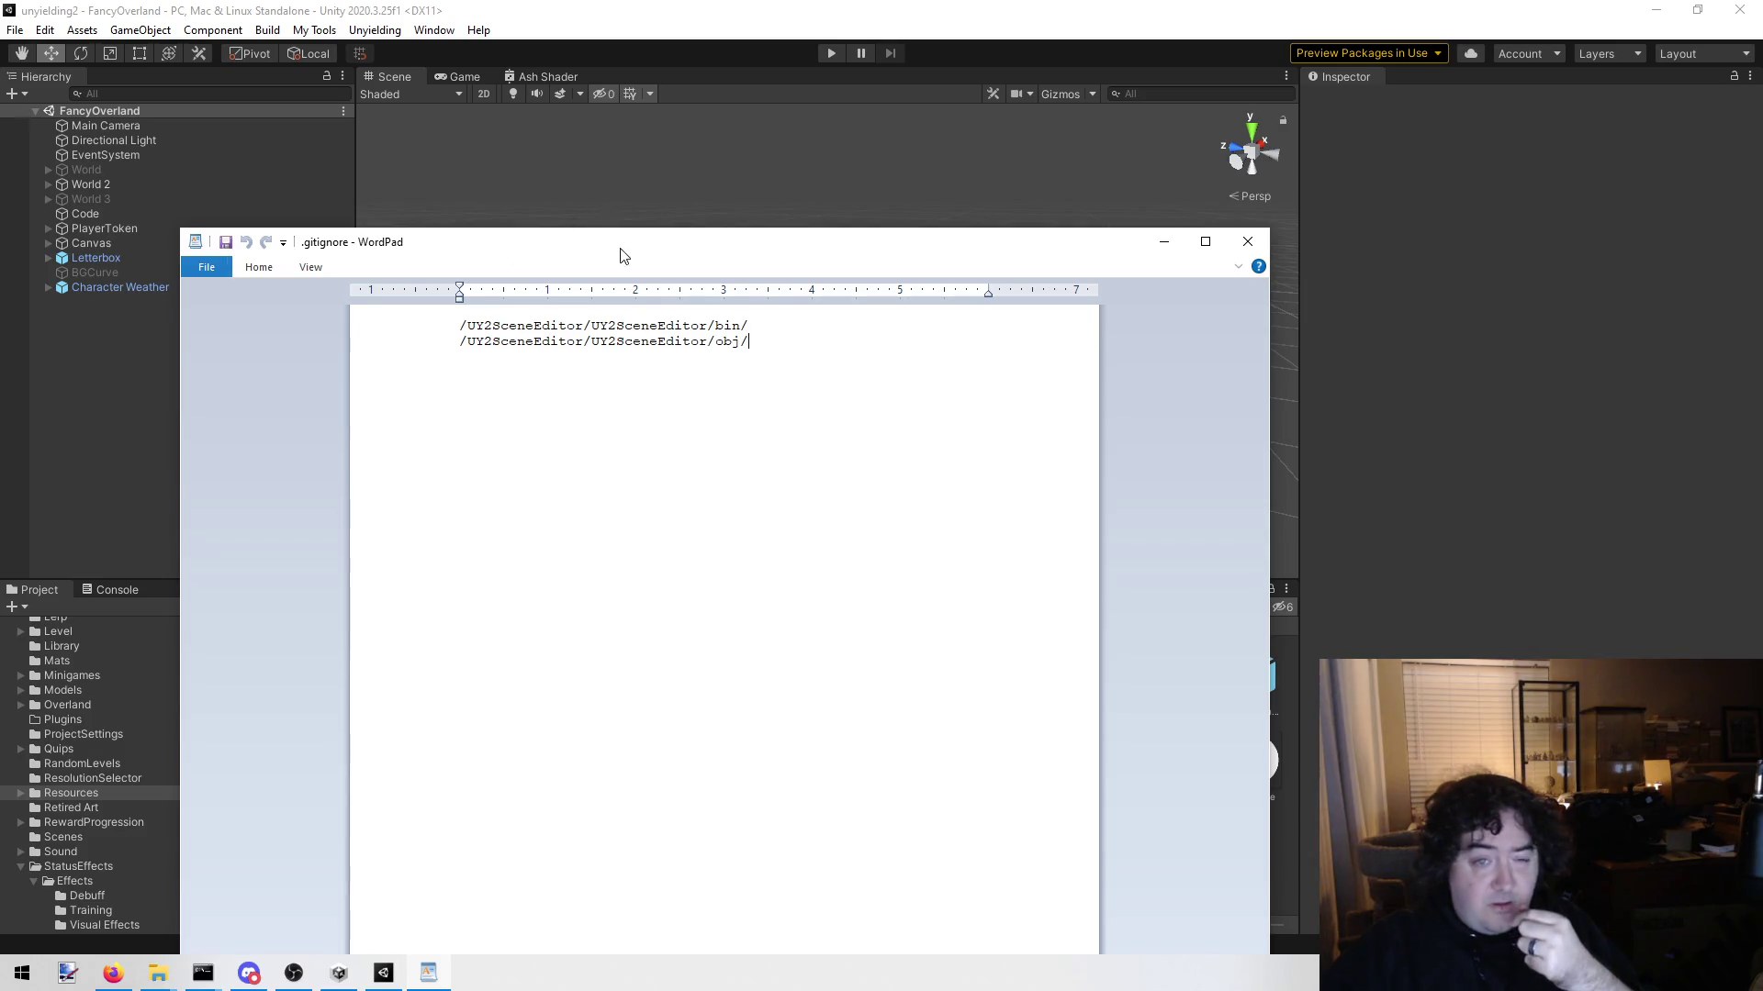
key(alt+Tab)
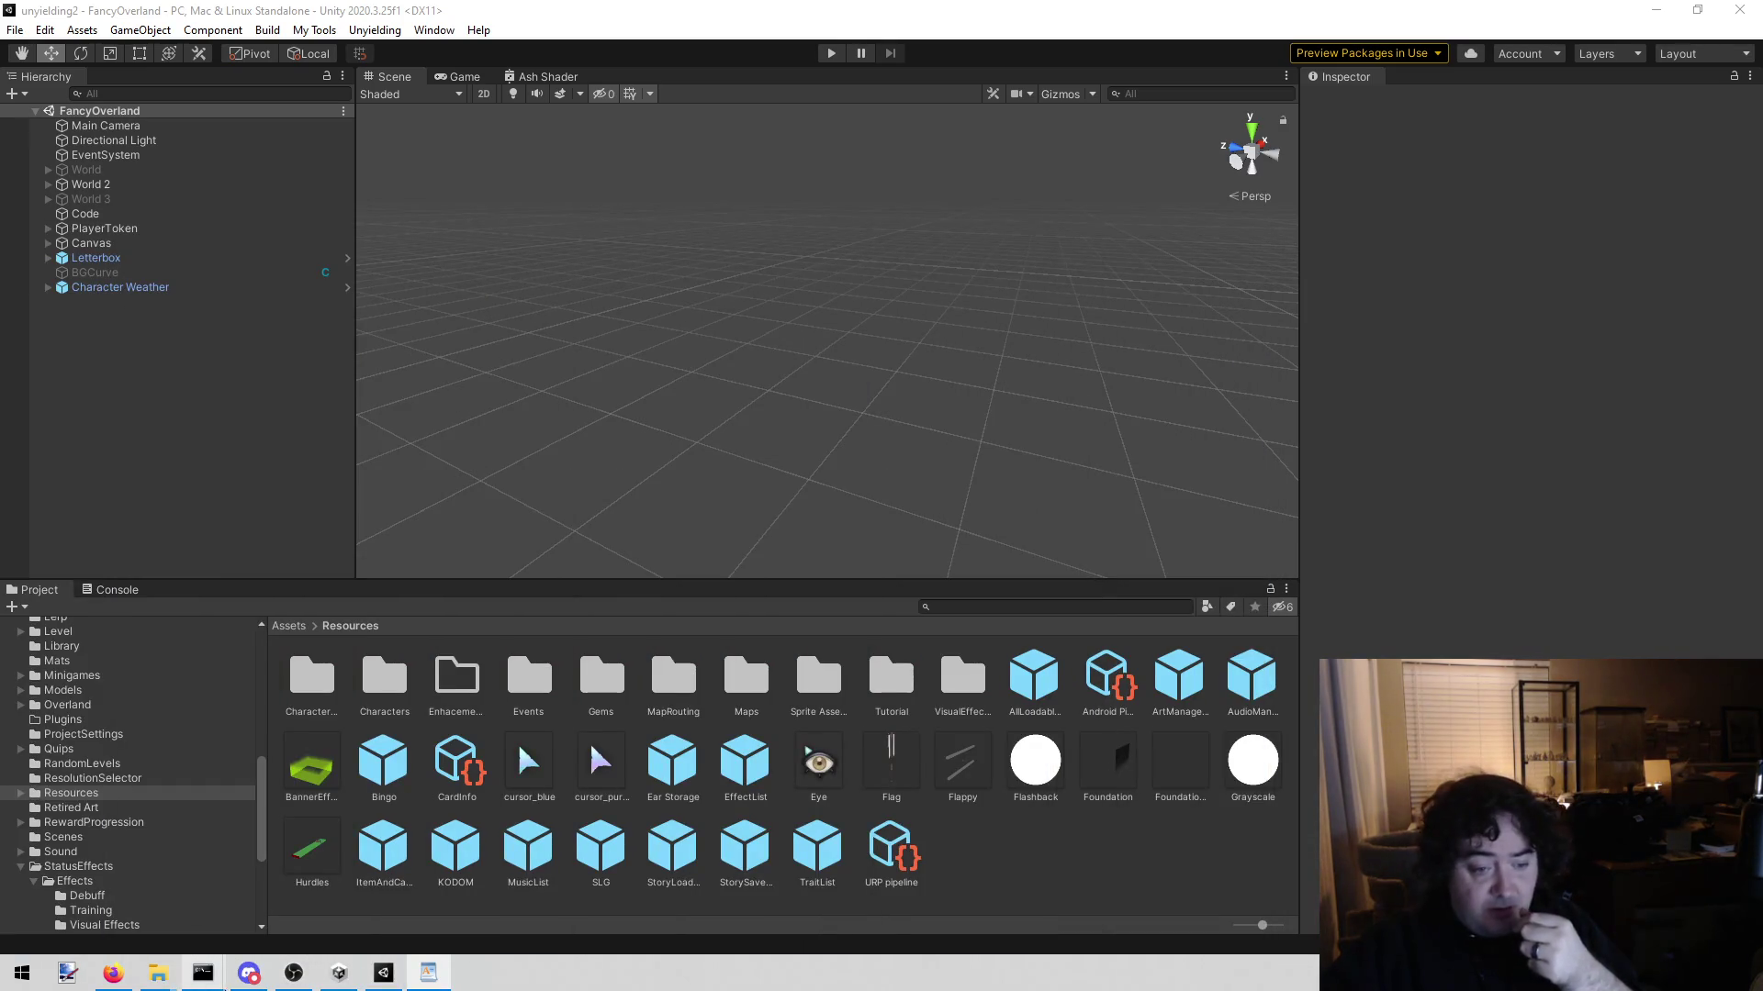
mouse_move(203, 972)
click(303, 891)
scroll(916, 746, up, 4)
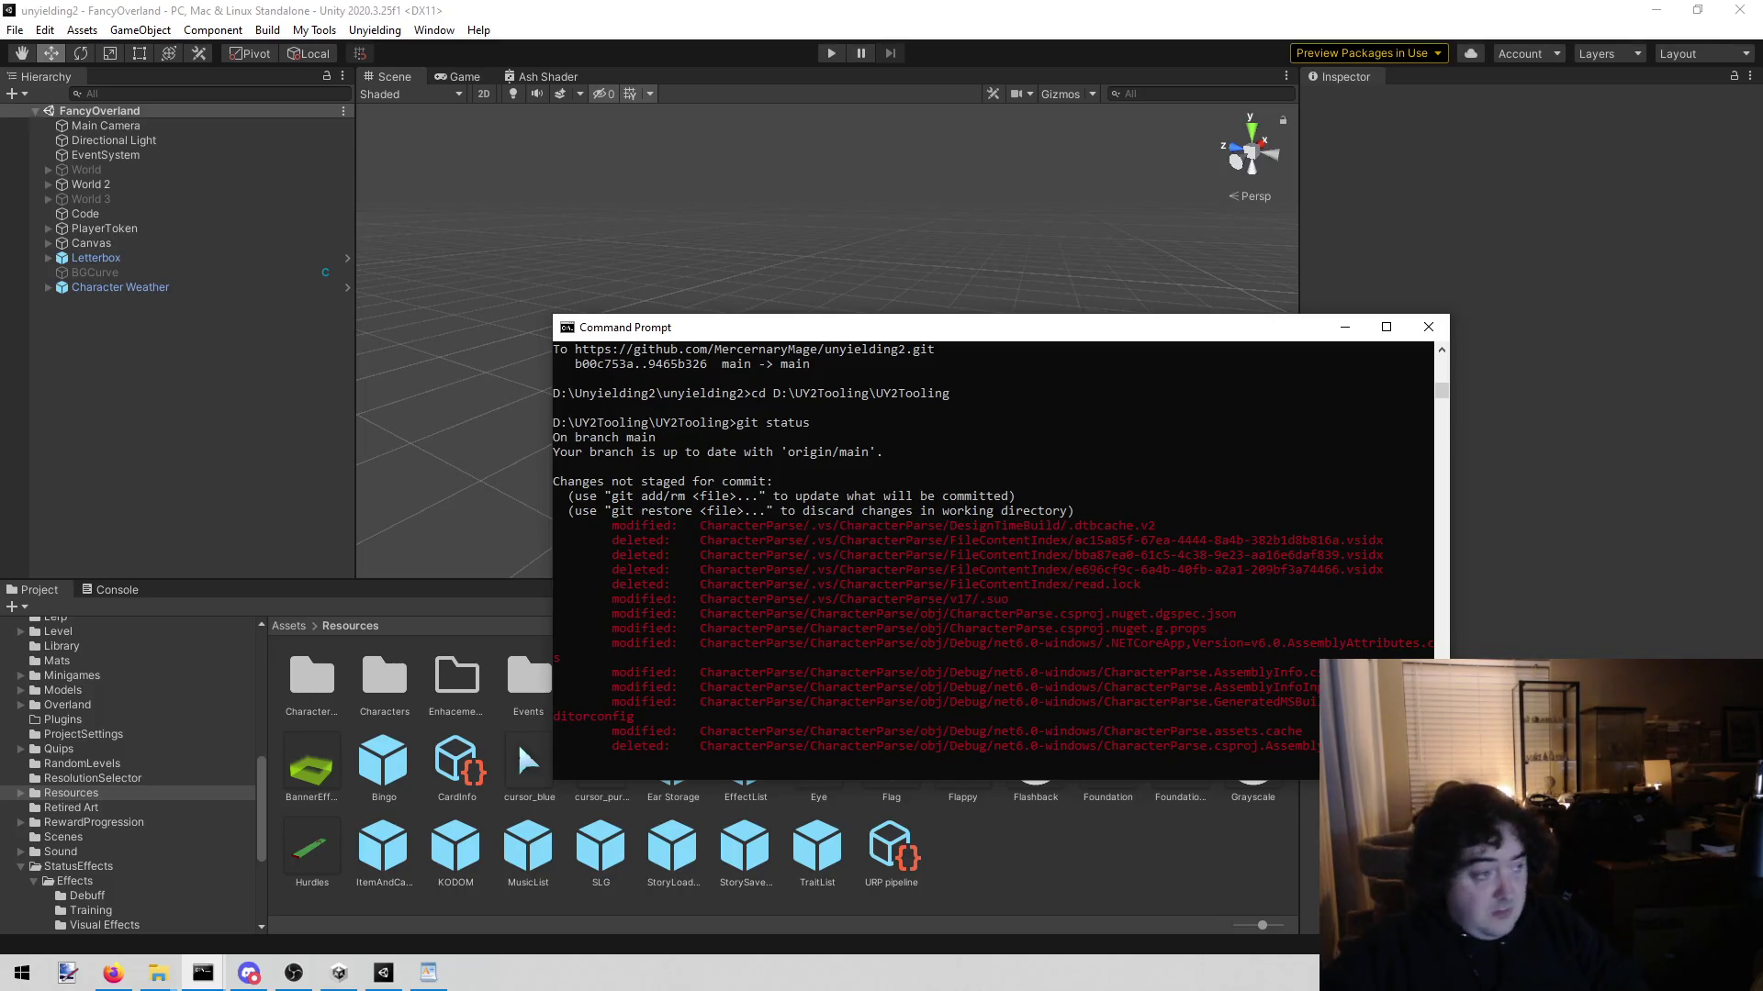
key(Return)
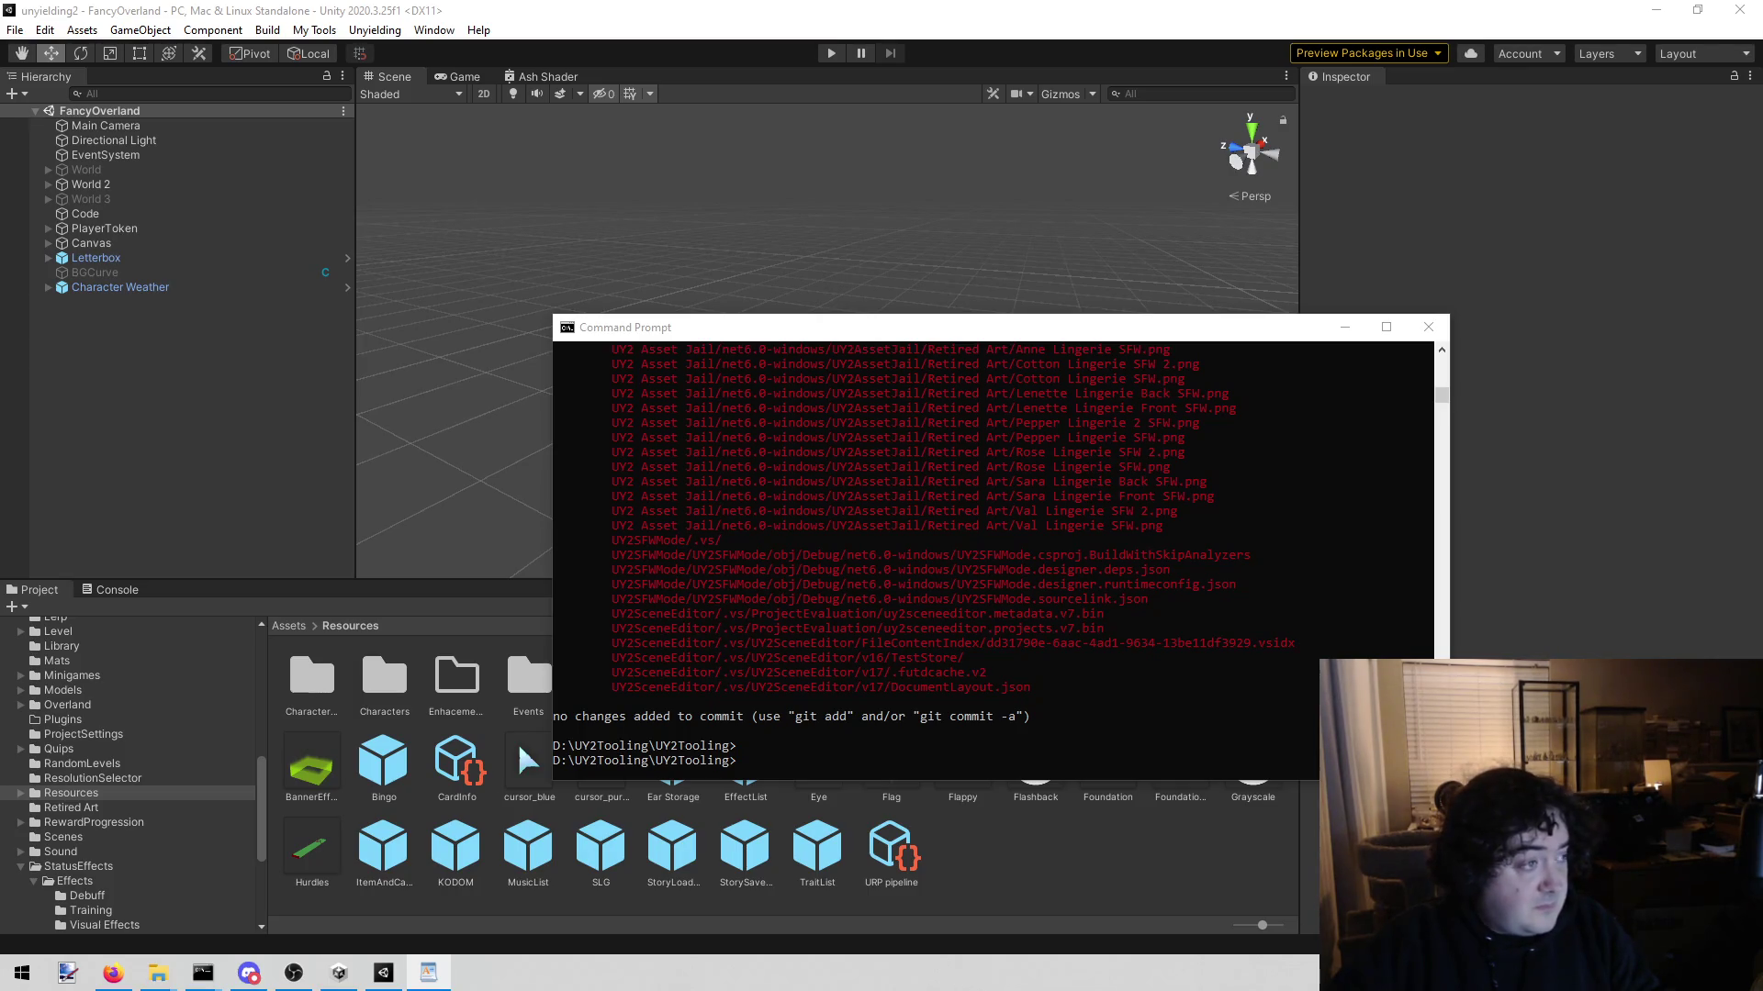
Step: Add a */.vs/* rule to .gitignore so every .vs folder is ignored
click(427, 972)
mouse_move(1432, 236)
mouse_down()
mouse_move(1224, 110)
mouse_move(1225, 138)
mouse_up()
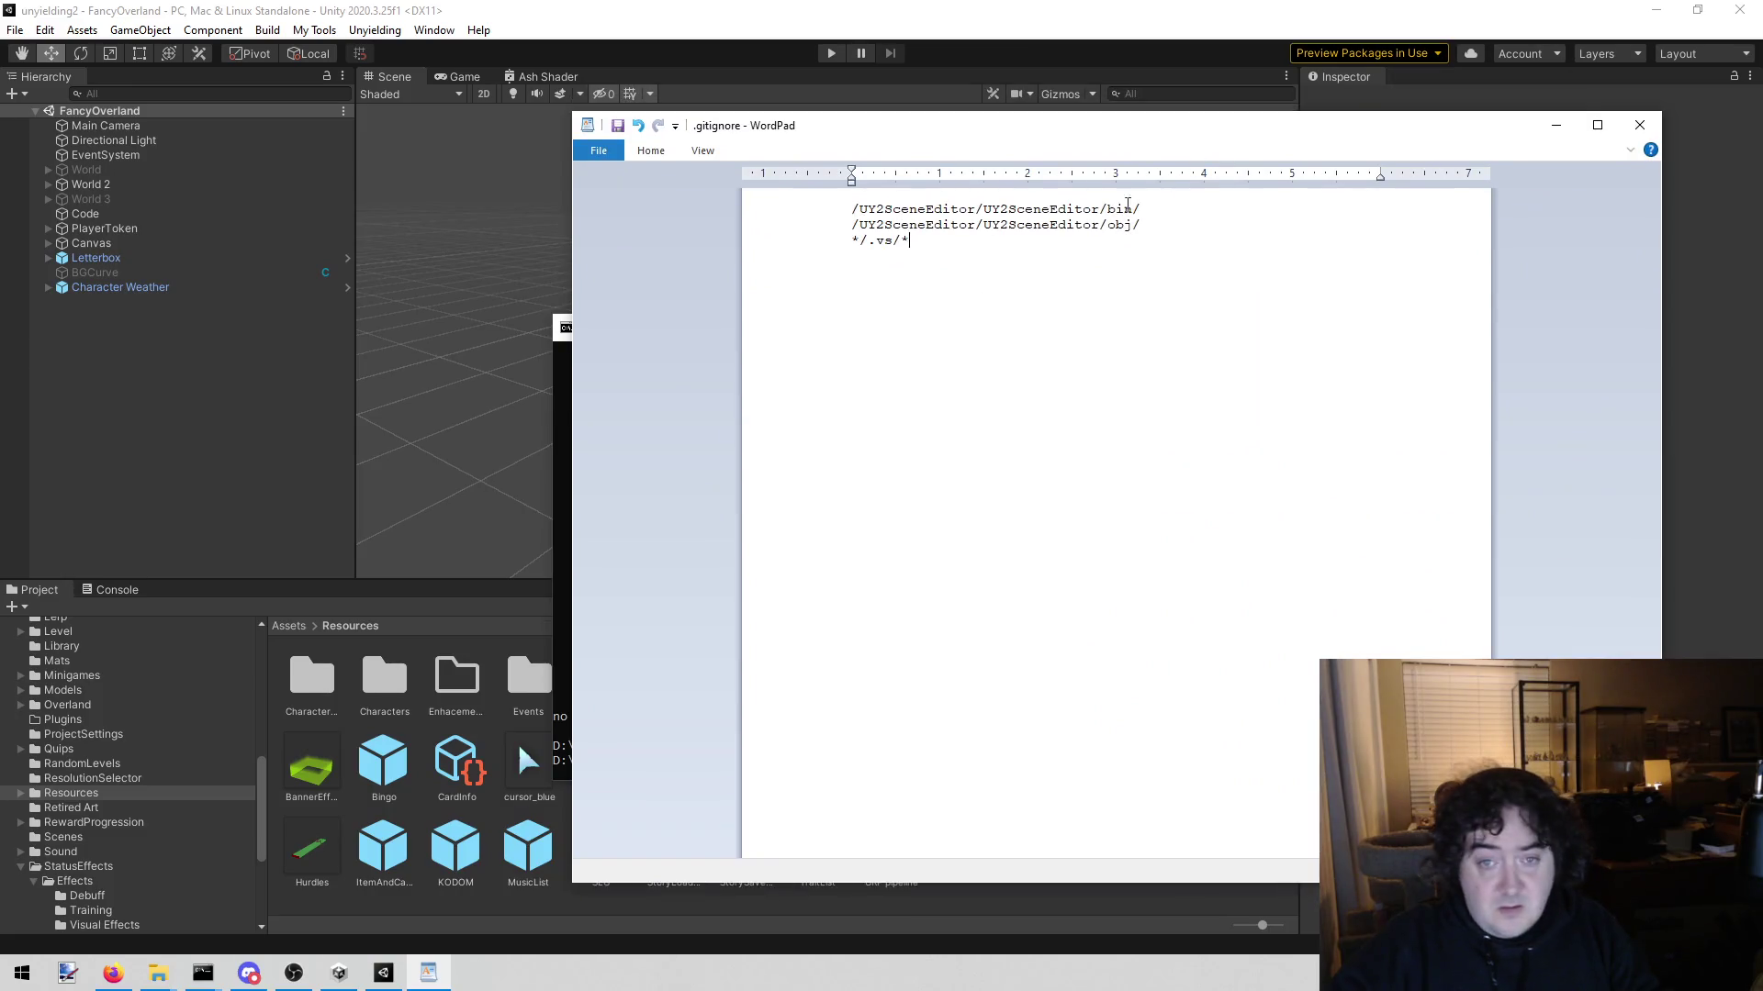
drag(851, 240, 861, 242)
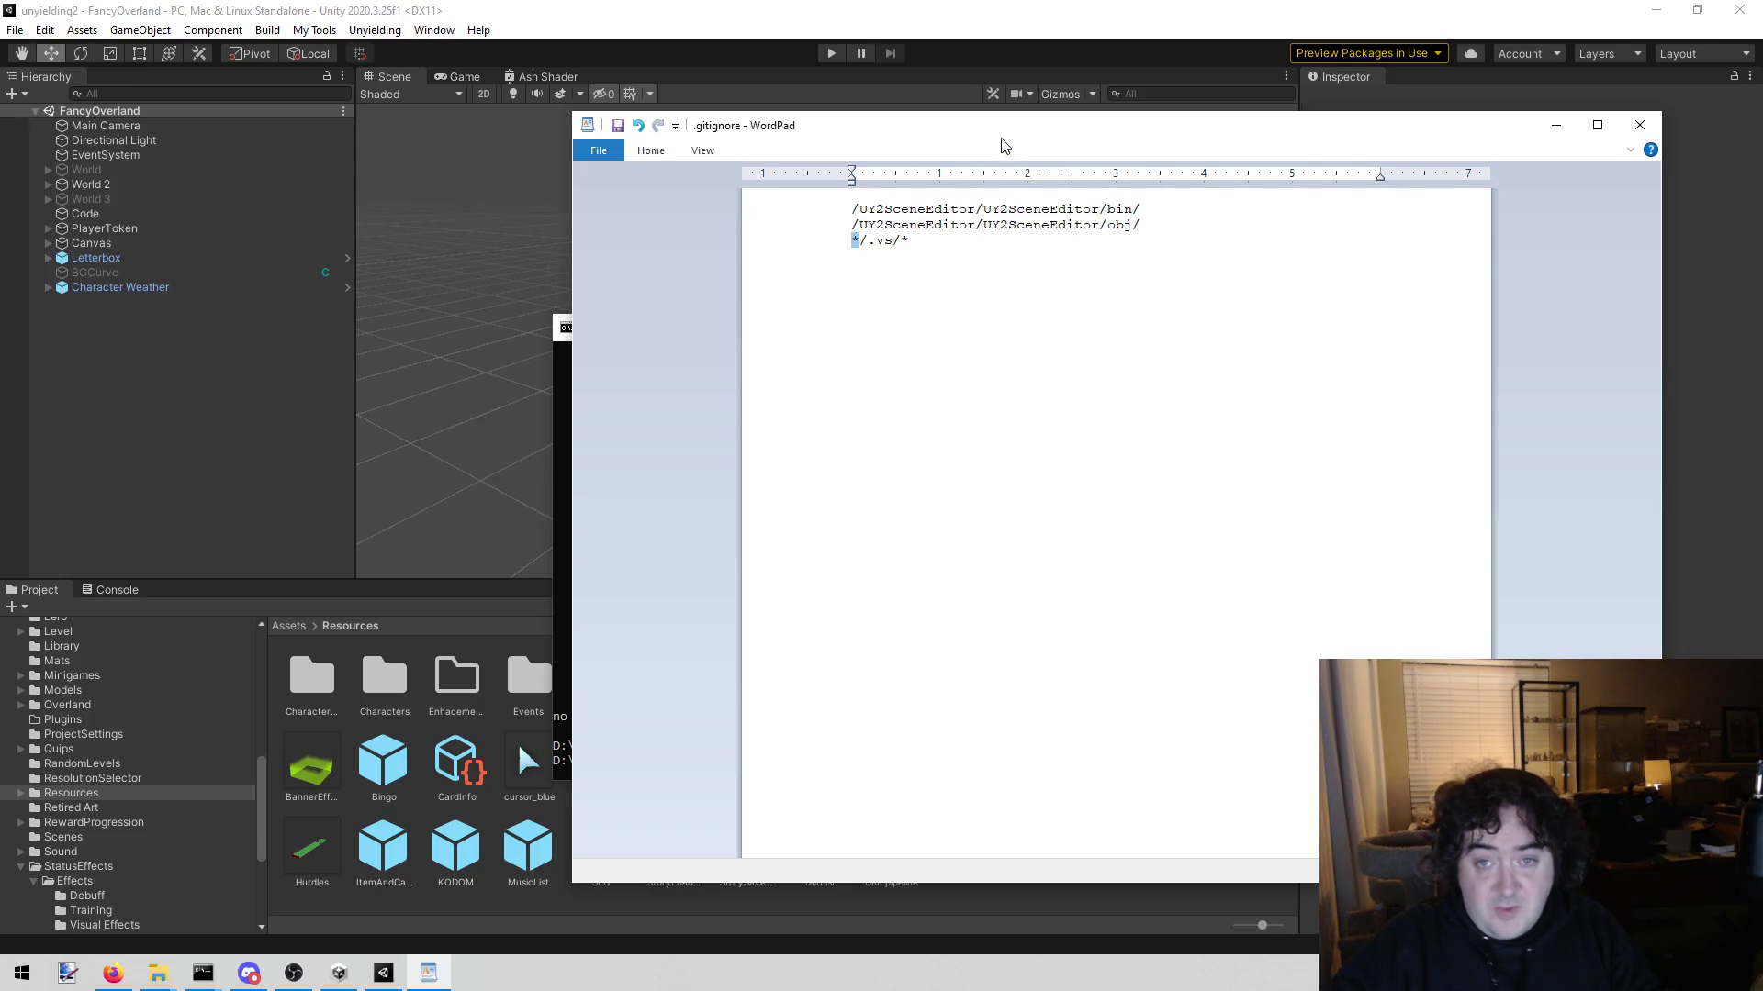
drag(1016, 126, 866, 165)
key(alt+Tab)
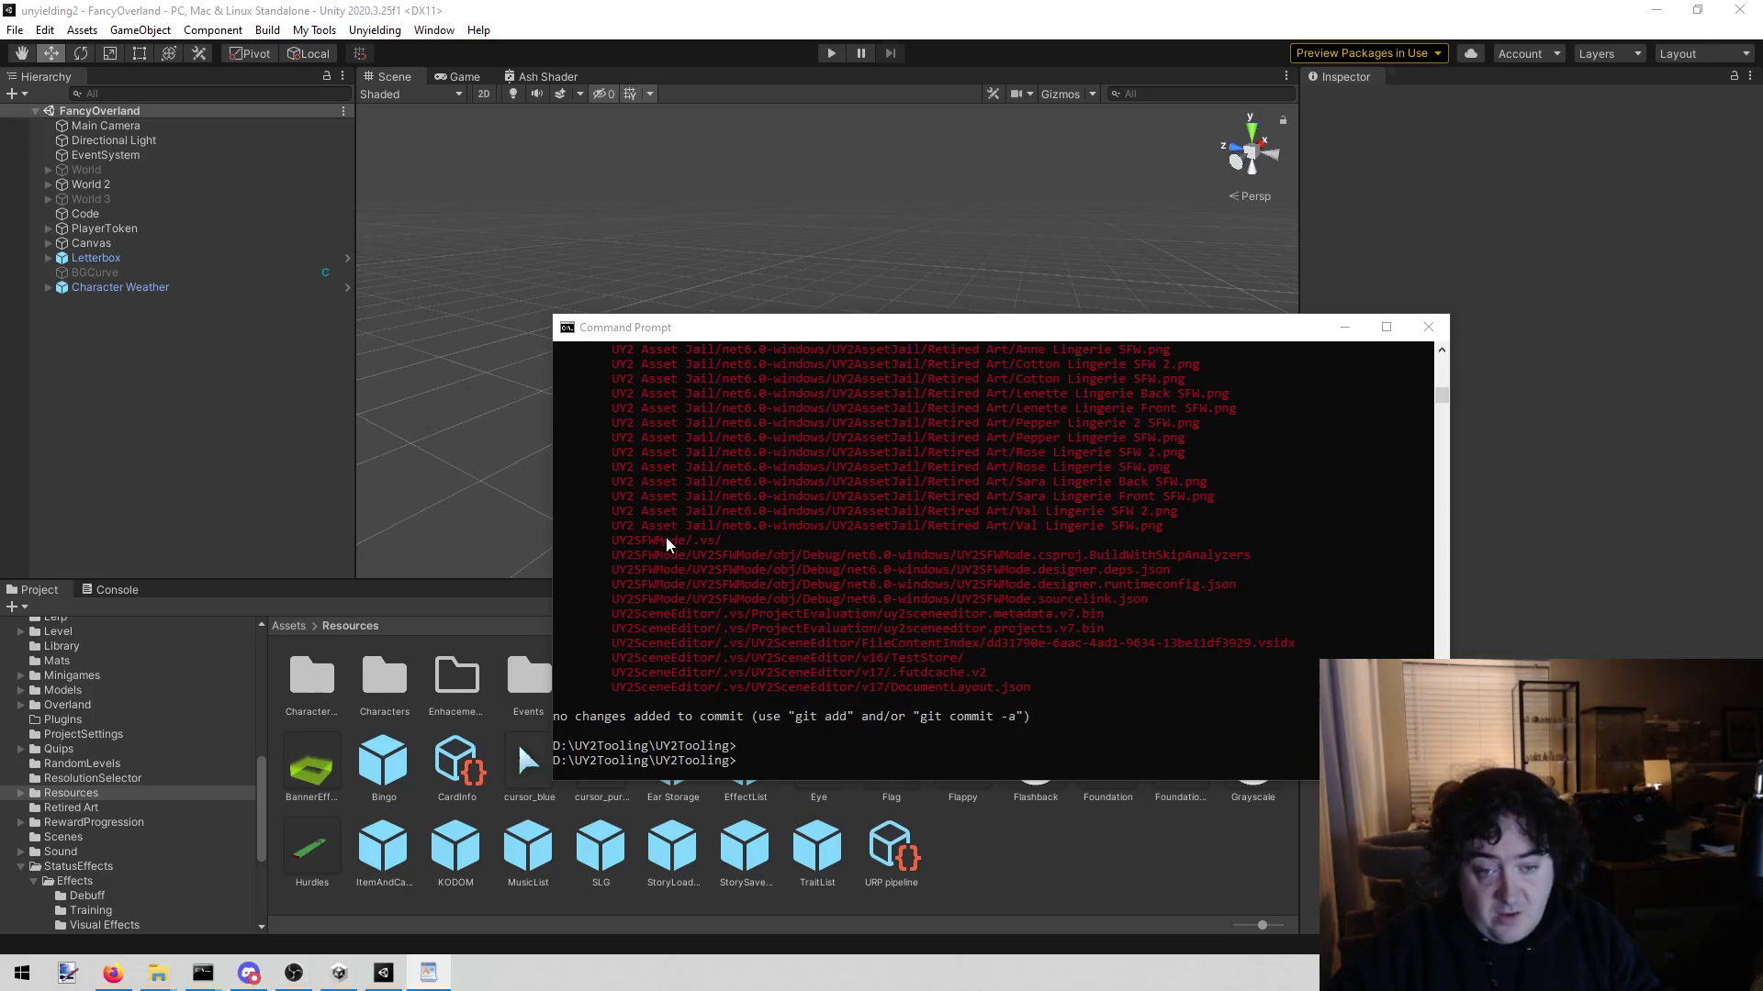
Step: Rerun git status in UY2Tooling to see which .vs and obj files are now excluded
click(711, 545)
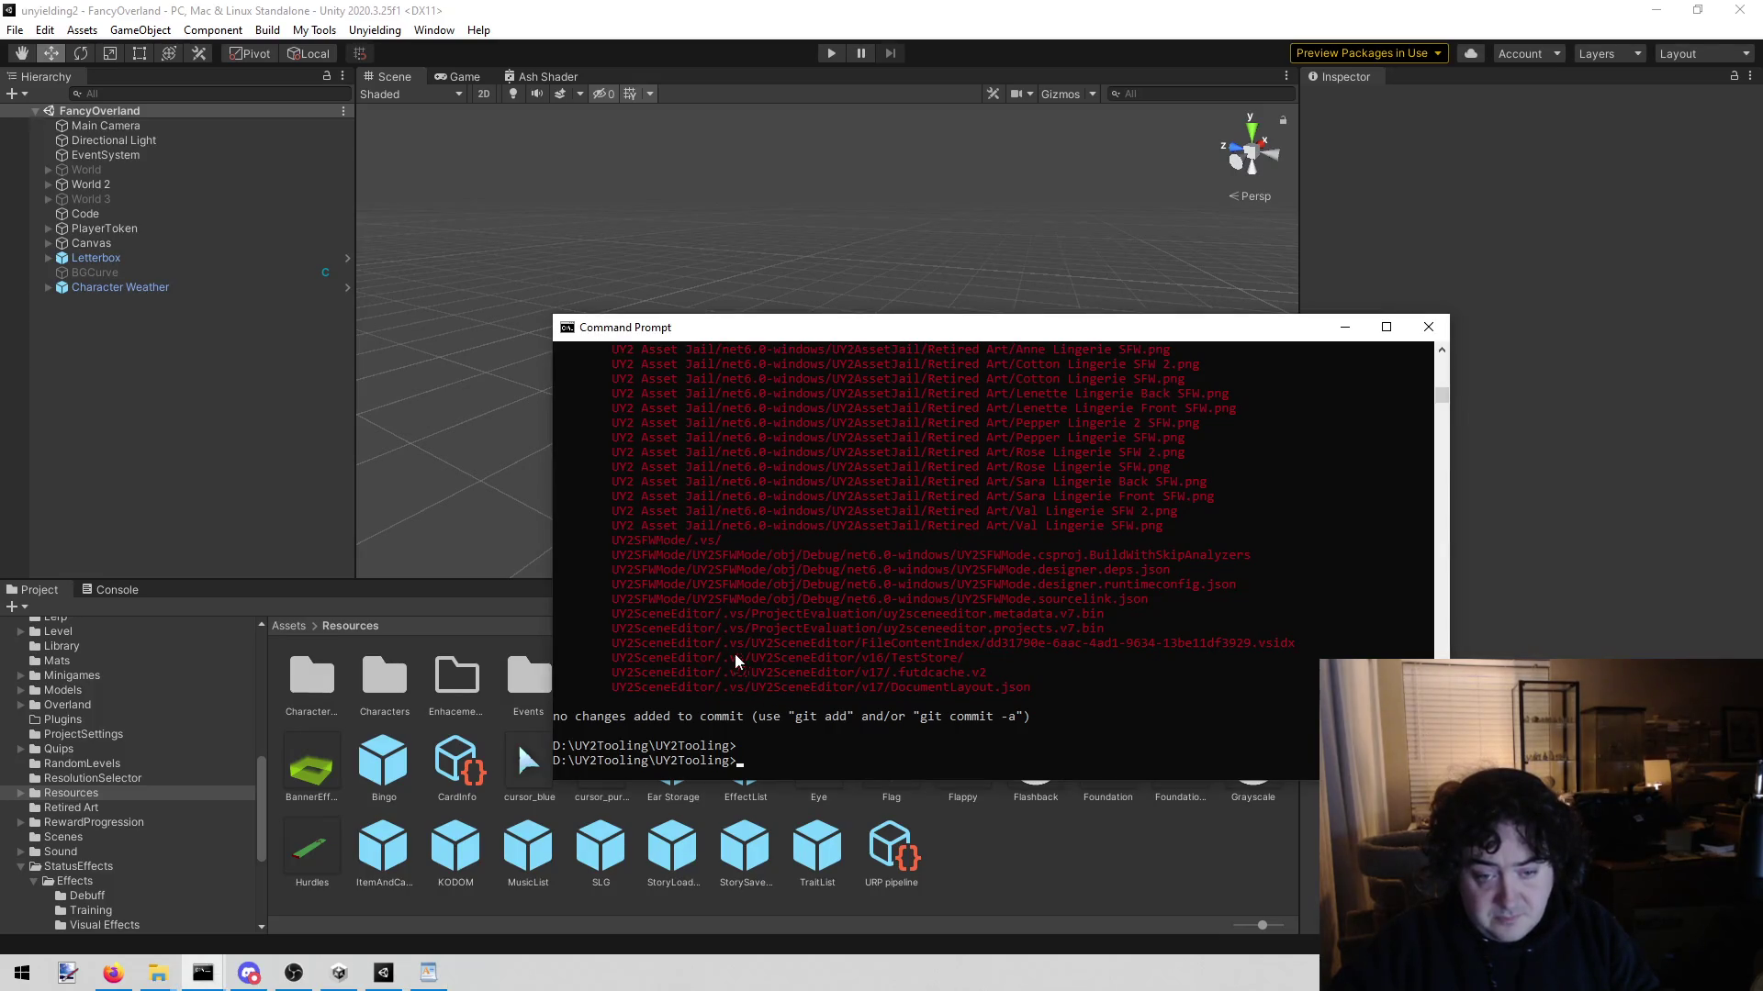
drag(722, 625, 768, 610)
click(785, 644)
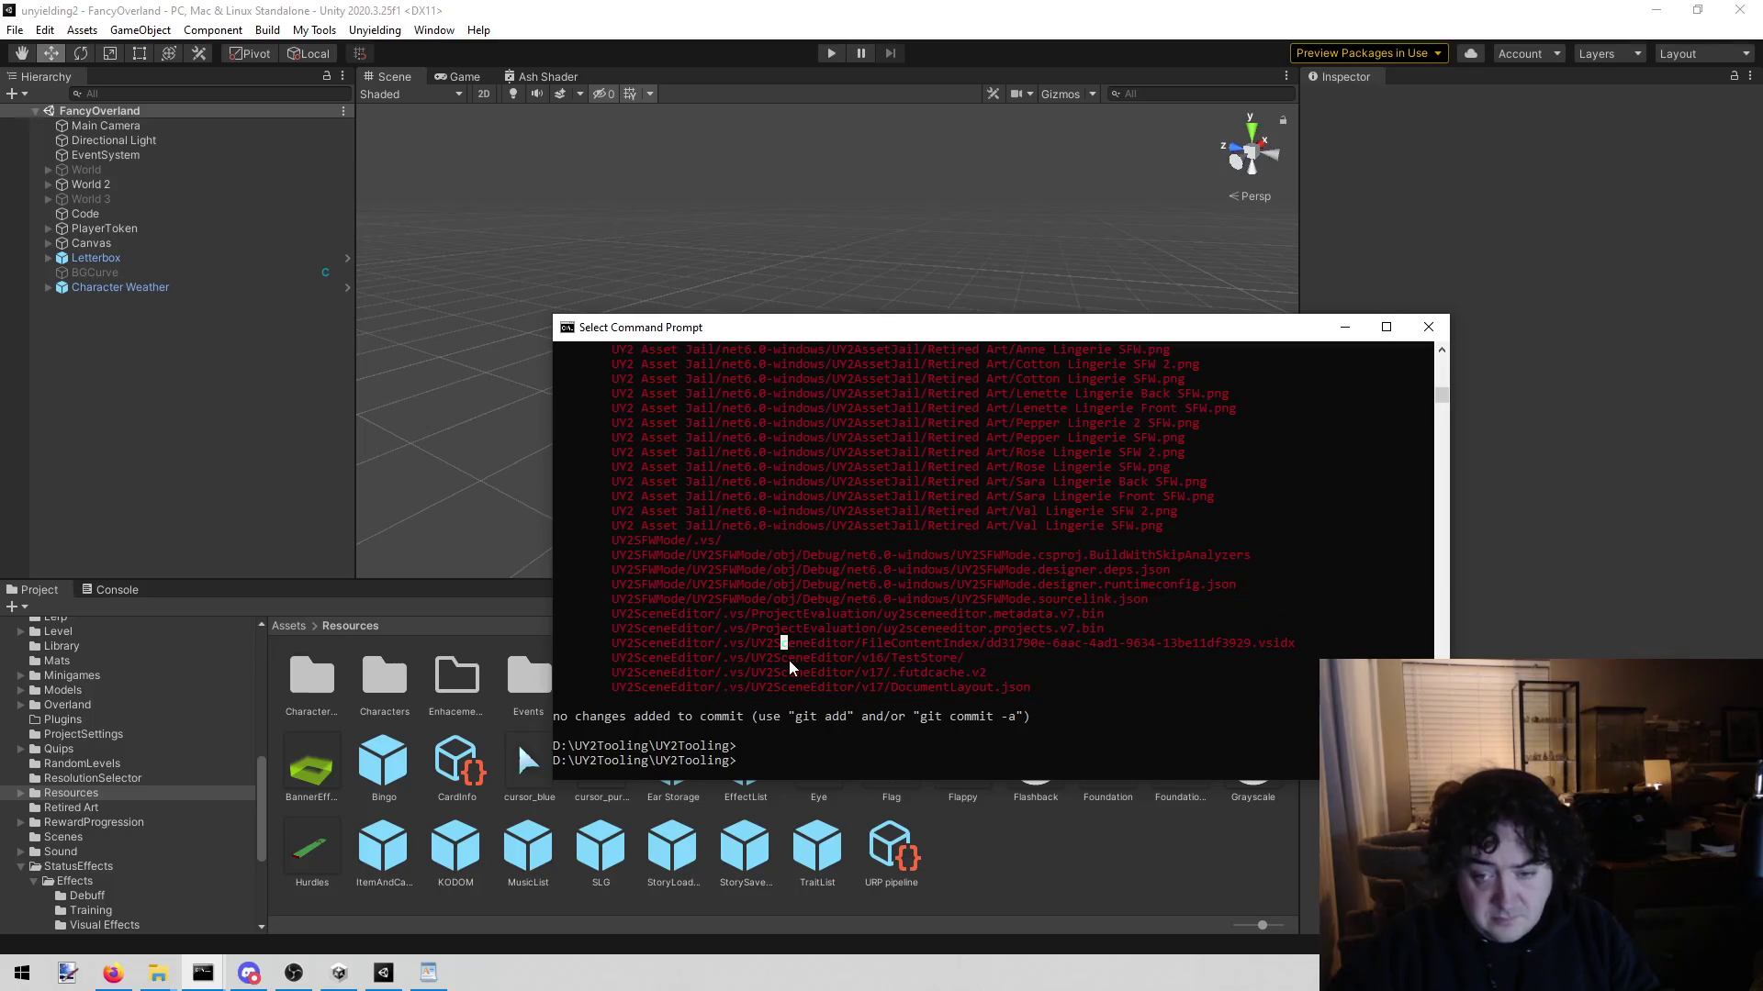
key(Up)
key(Up)
key(Down)
key(Return)
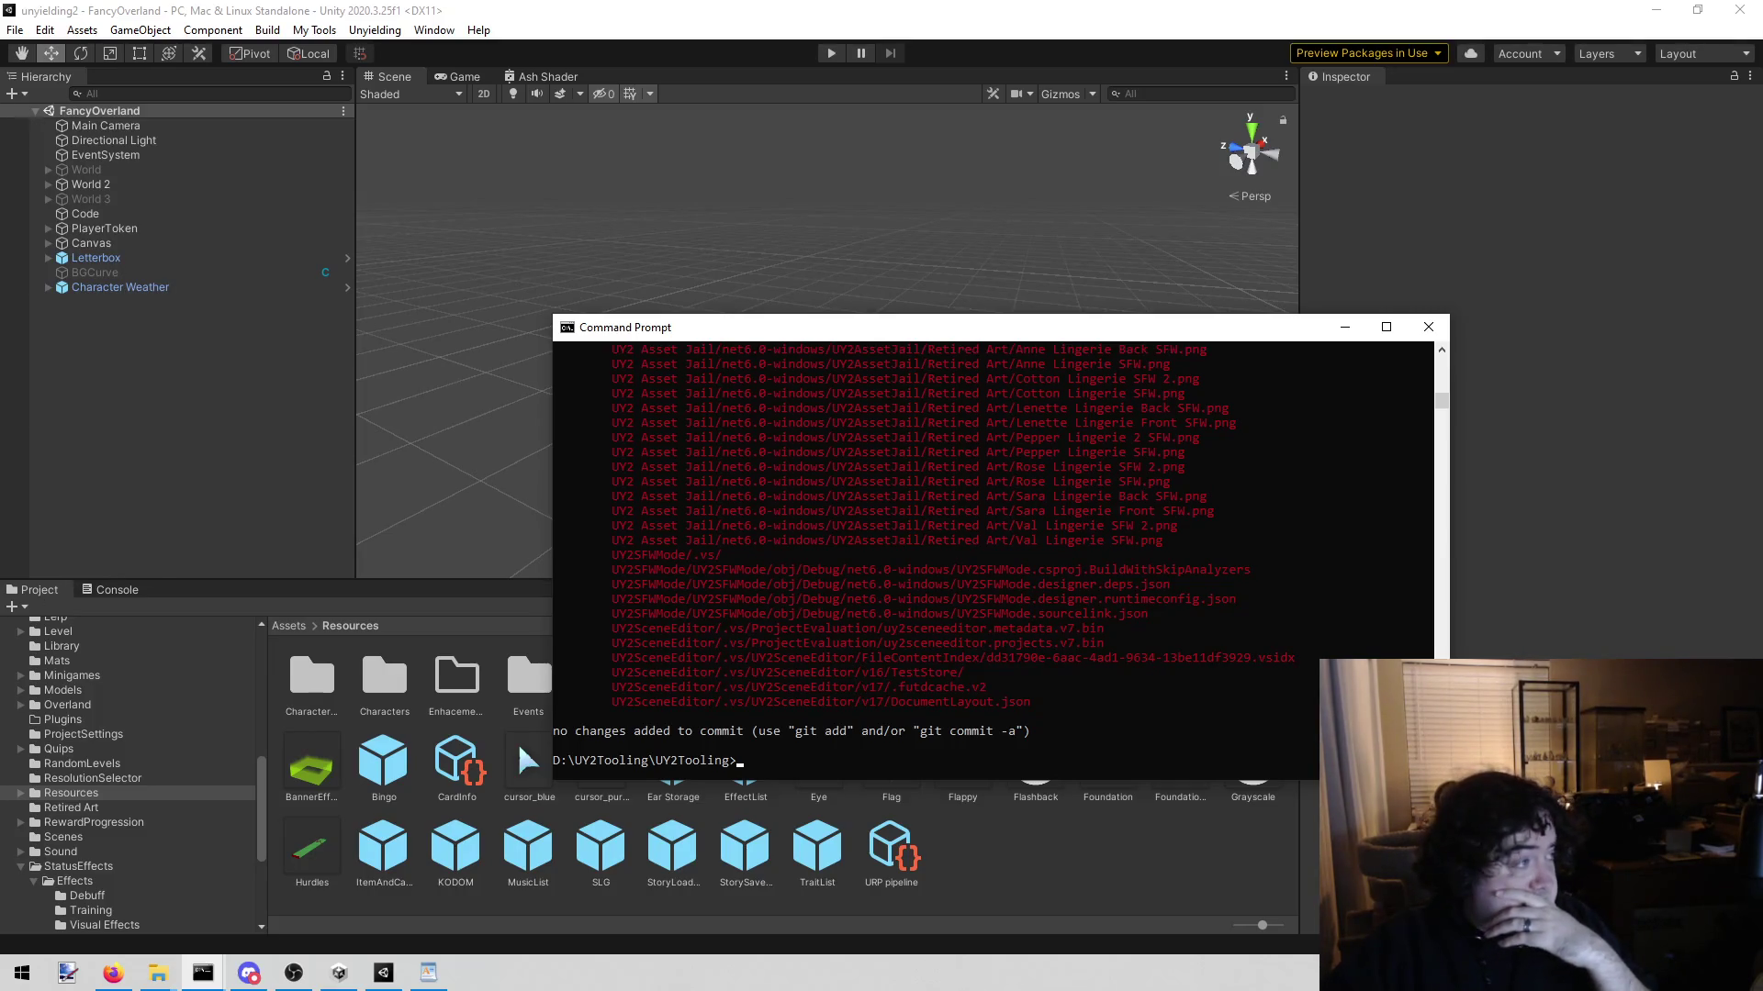
key(alt+Tab)
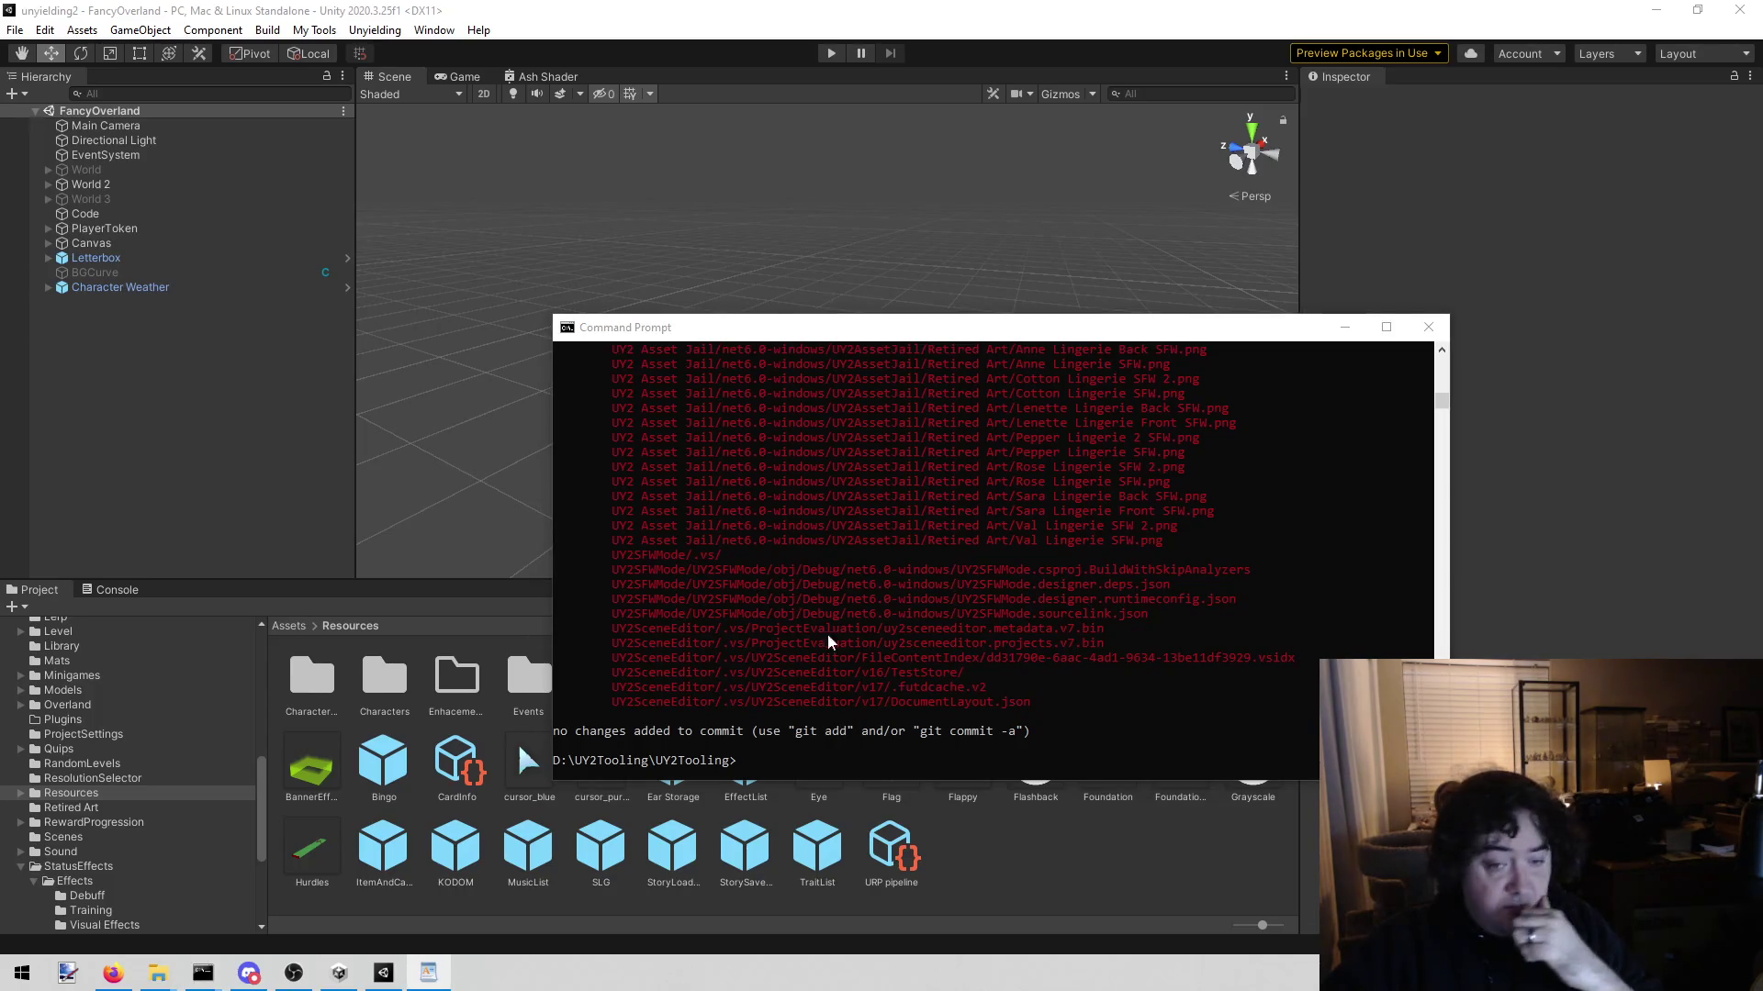
click(850, 629)
scroll(850, 630, up, 2)
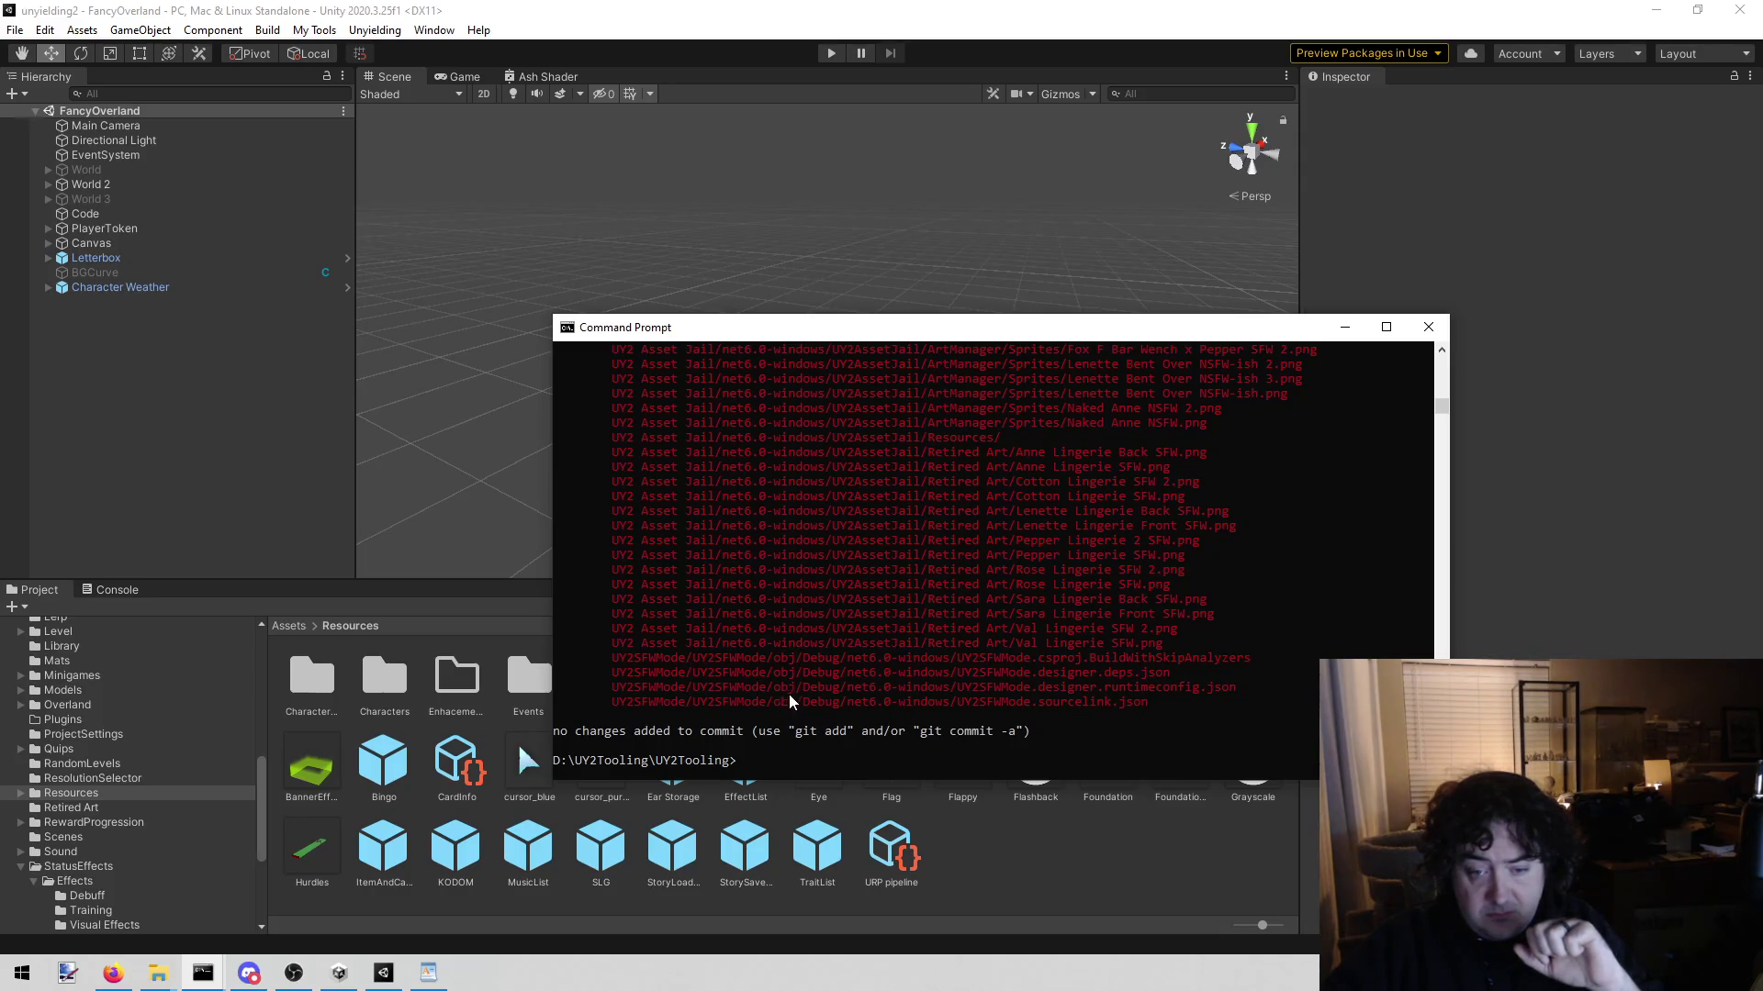
key(Up)
key(Return)
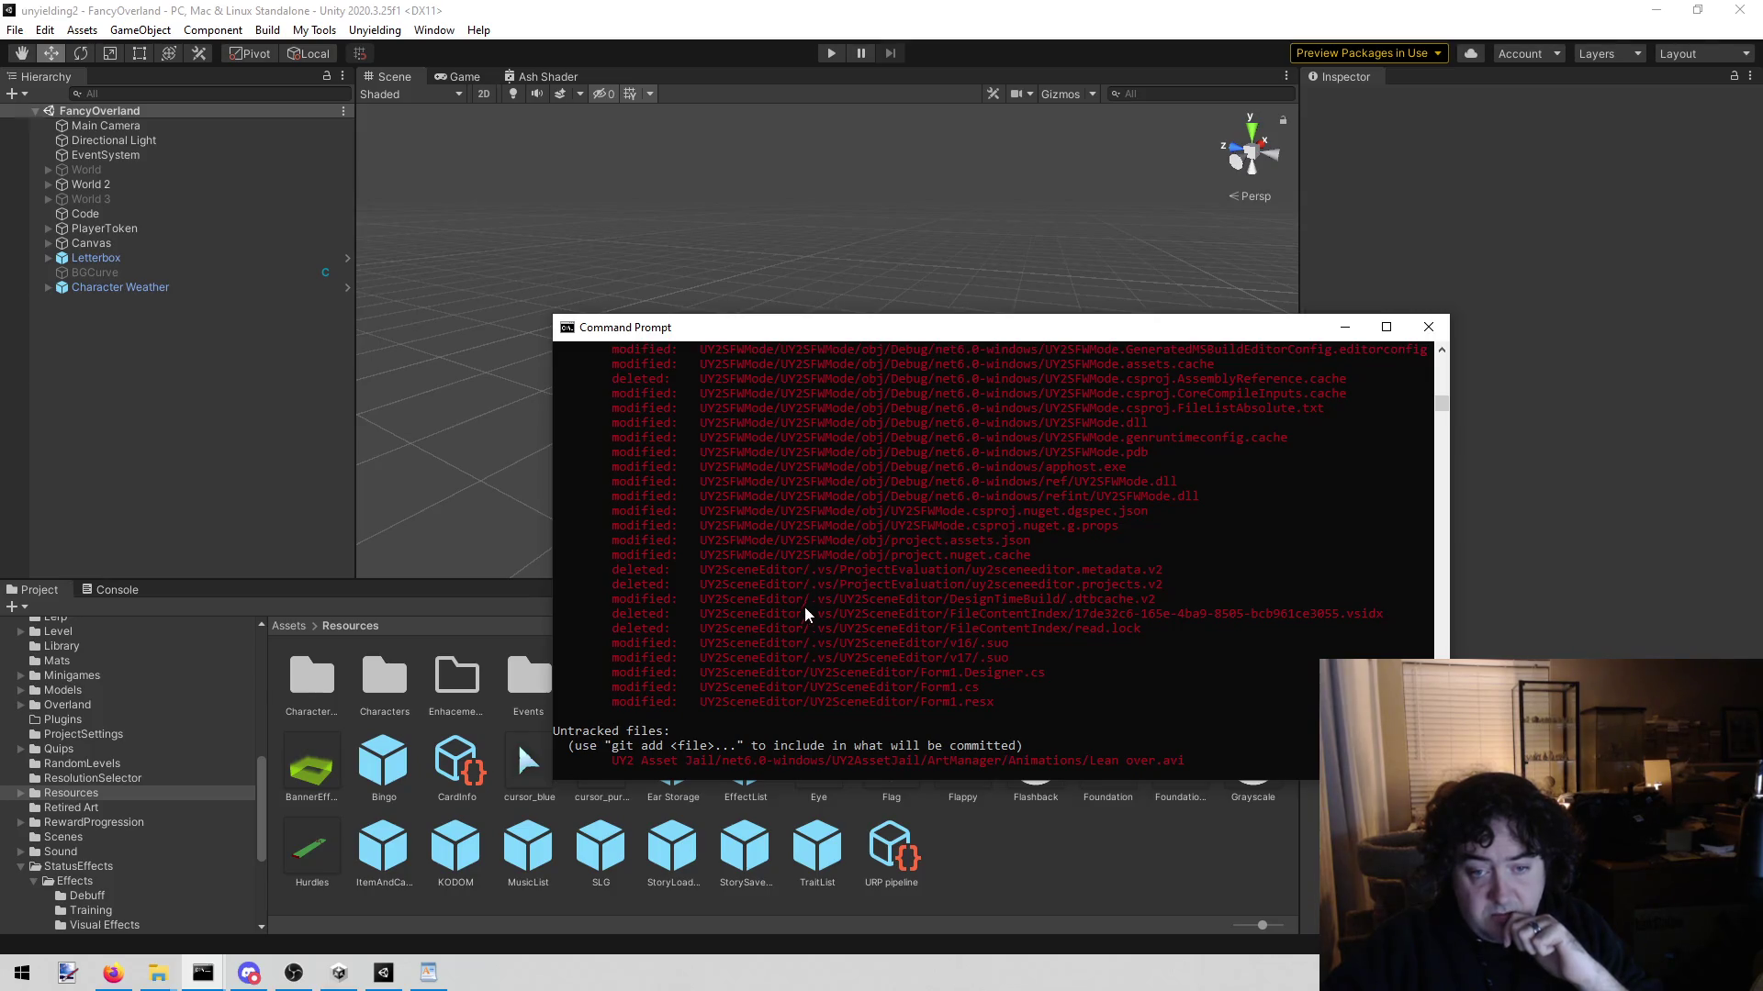
Step: Rerun git status and scroll through the untracked-file list in UY2Tooling
key(Up)
key(Return)
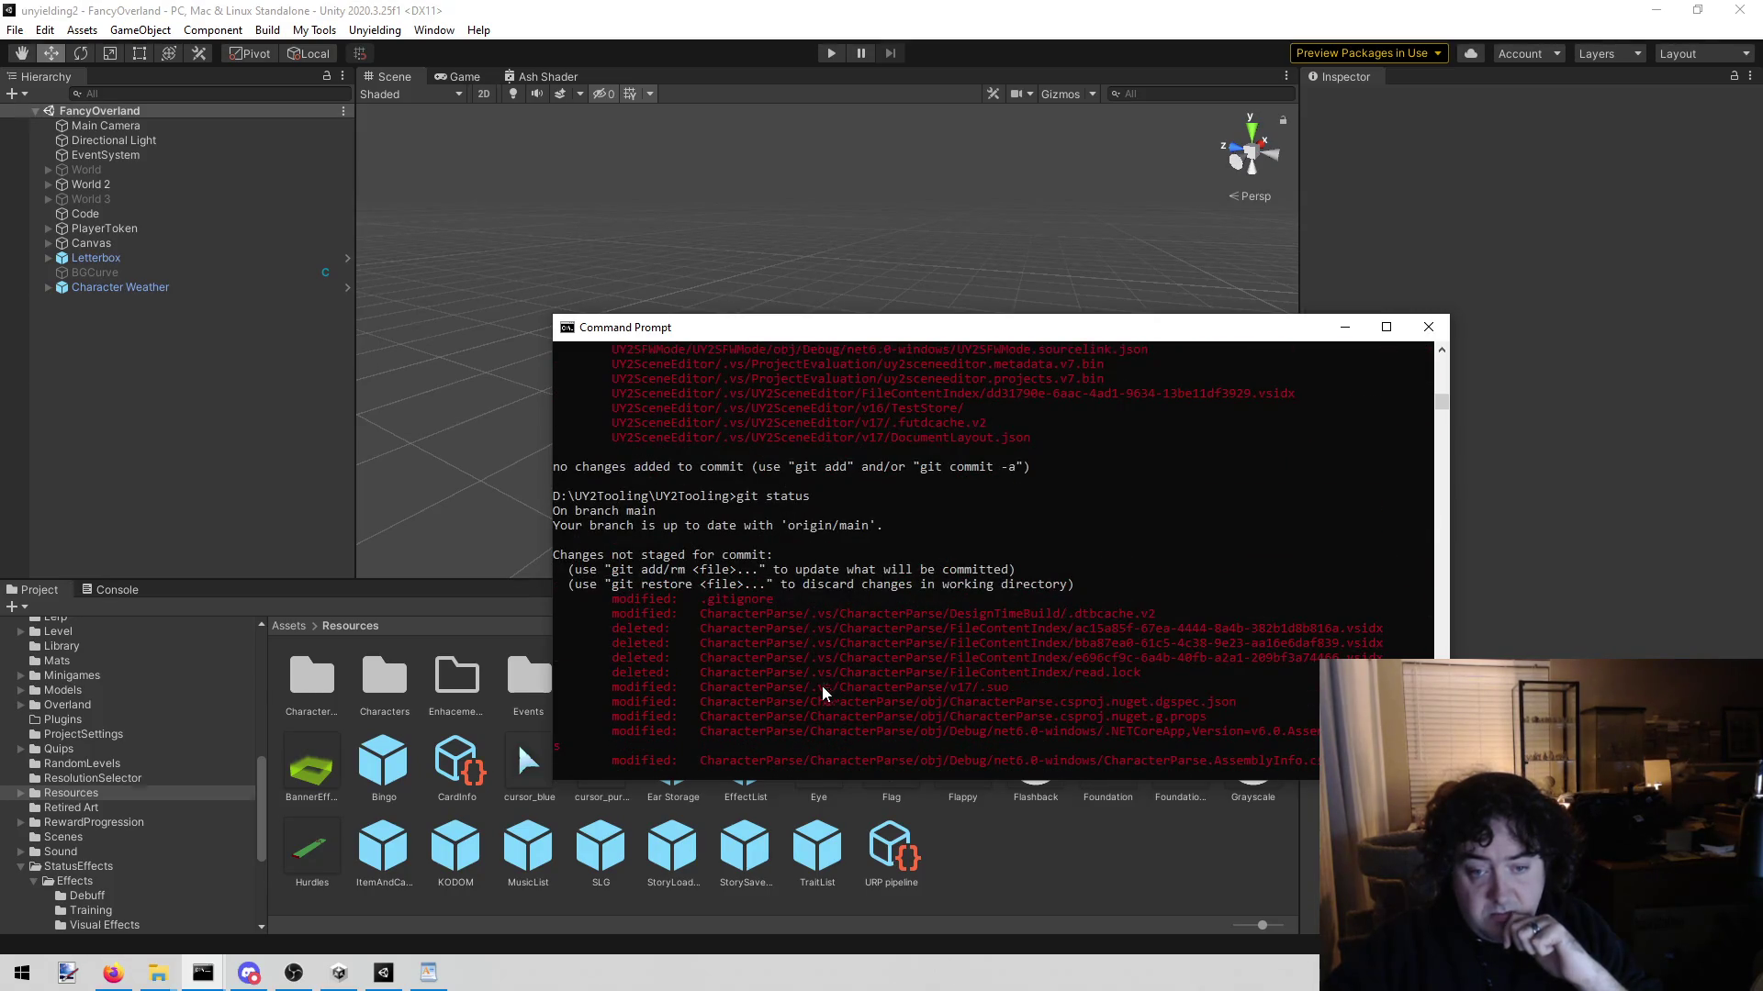
scroll(818, 687, down, 9)
scroll(822, 697, down, 15)
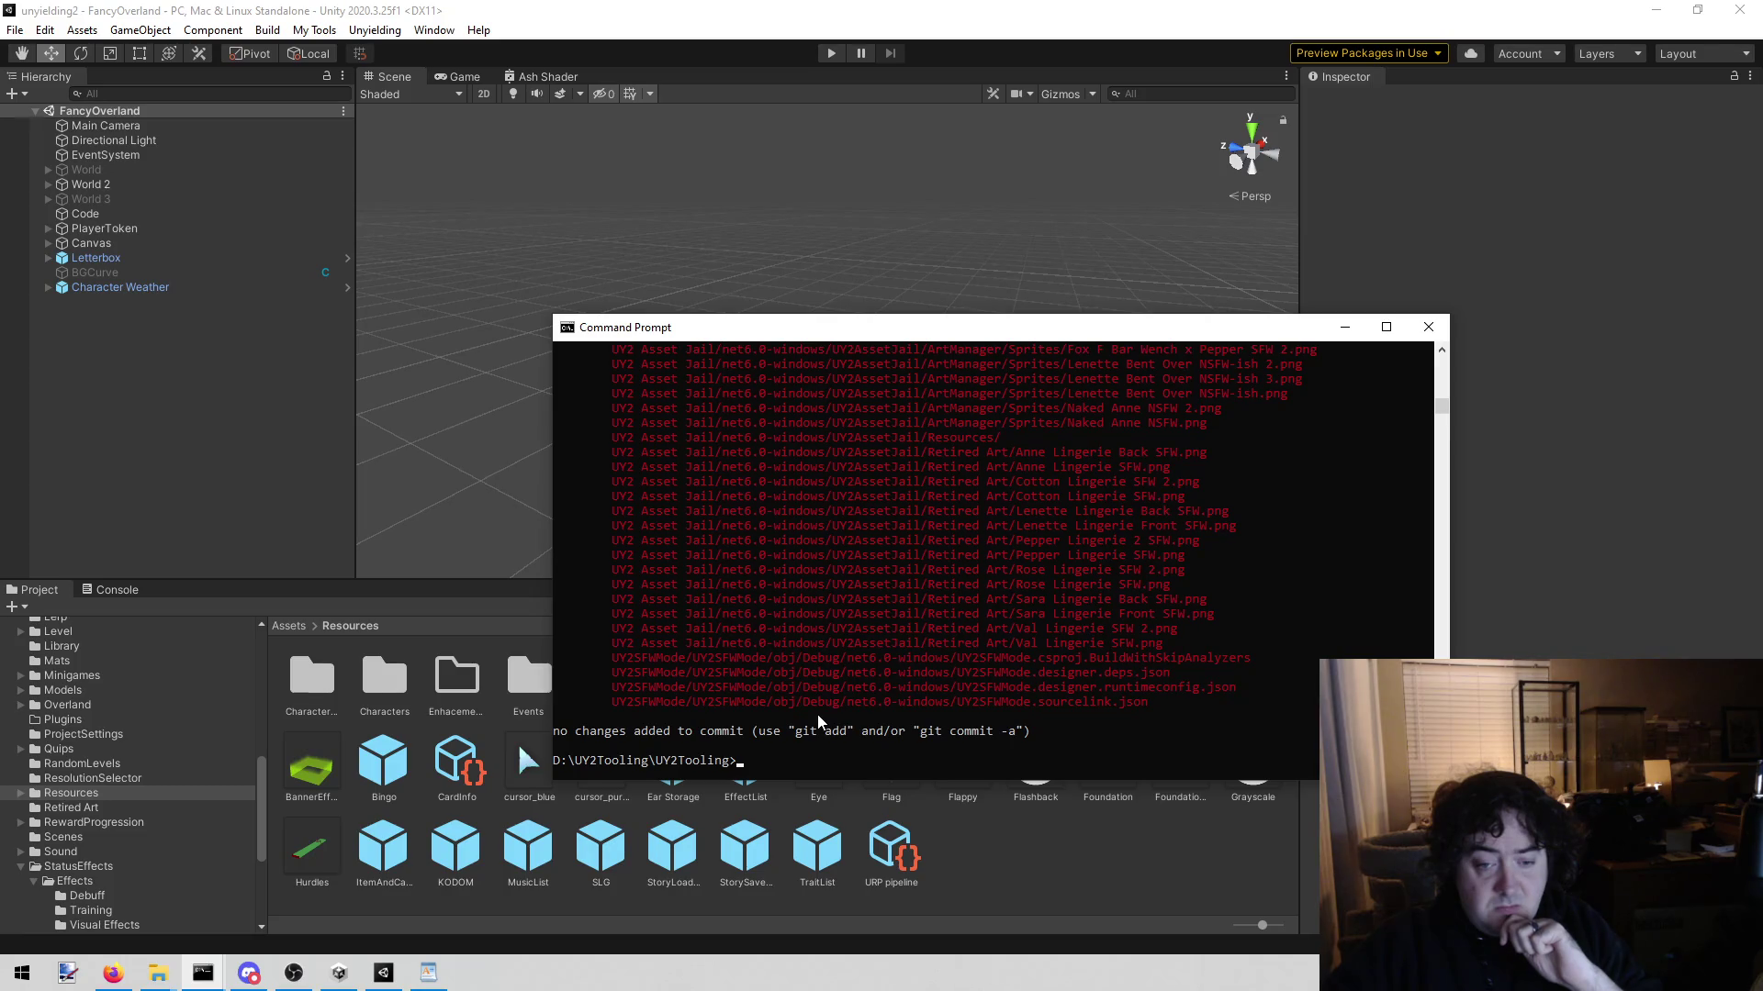
key(alt+Tab)
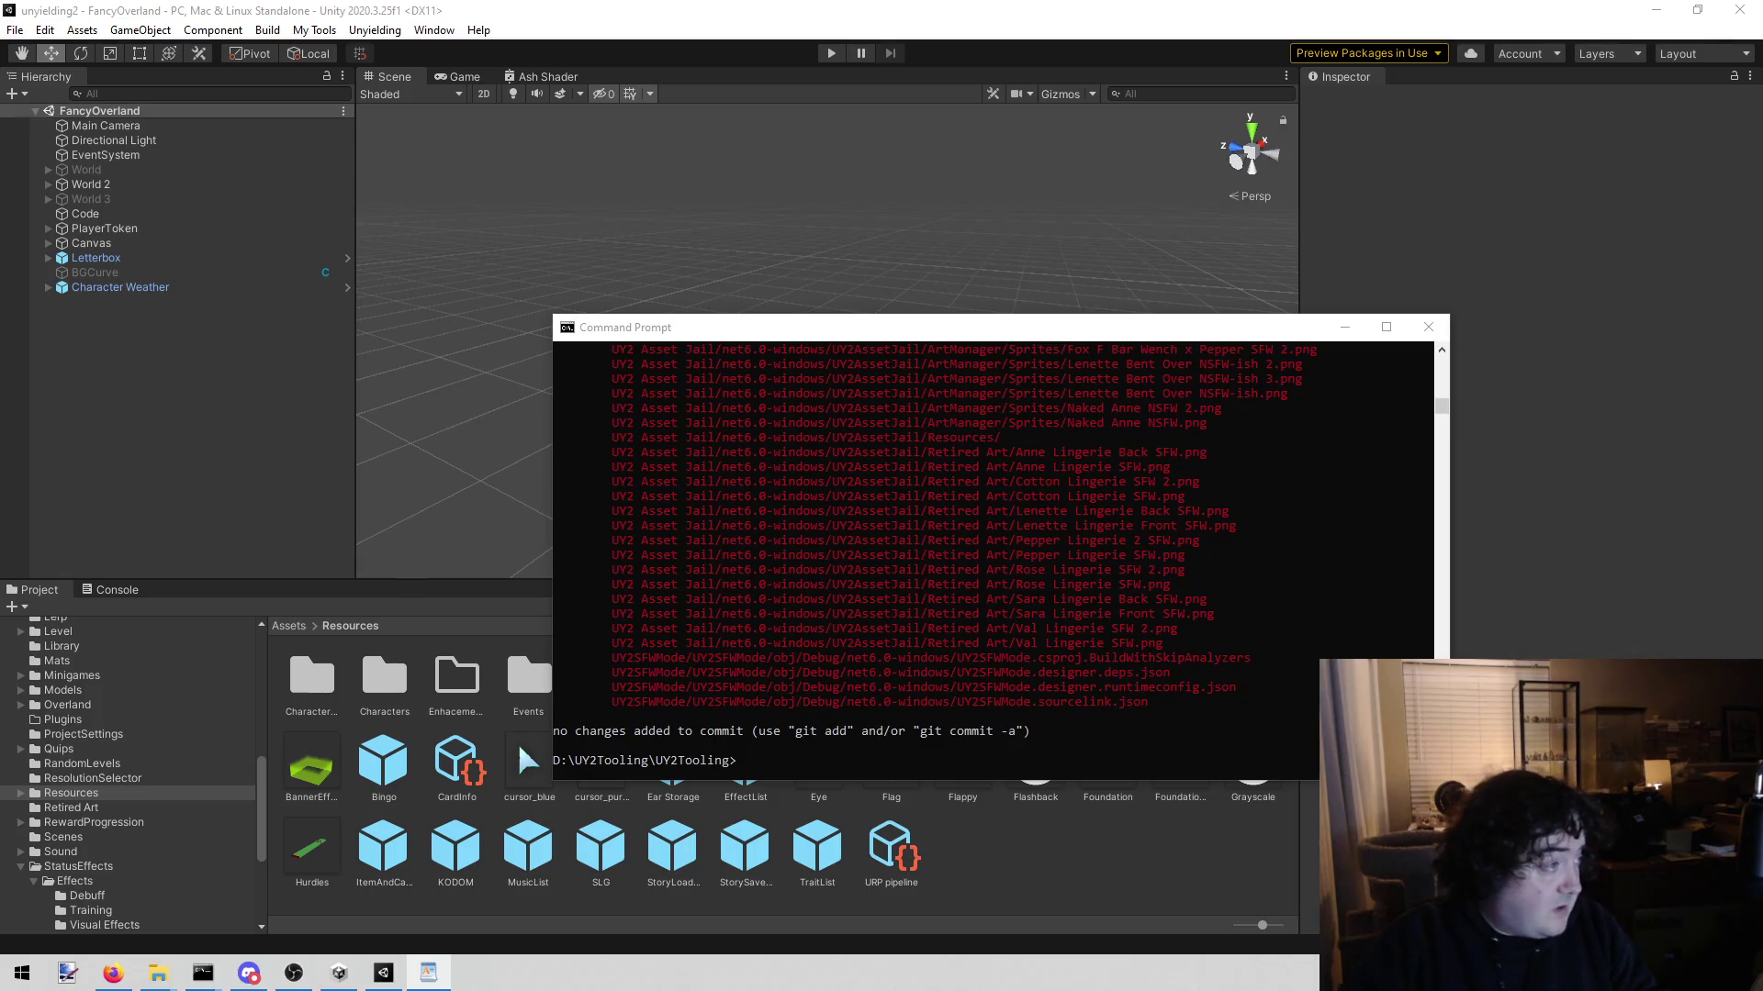
click(864, 579)
key(Up)
key(Return)
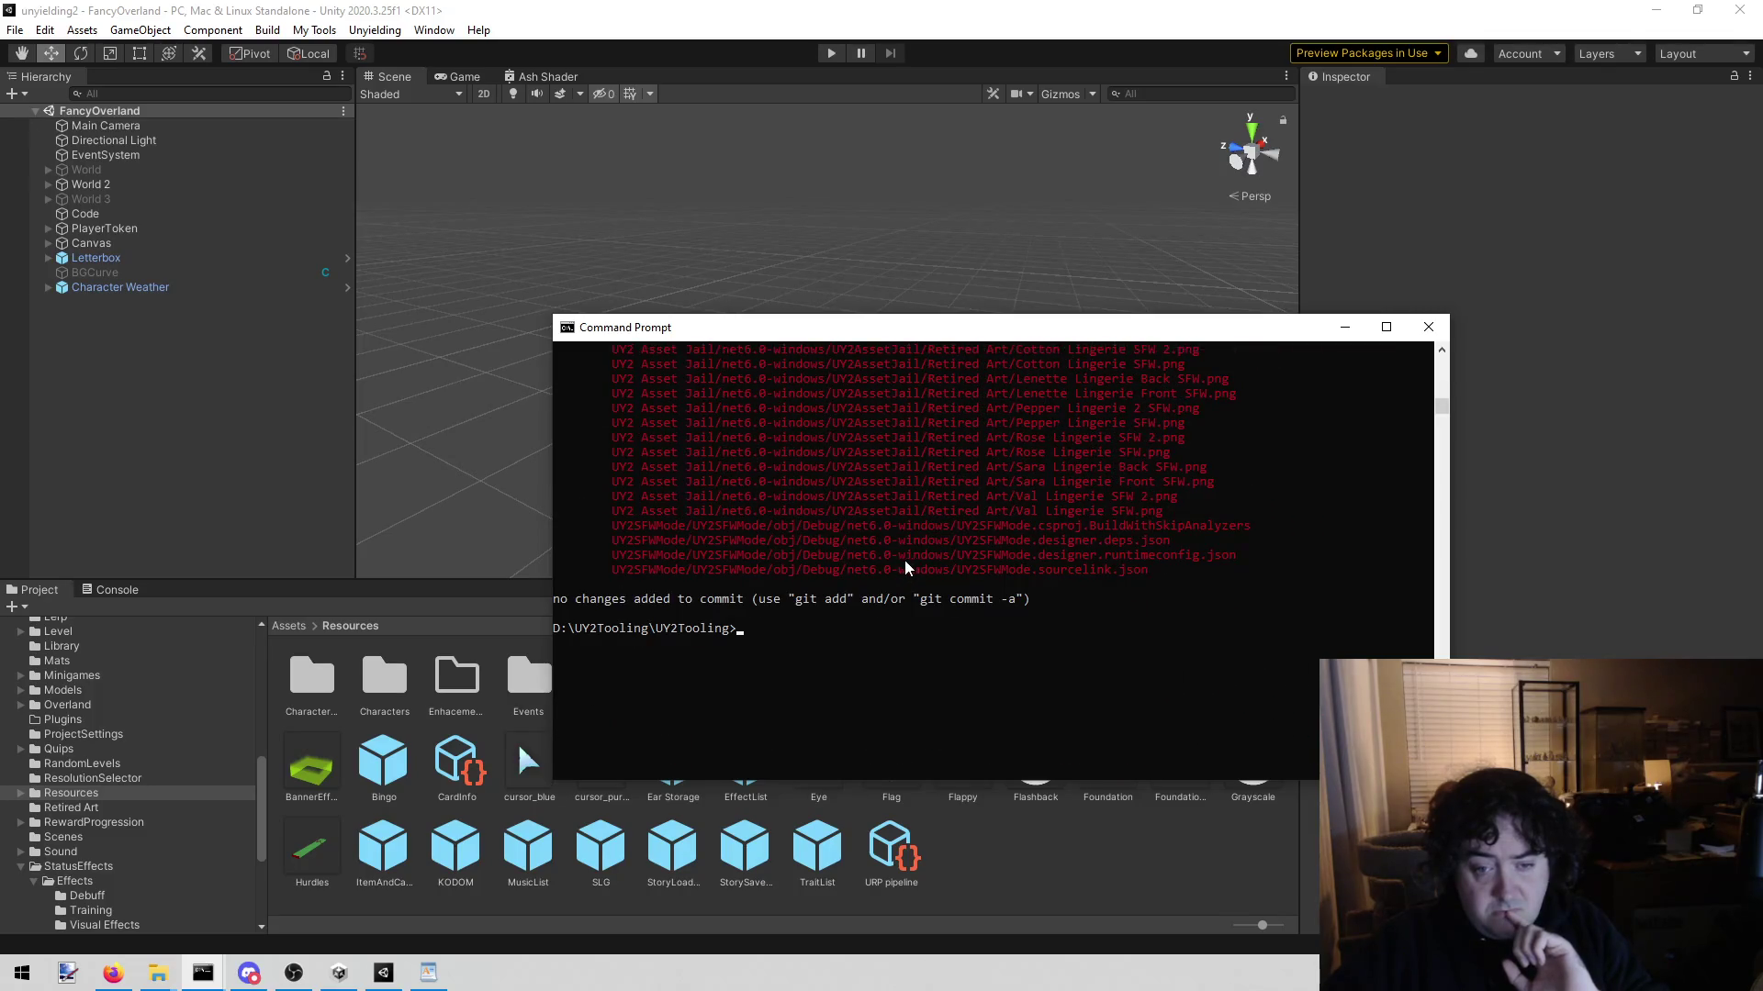
key(Up)
key(Escape)
scroll(894, 564, up, 3)
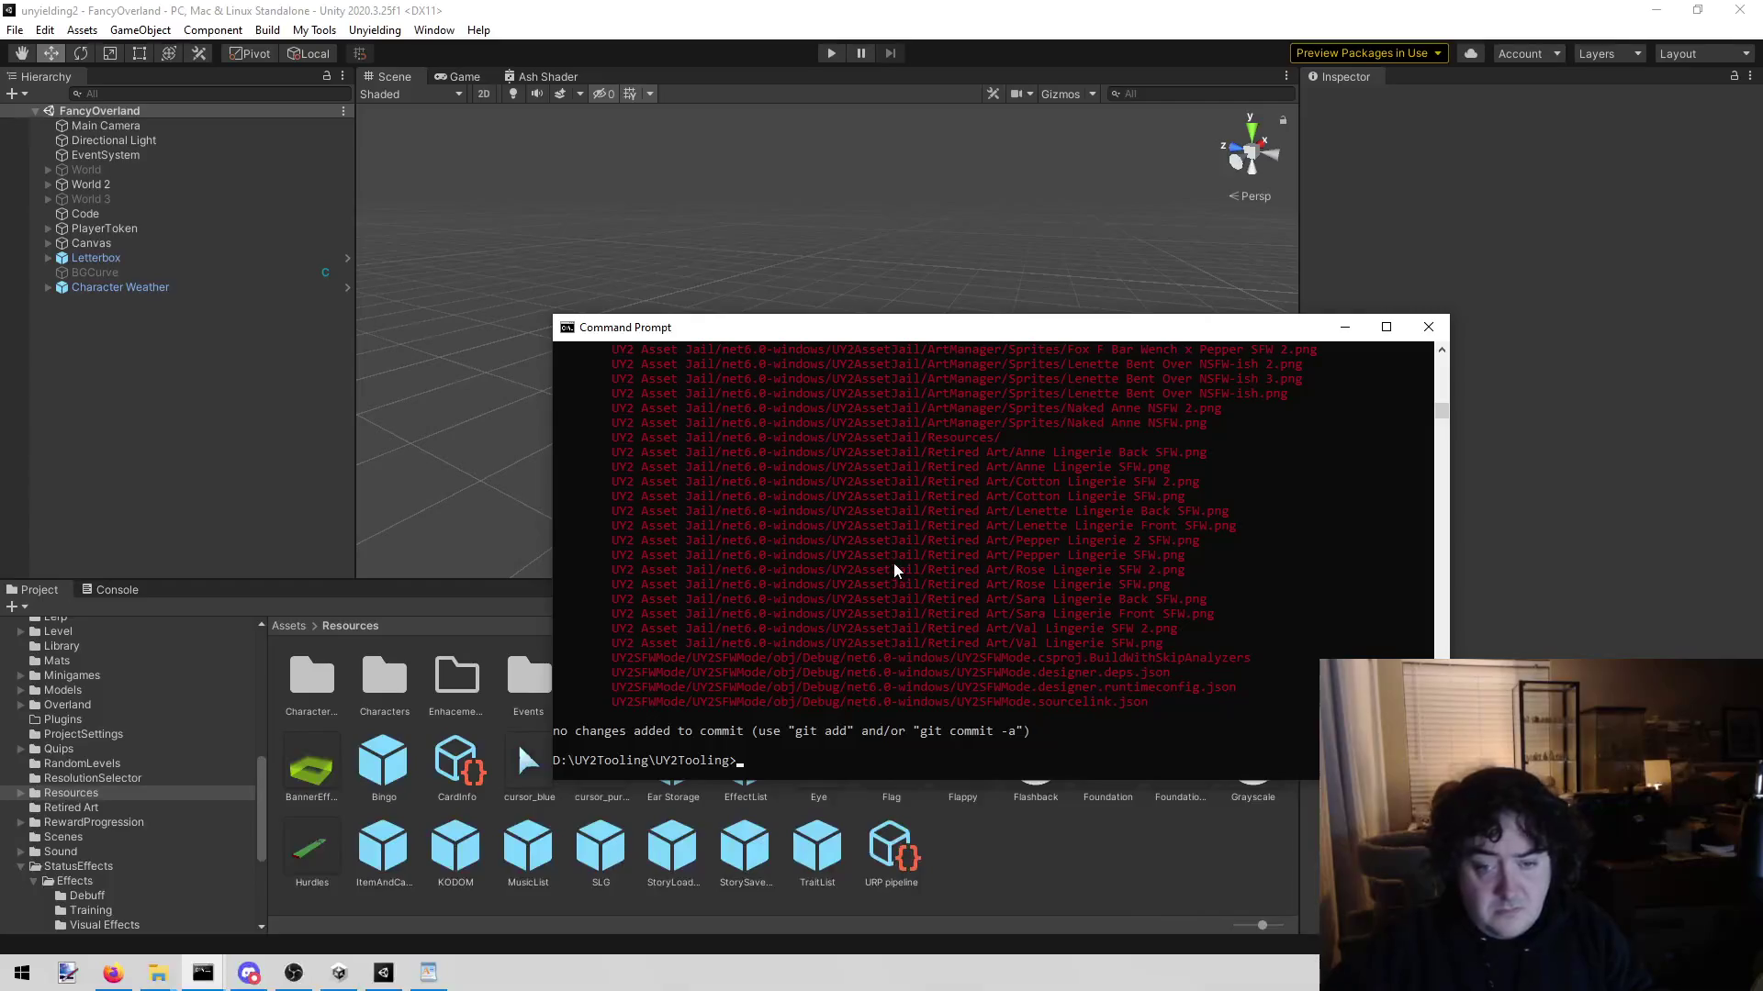
scroll(888, 599, up, 10)
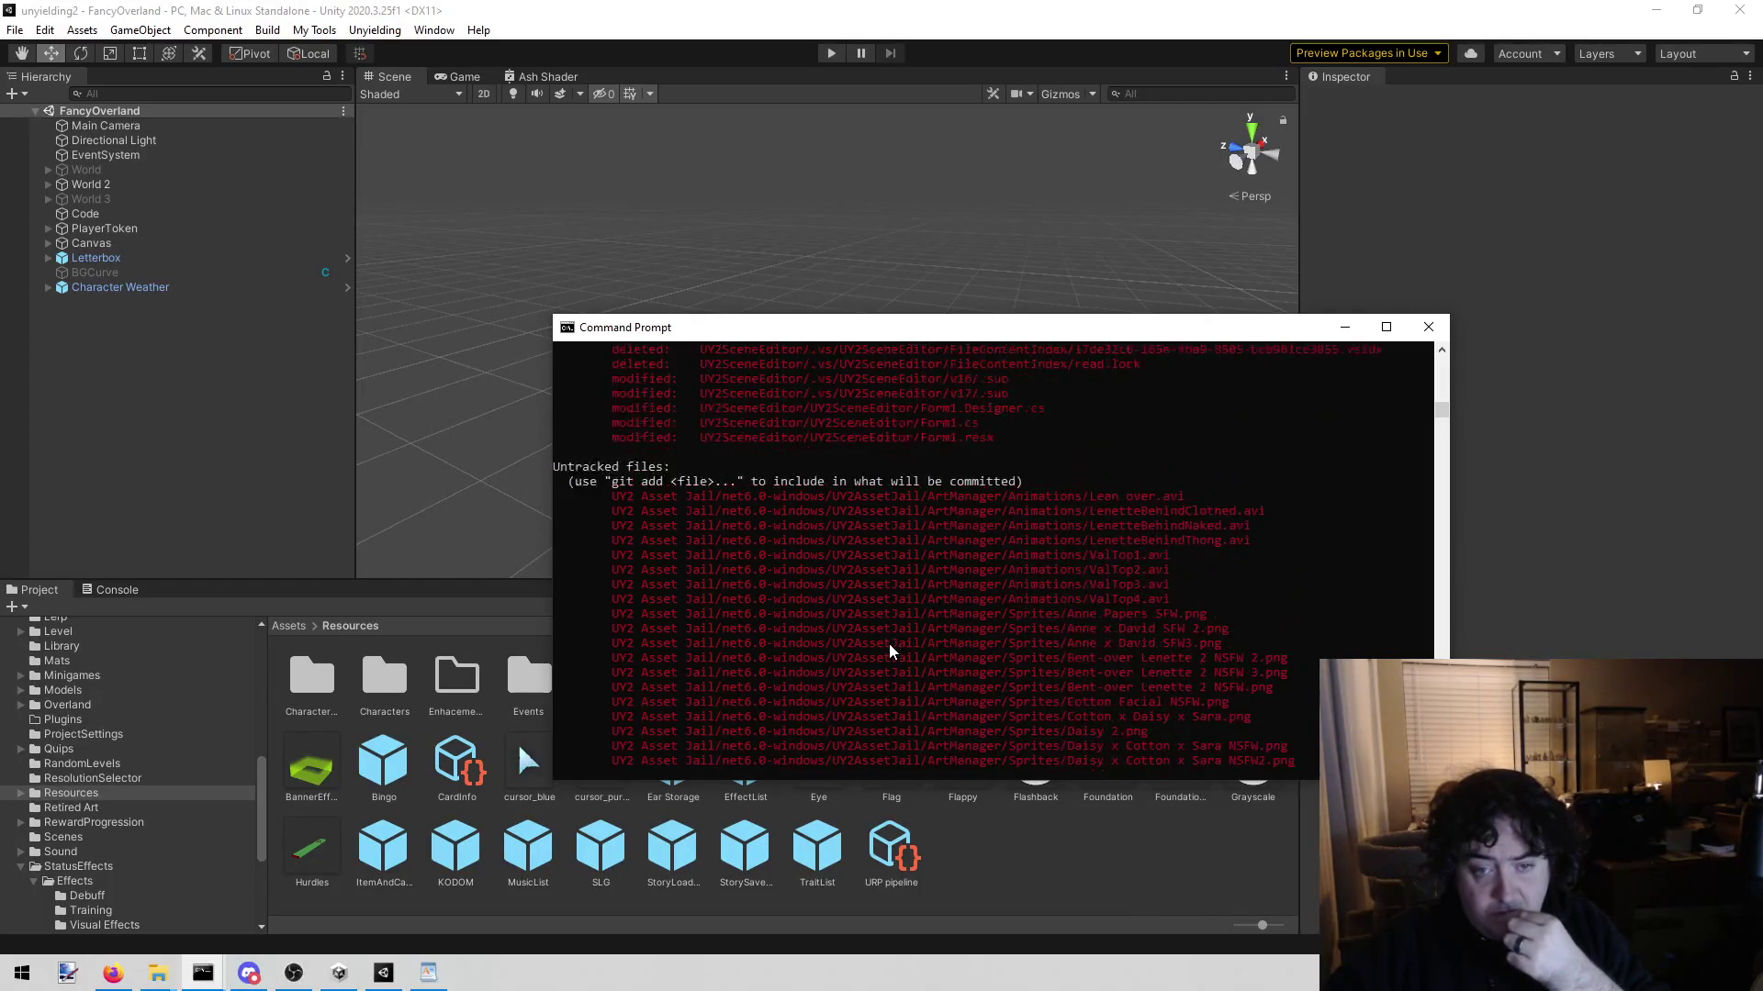
scroll(884, 647, down, 10)
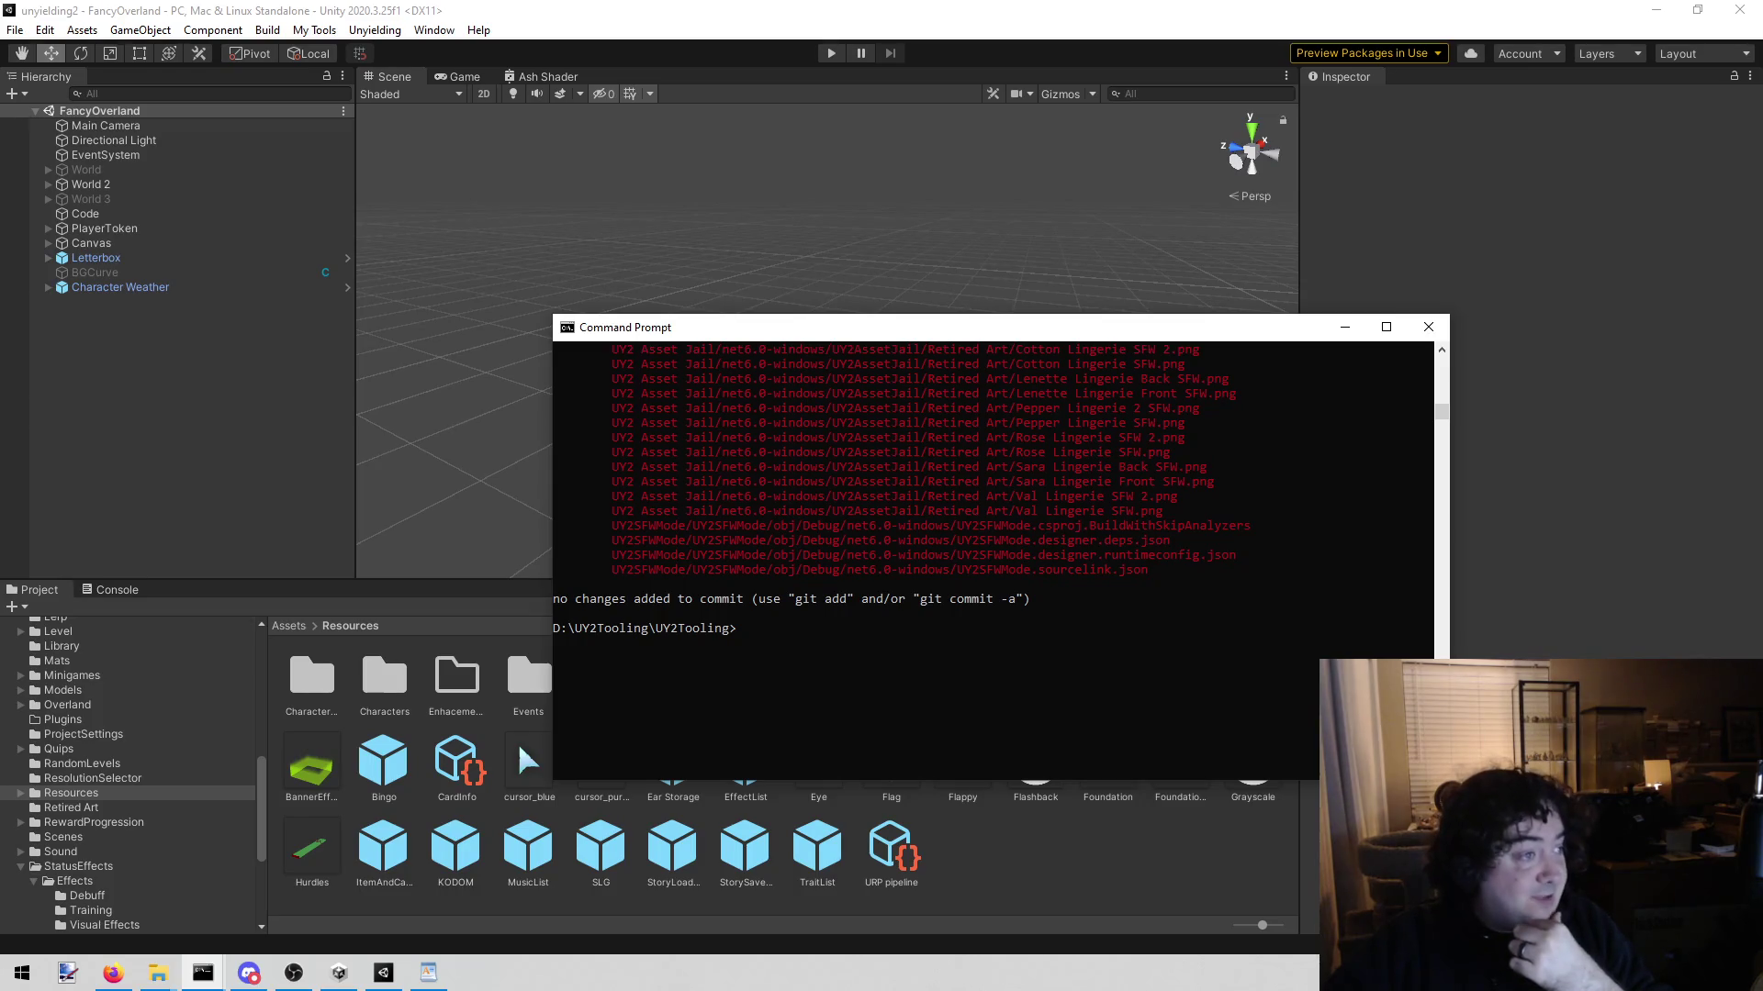
Step: Copy the UY2SFWMode/UY2SFWMode/obj/Debug path from the untracked-file list
key(alt+Tab)
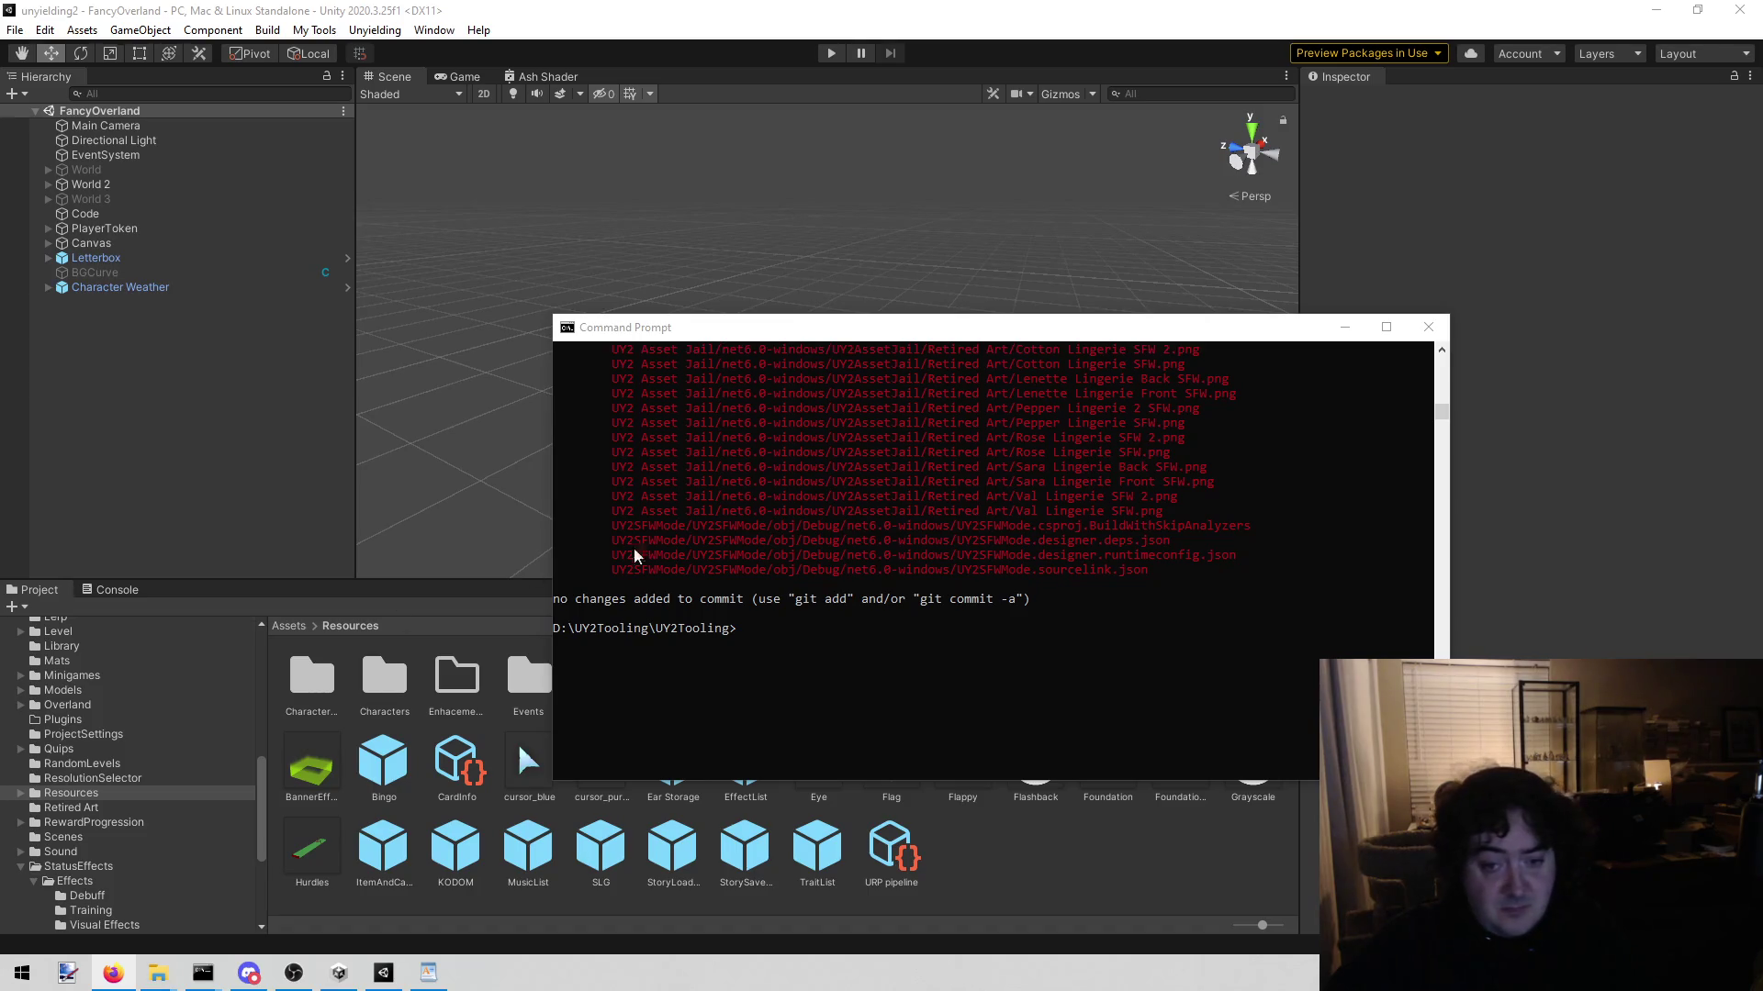
click(610, 533)
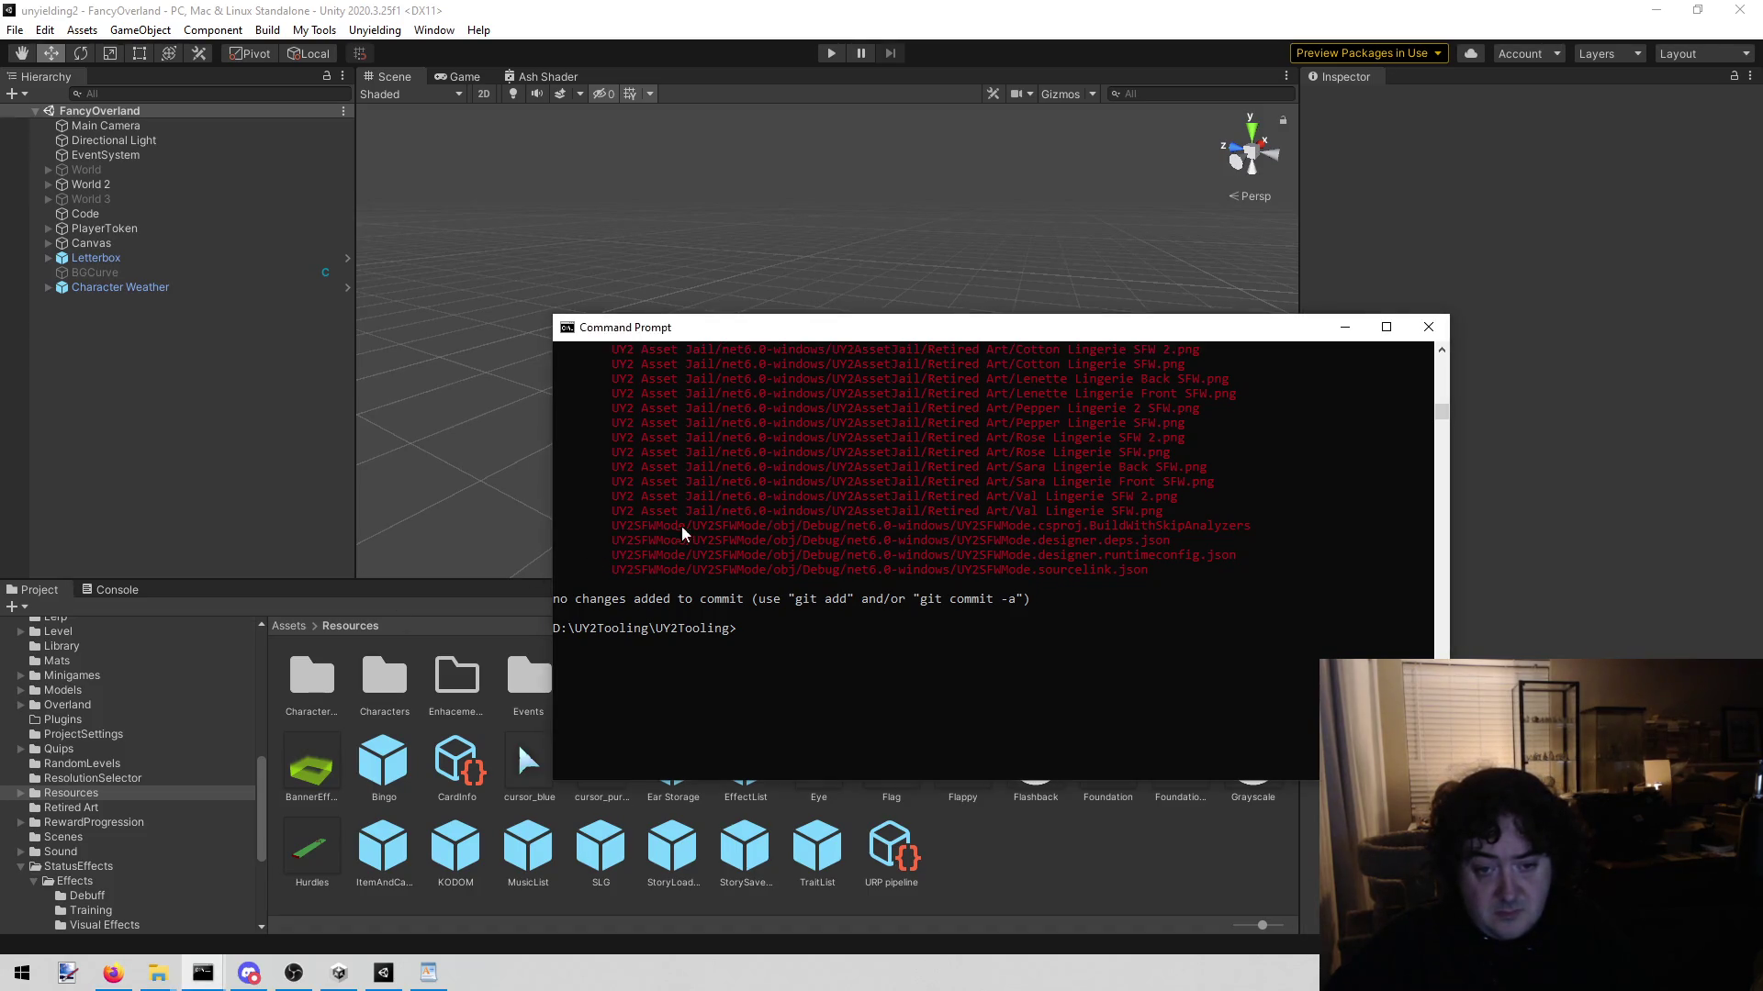
drag(614, 528, 839, 536)
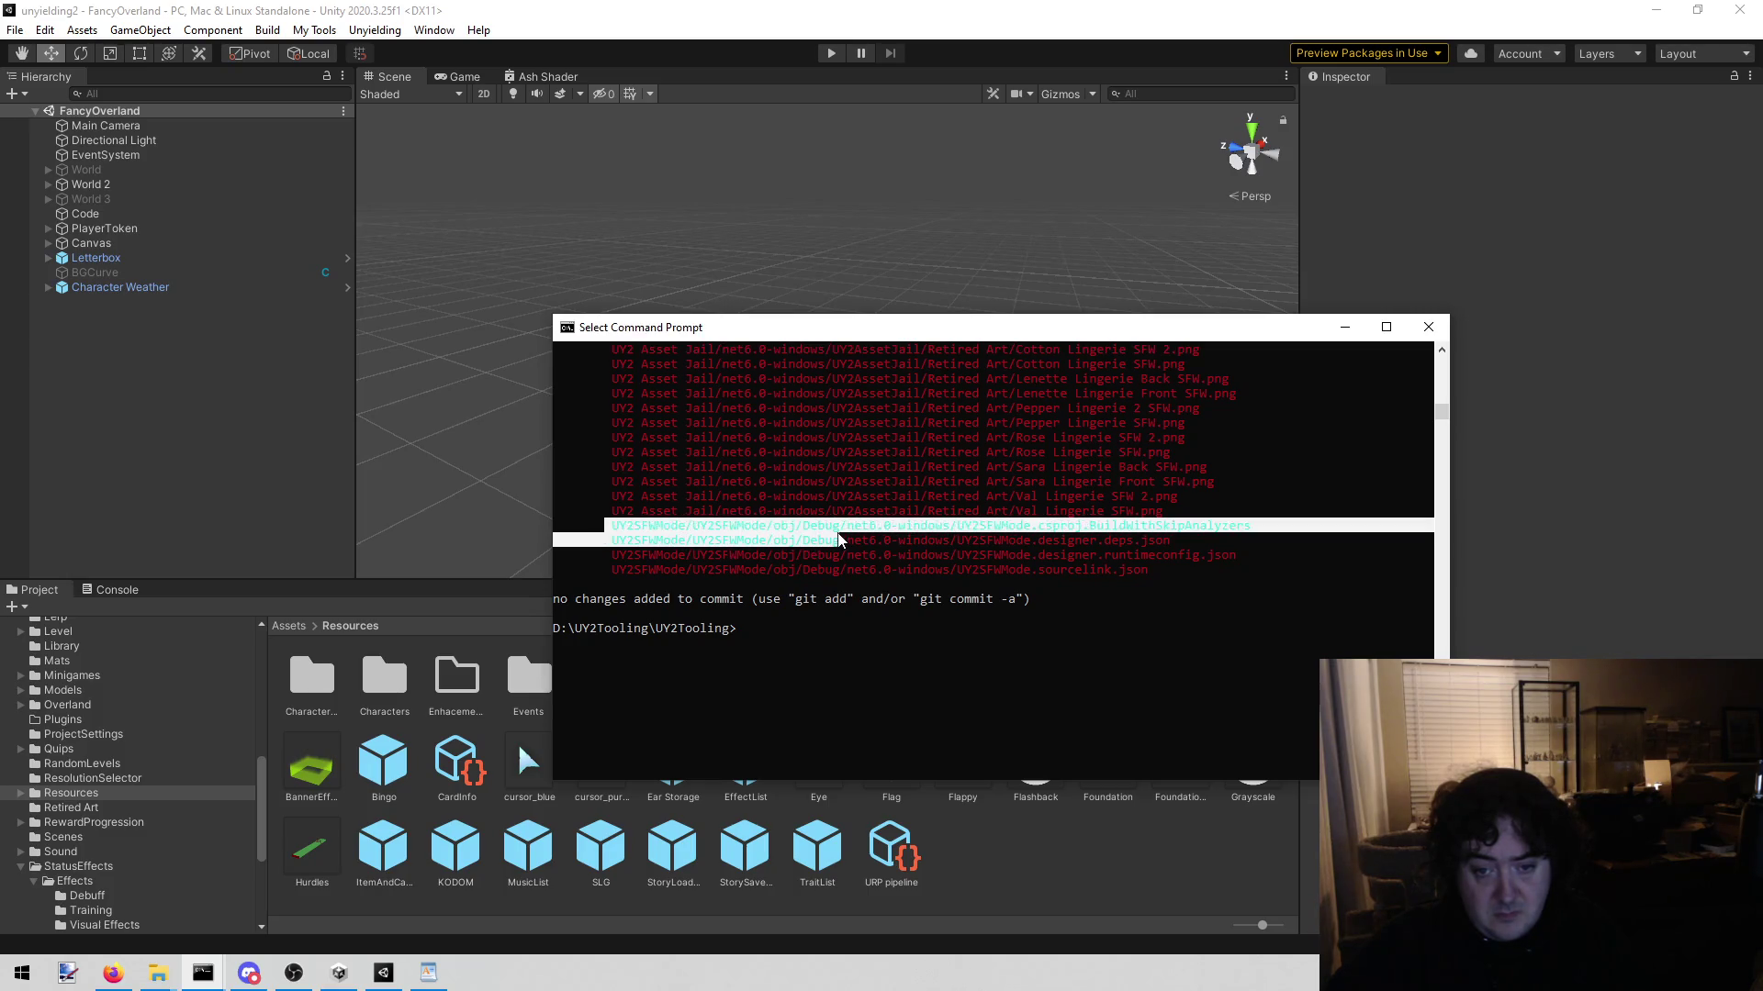
key(ctrl+c)
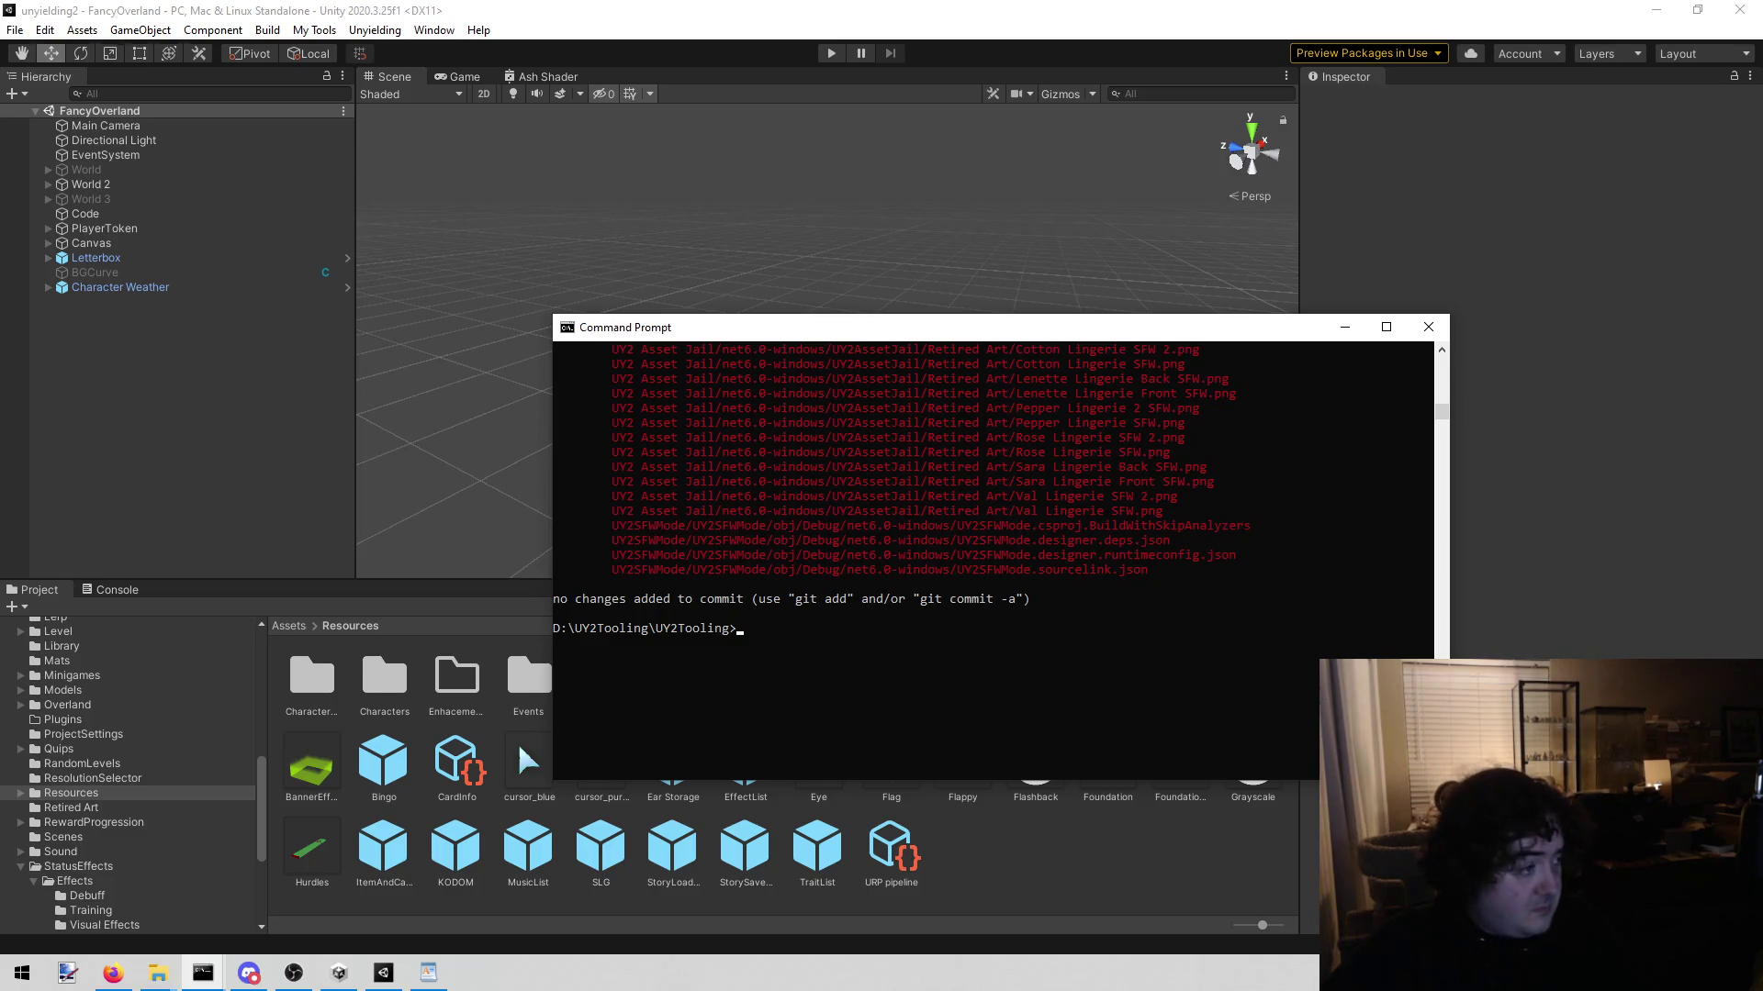
Step: Rerun git status and scroll through the modified, deleted and untracked files
click(113, 973)
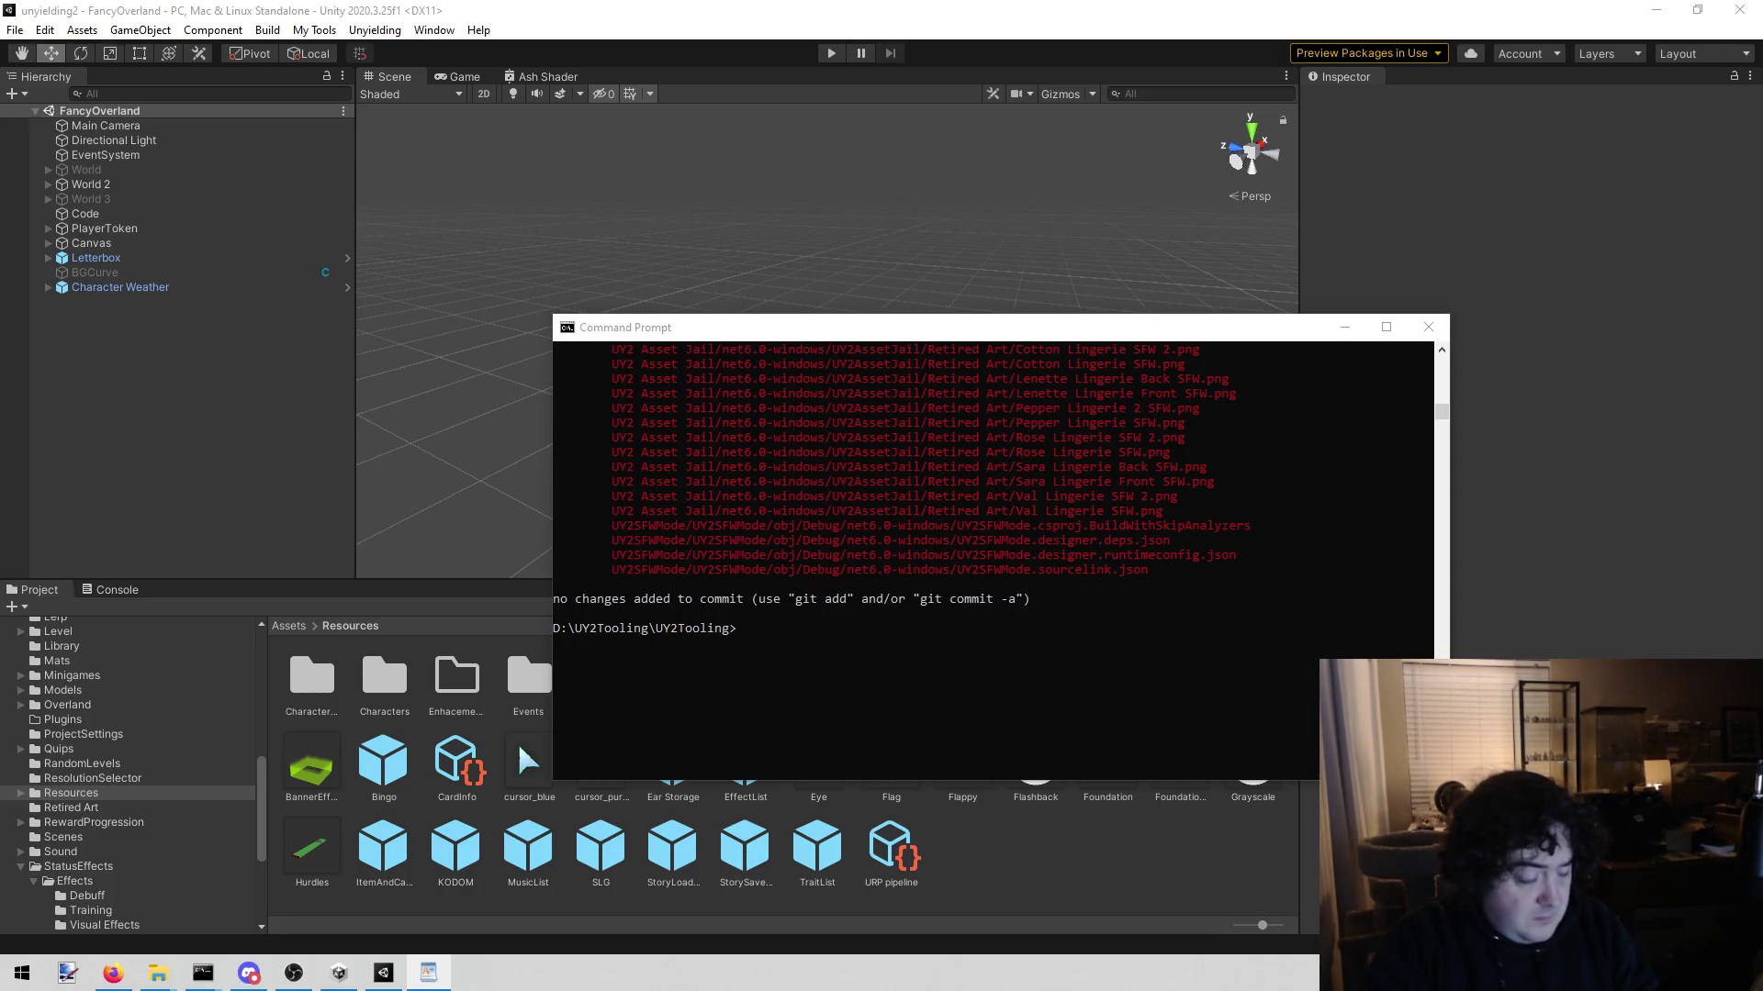
click(1340, 507)
key(Up)
key(Return)
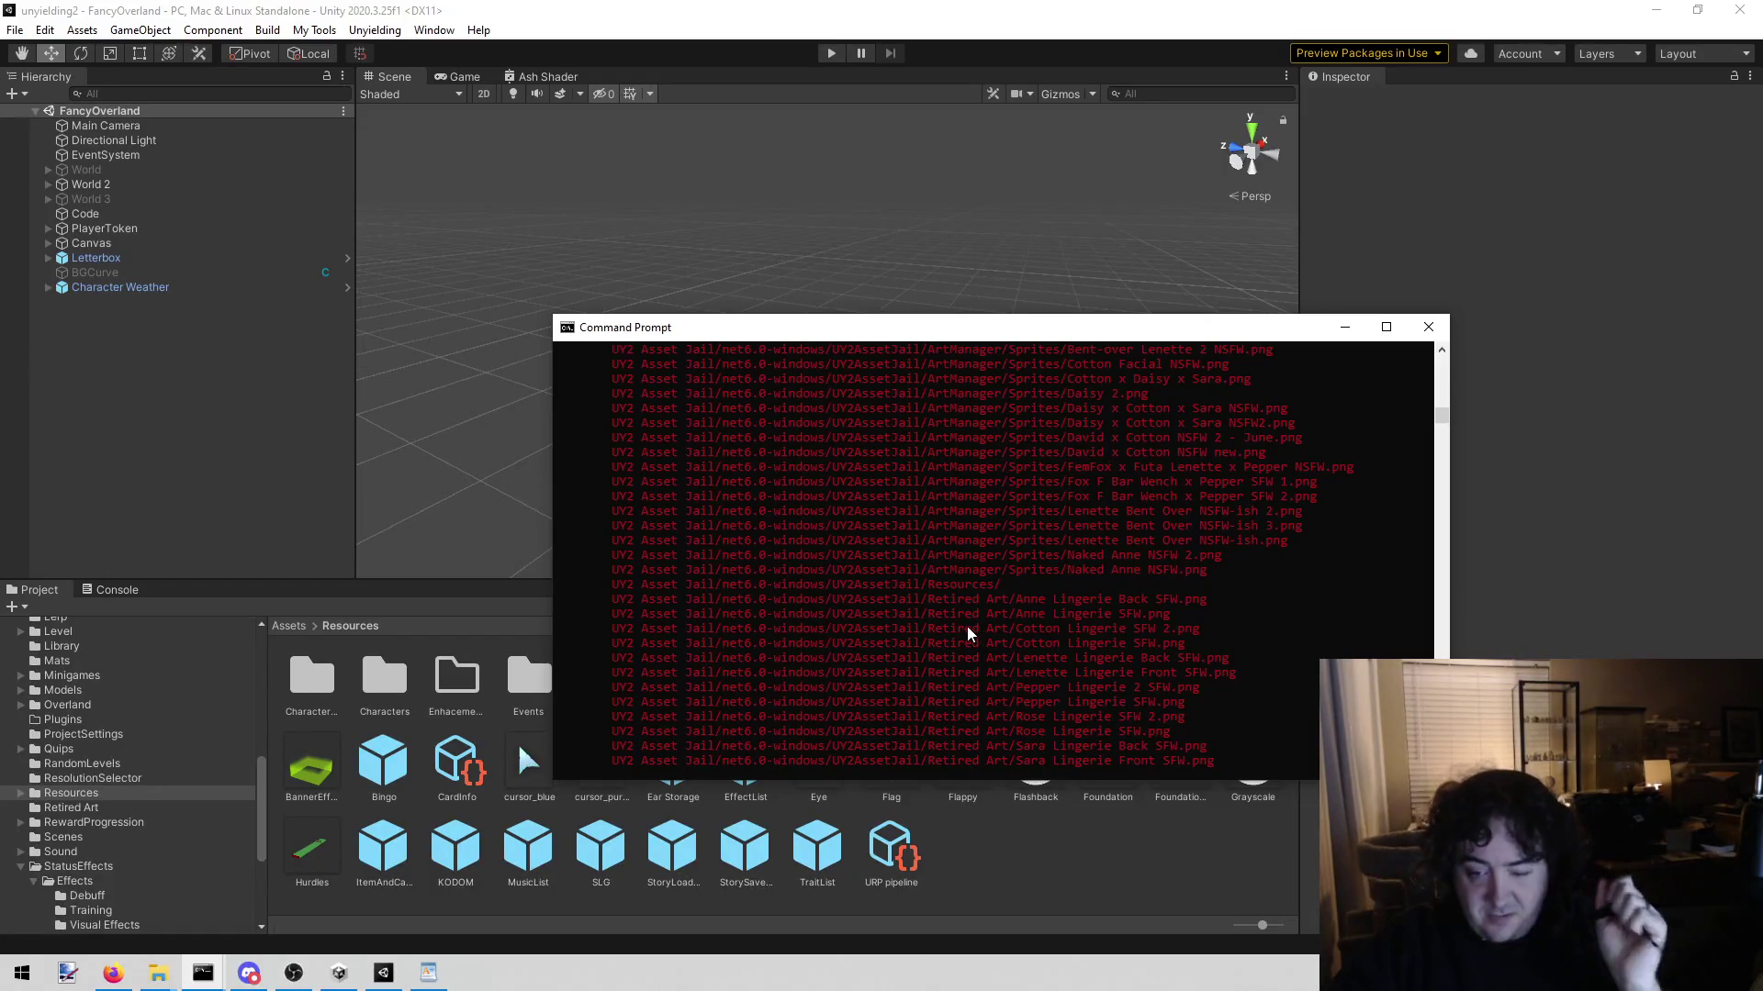
scroll(956, 636, up, 10)
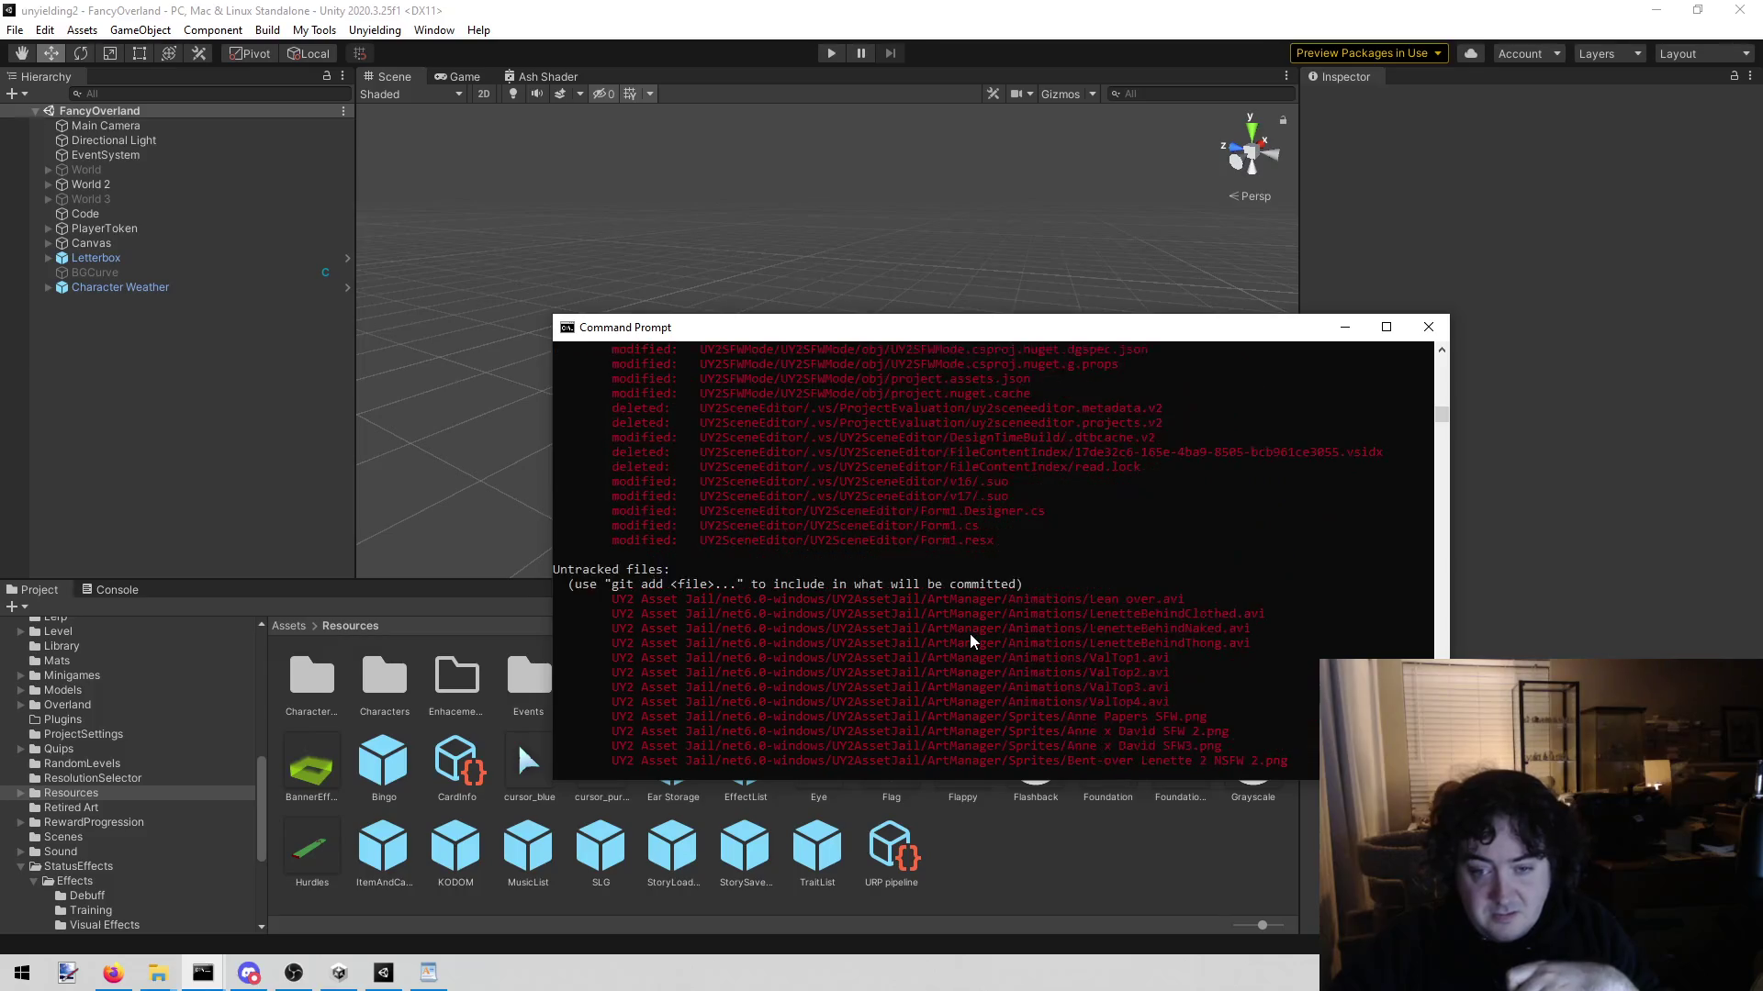
scroll(970, 631, up, 4)
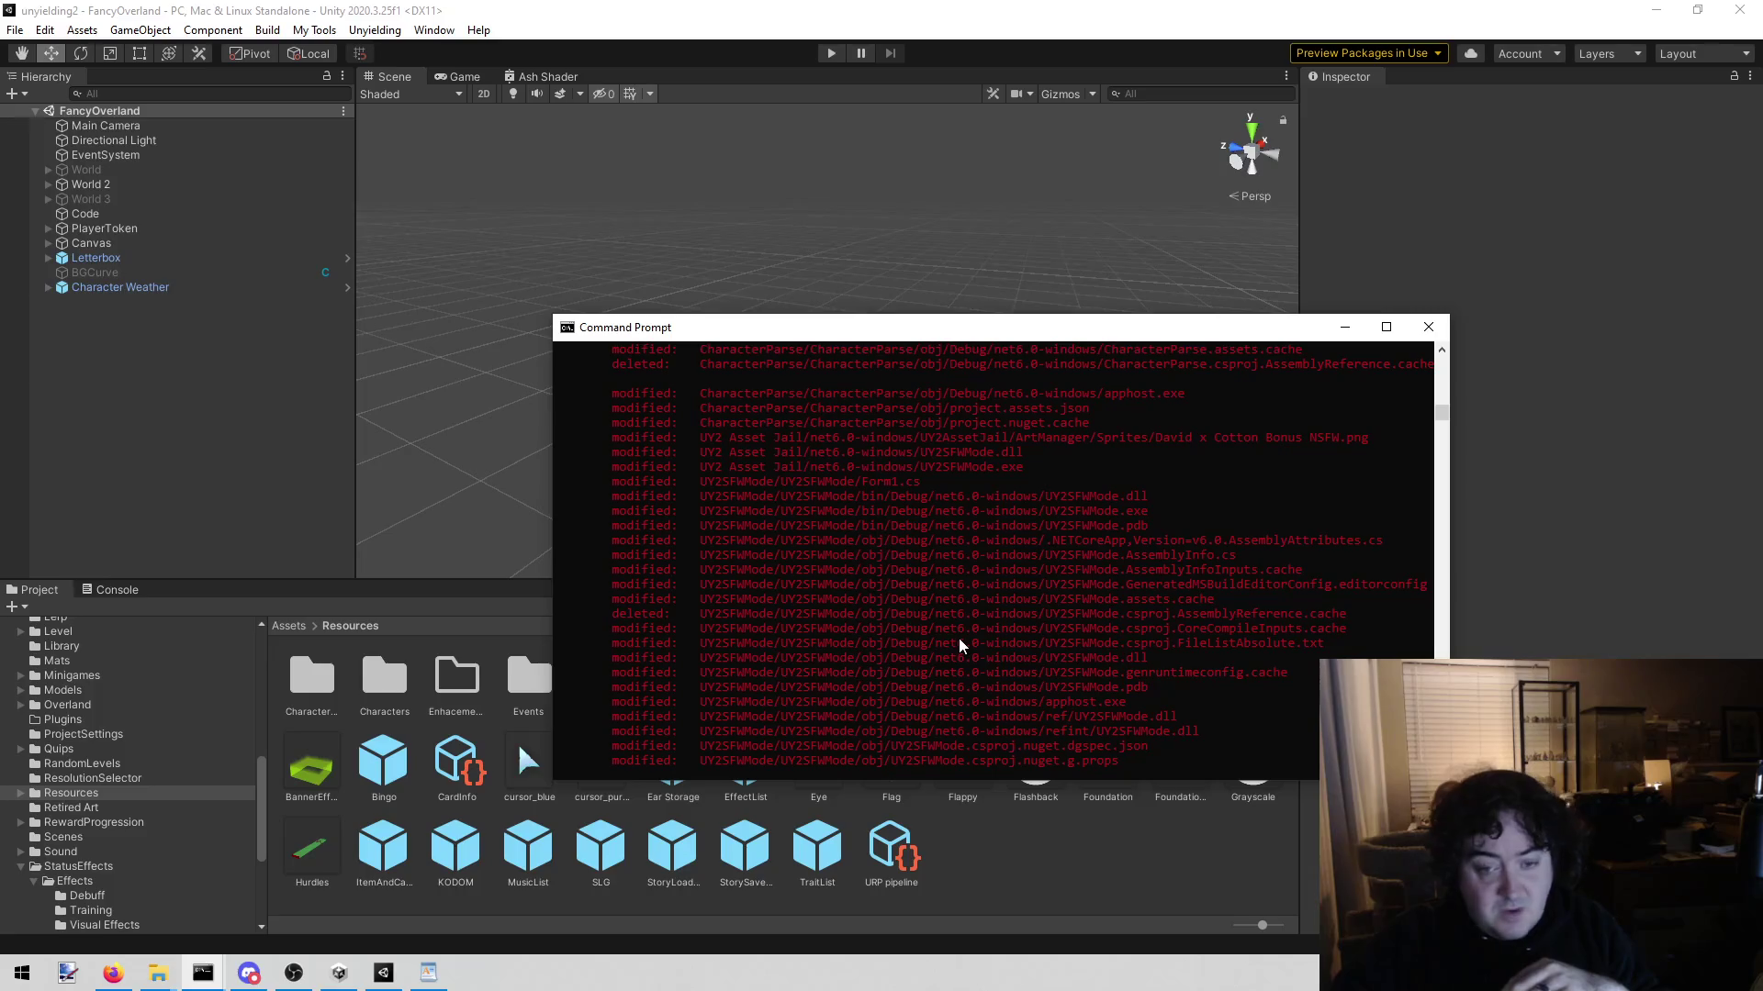
scroll(940, 655, up, 6)
scroll(937, 671, down, 10)
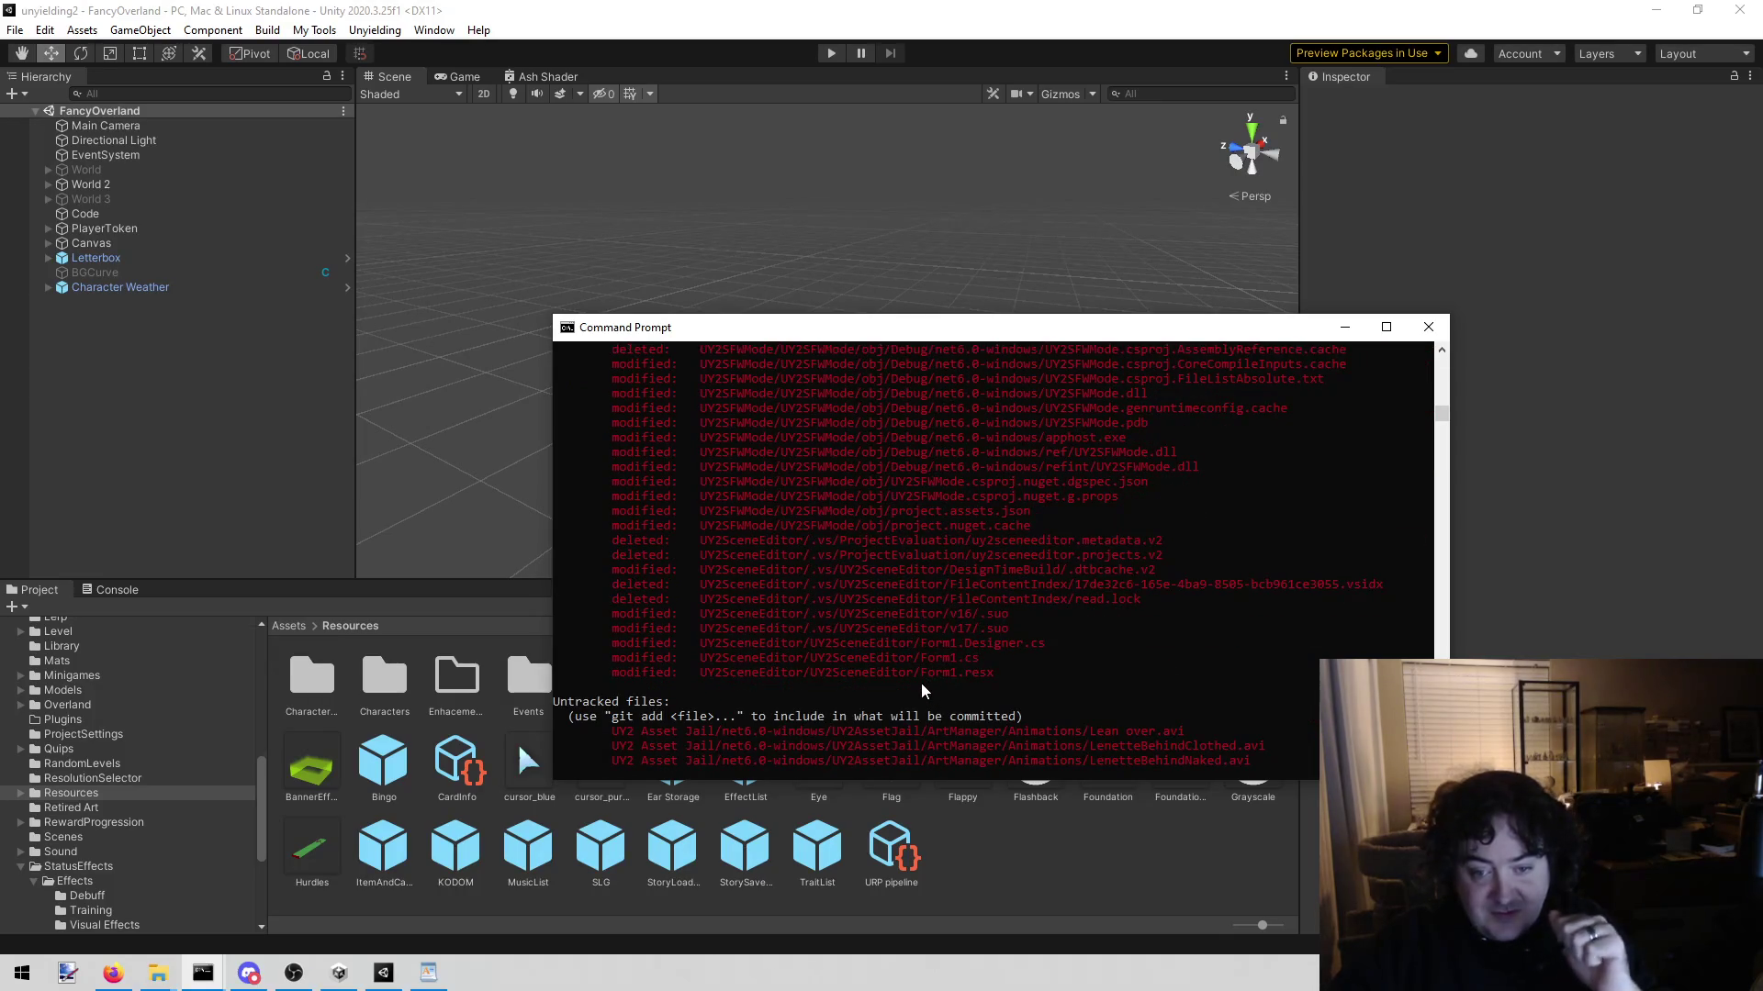
scroll(921, 687, down, 15)
scroll(937, 690, up, 10)
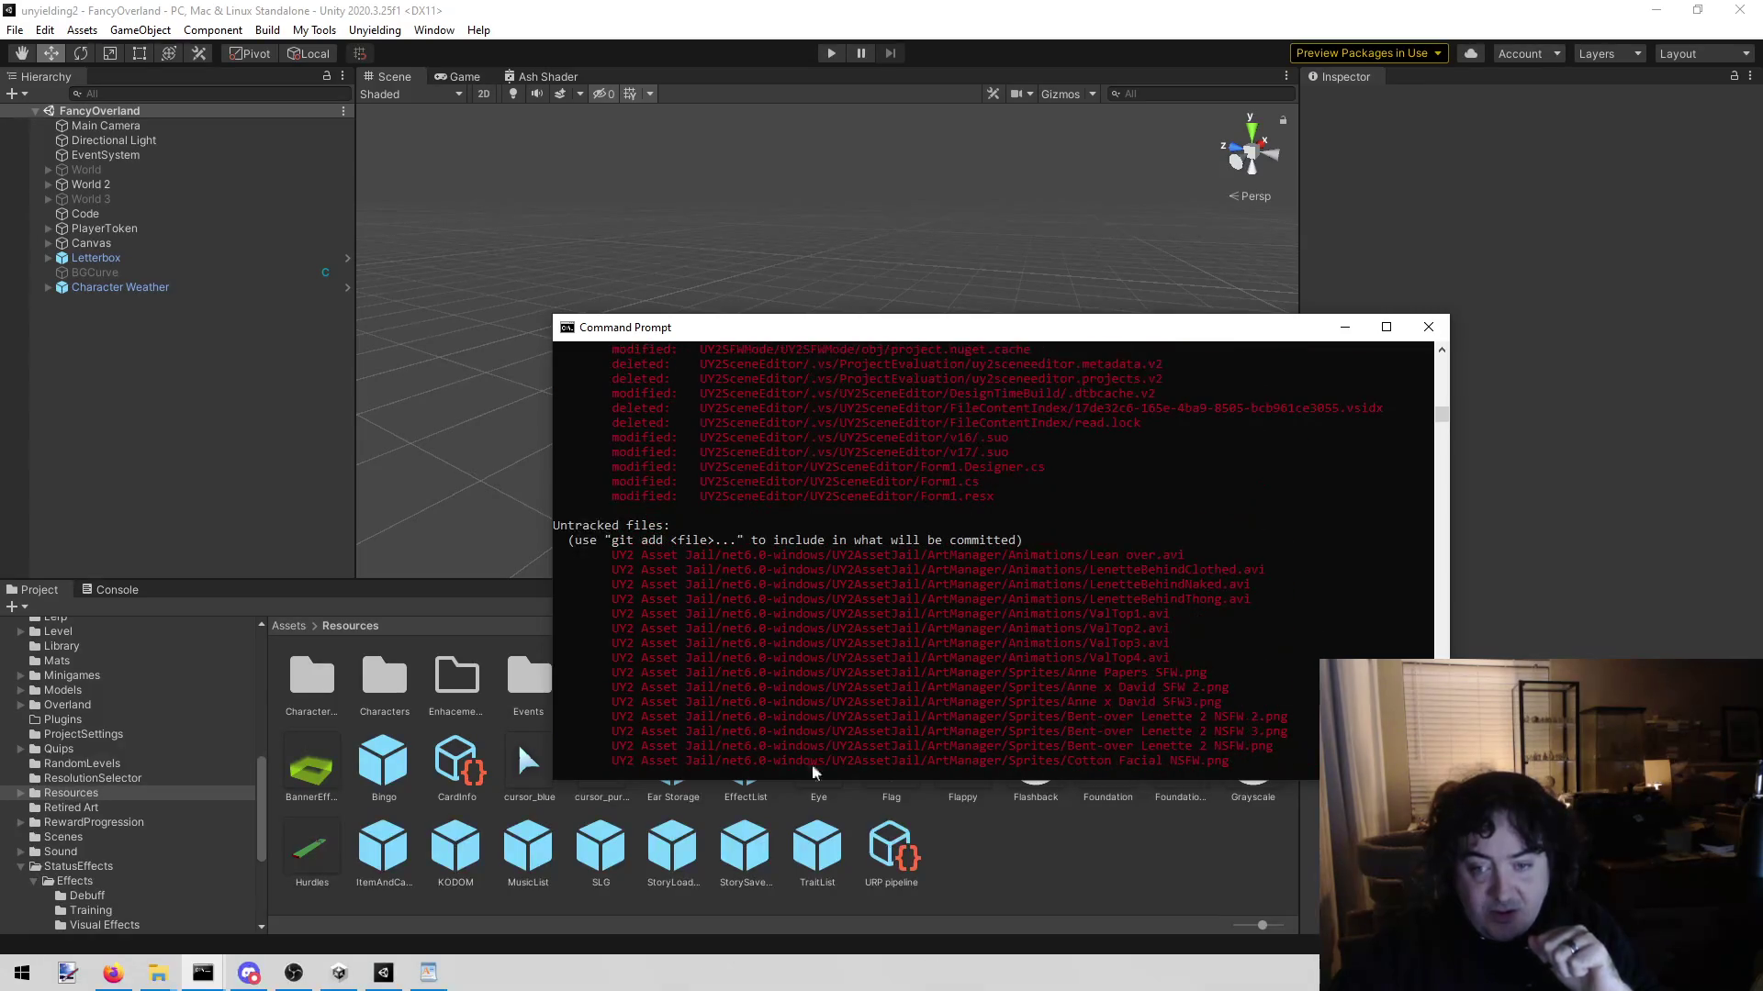
scroll(1010, 634, up, 3)
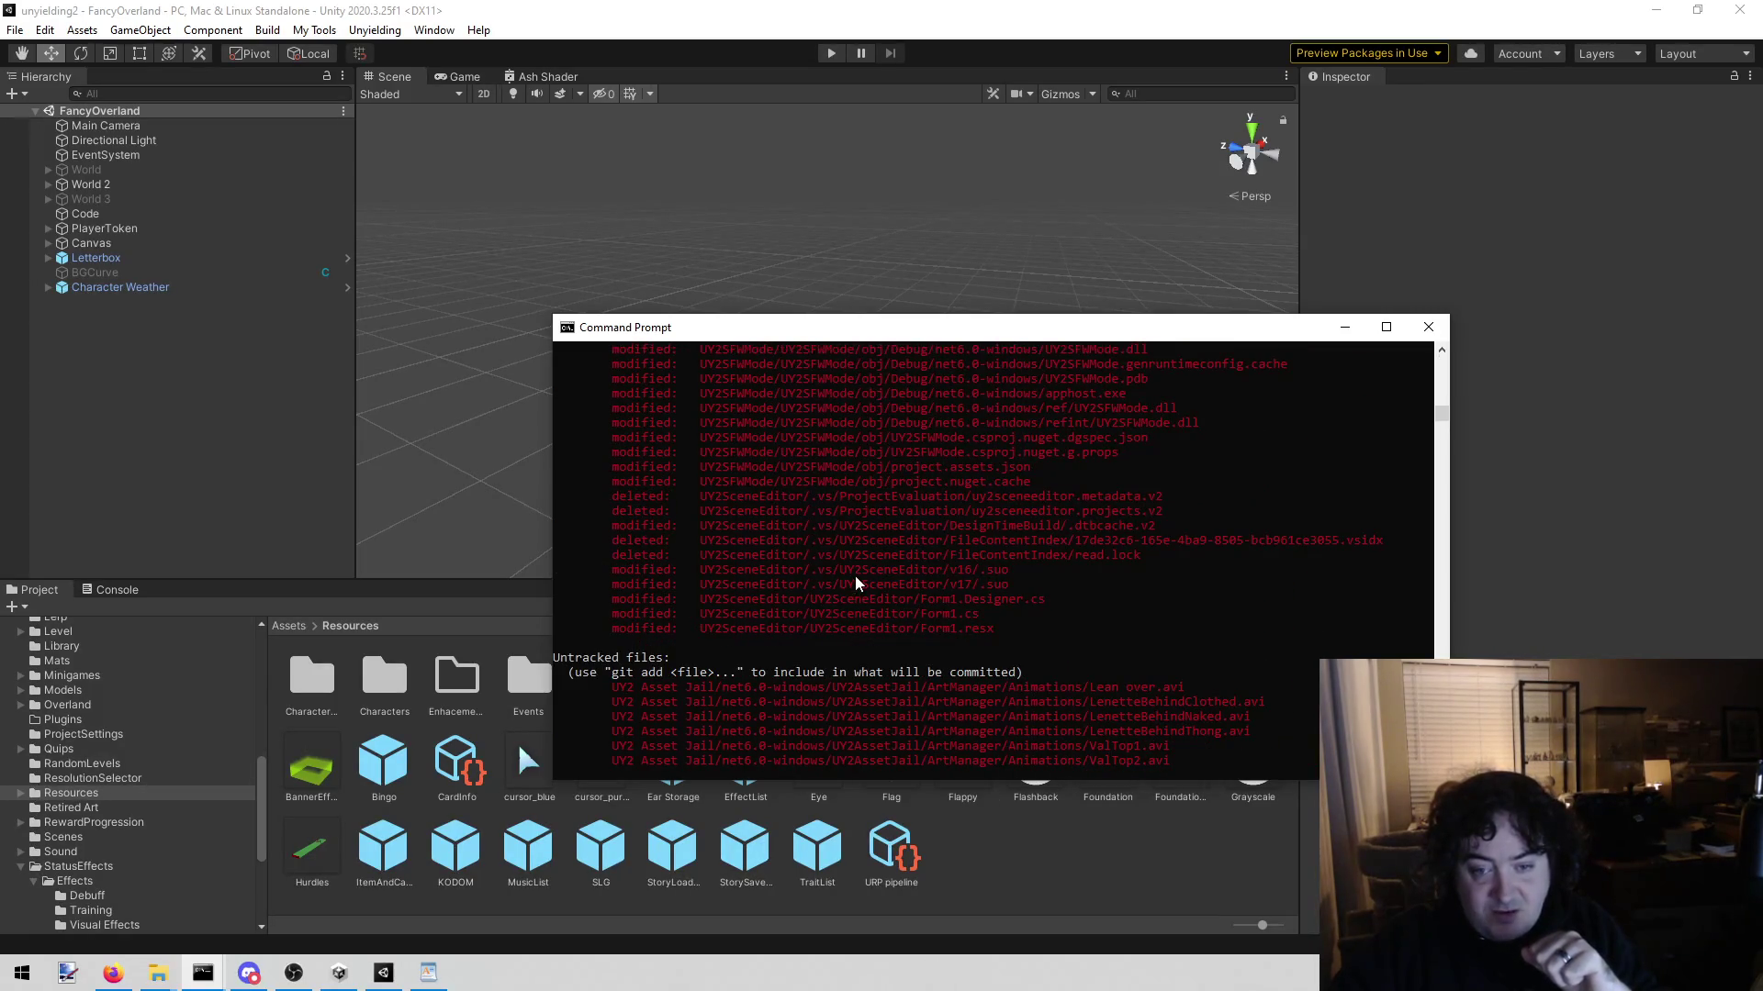
click(831, 574)
click(895, 660)
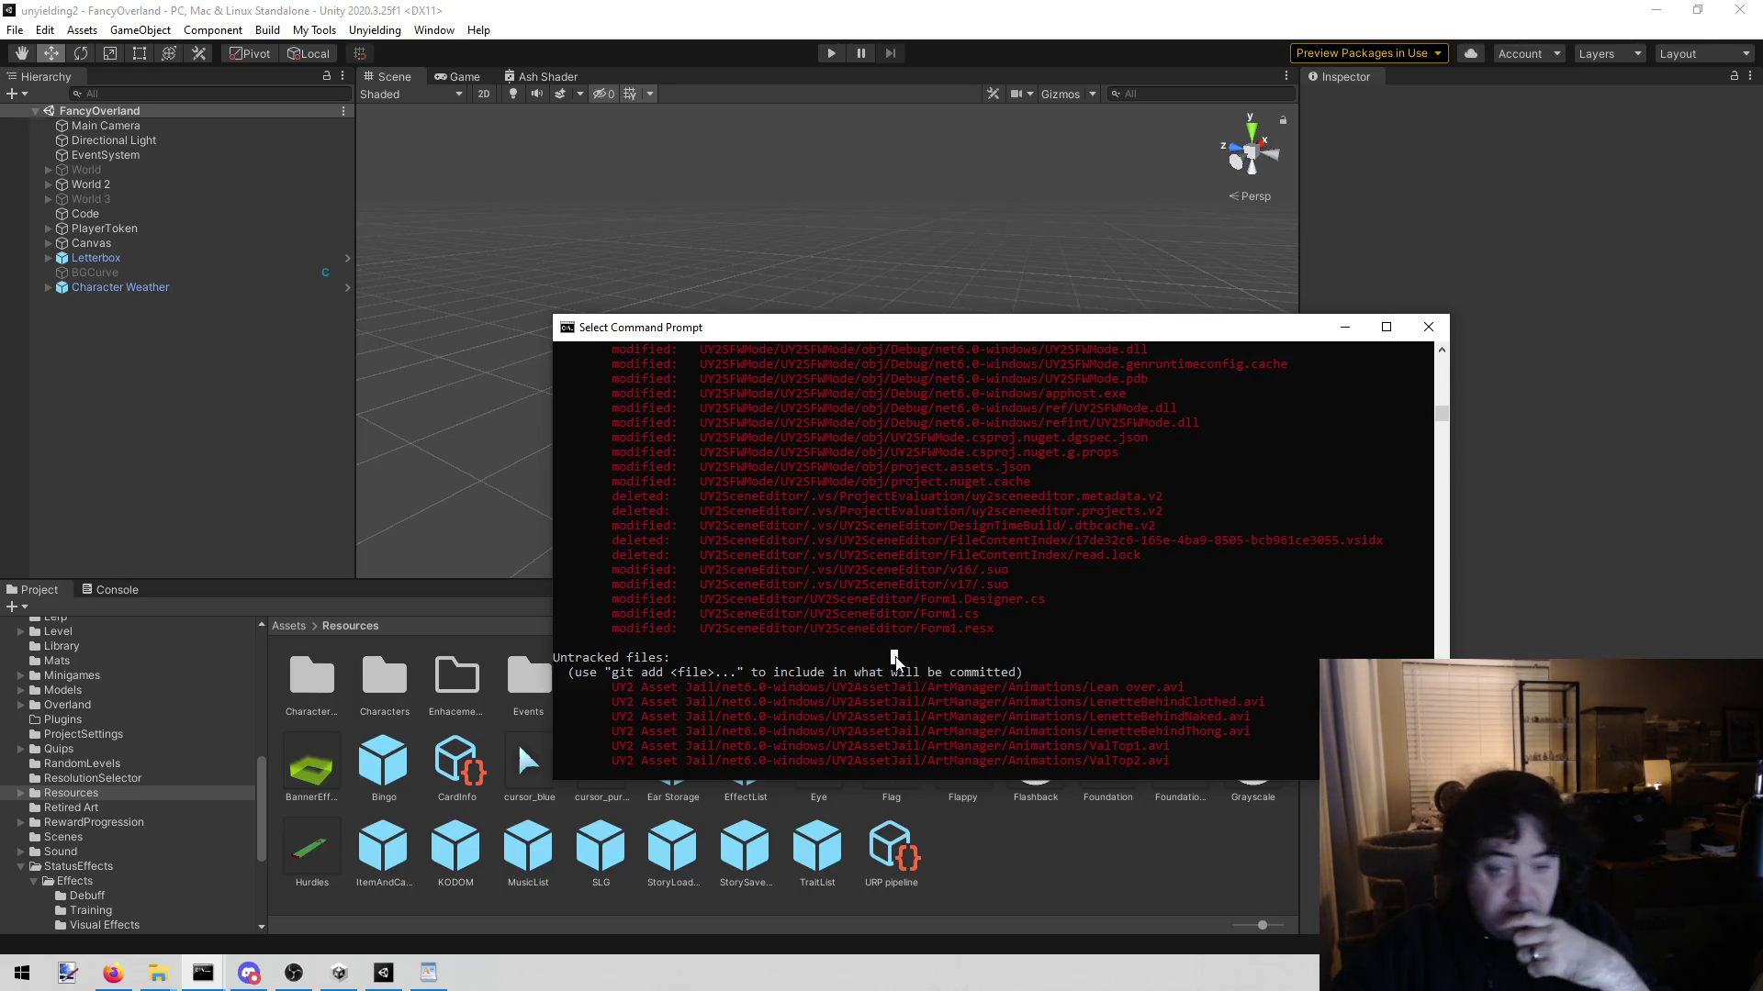
scroll(896, 661, up, 10)
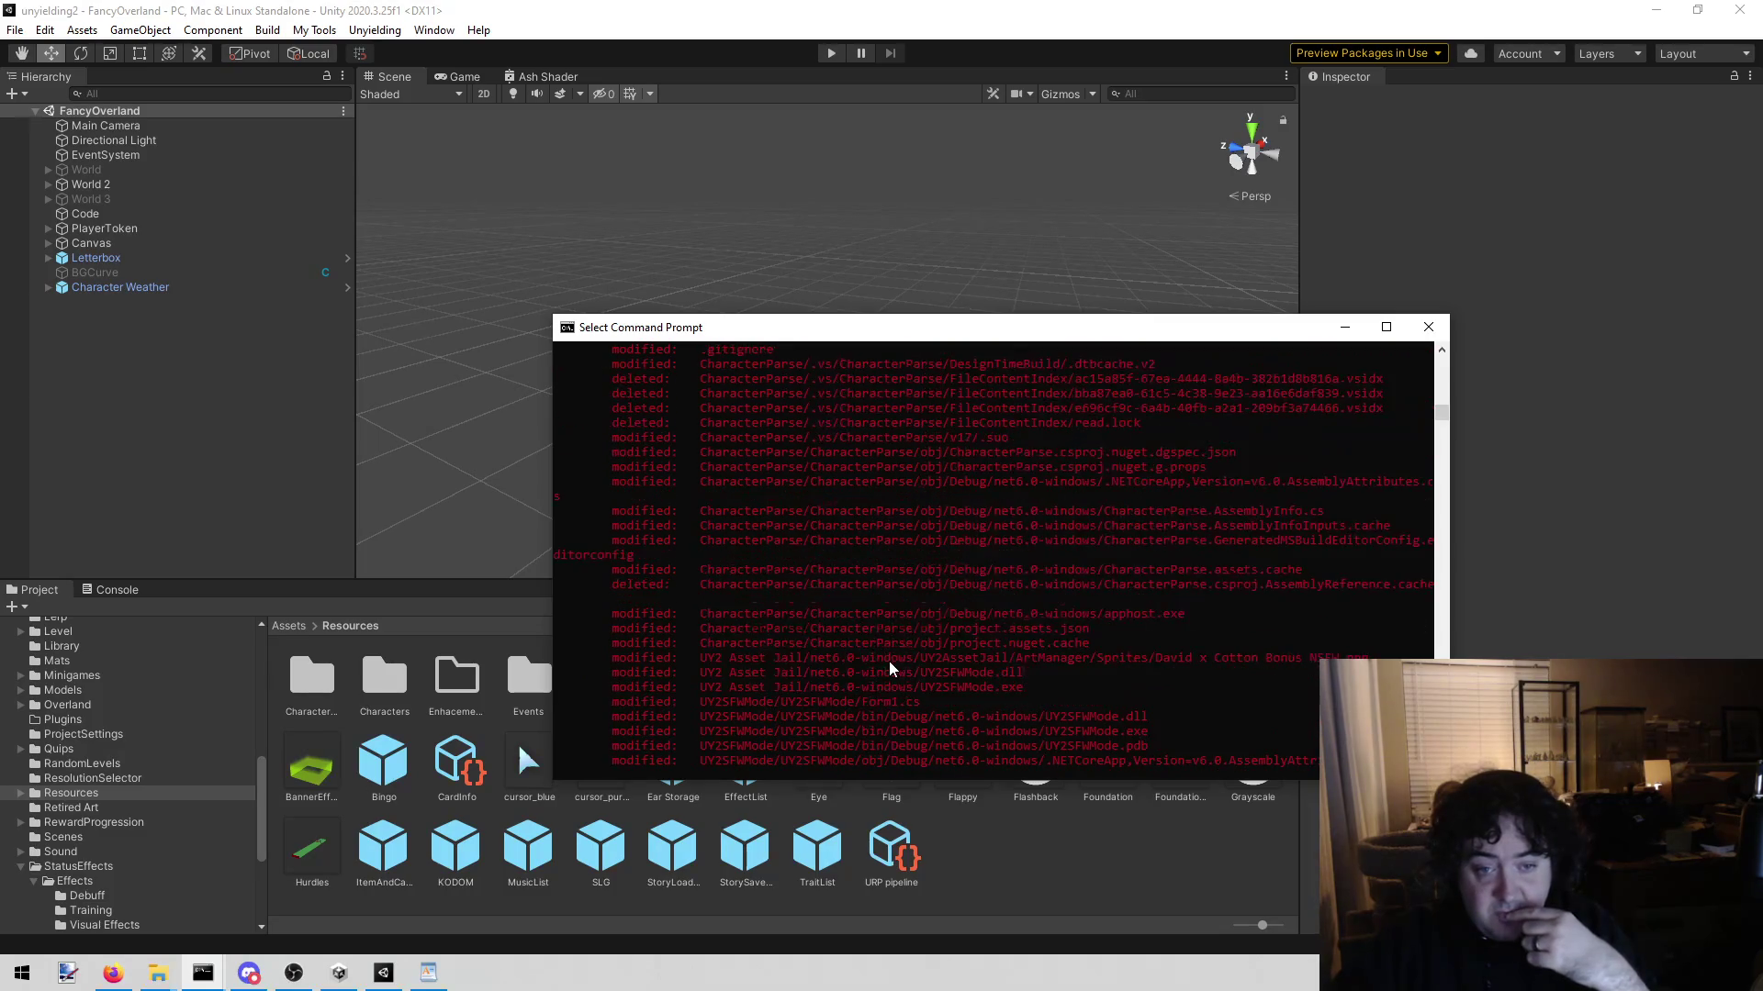
scroll(888, 666, up, 4)
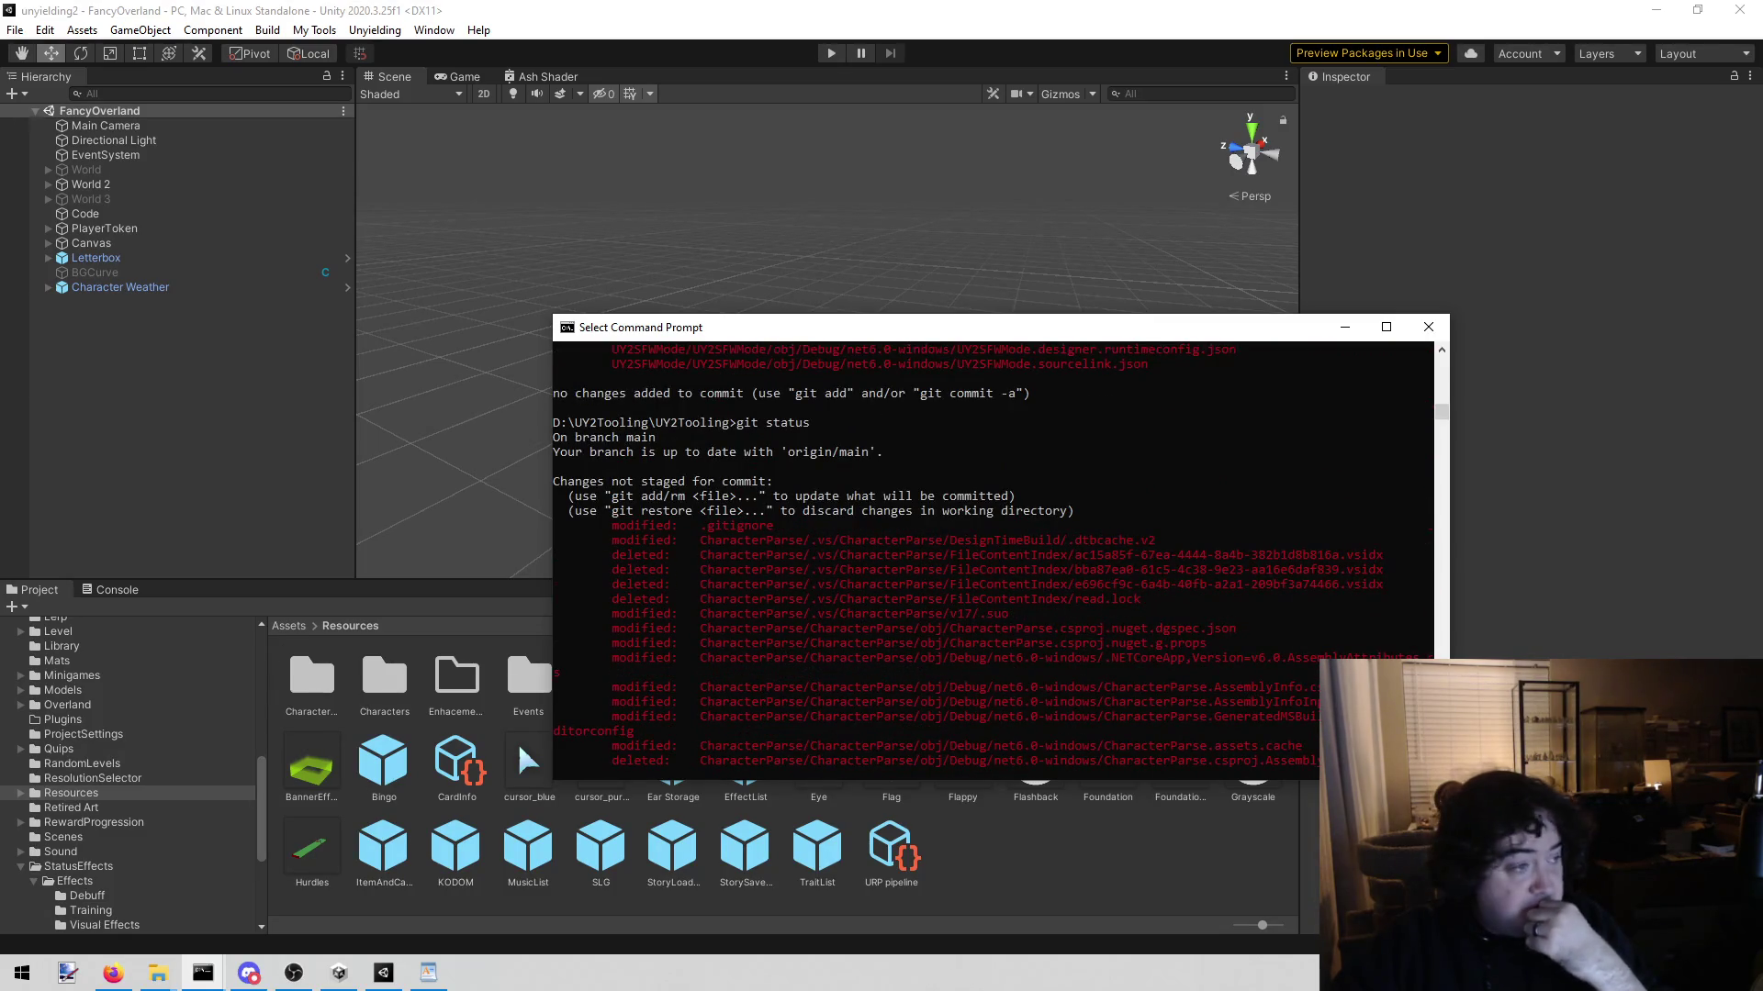
Step: Enter git rm -r --cached **/obj at the UY2Tooling prompt to untrack obj folders
key(alt+Tab)
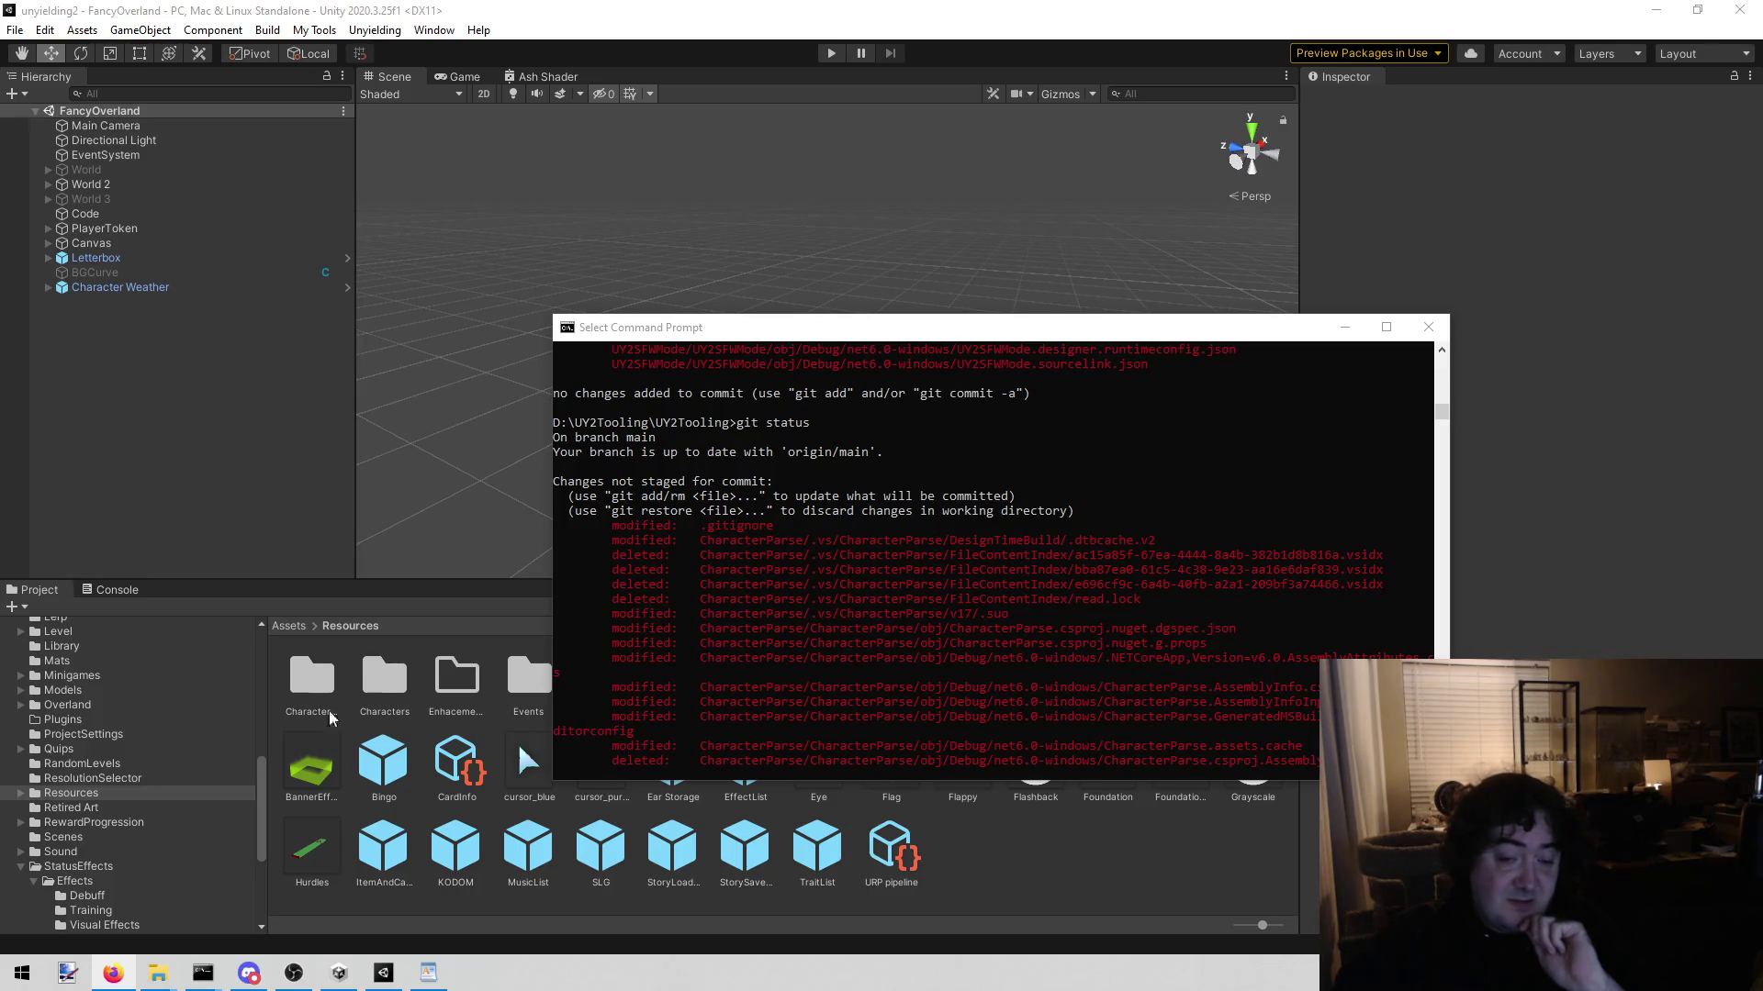
scroll(802, 614, down, 10)
scroll(769, 644, down, 15)
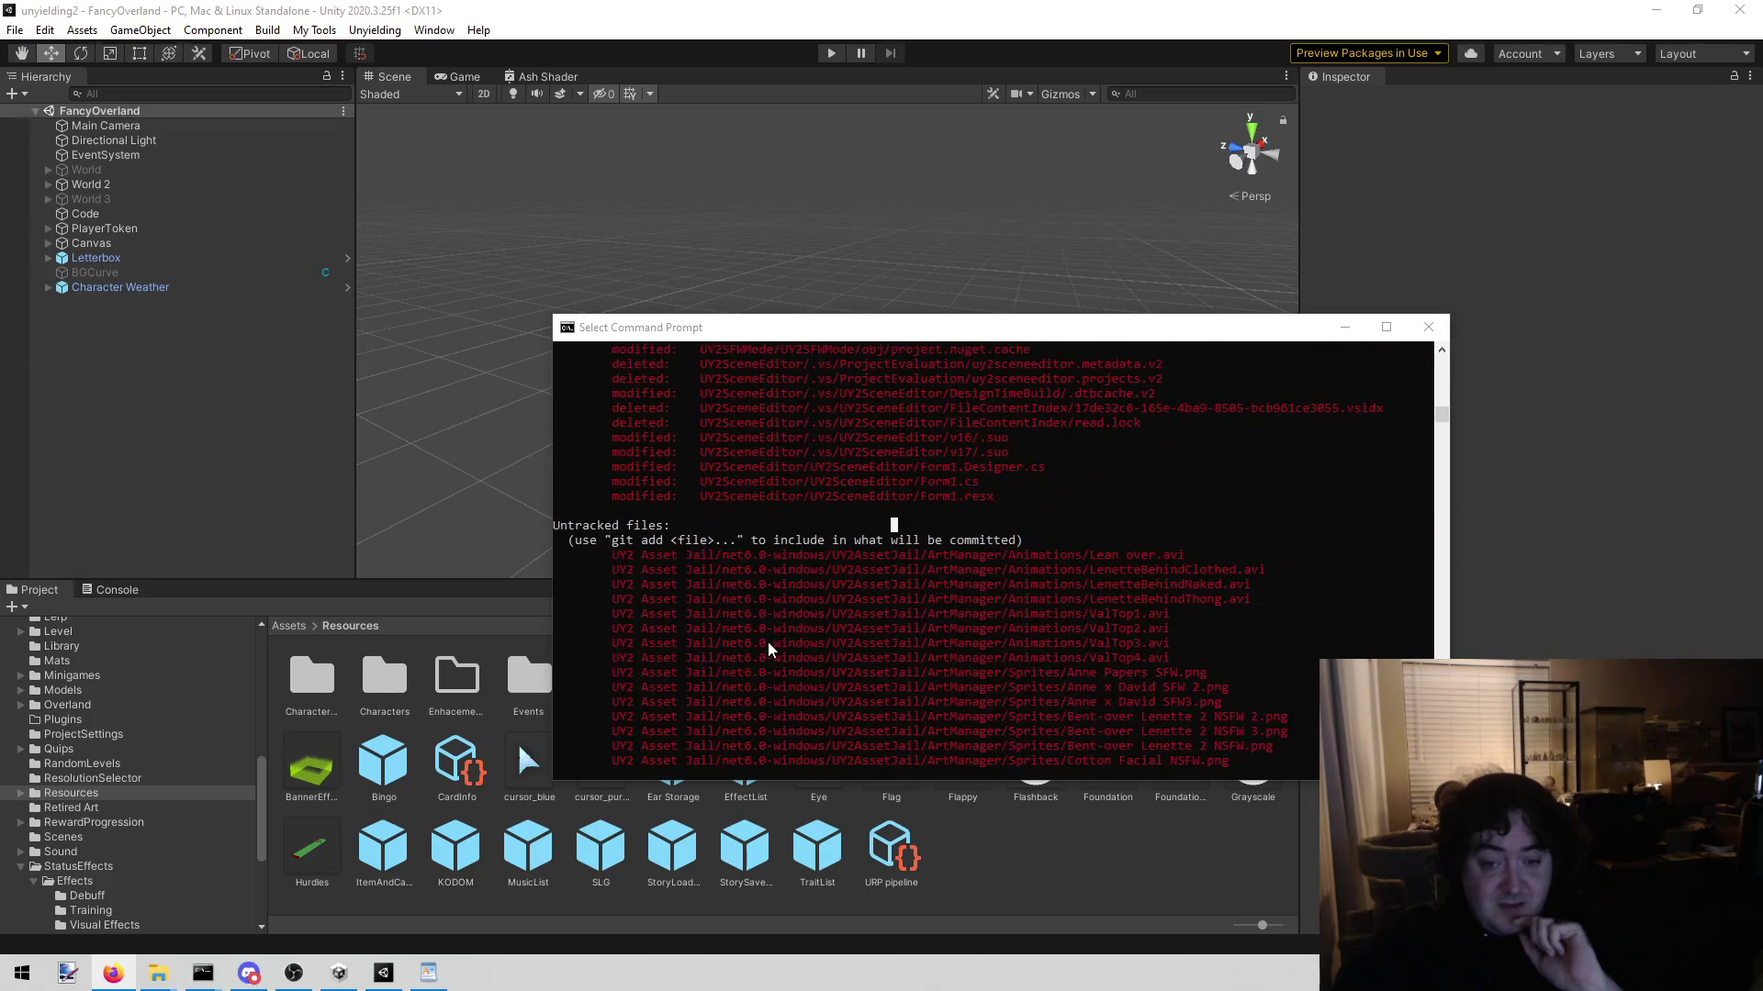
scroll(756, 653, up, 3)
scroll(790, 628, up, 9)
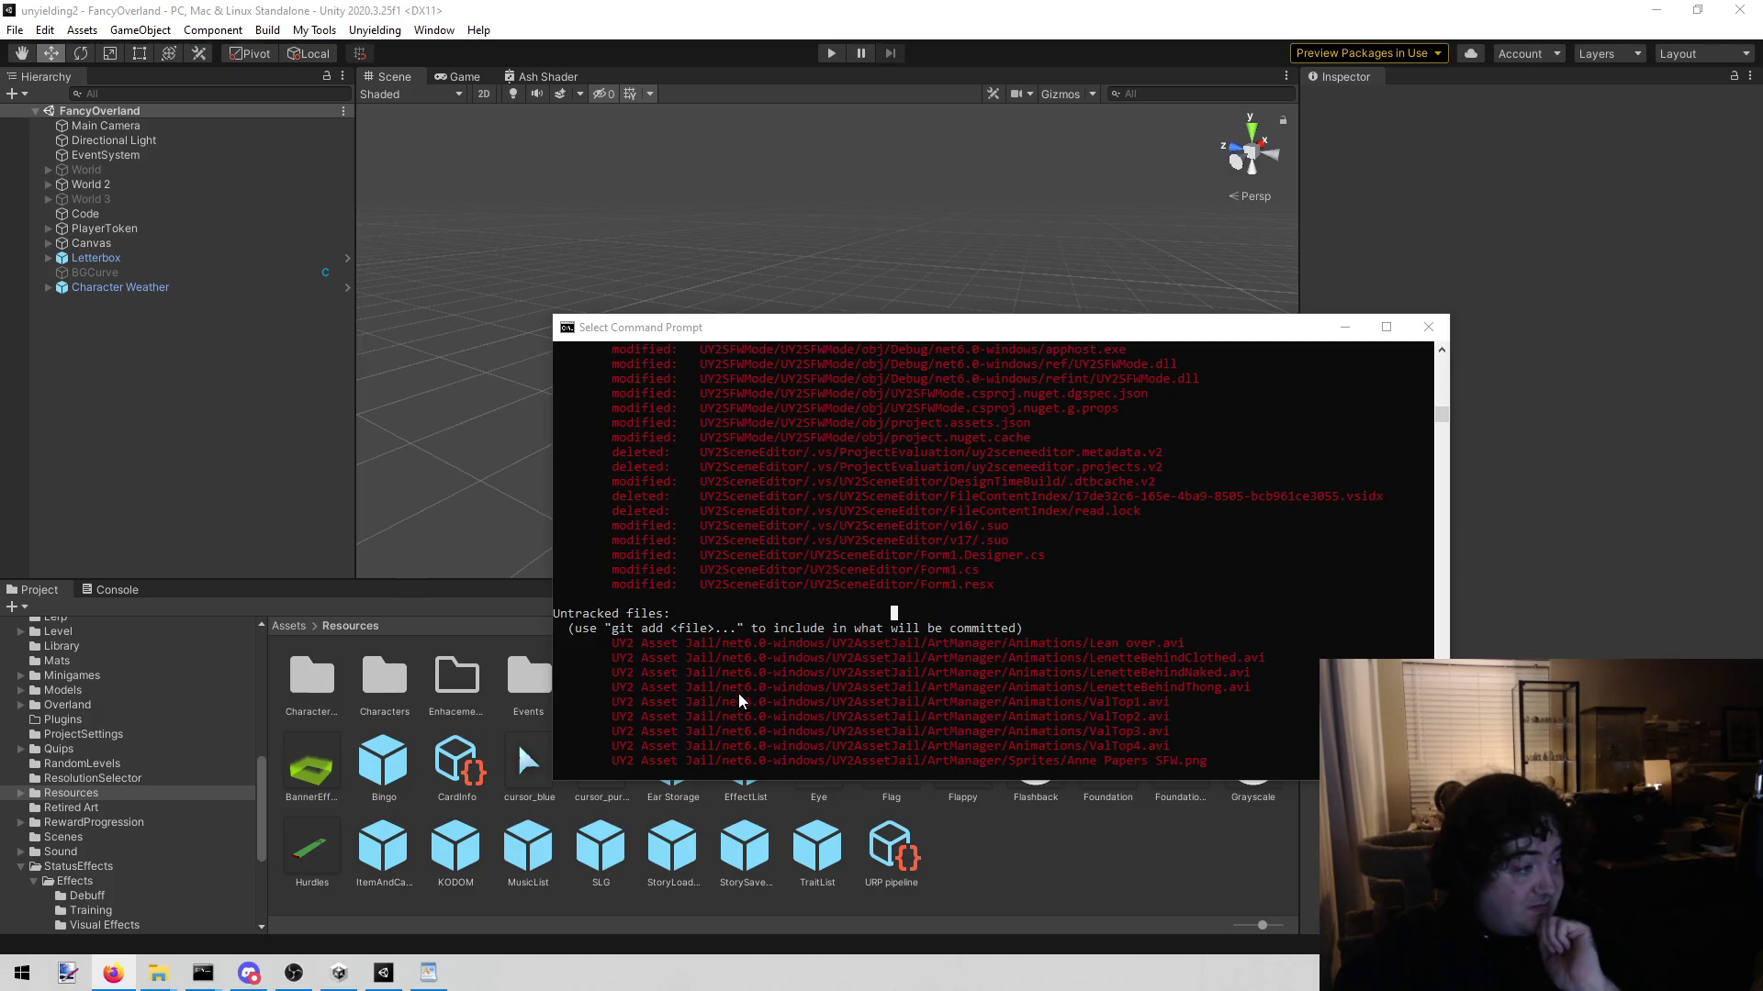
scroll(874, 704, up, 10)
scroll(879, 715, down, 5)
scroll(865, 721, up, 1)
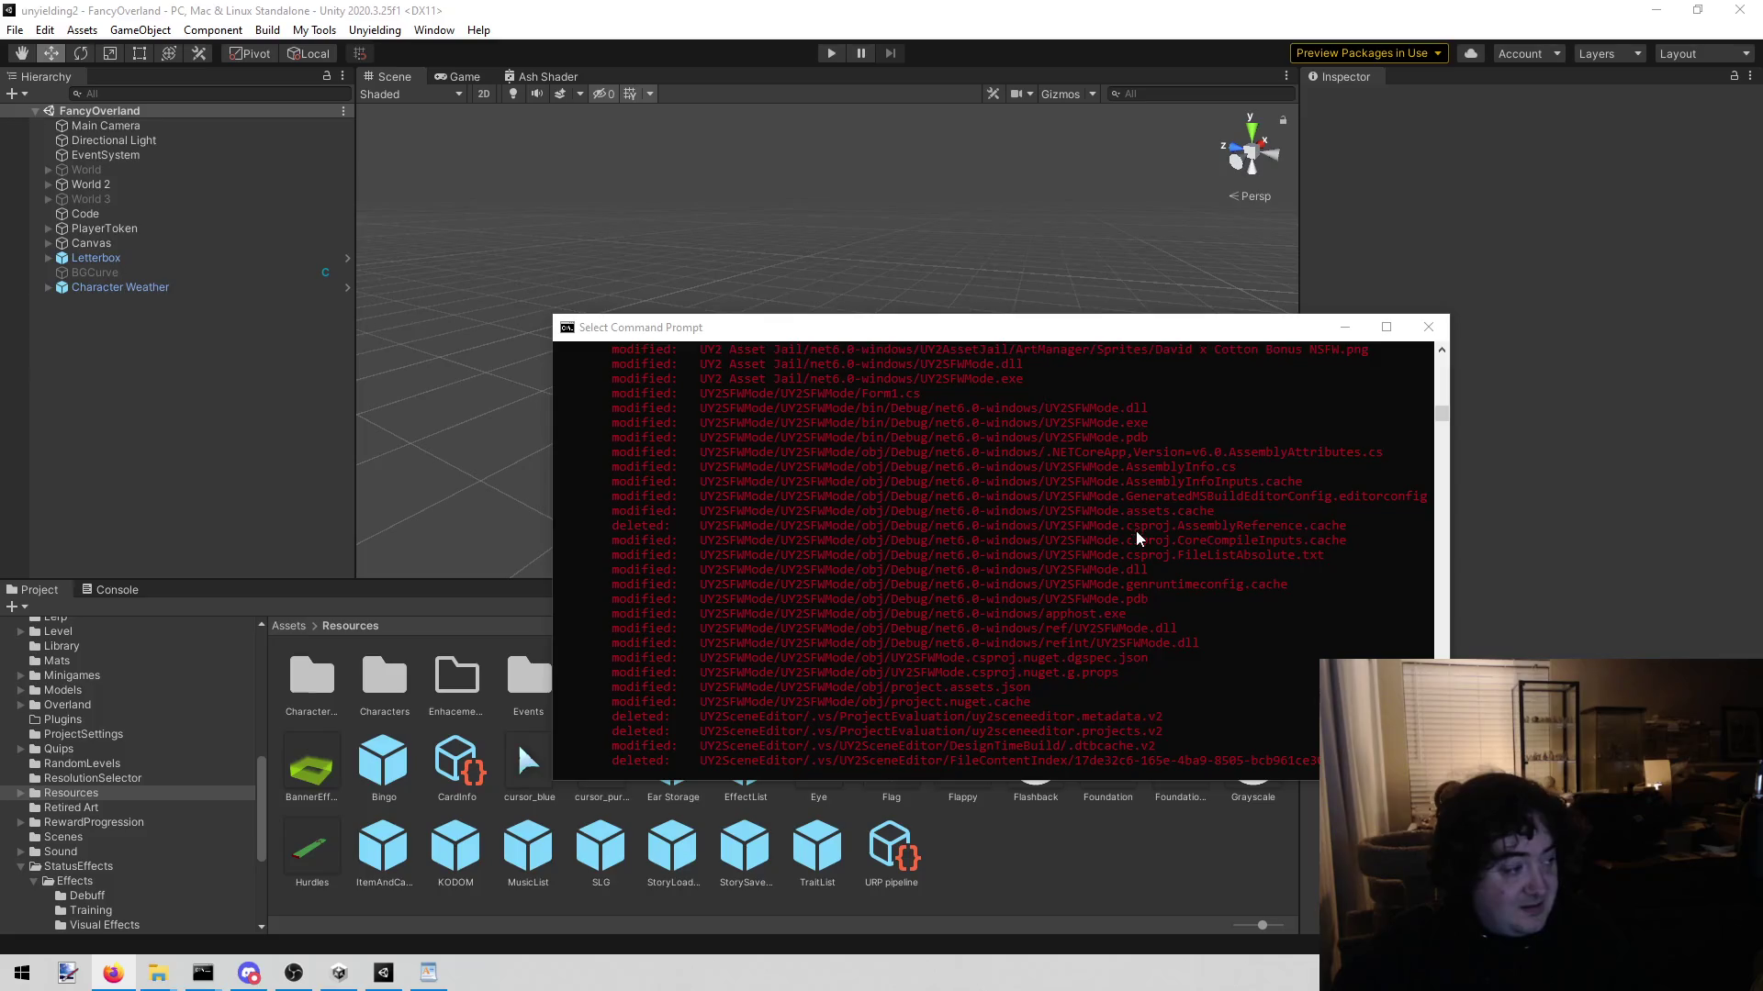
scroll(1136, 530, down, 10)
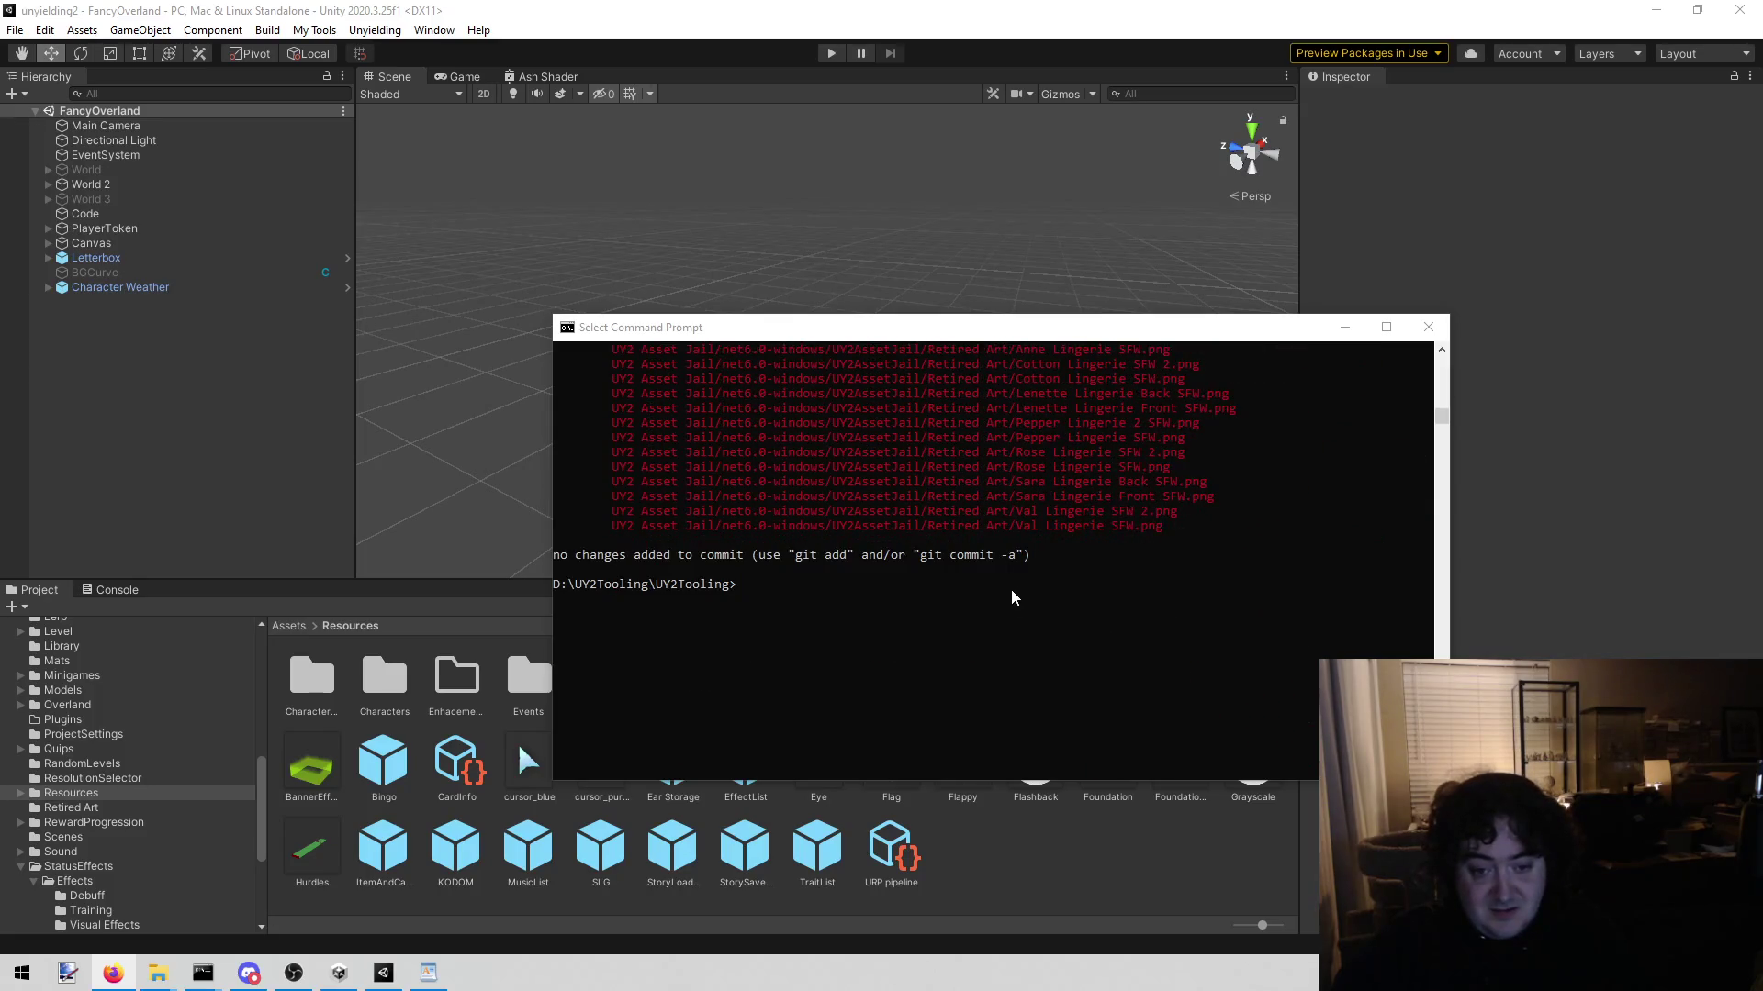
text(git rm -r --cached **/obj)
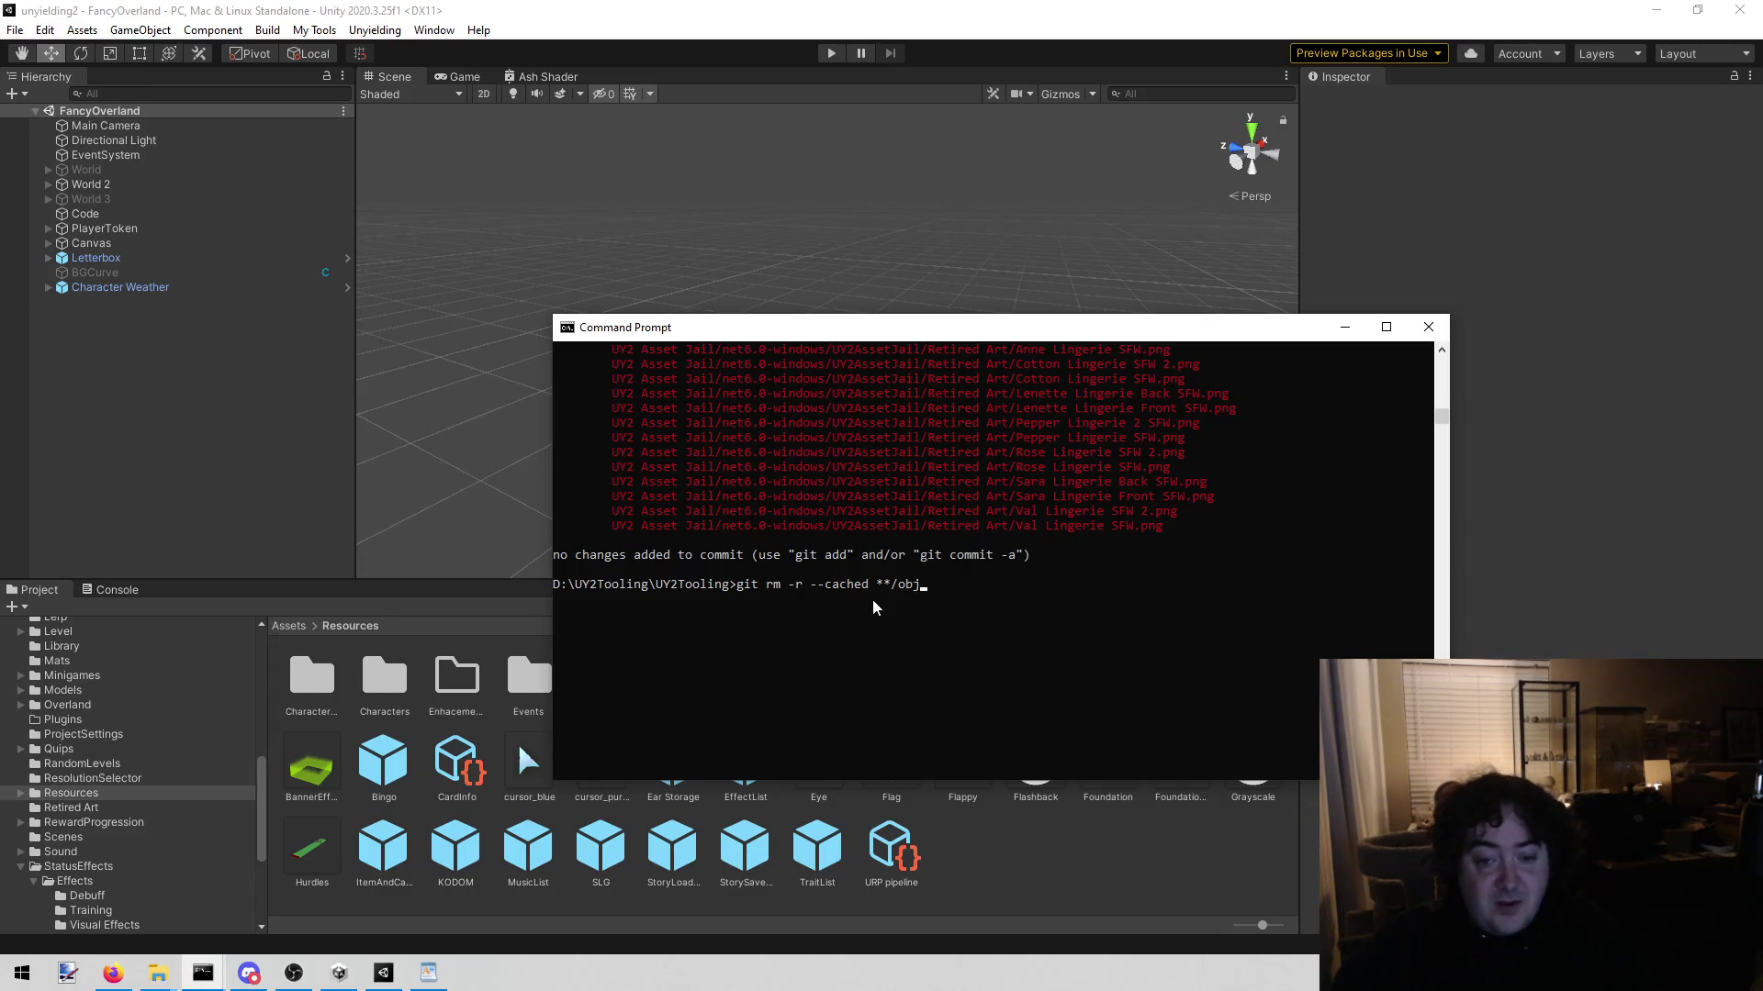
Step: Run git rm -r --cached **/obj, which reports the **/obj pathspec matches no files
click(983, 731)
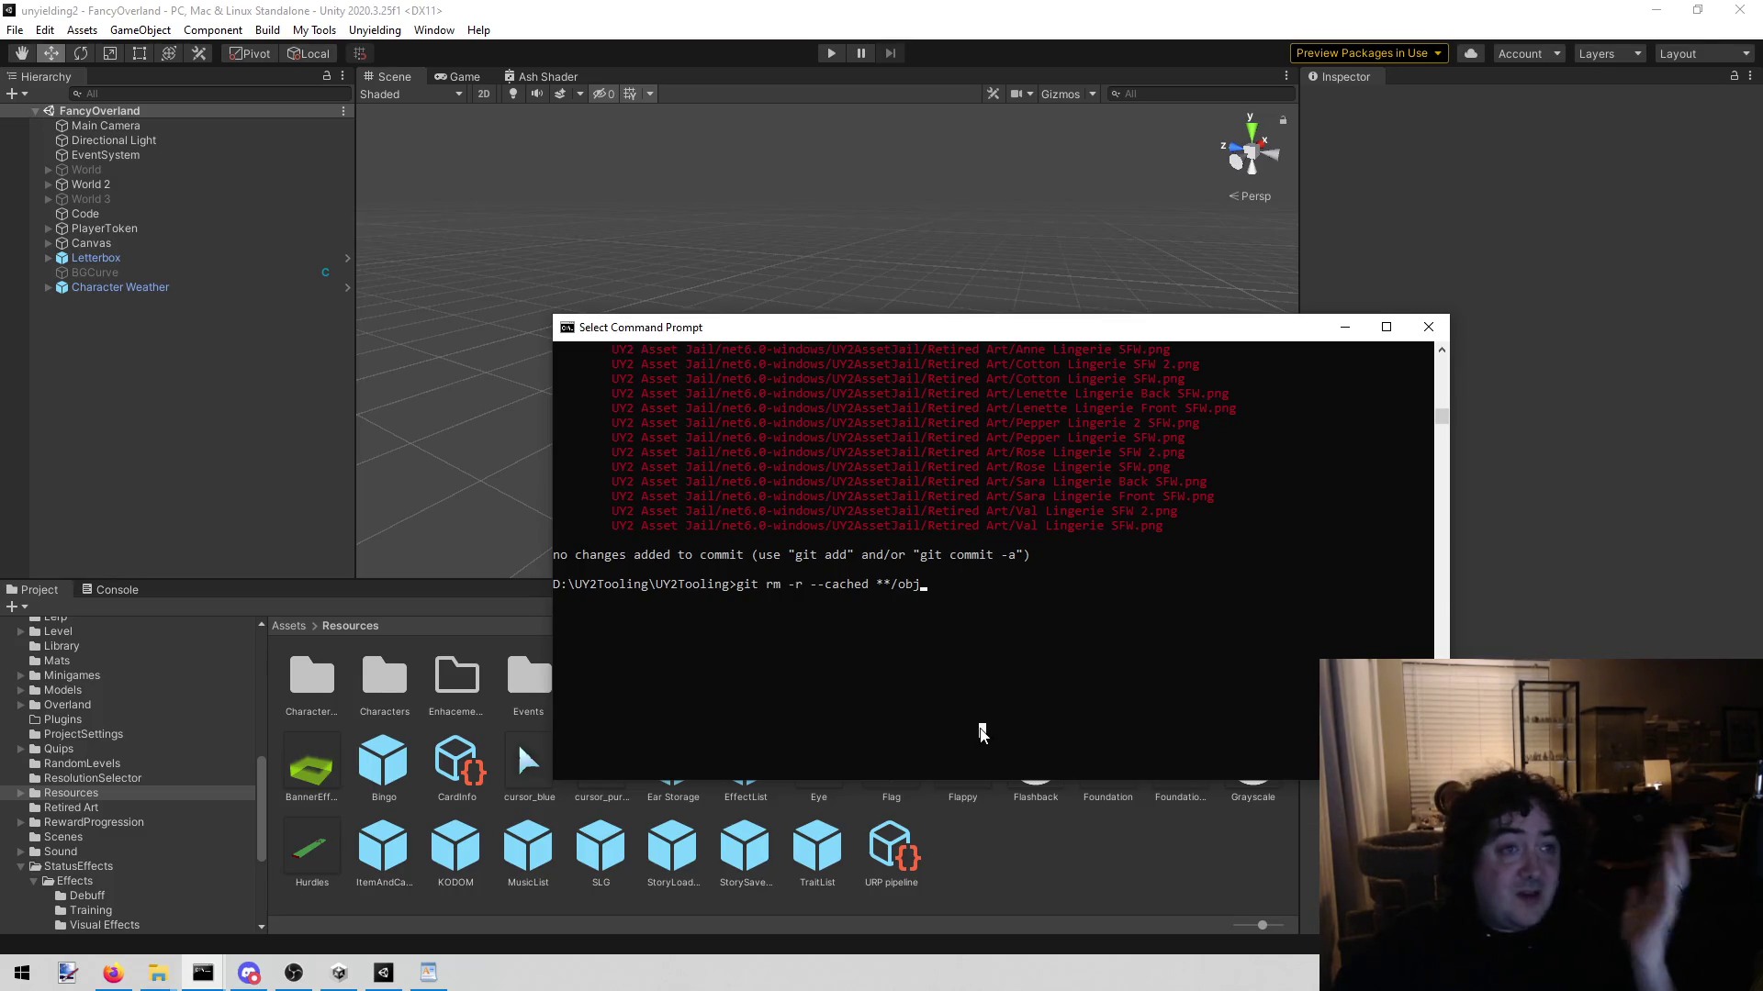
key(Escape)
click(996, 687)
key(Escape)
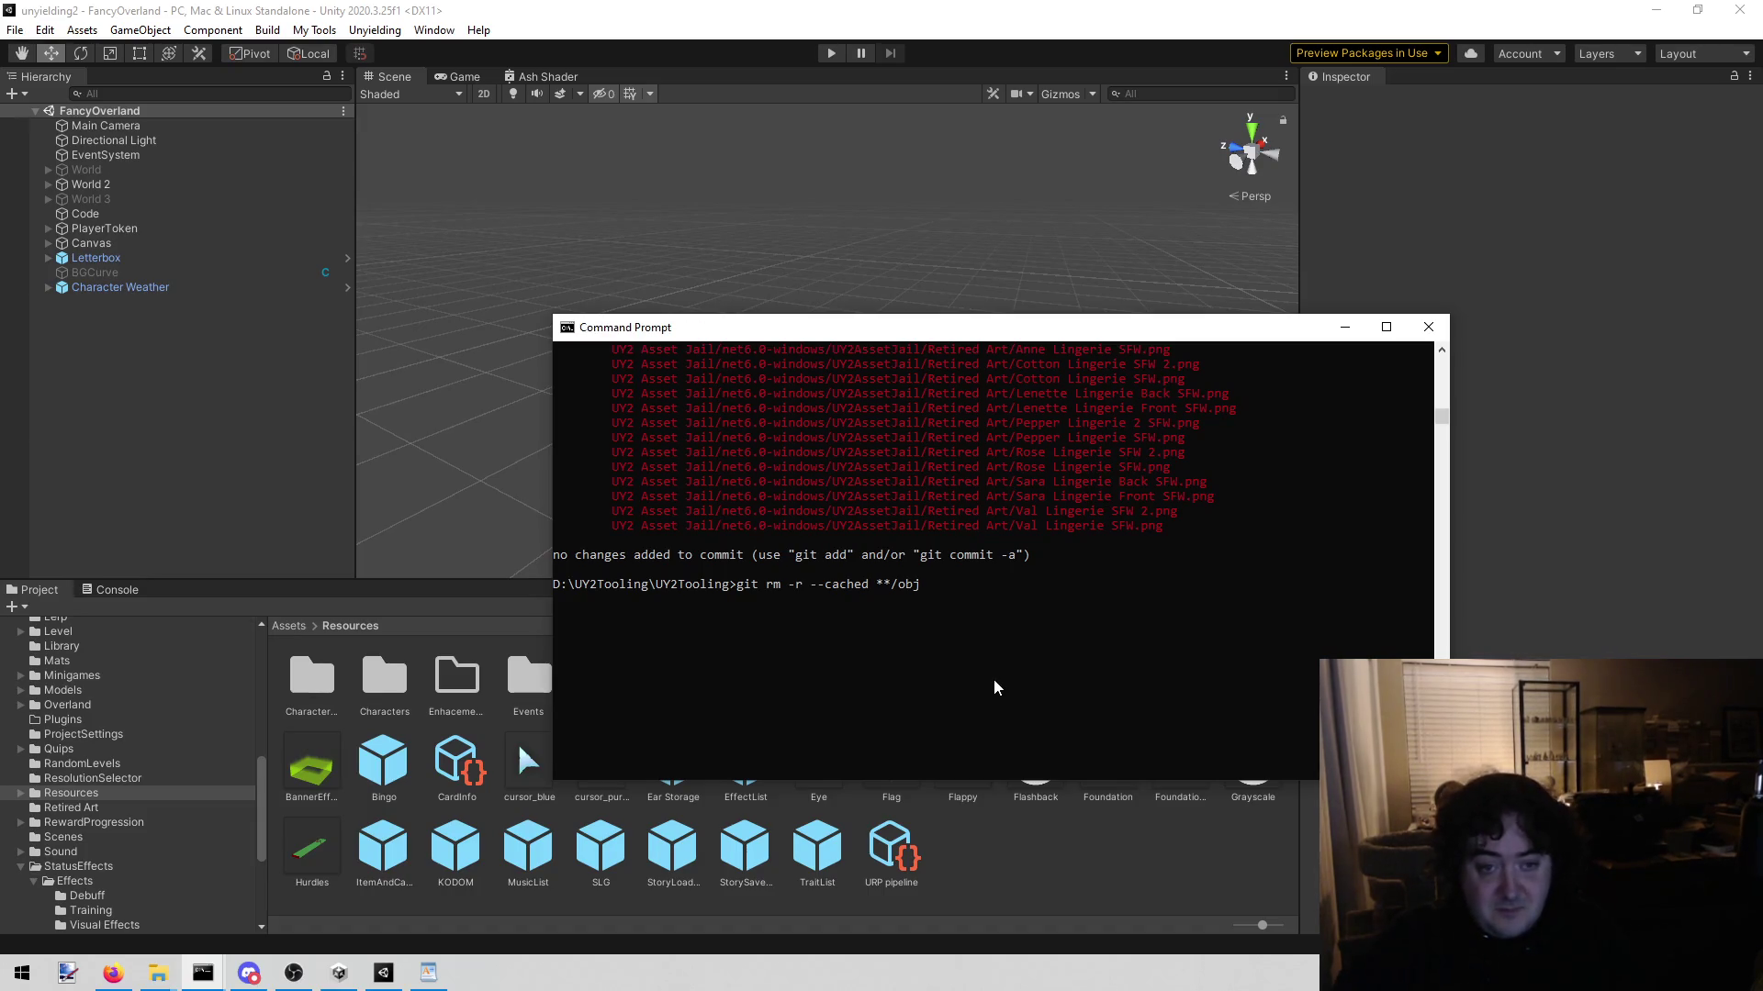
key(alt+Tab)
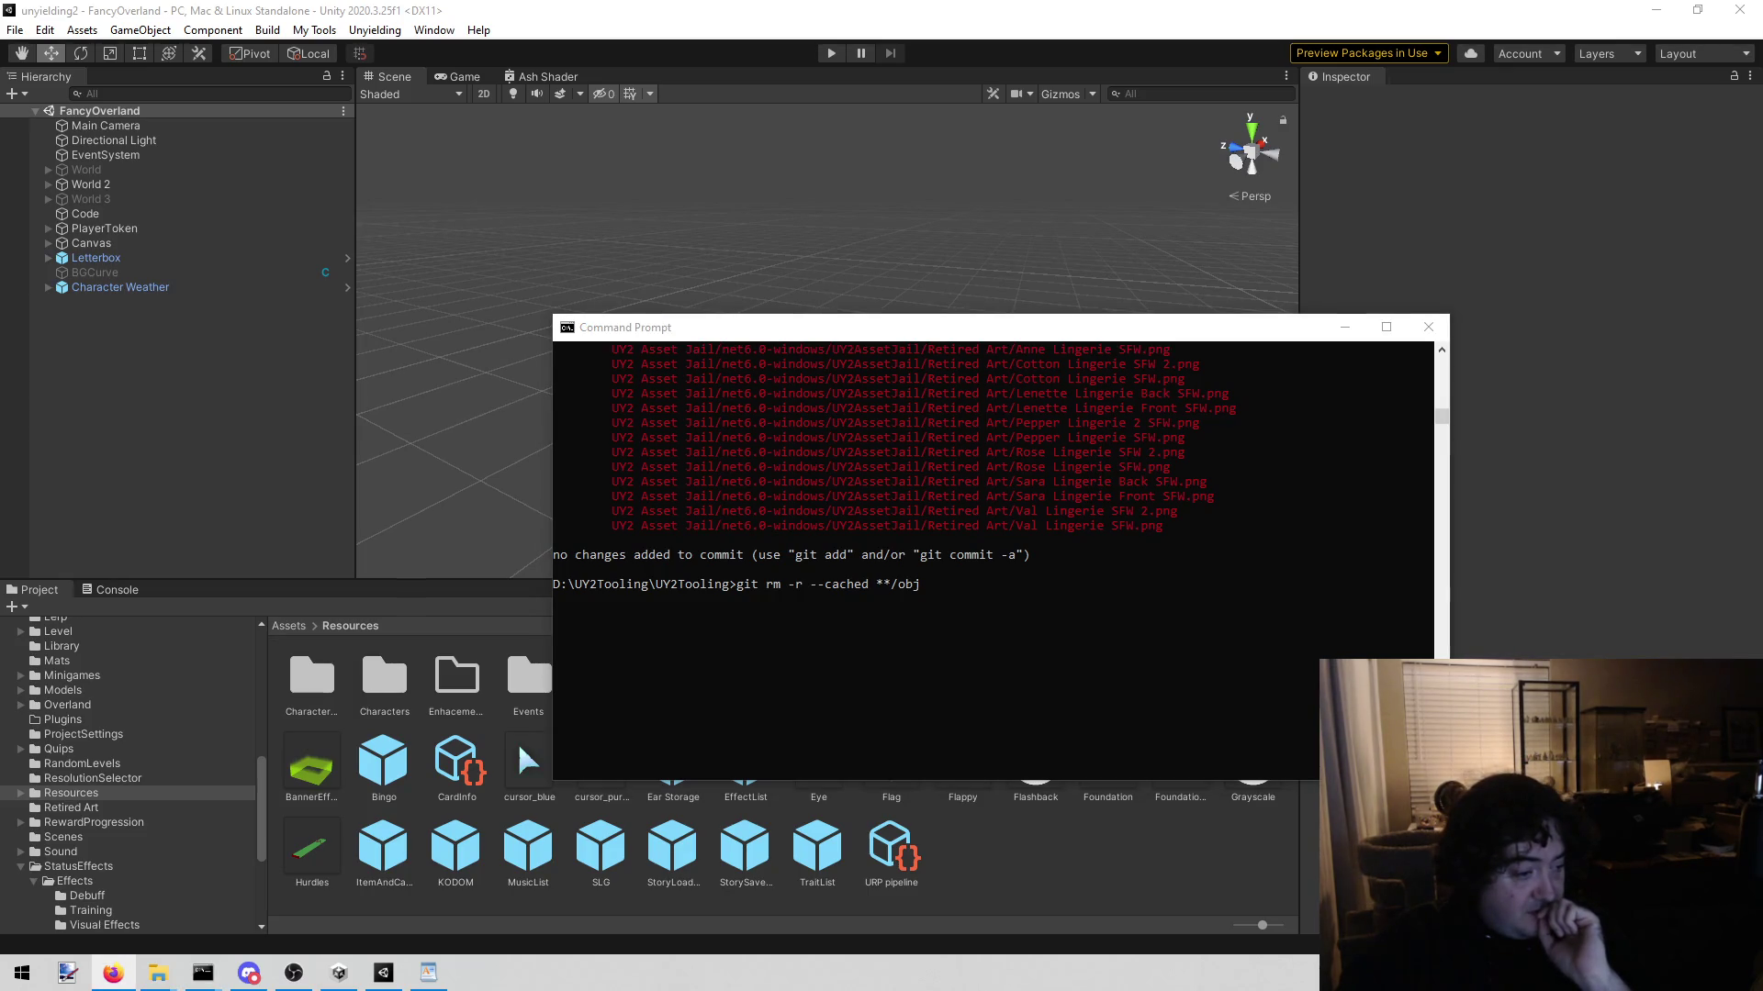
click(1107, 723)
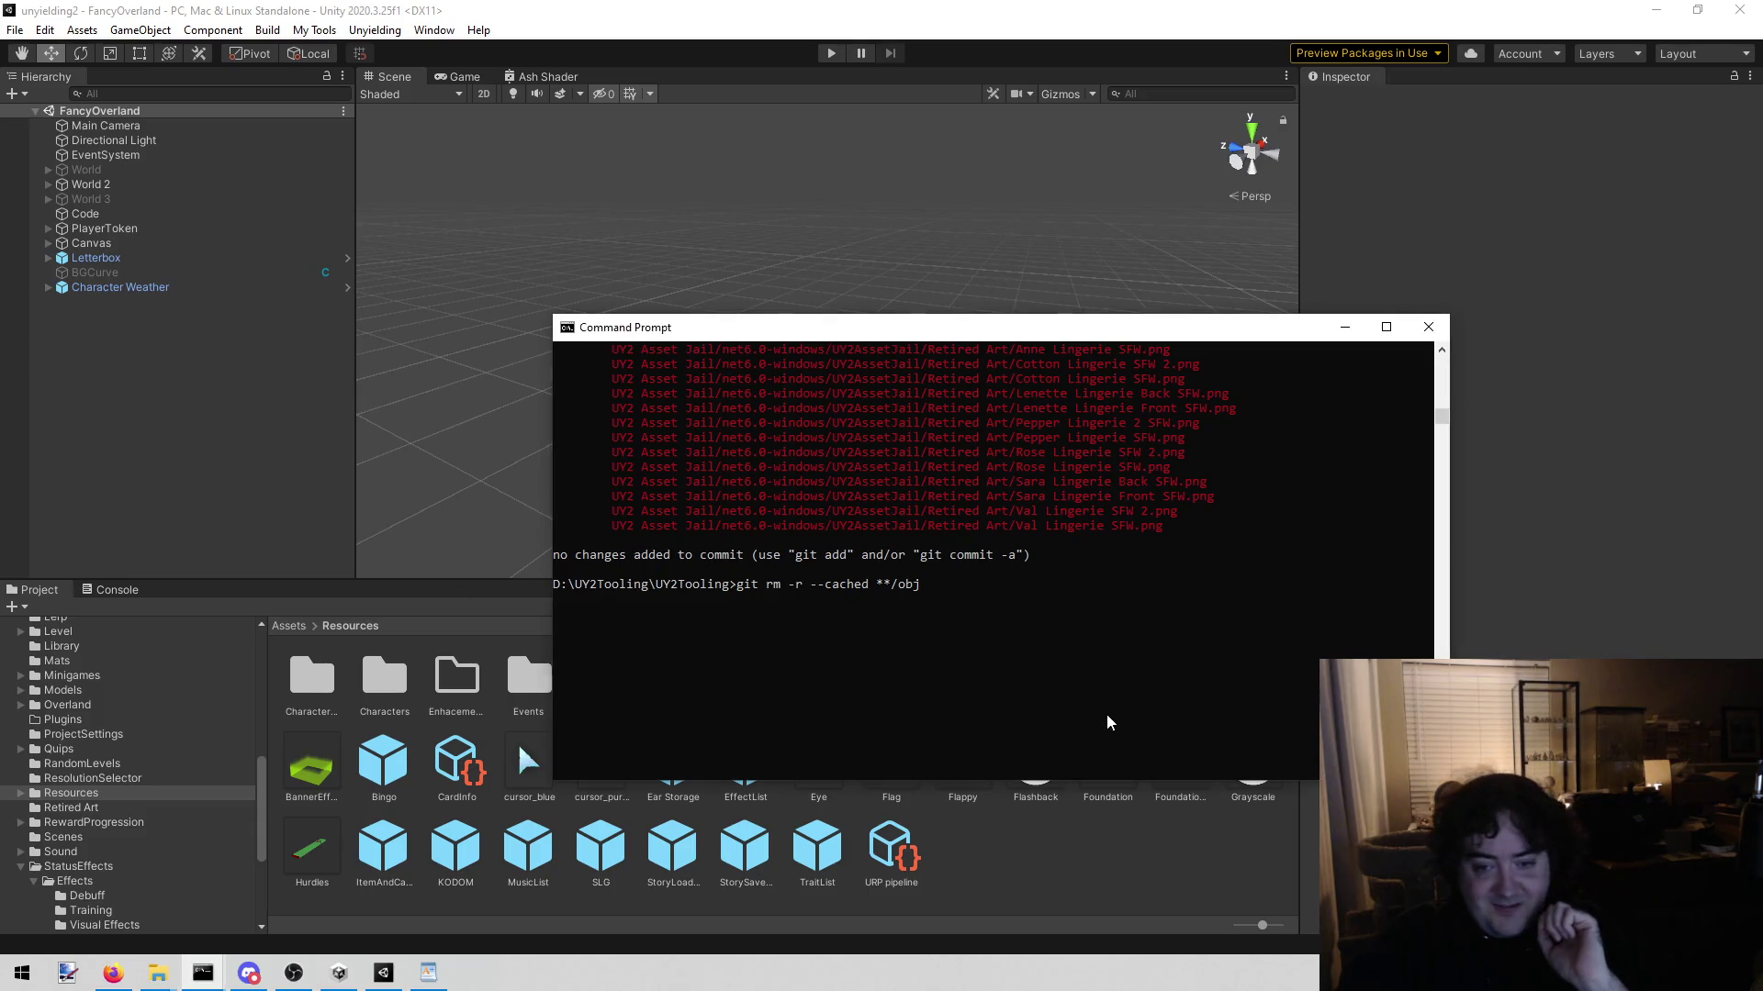
click(1026, 657)
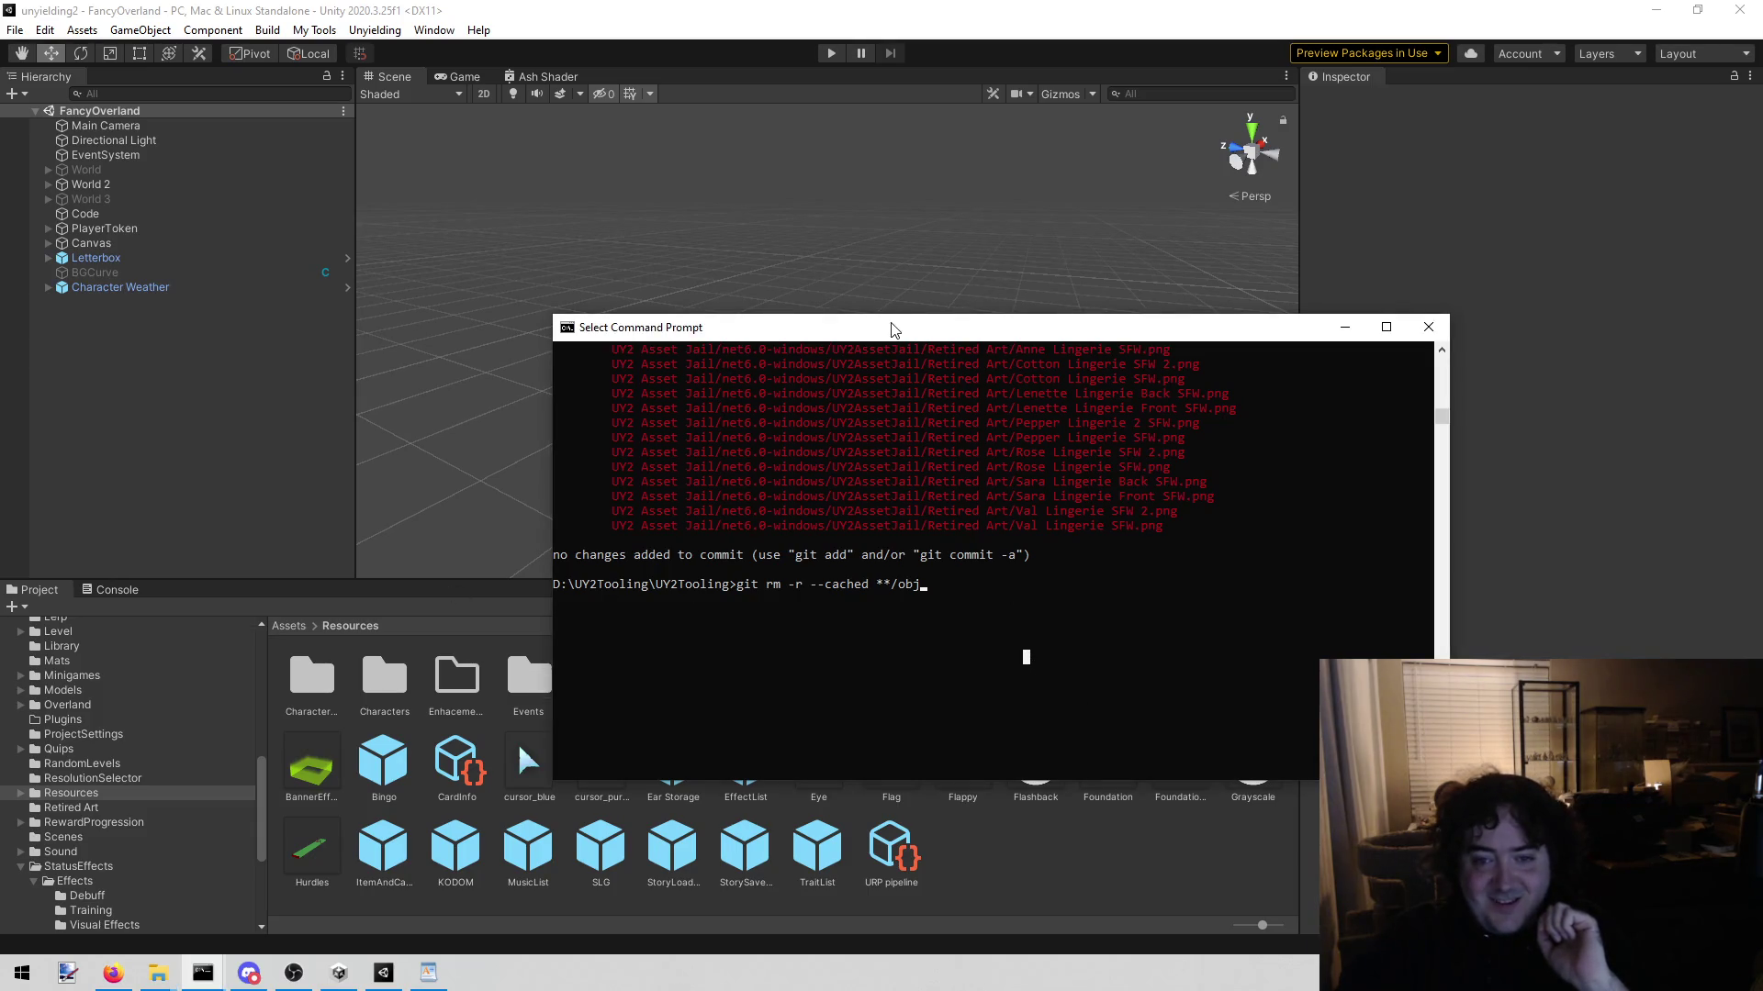
drag(890, 328, 832, 255)
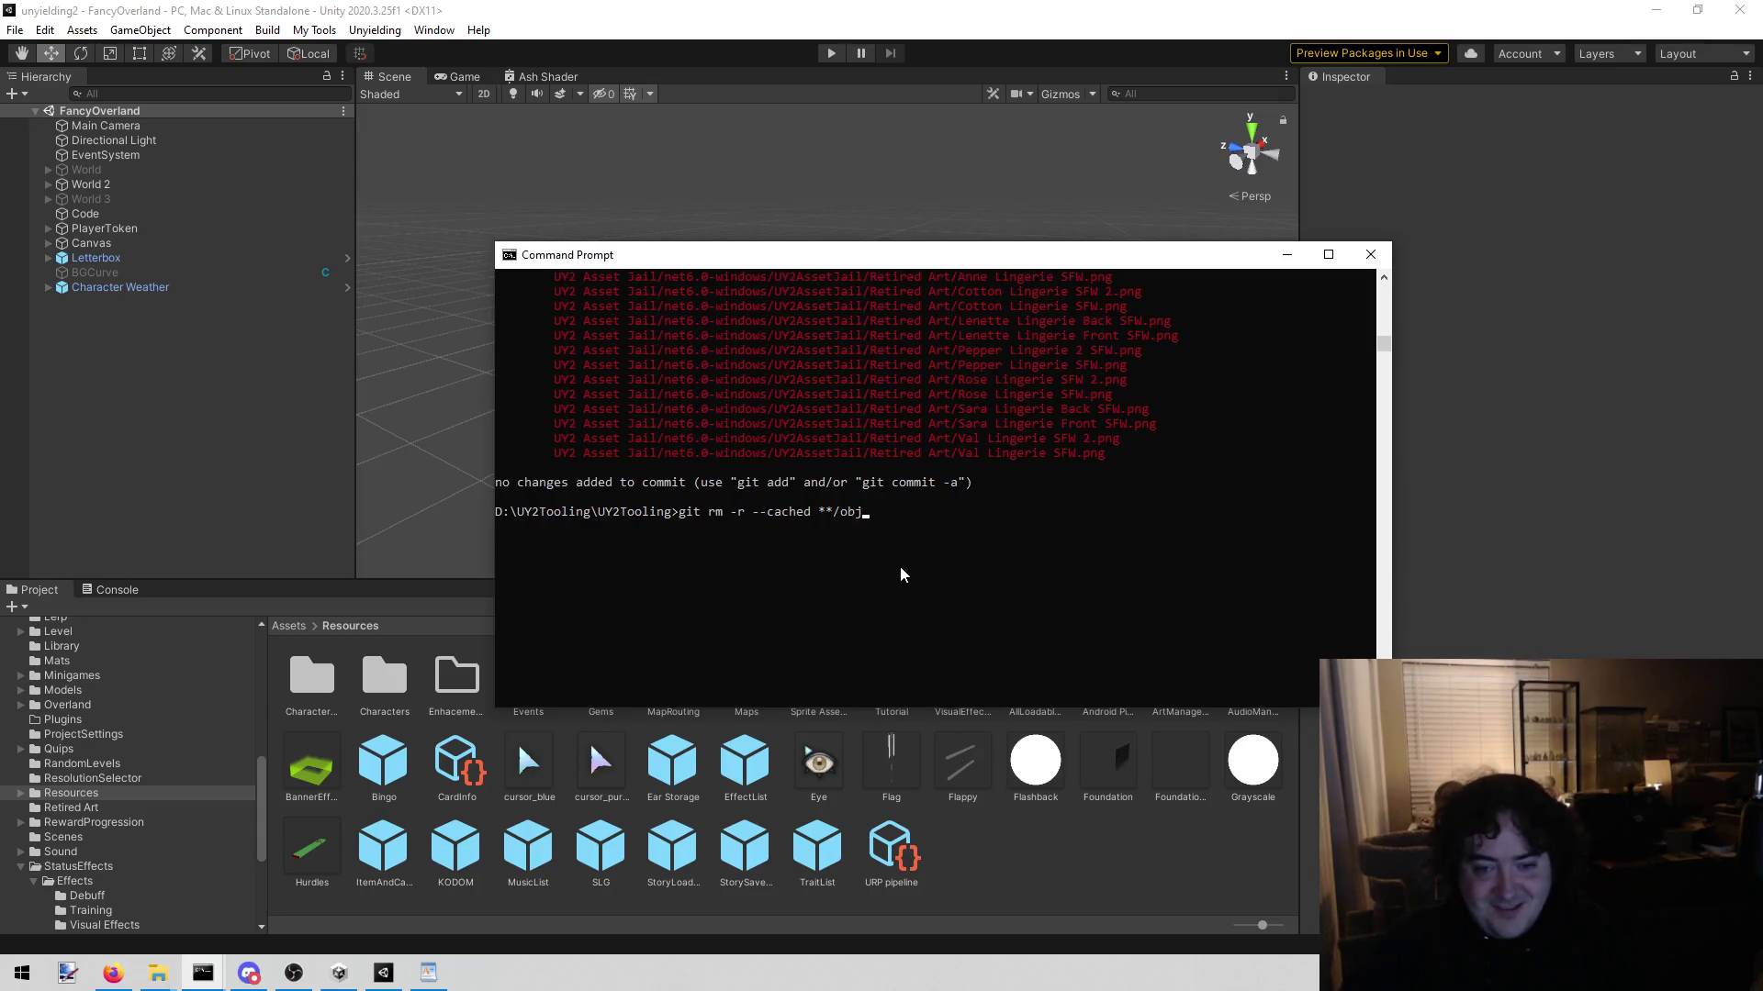
key(Return)
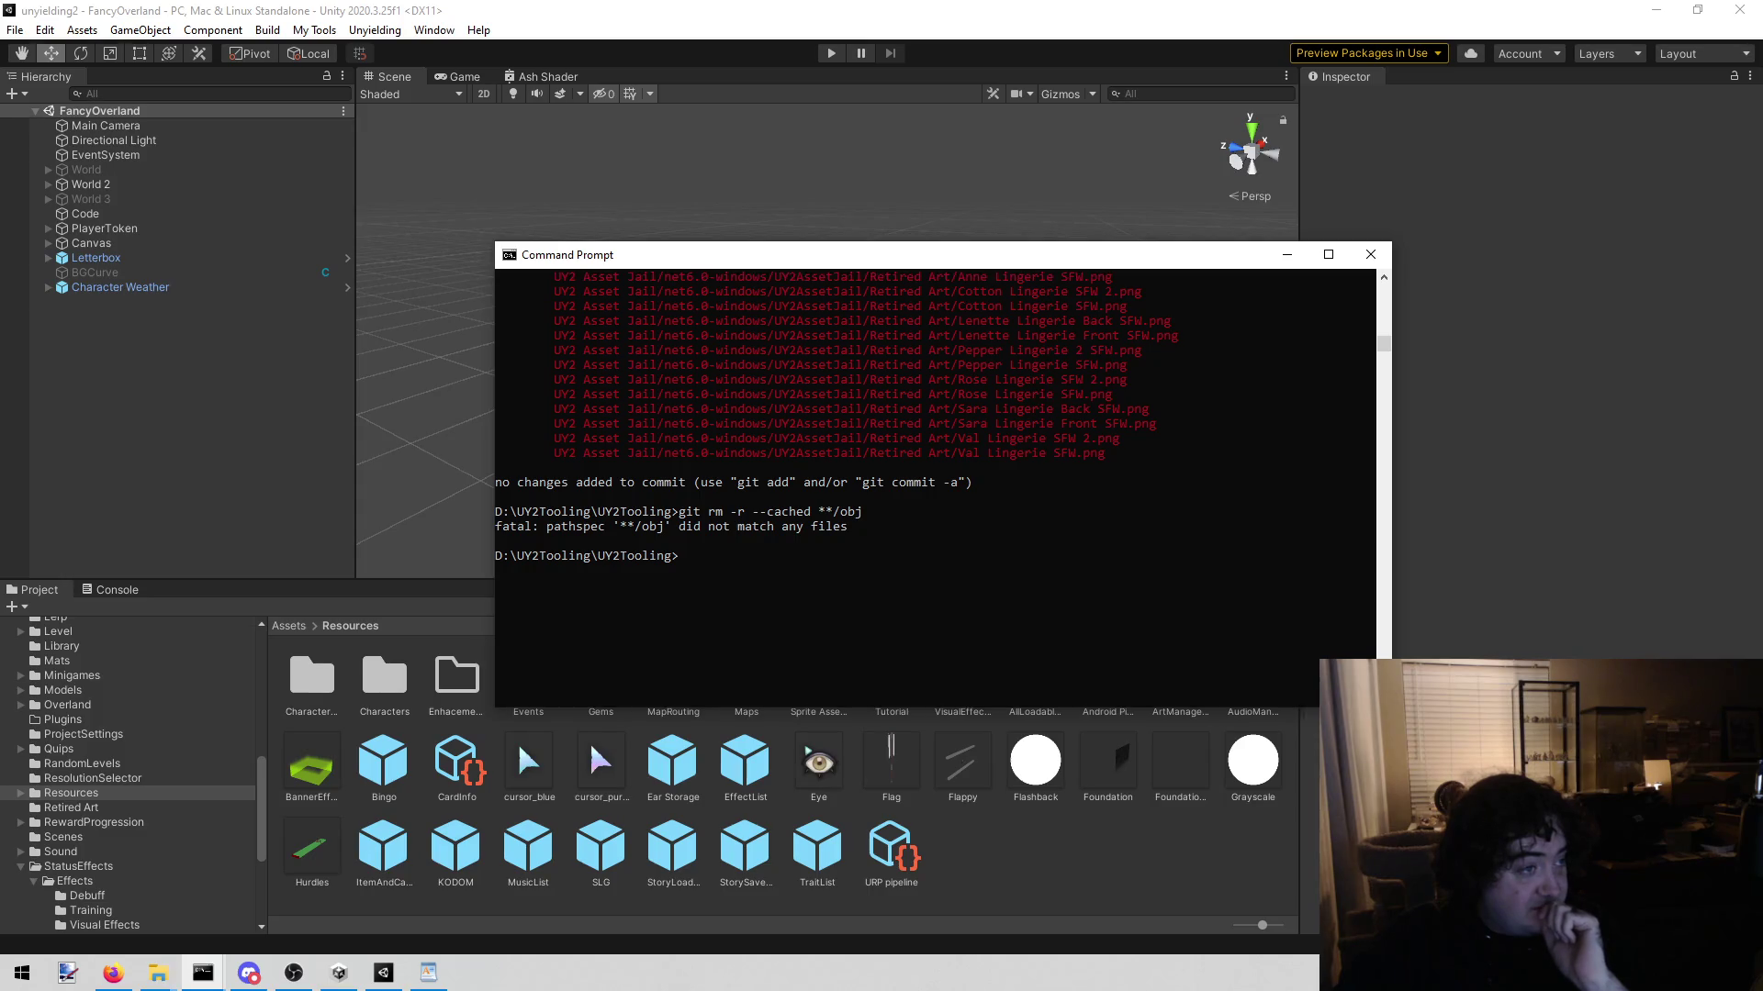
key(alt+Tab)
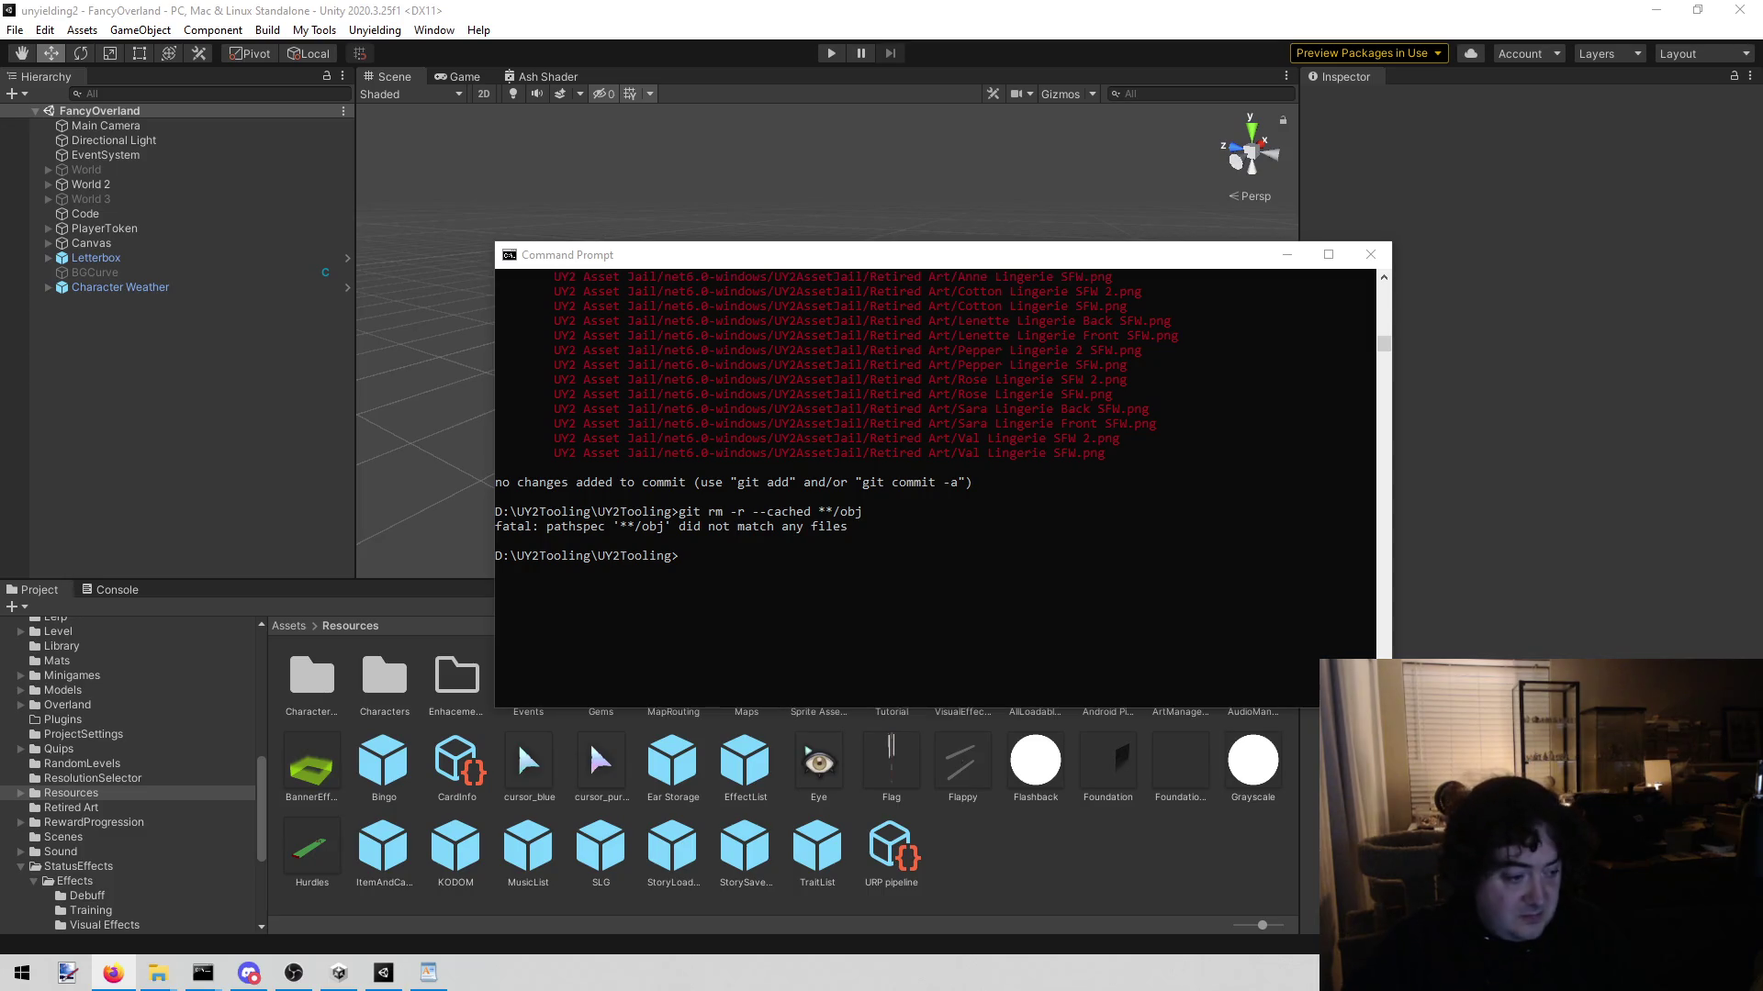
Step: Retry git rm -r --cached with */obj, then obj, both failing, and rerun git status
click(918, 447)
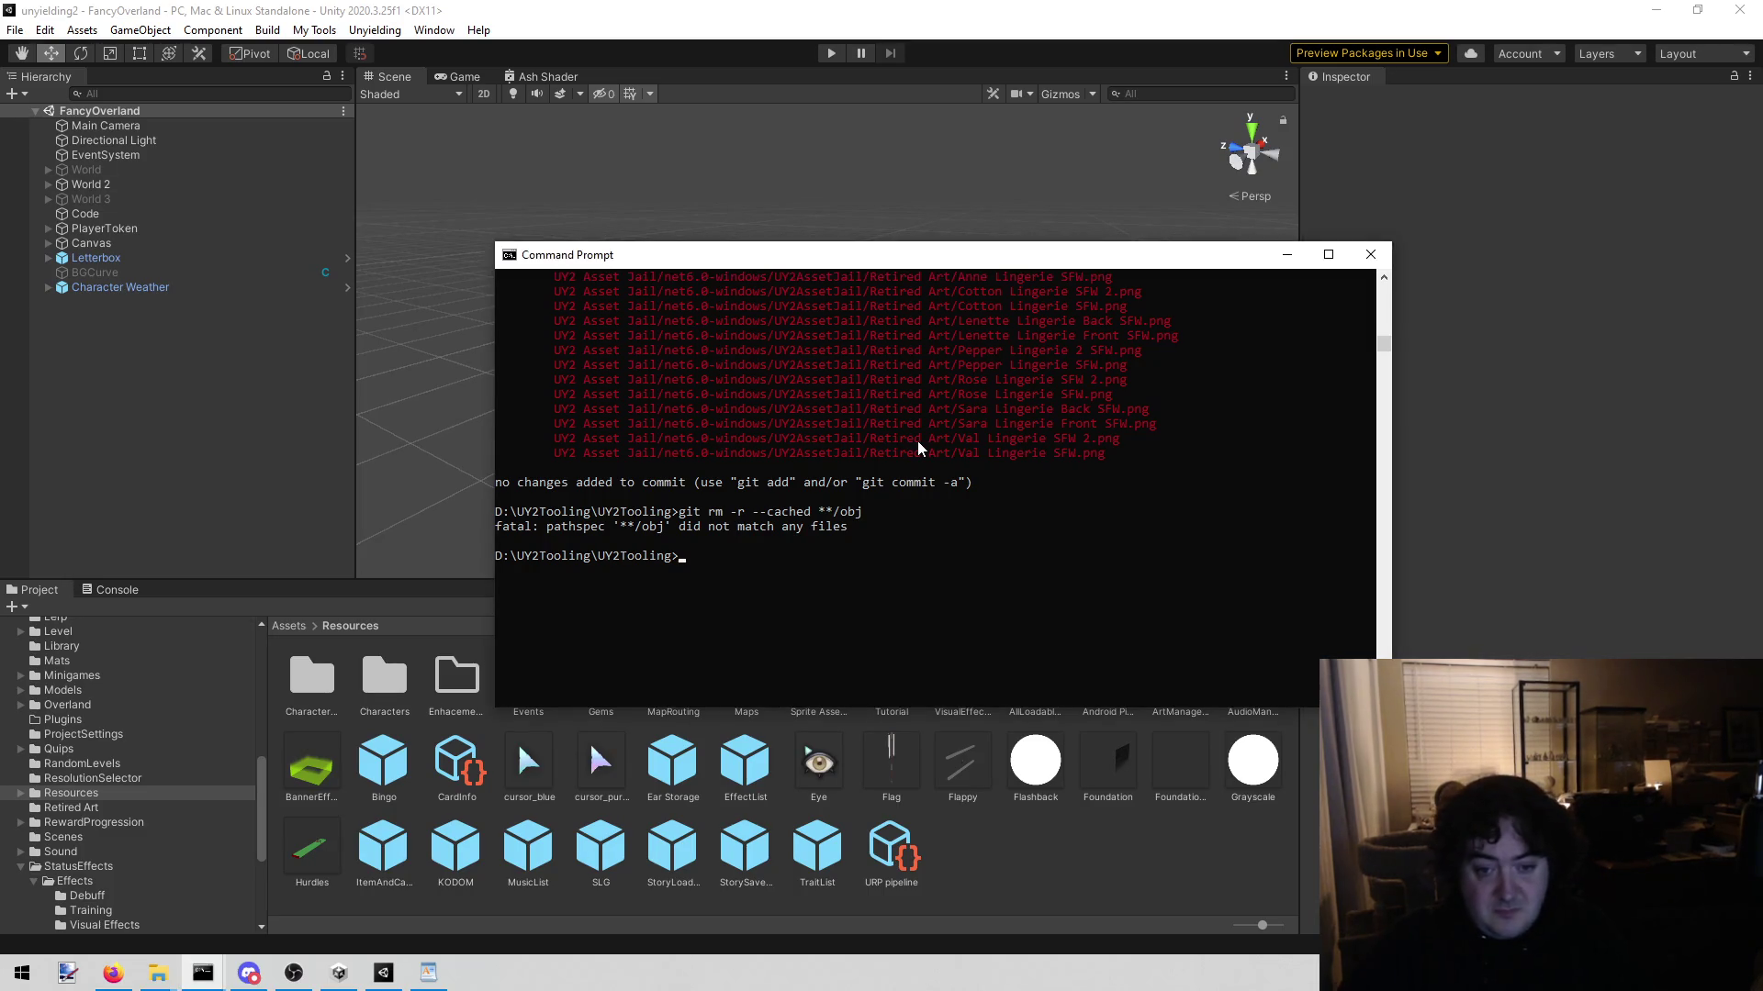
key(Up)
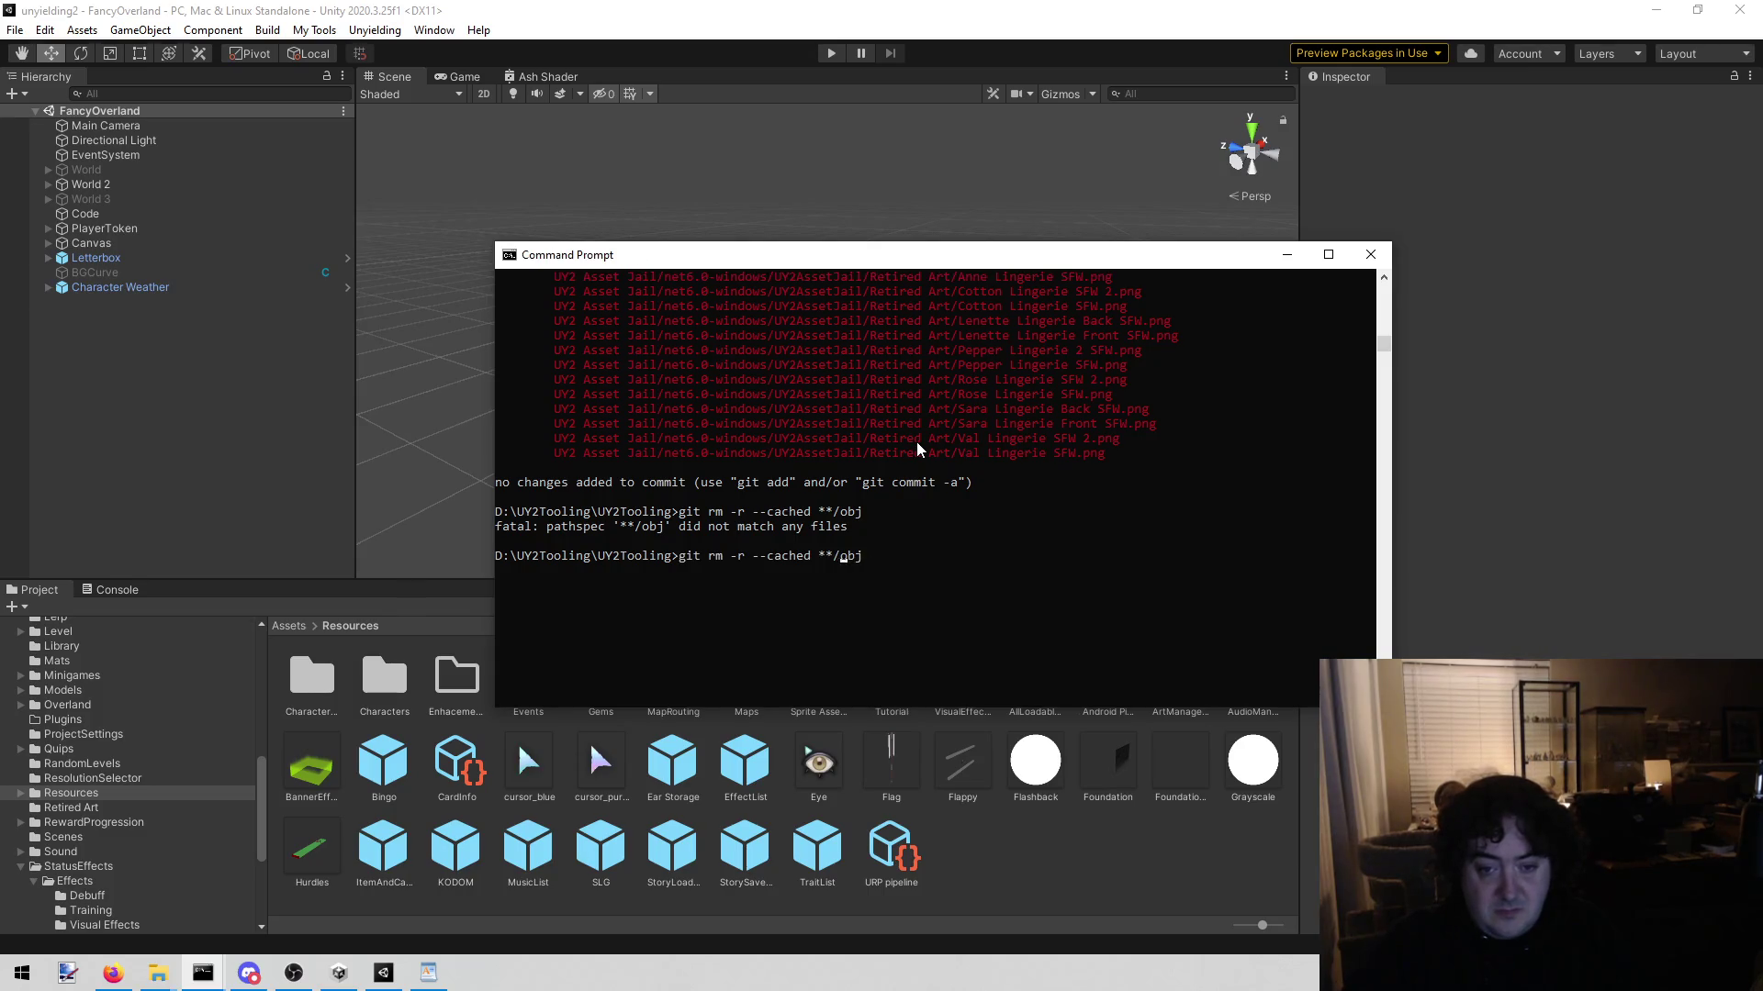
key(BackSpace)
key(Return)
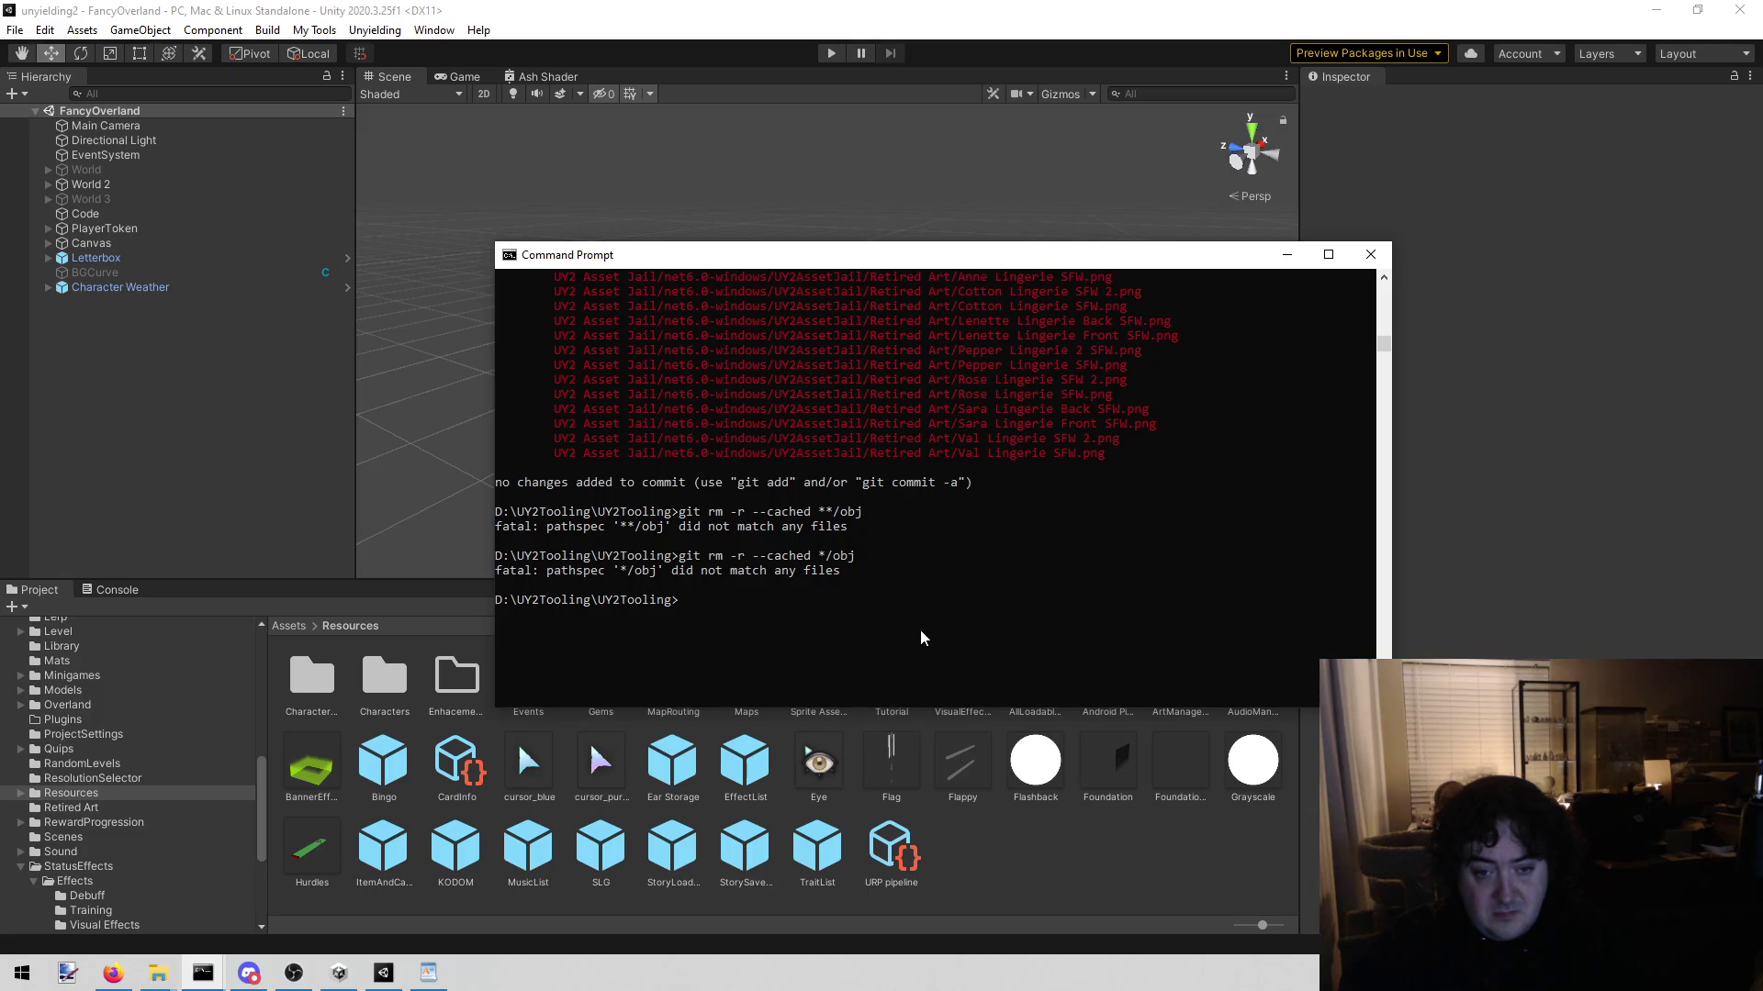
key(Up)
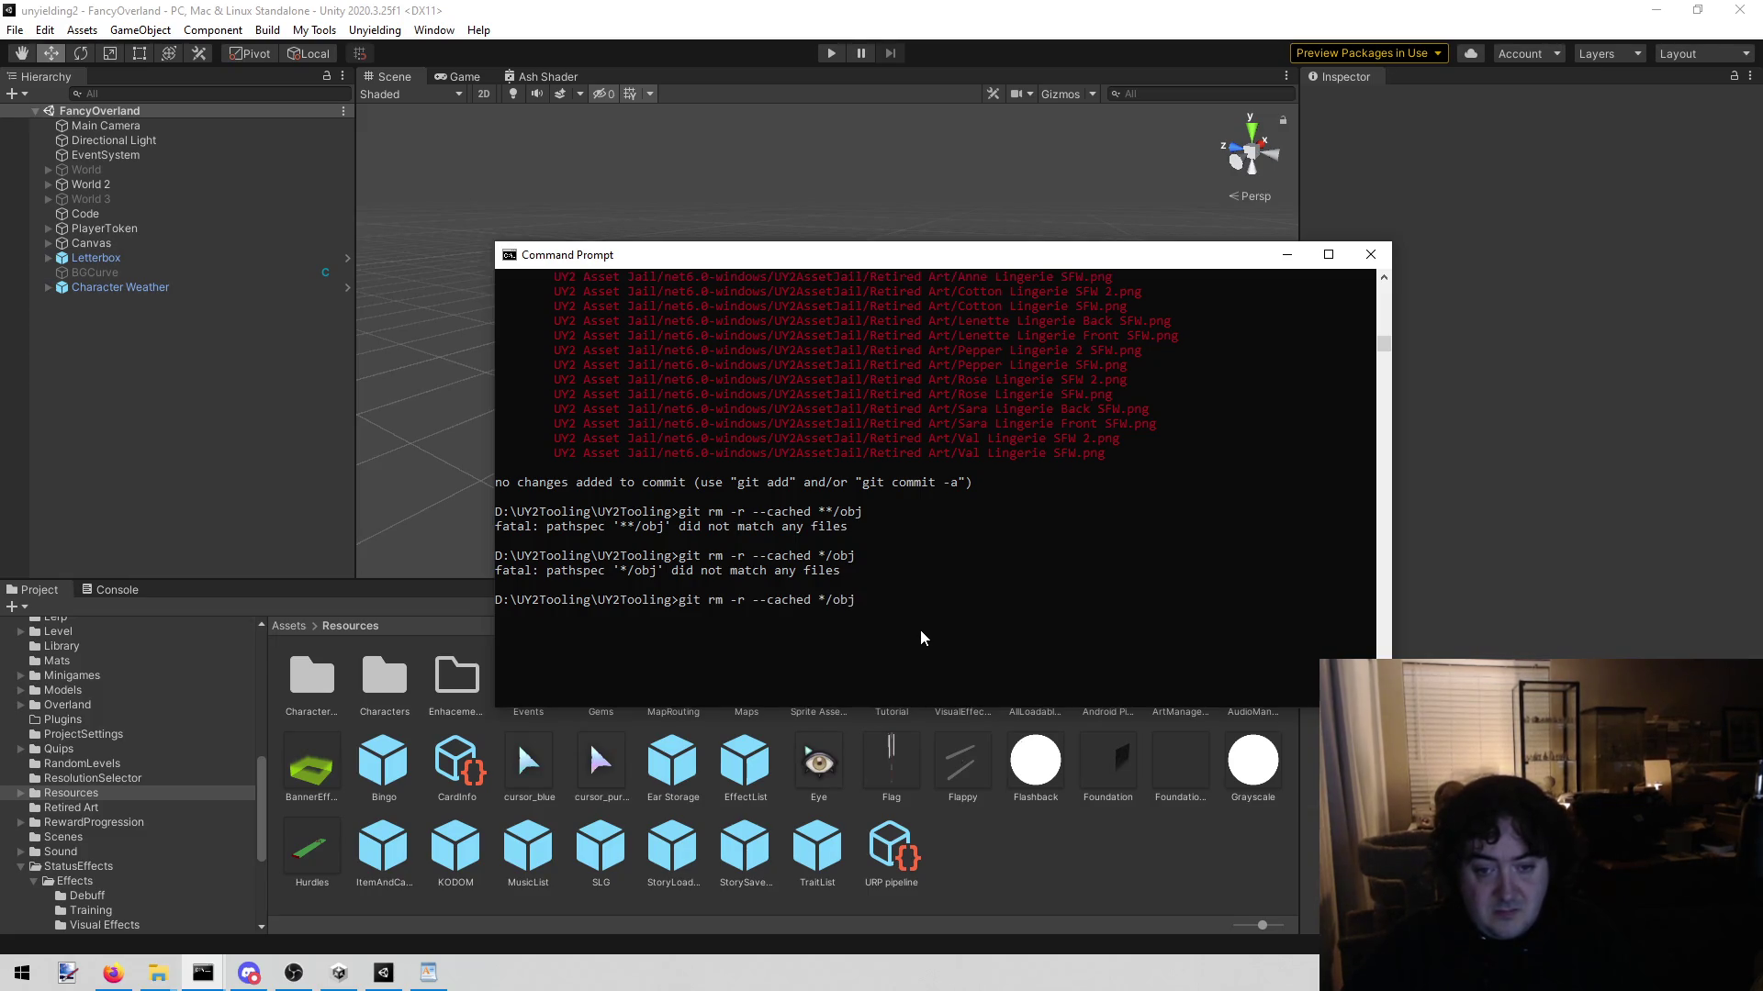
key(Left)
key(Left)
key(Left)
key(BackSpace)
key(BackSpace)
key(Return)
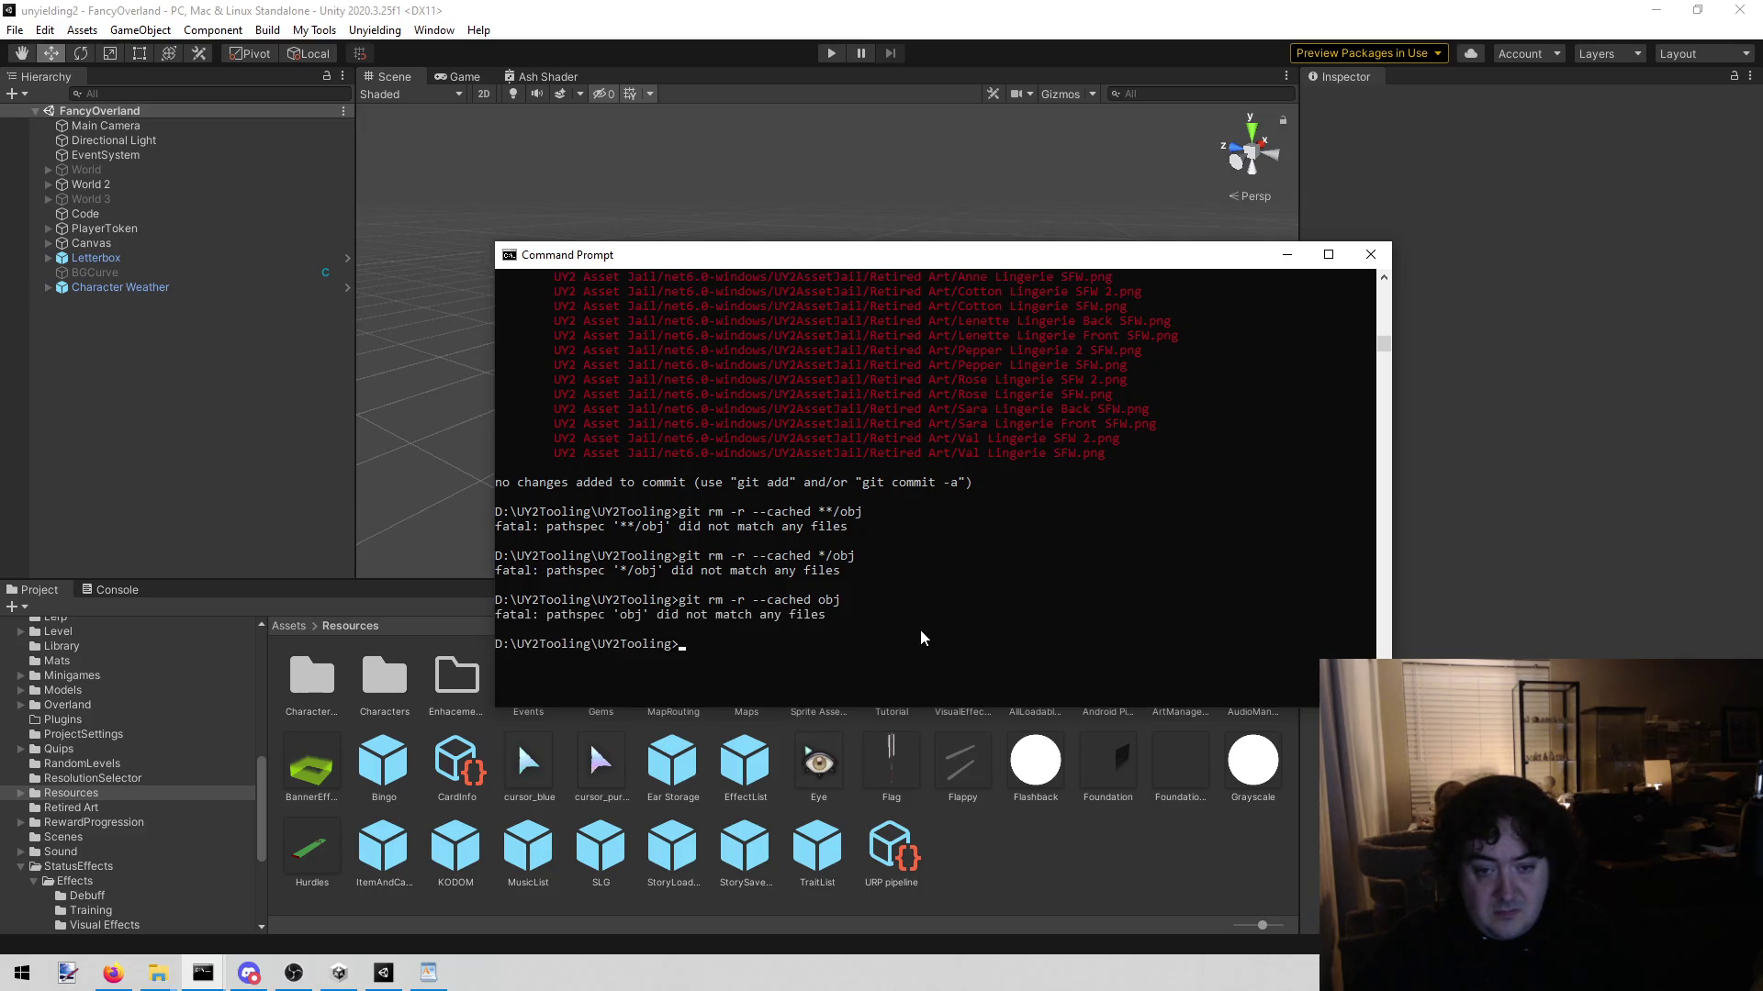
key(Up)
key(Up)
key(Up)
key(Return)
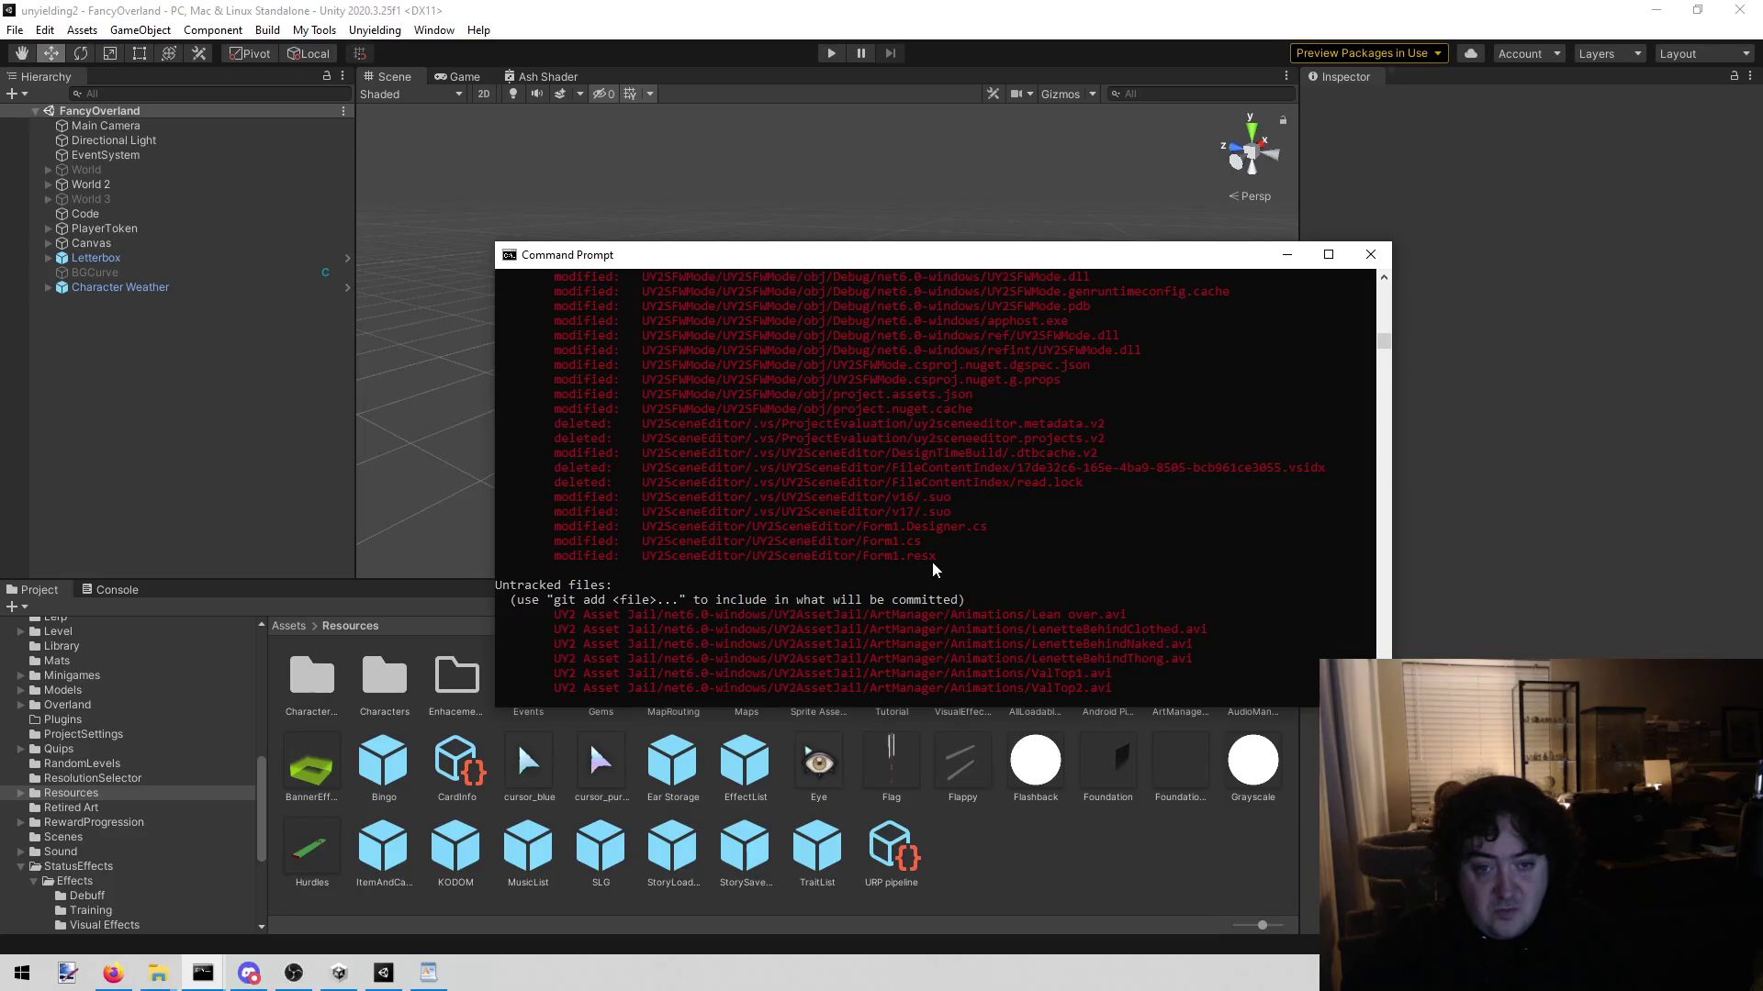
scroll(936, 567, up, 10)
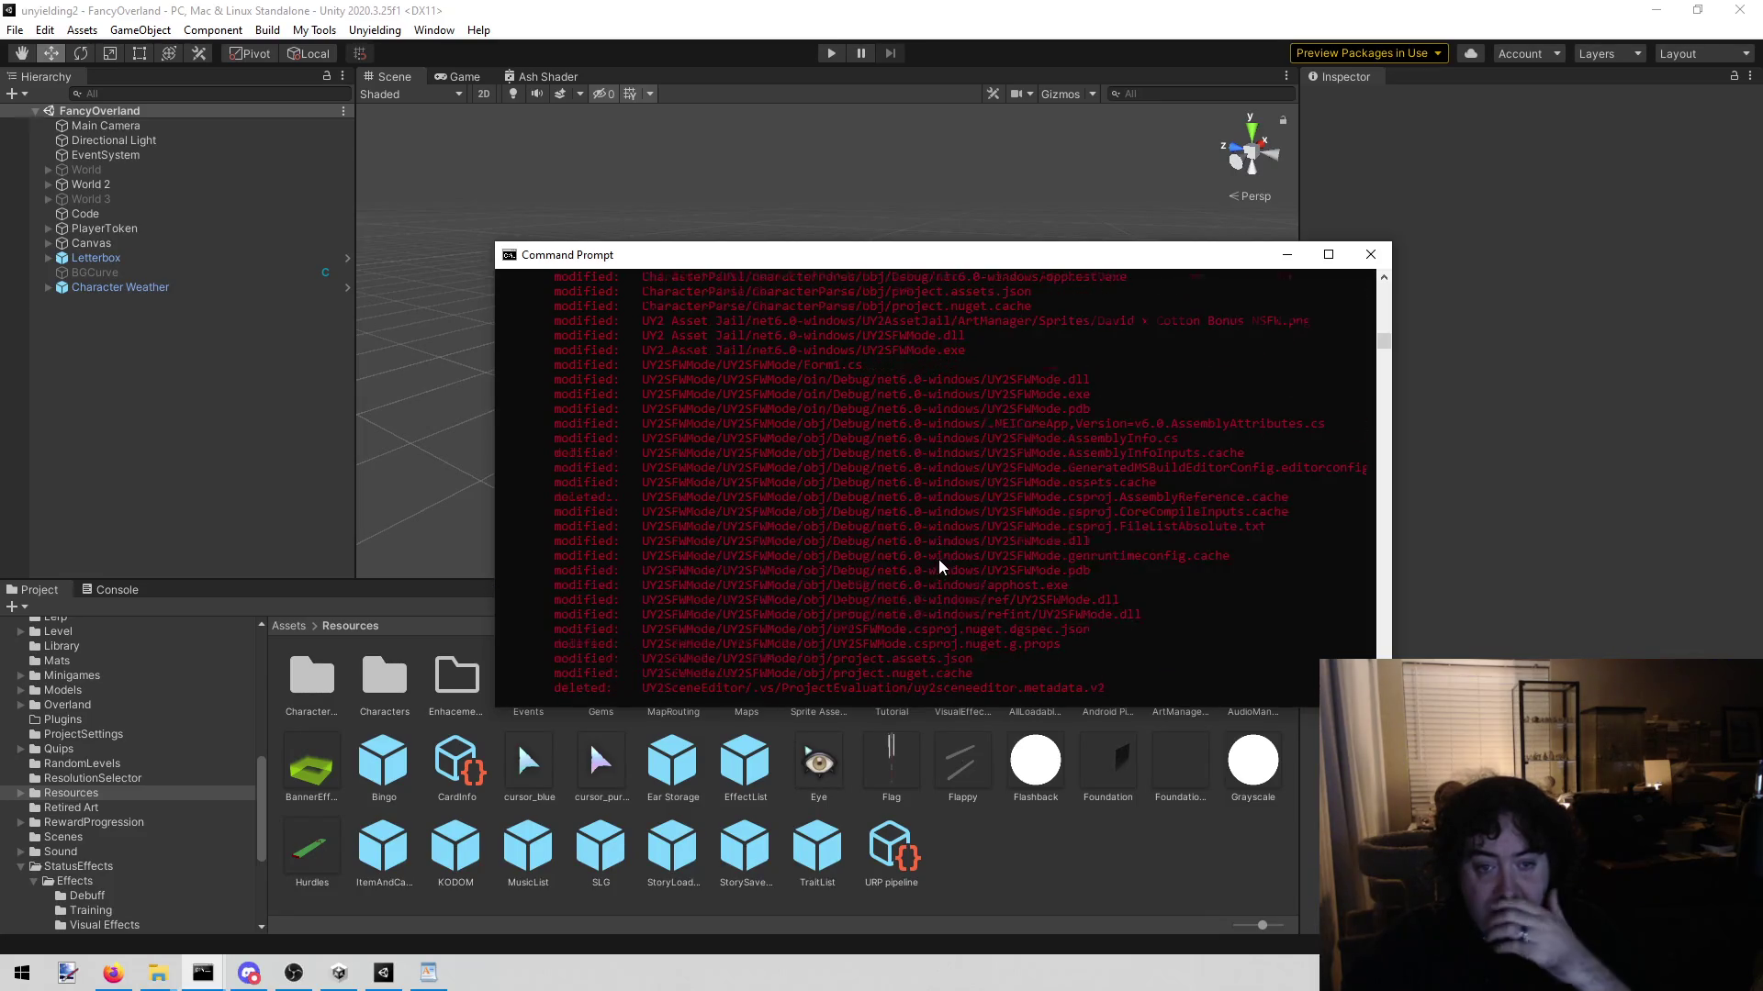
scroll(964, 556, up, 6)
scroll(983, 555, down, 5)
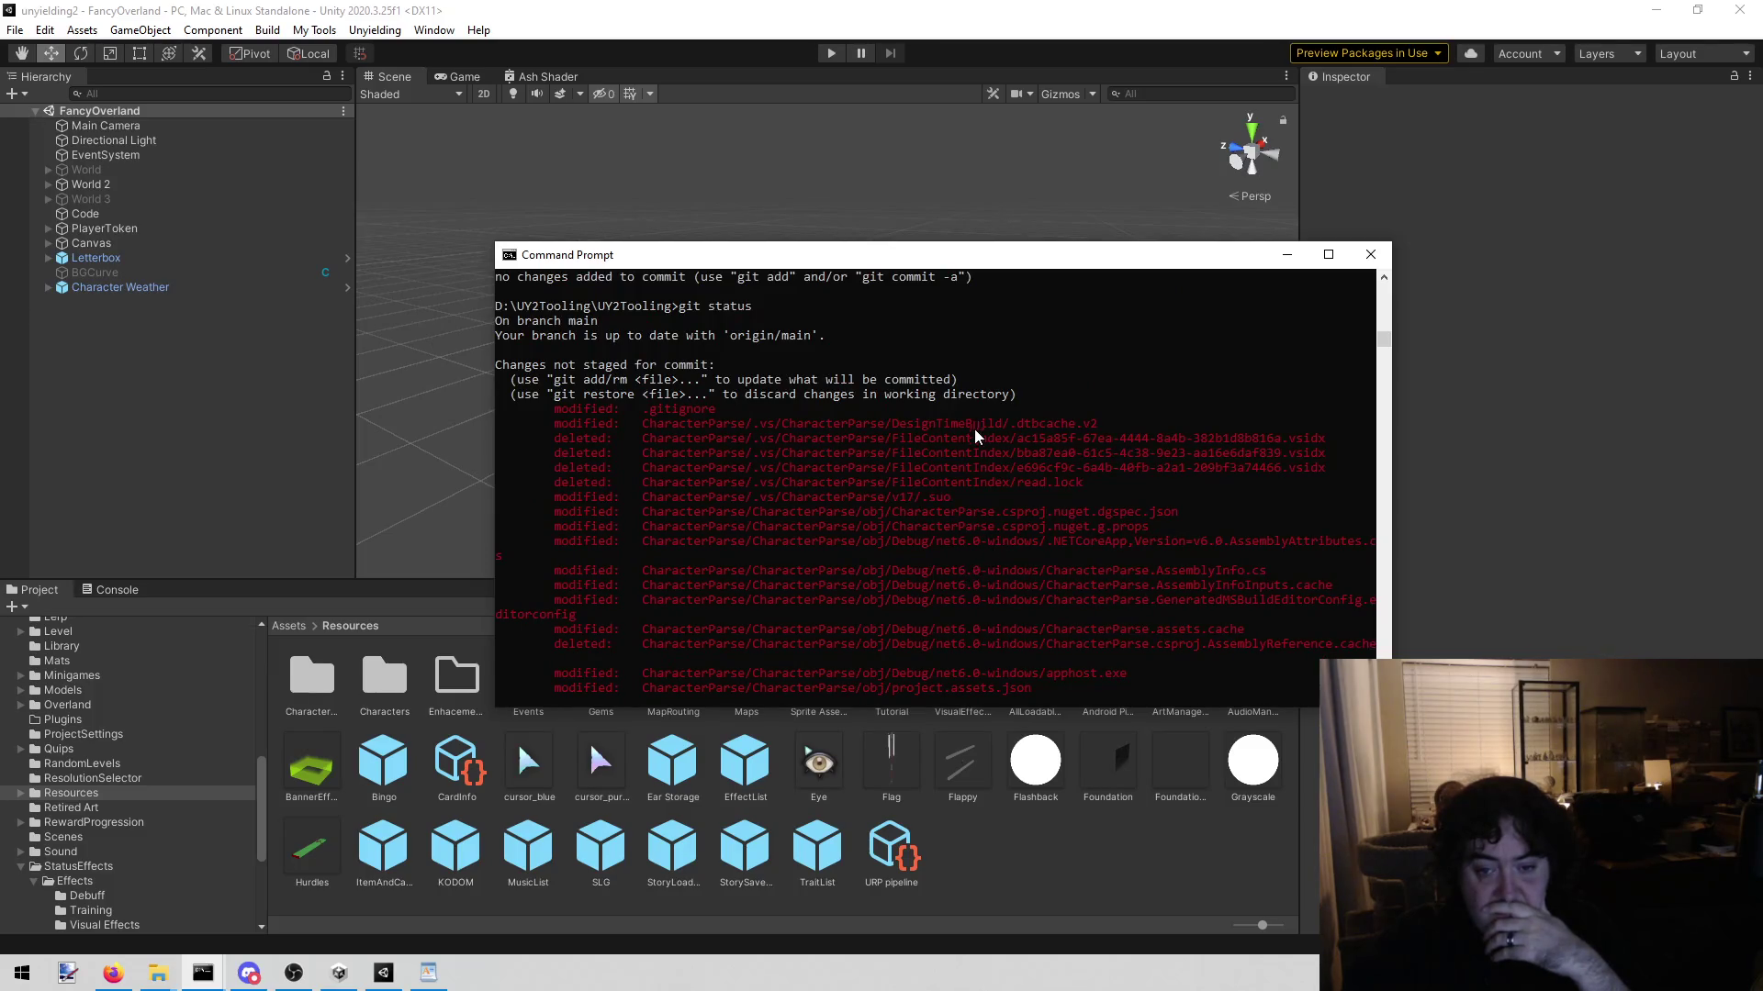
scroll(973, 429, down, 2)
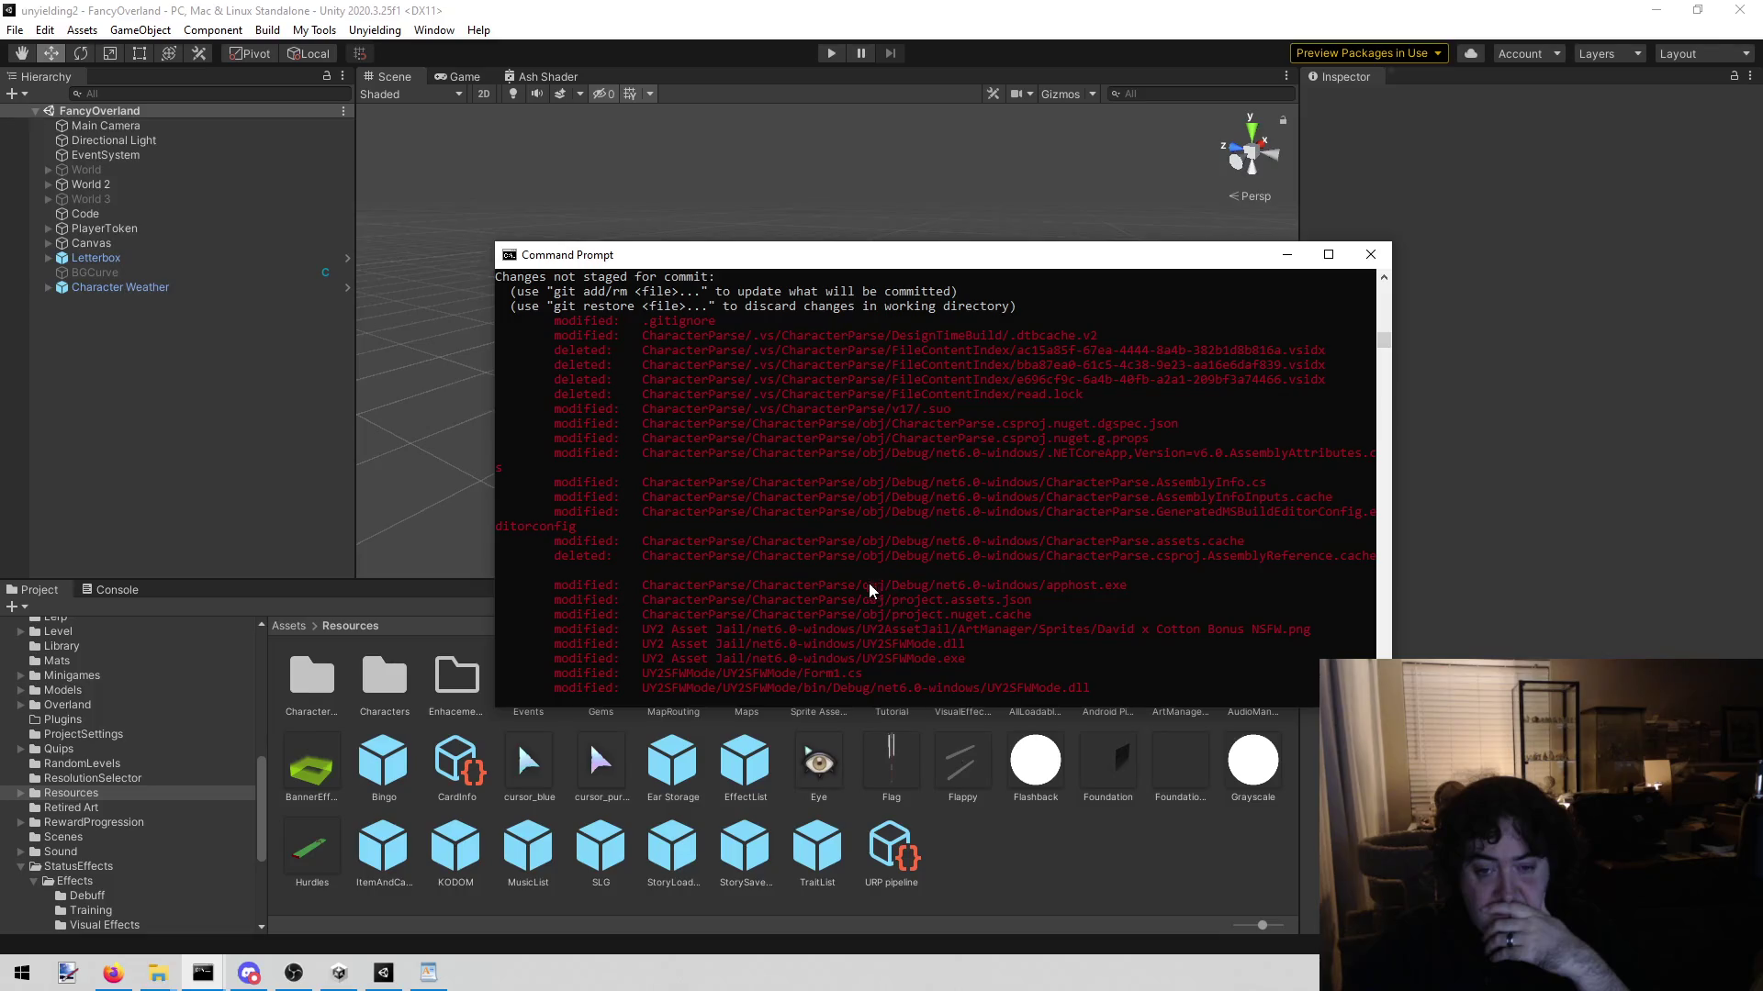
scroll(857, 588, down, 10)
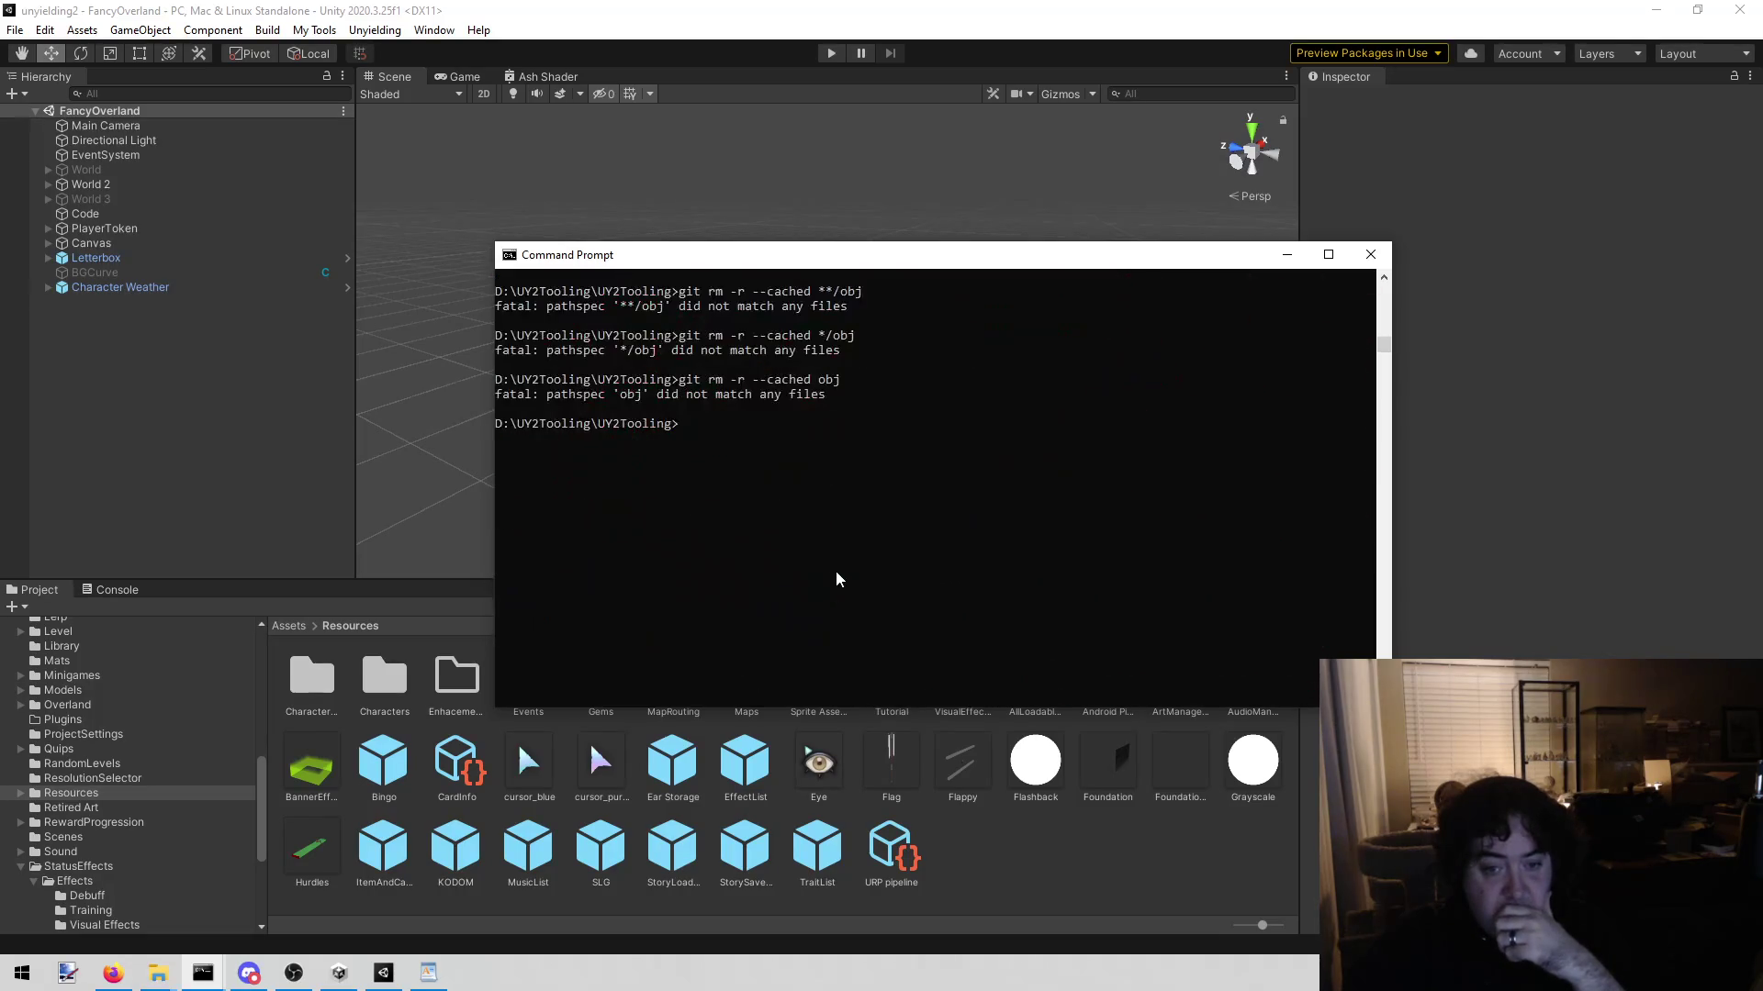
click(113, 973)
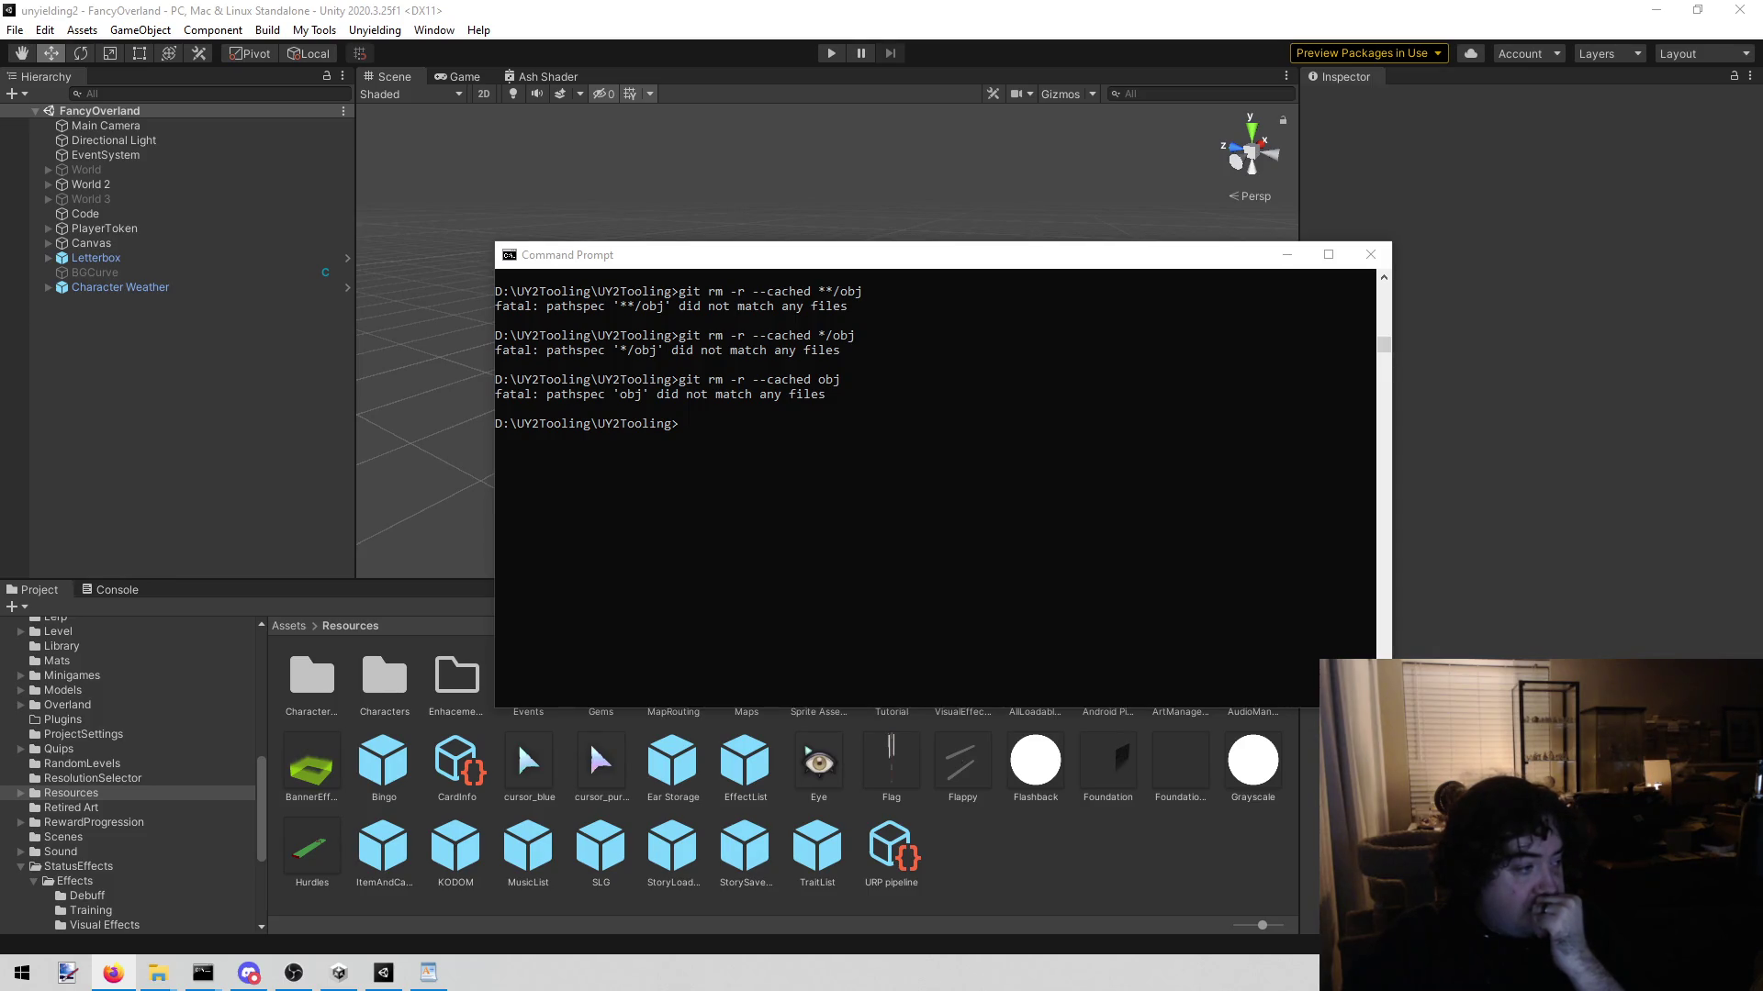
click(1091, 588)
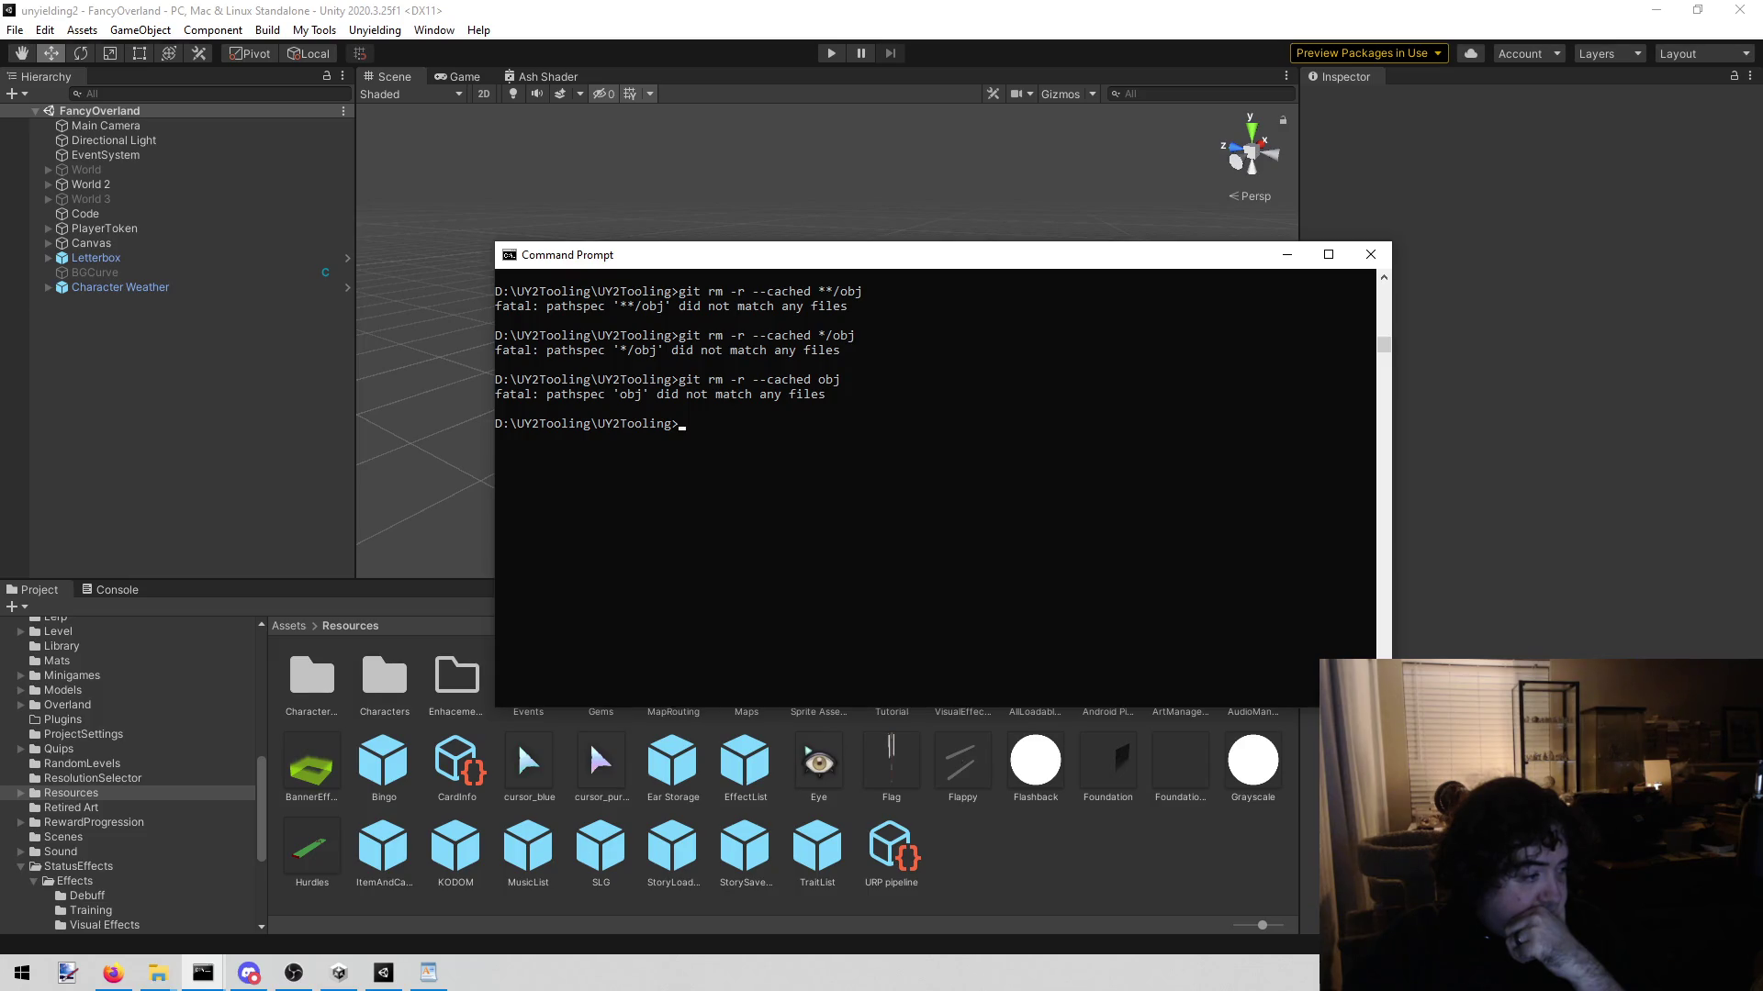
key(alt+Tab)
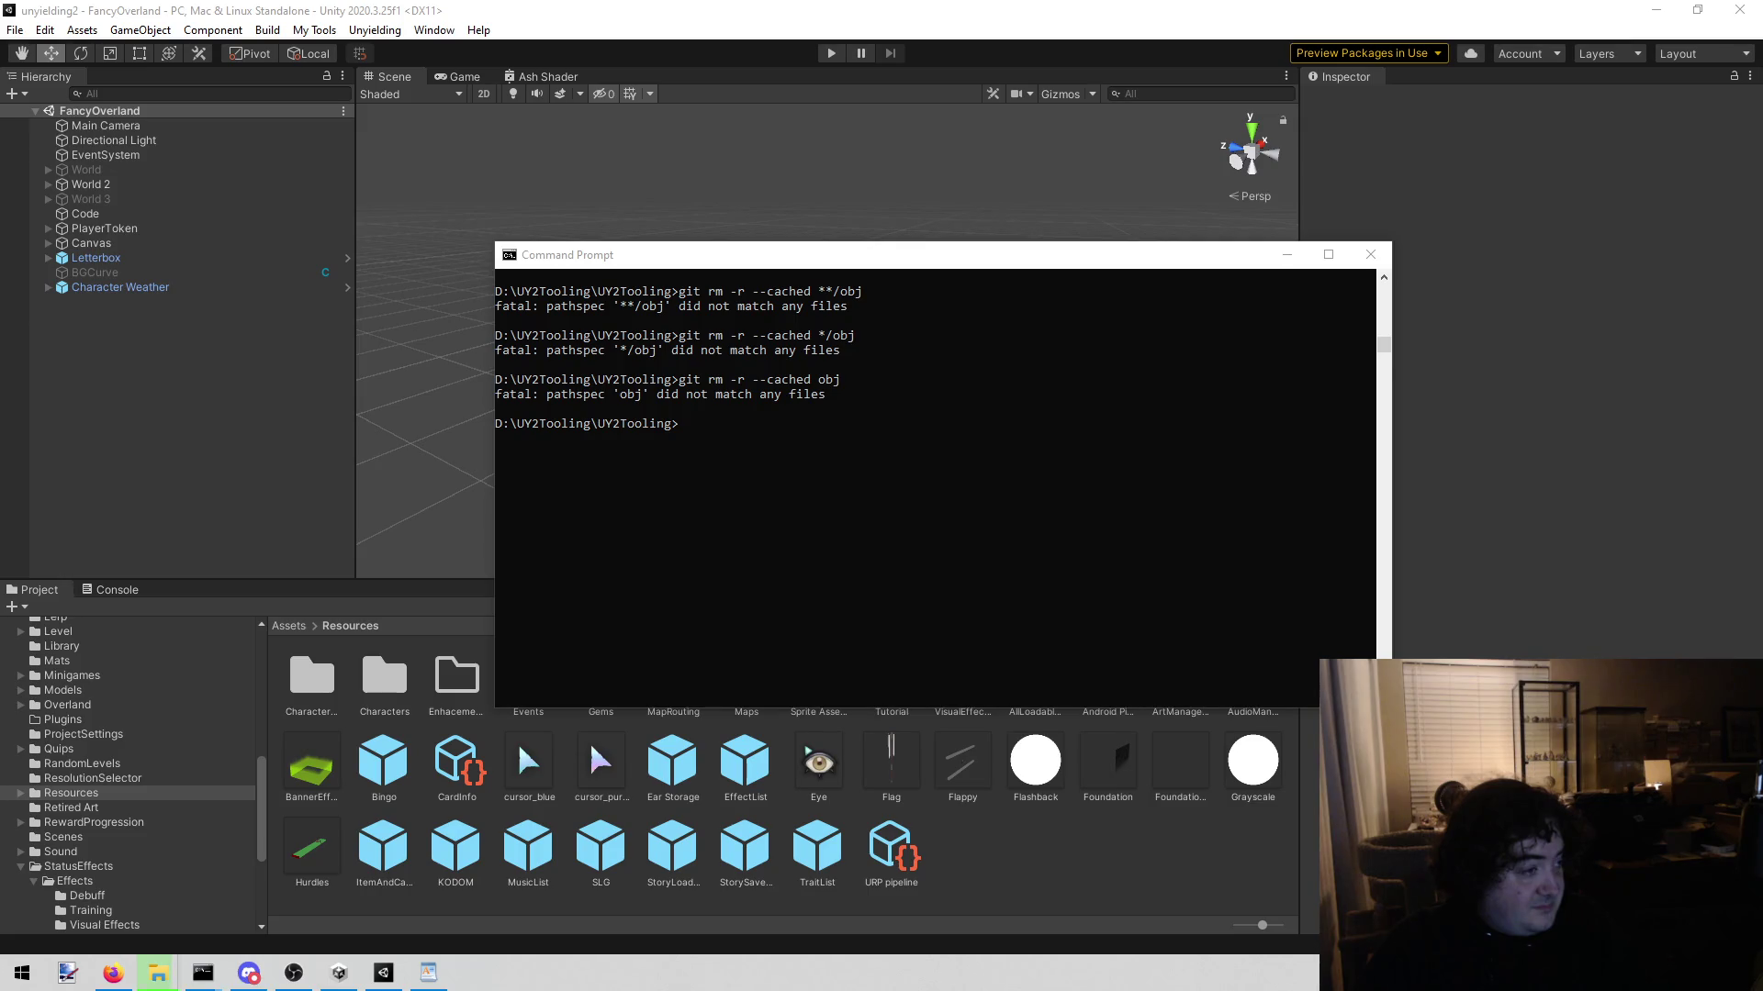
key(alt+Tab)
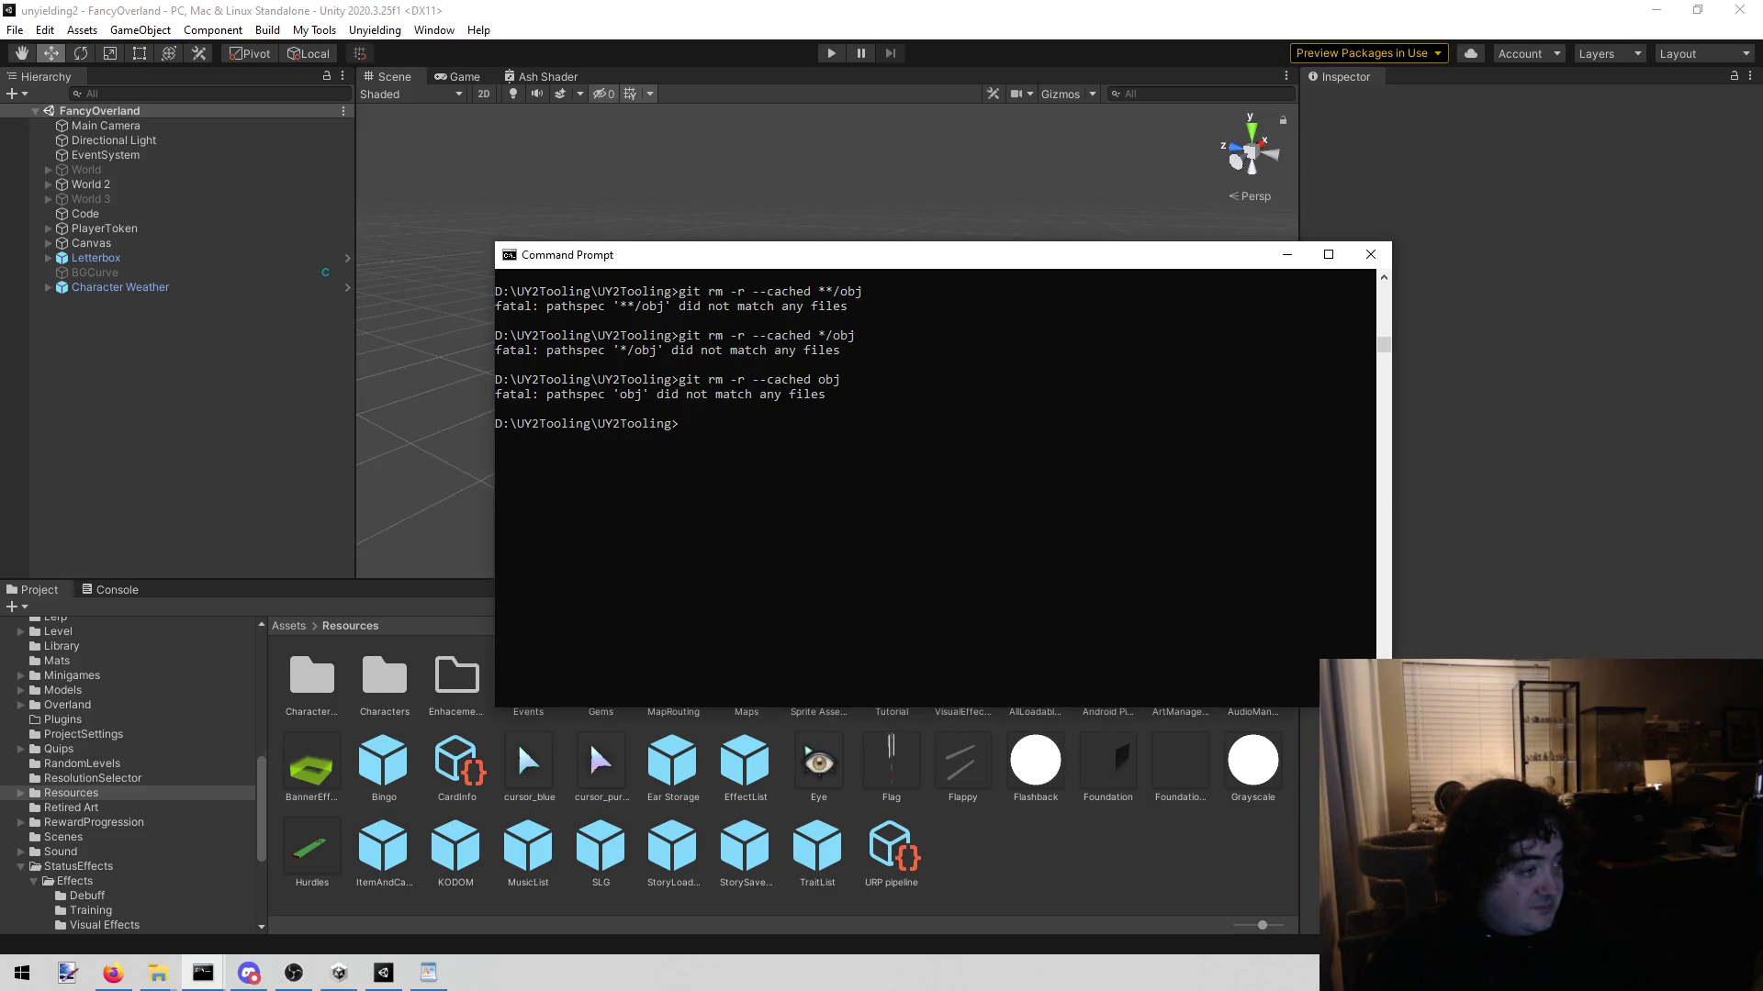
key(alt+Tab)
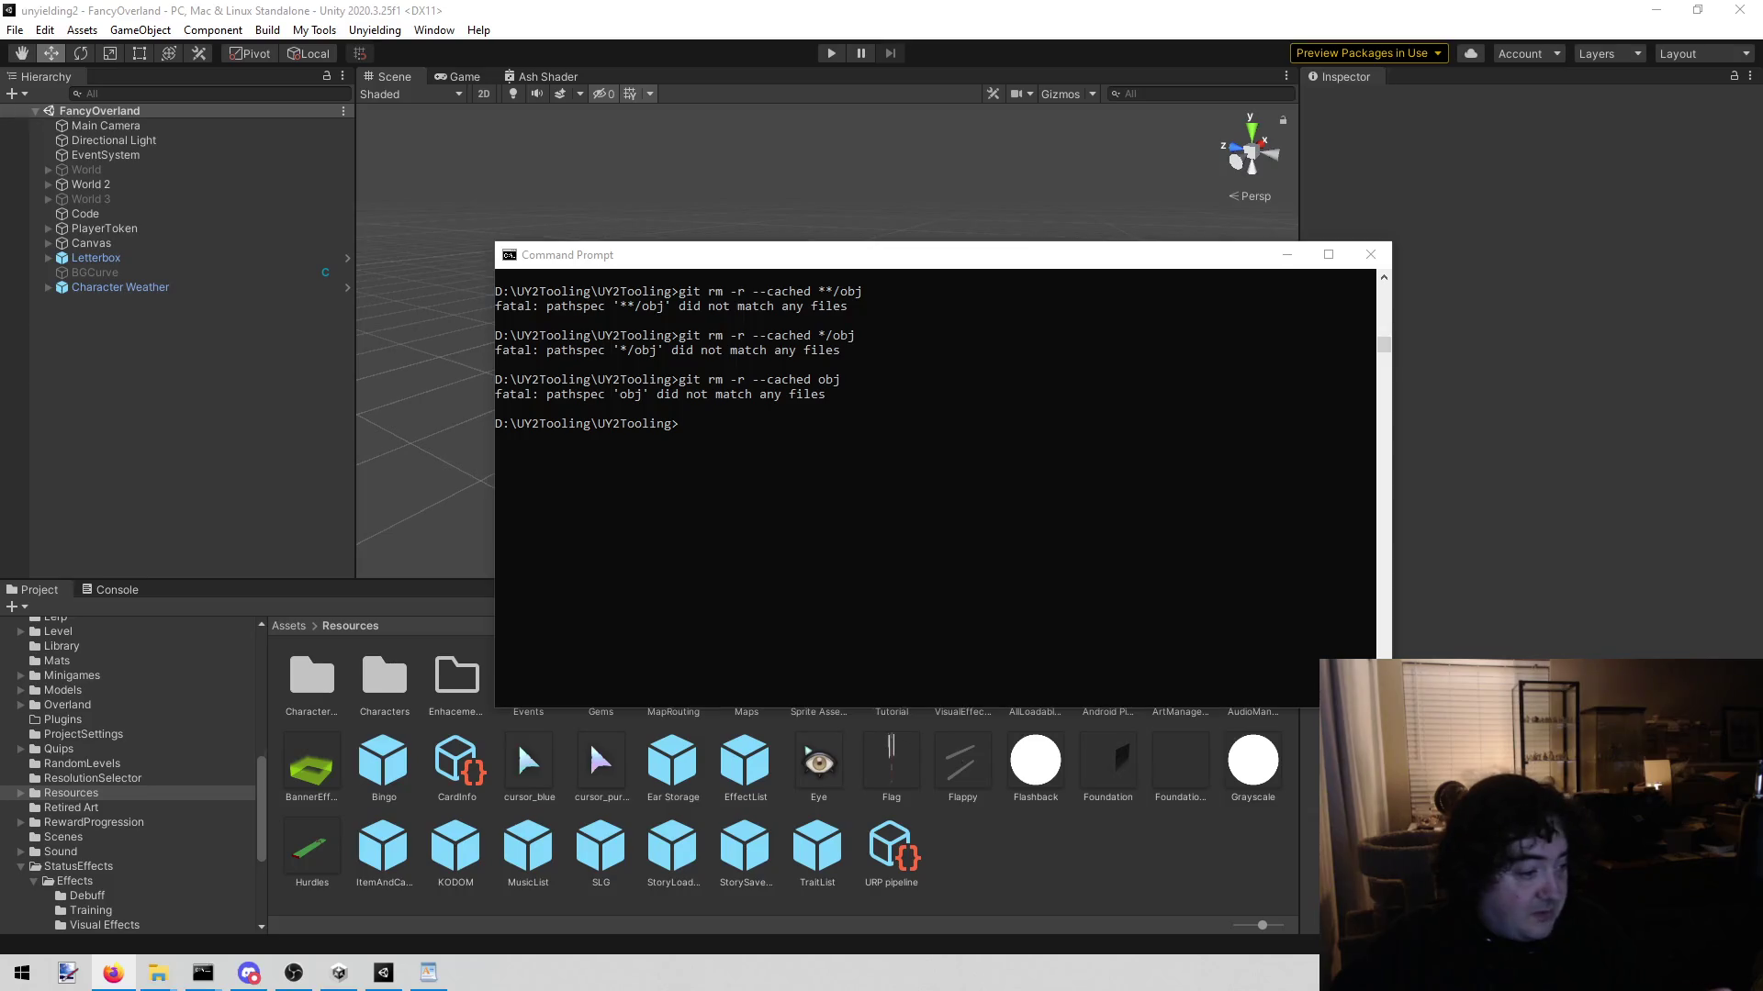
click(932, 528)
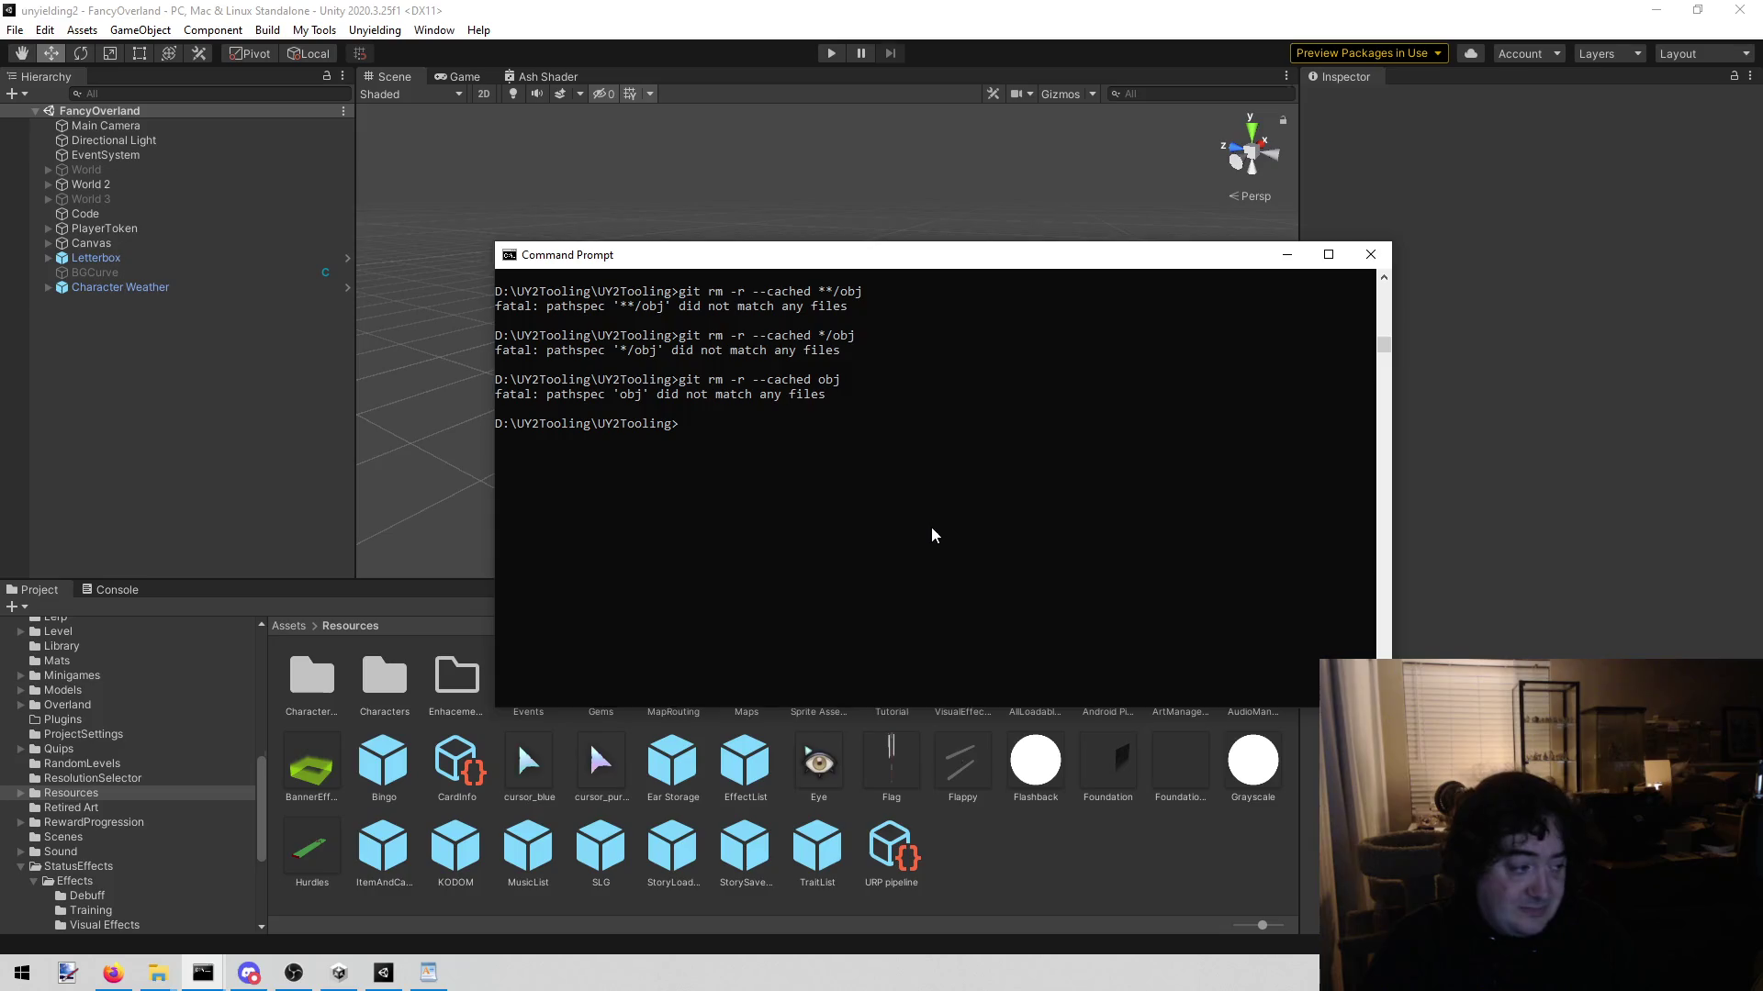
Step: Run git rm -r --cached . to unindex every file, then scroll through the removal output
text(git rem)
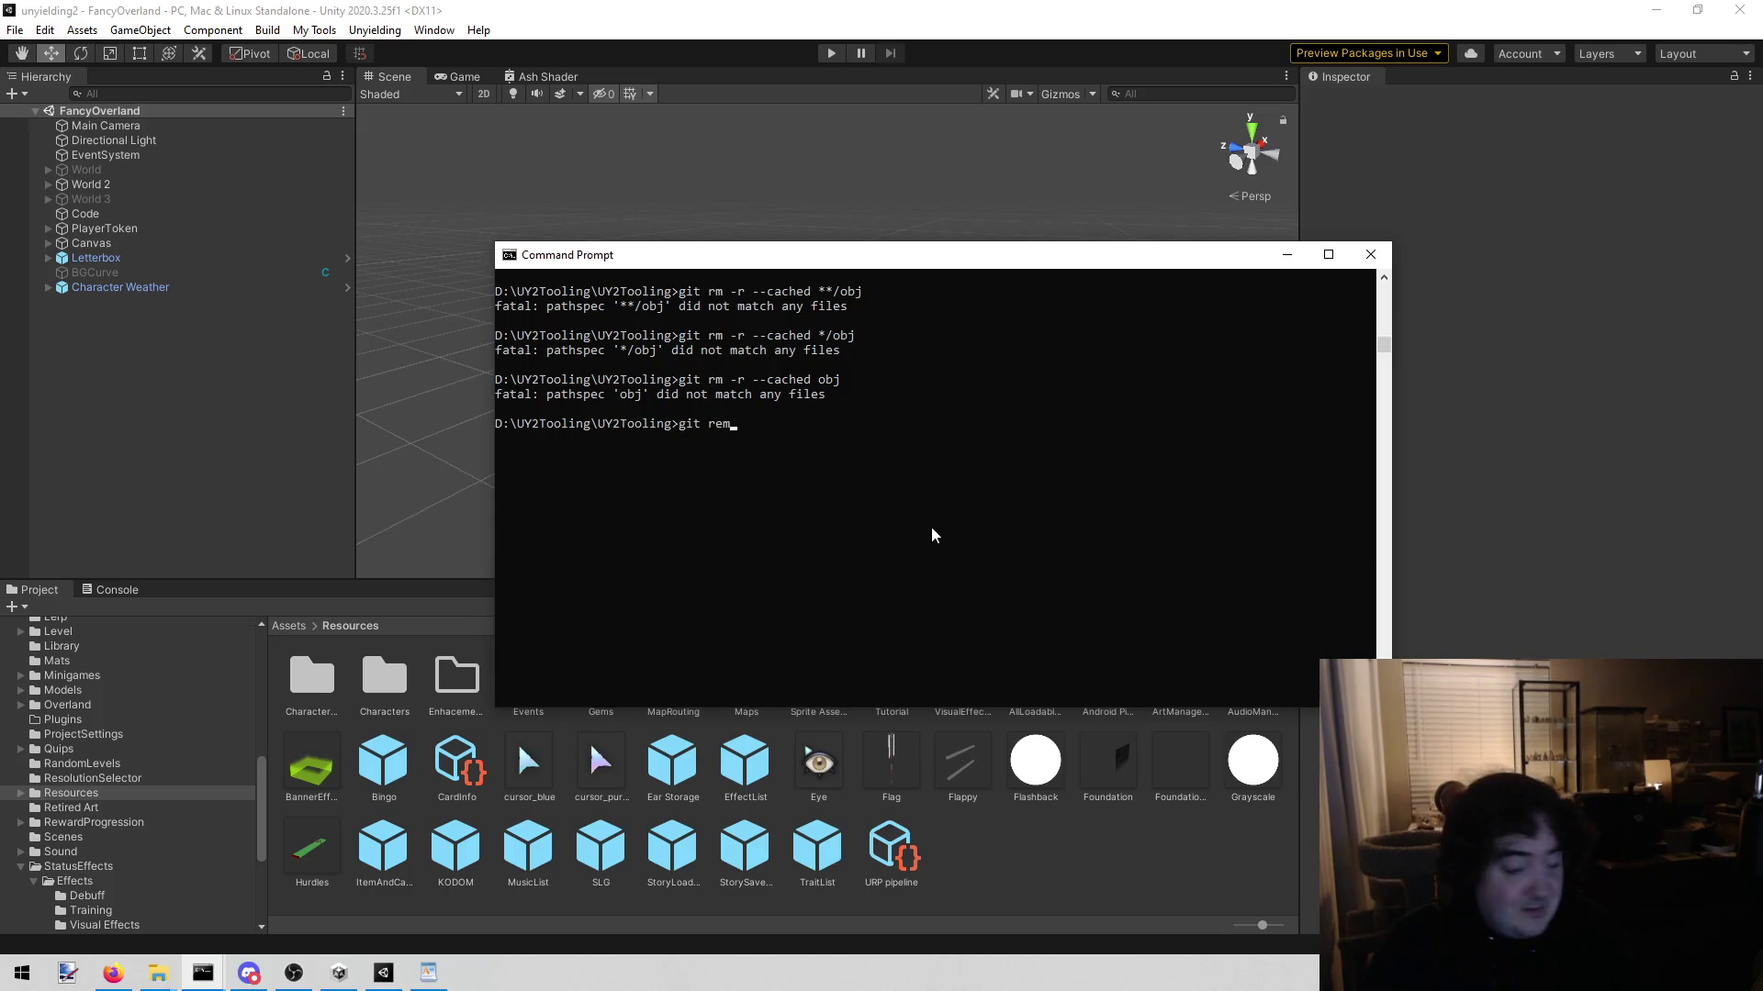
text( -r)
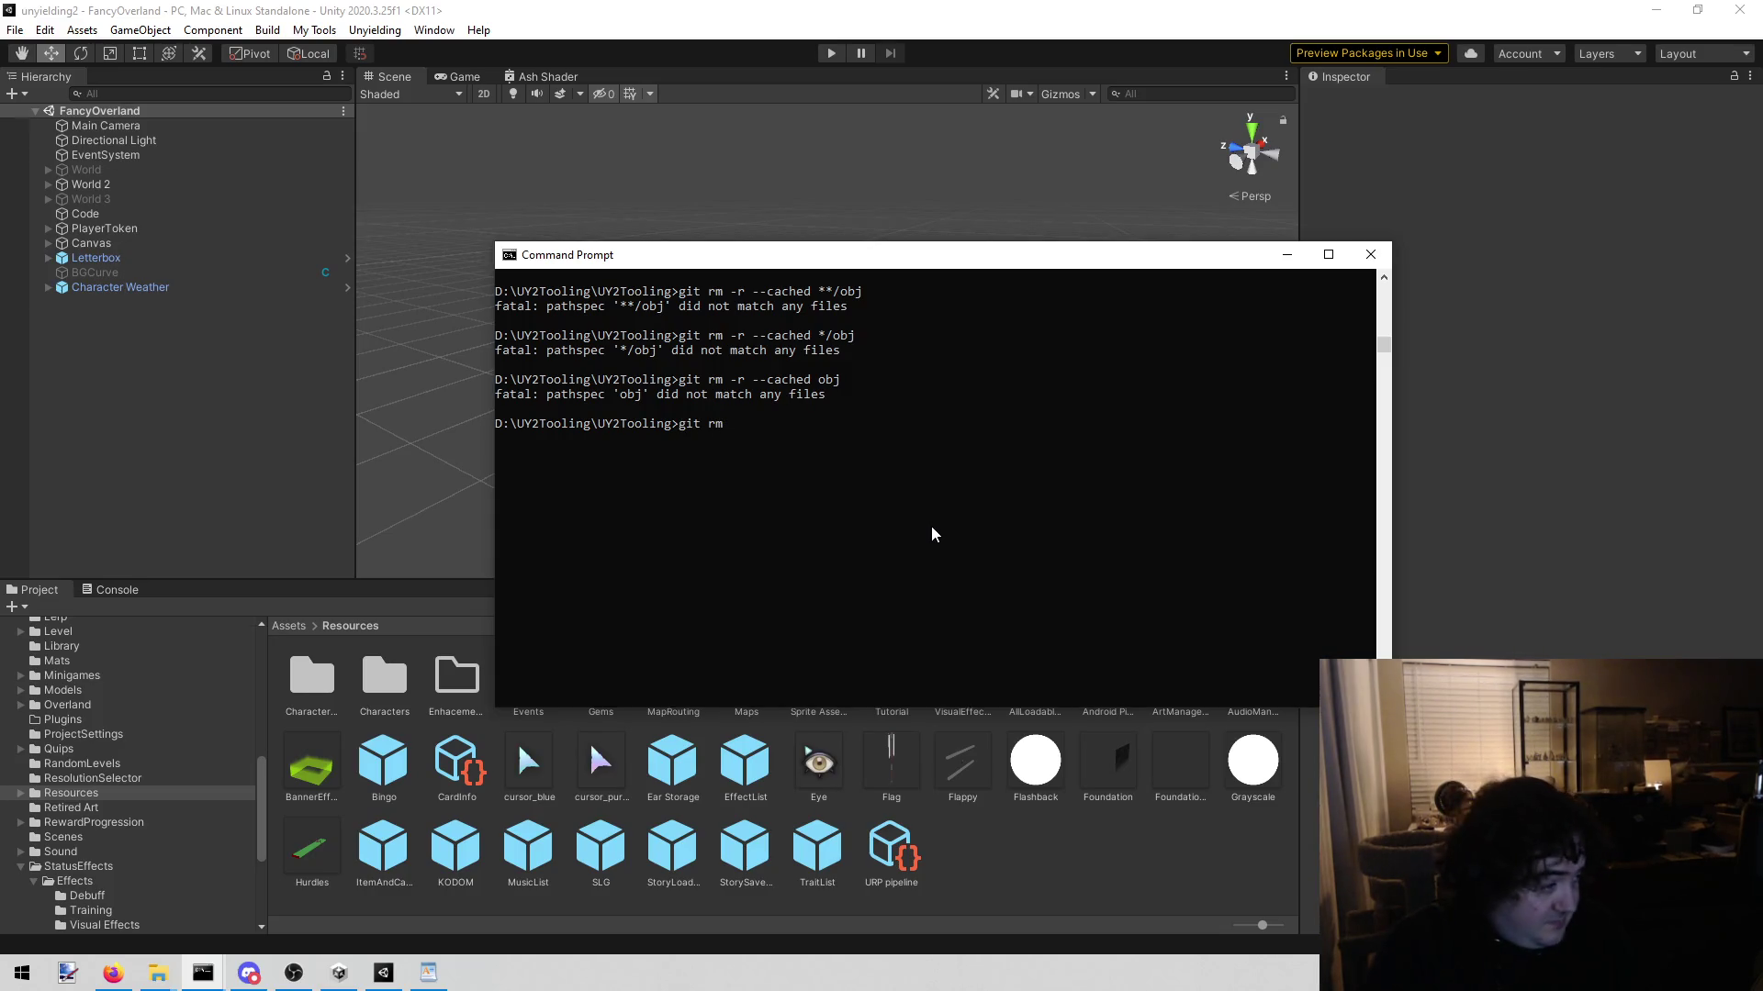
text( --cha)
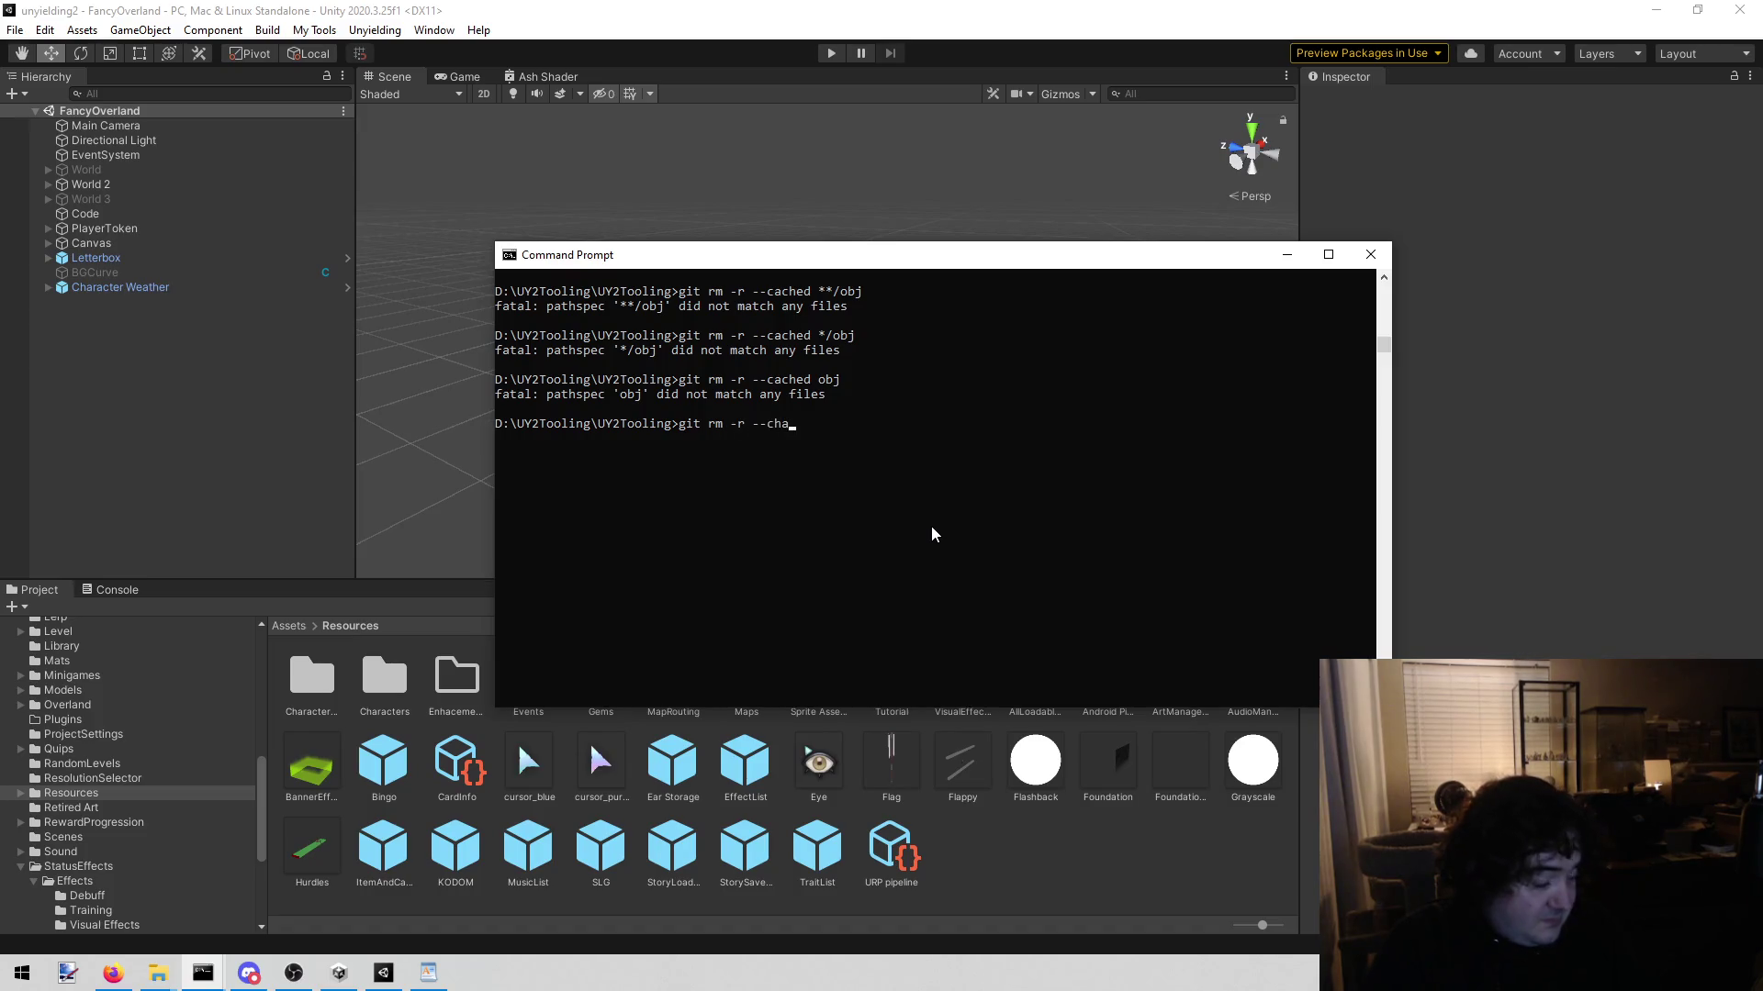
key(BackSpace)
key(BackSpace)
text(ached )
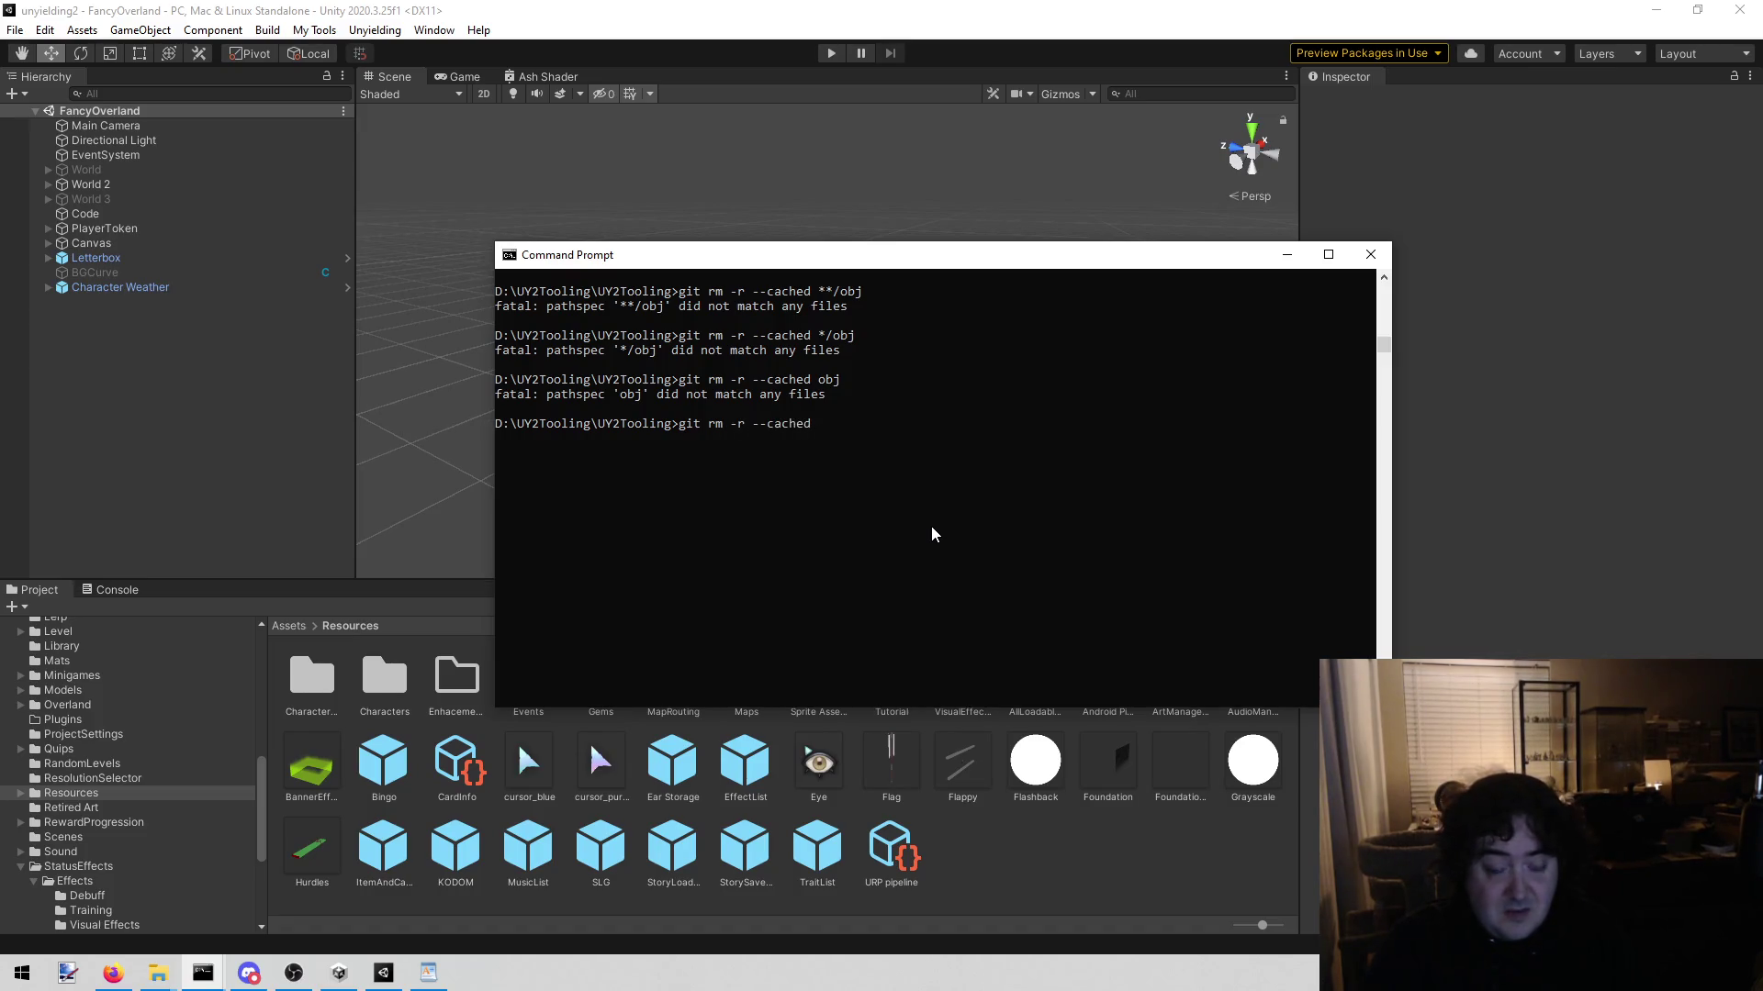
text(.)
key(Return)
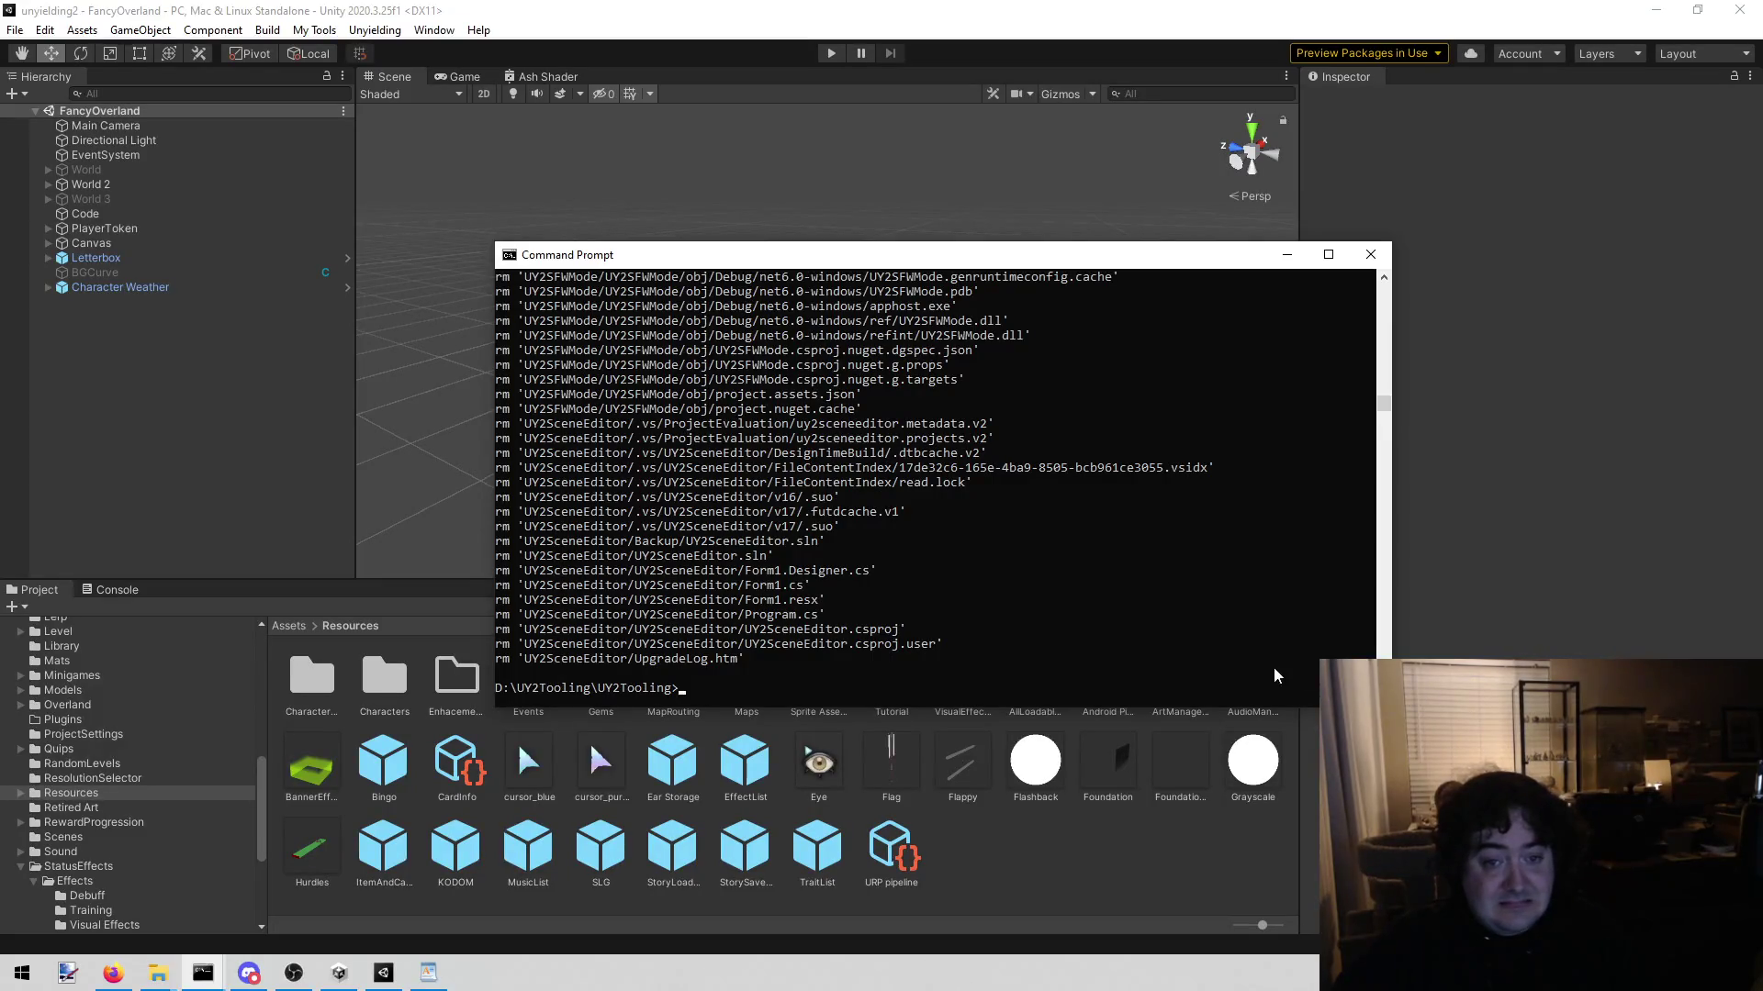
scroll(1110, 559, up, 15)
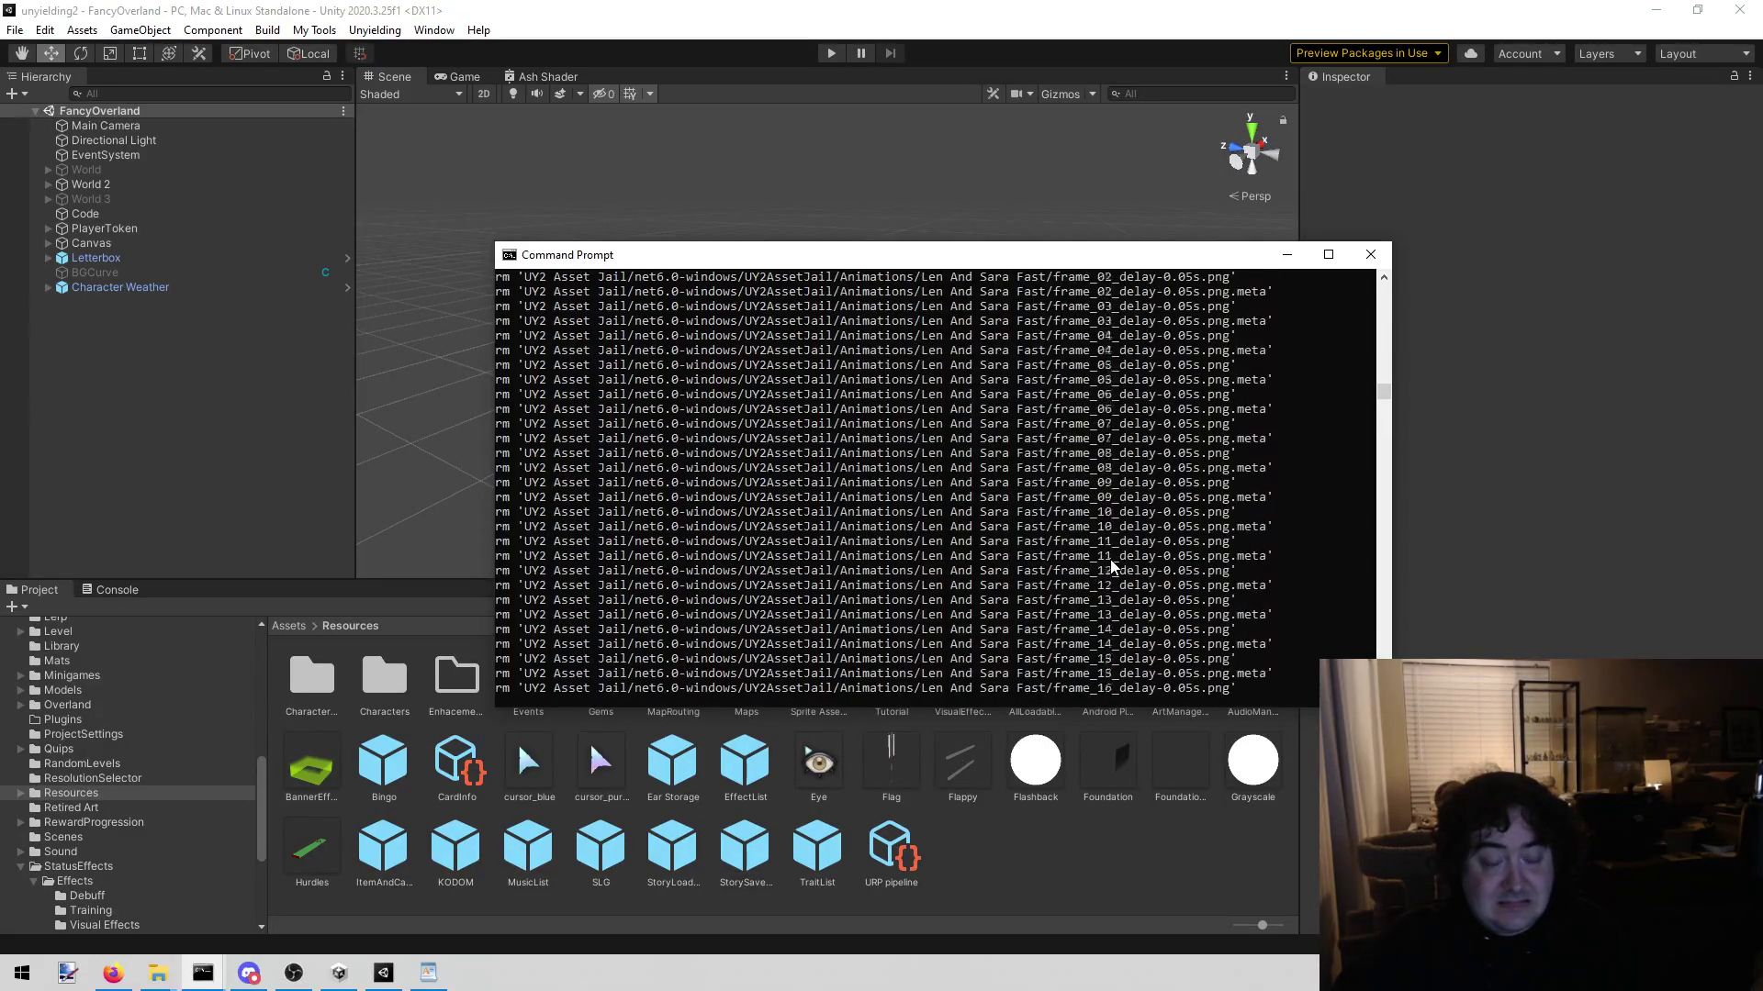
scroll(1110, 567, up, 10)
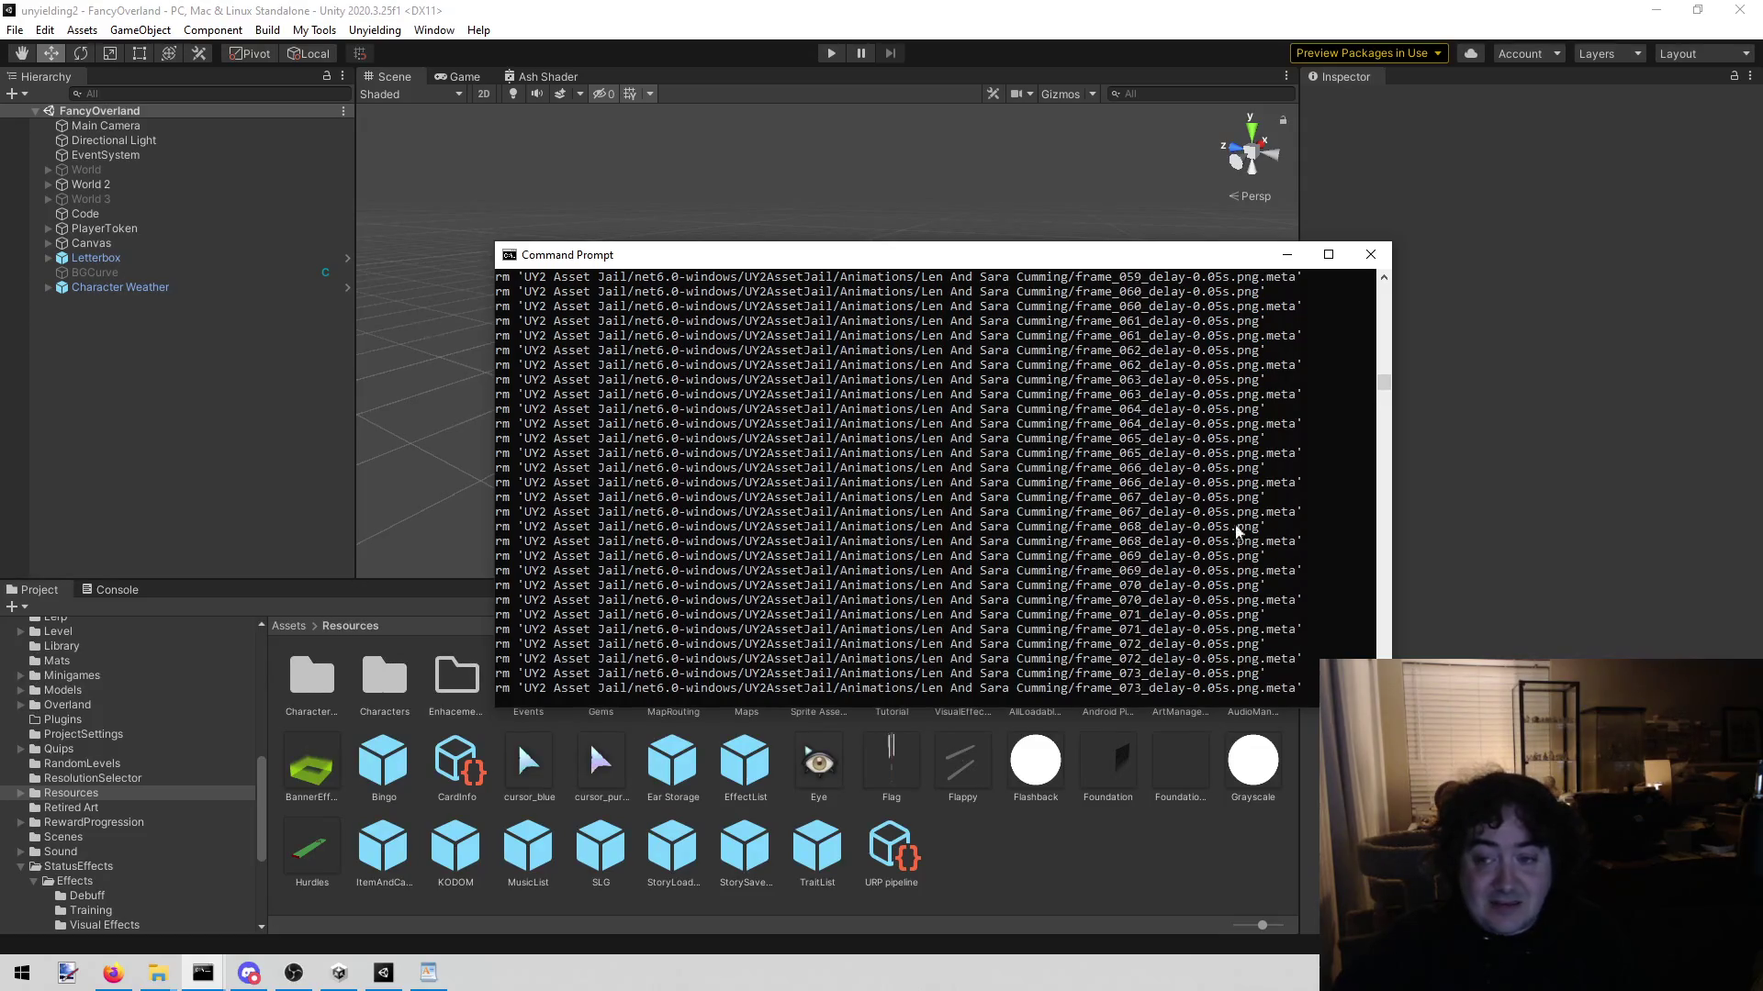
scroll(1236, 530, down, 10)
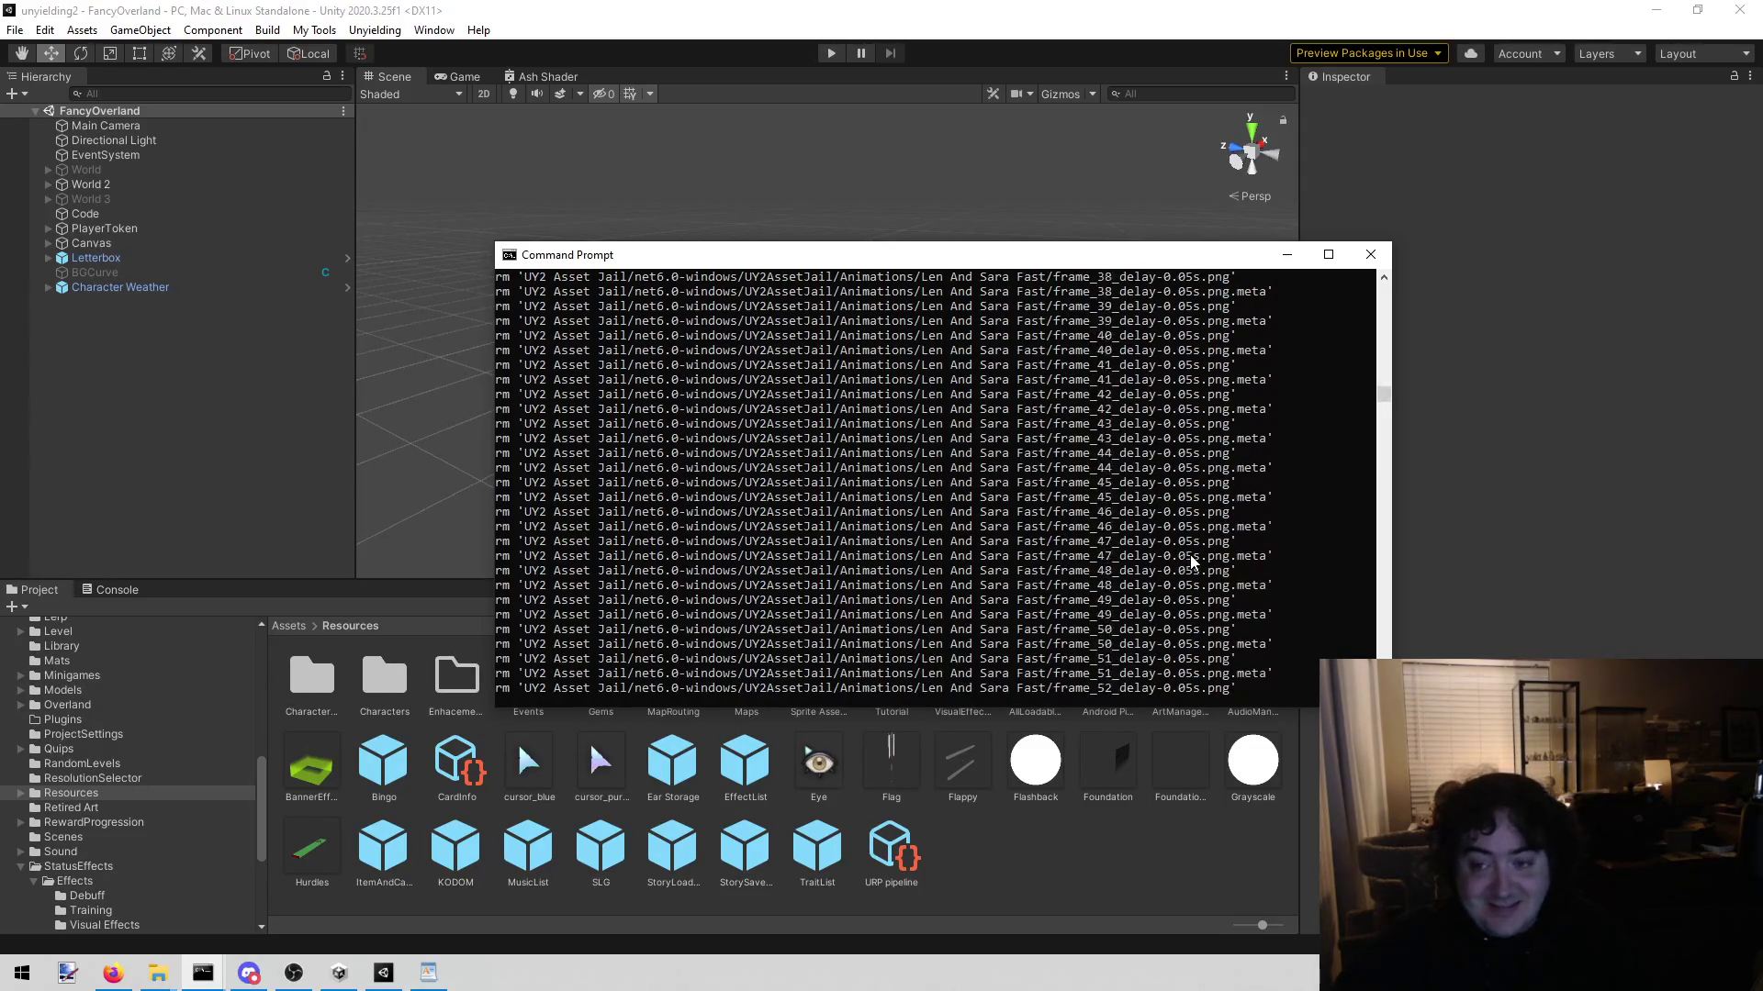
scroll(1189, 560, down, 15)
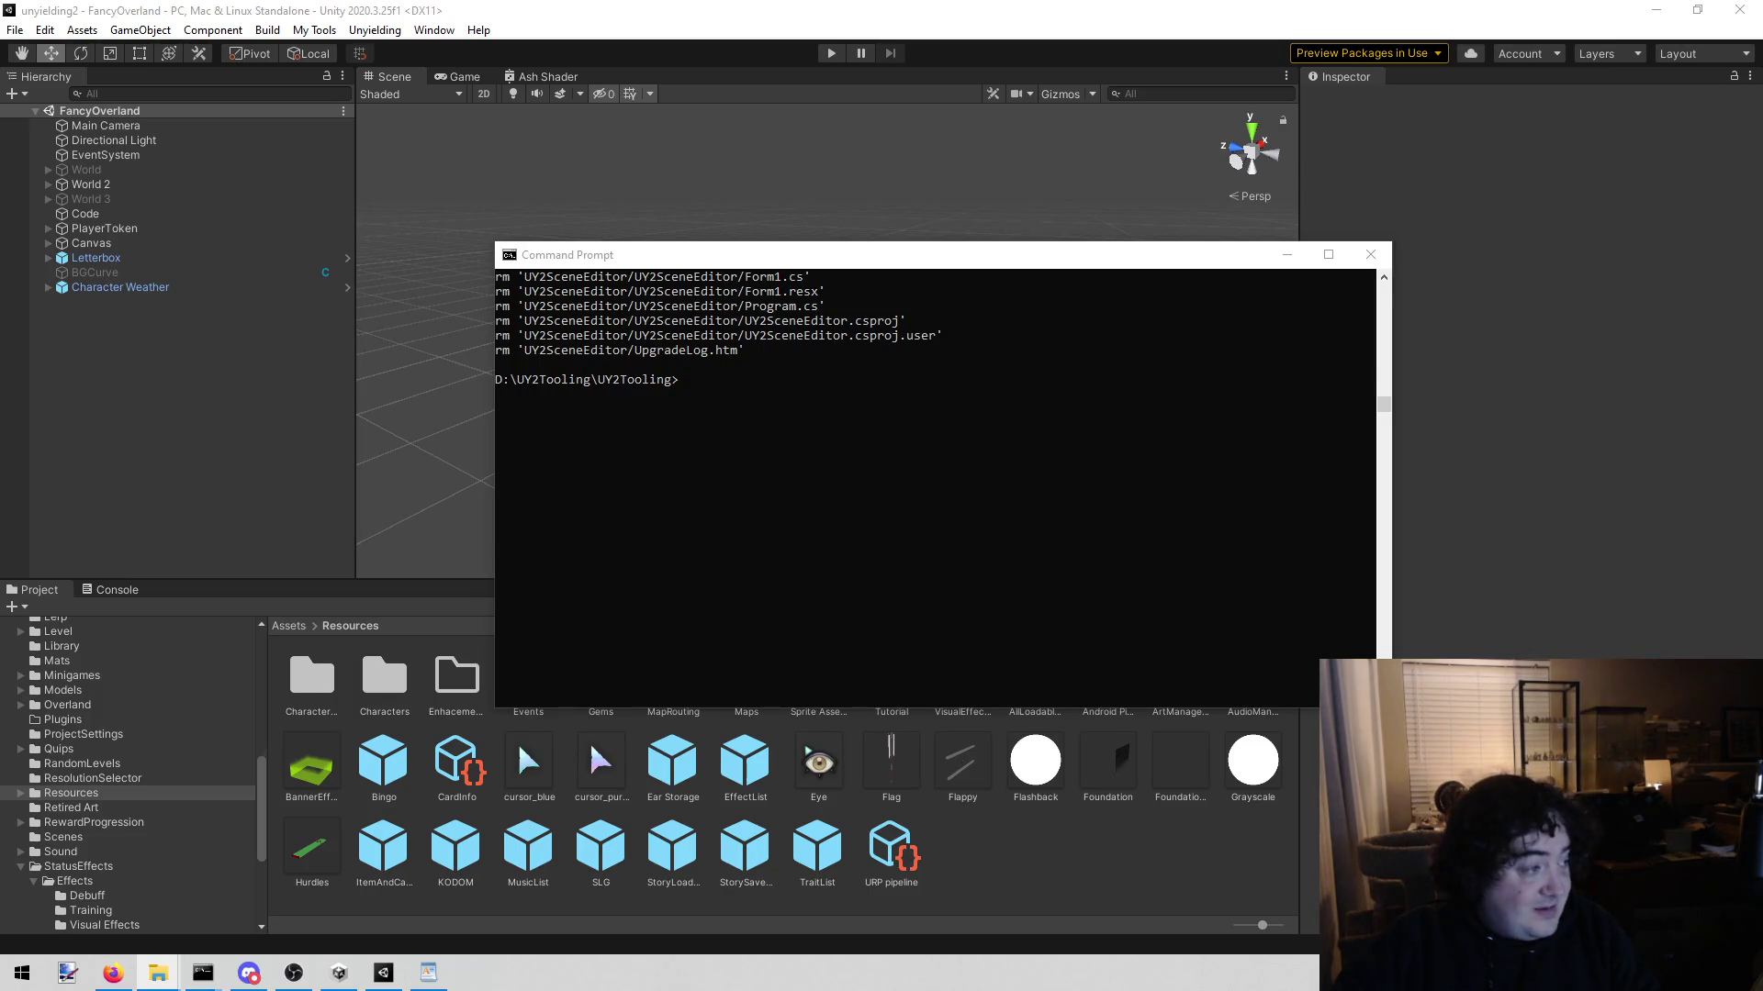
click(938, 538)
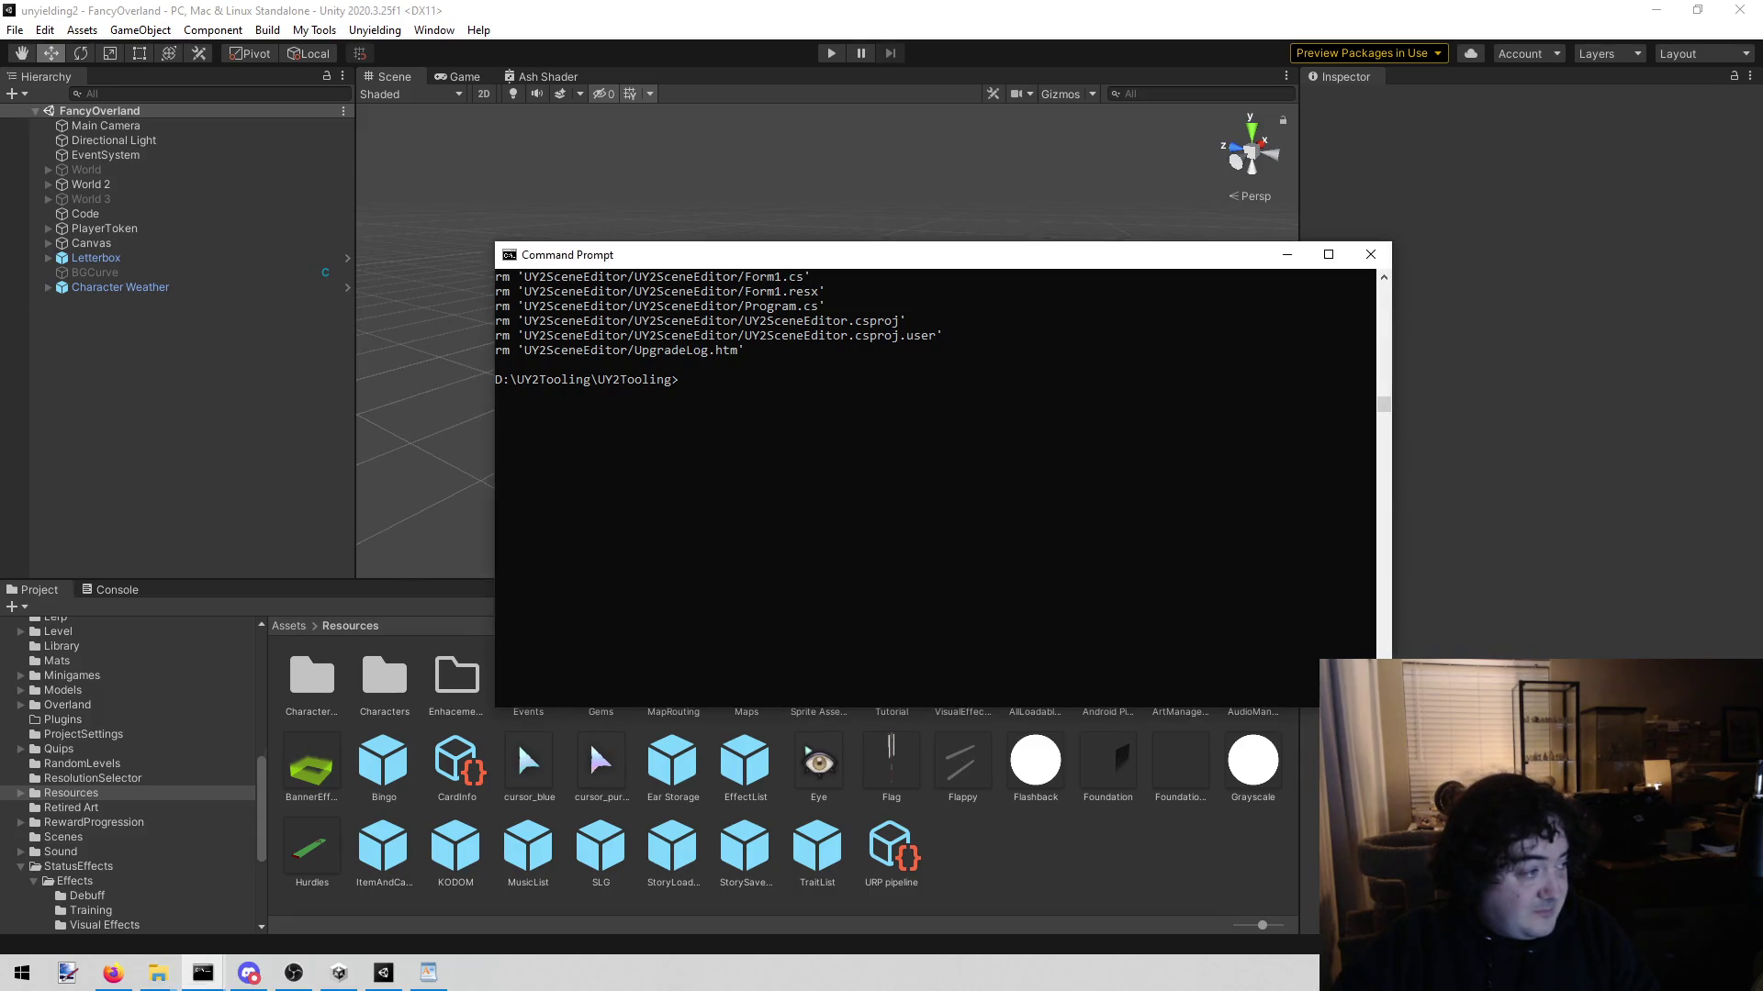
click(969, 505)
scroll(903, 680, up, 2)
scroll(903, 681, down, 1)
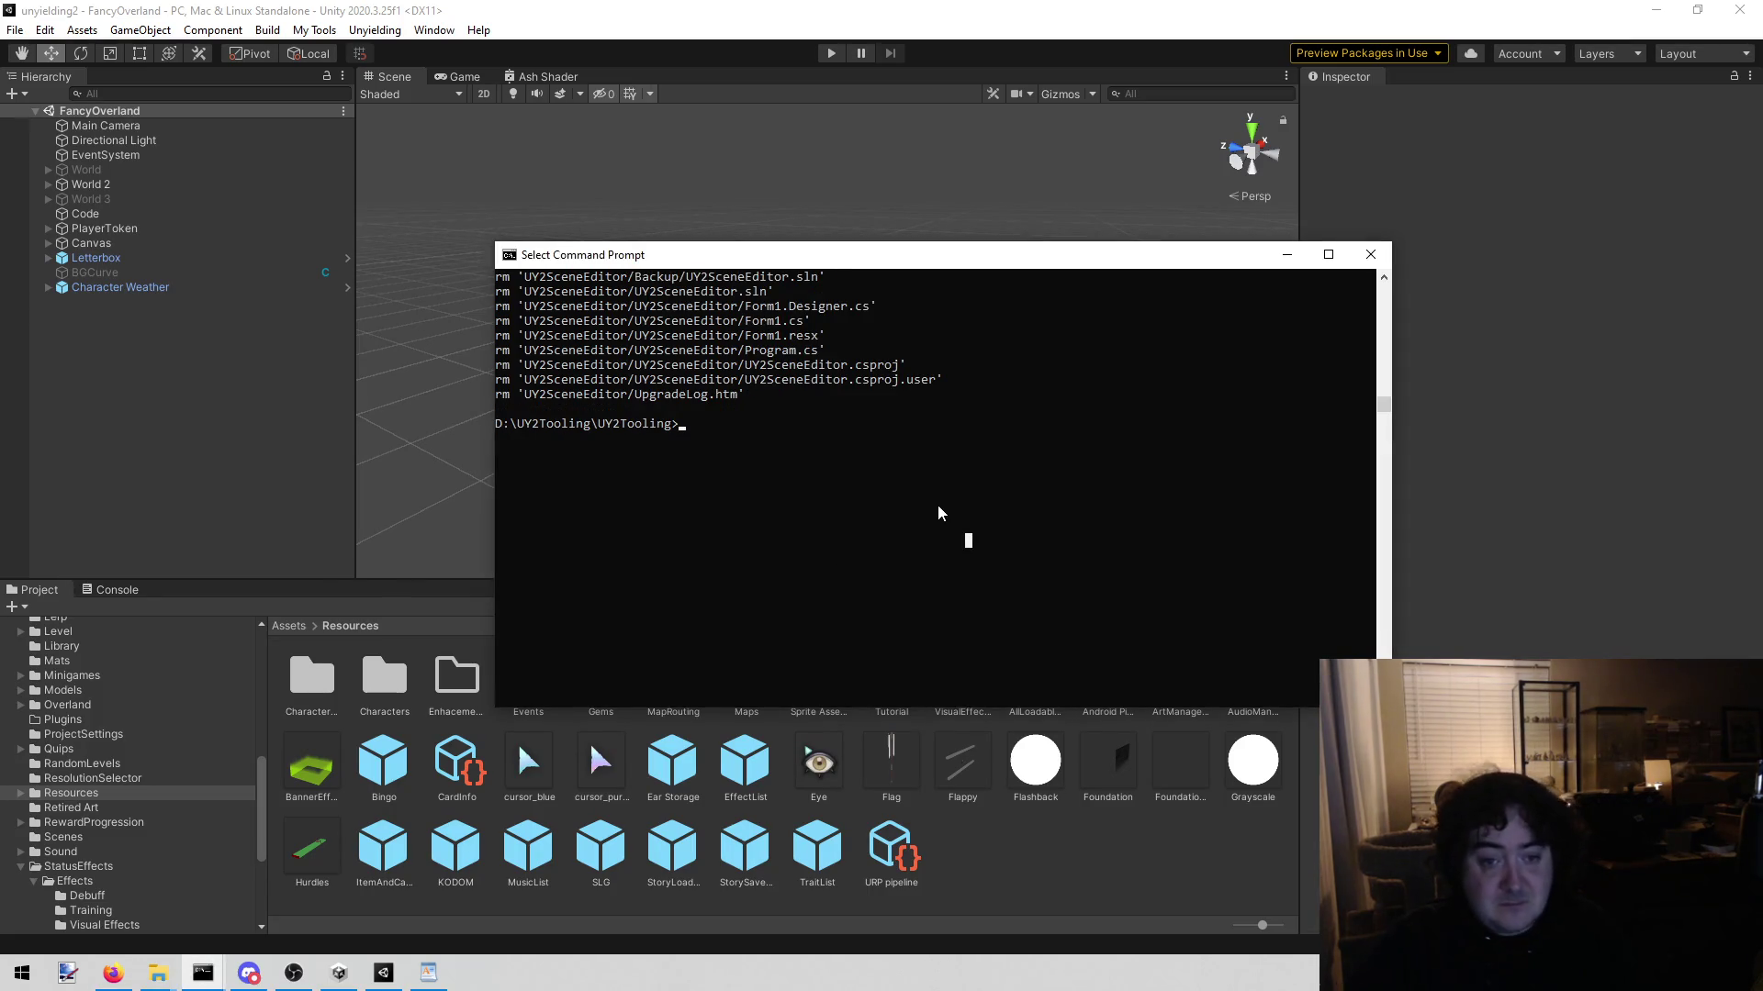
Step: Run git status and scroll up to see .gitignore and tool files staged as deleted on main
text(git status)
key(Return)
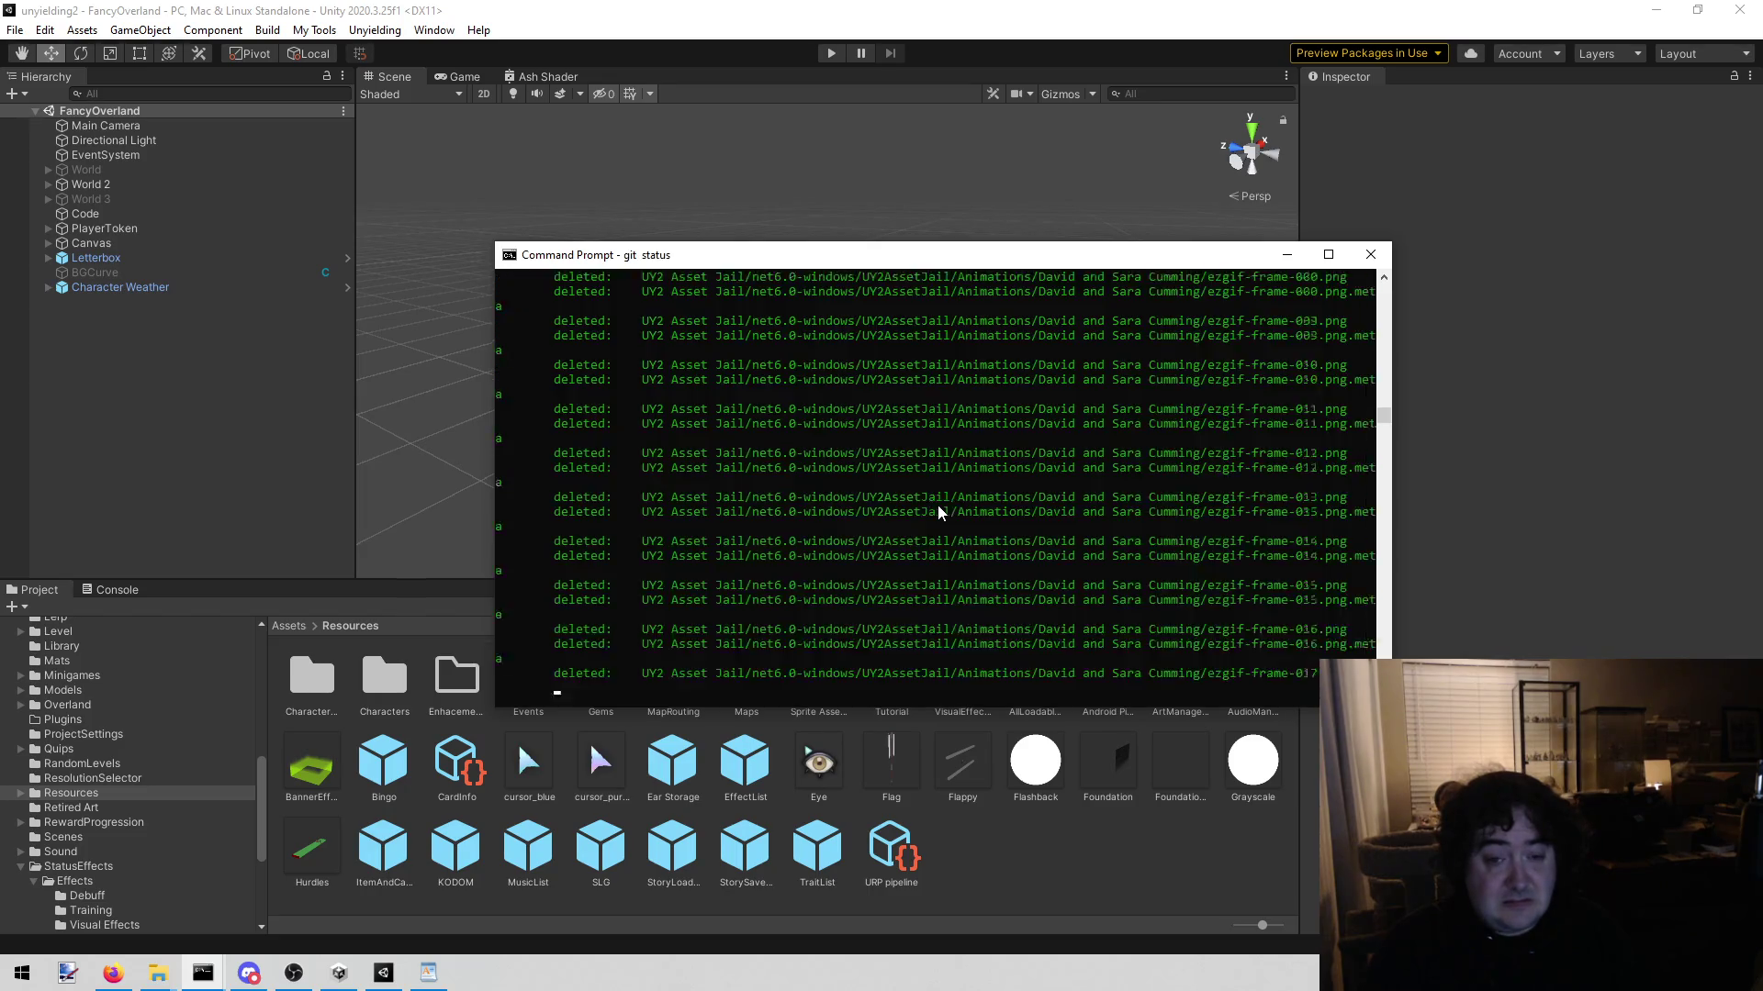
key(Up)
key(Return)
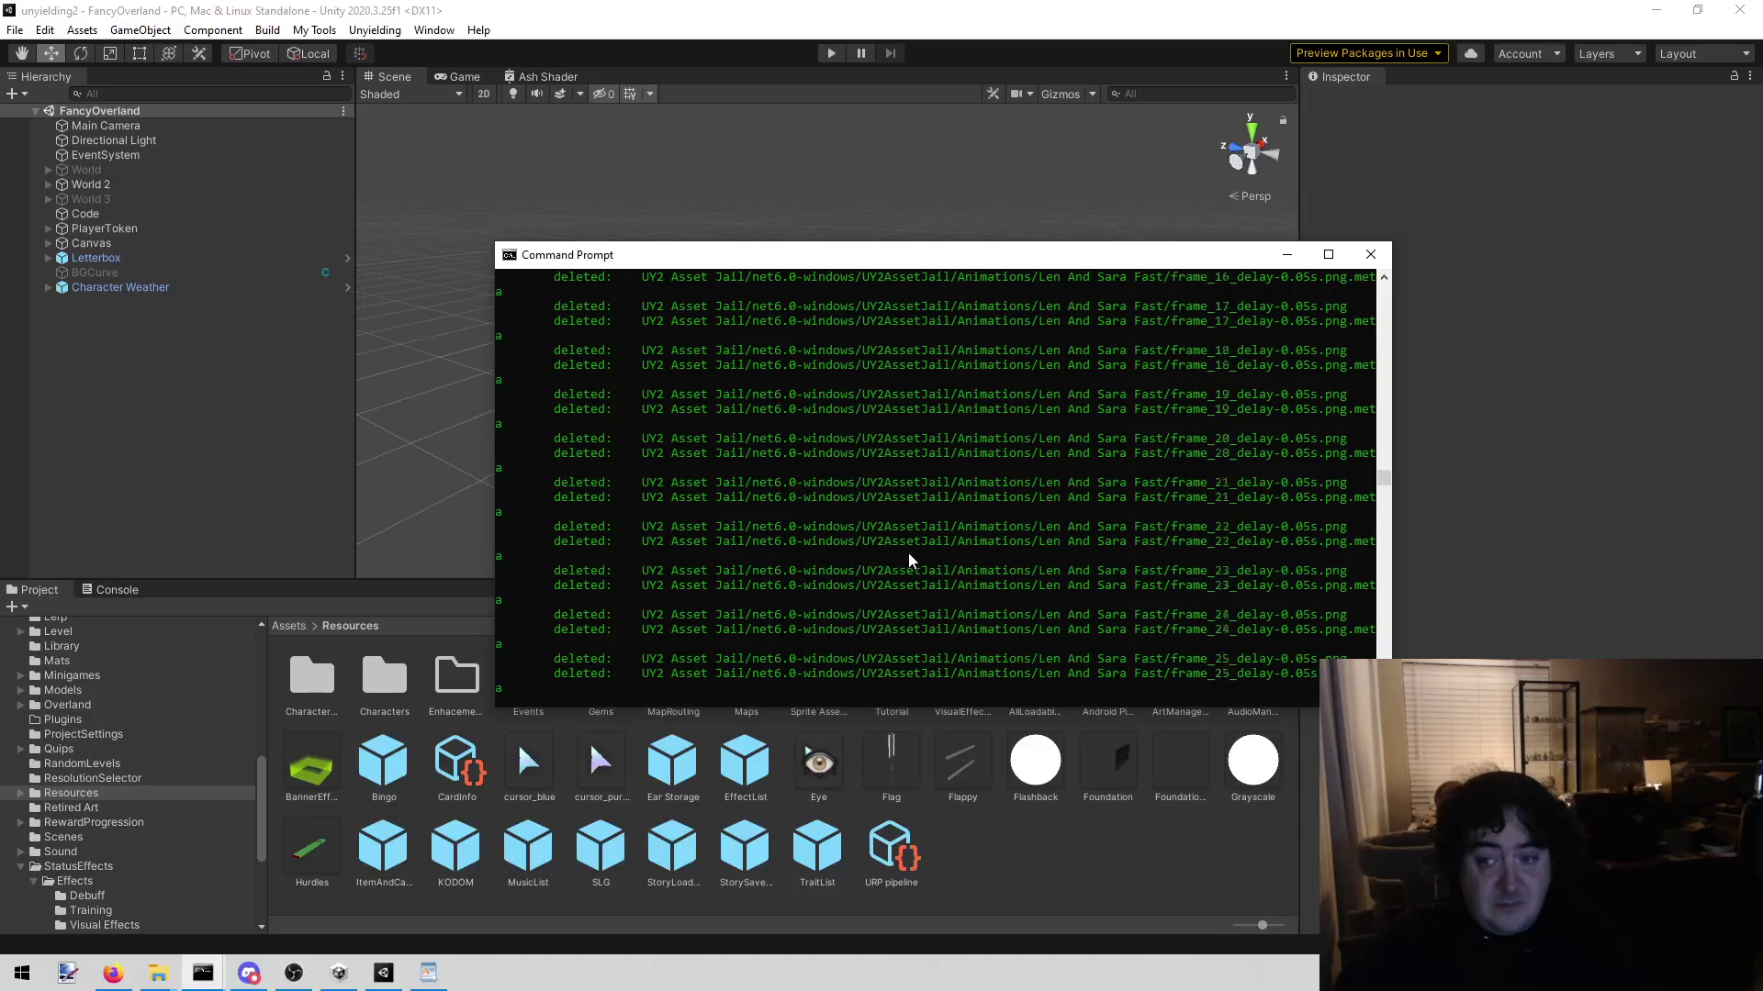
scroll(907, 560, up, 20)
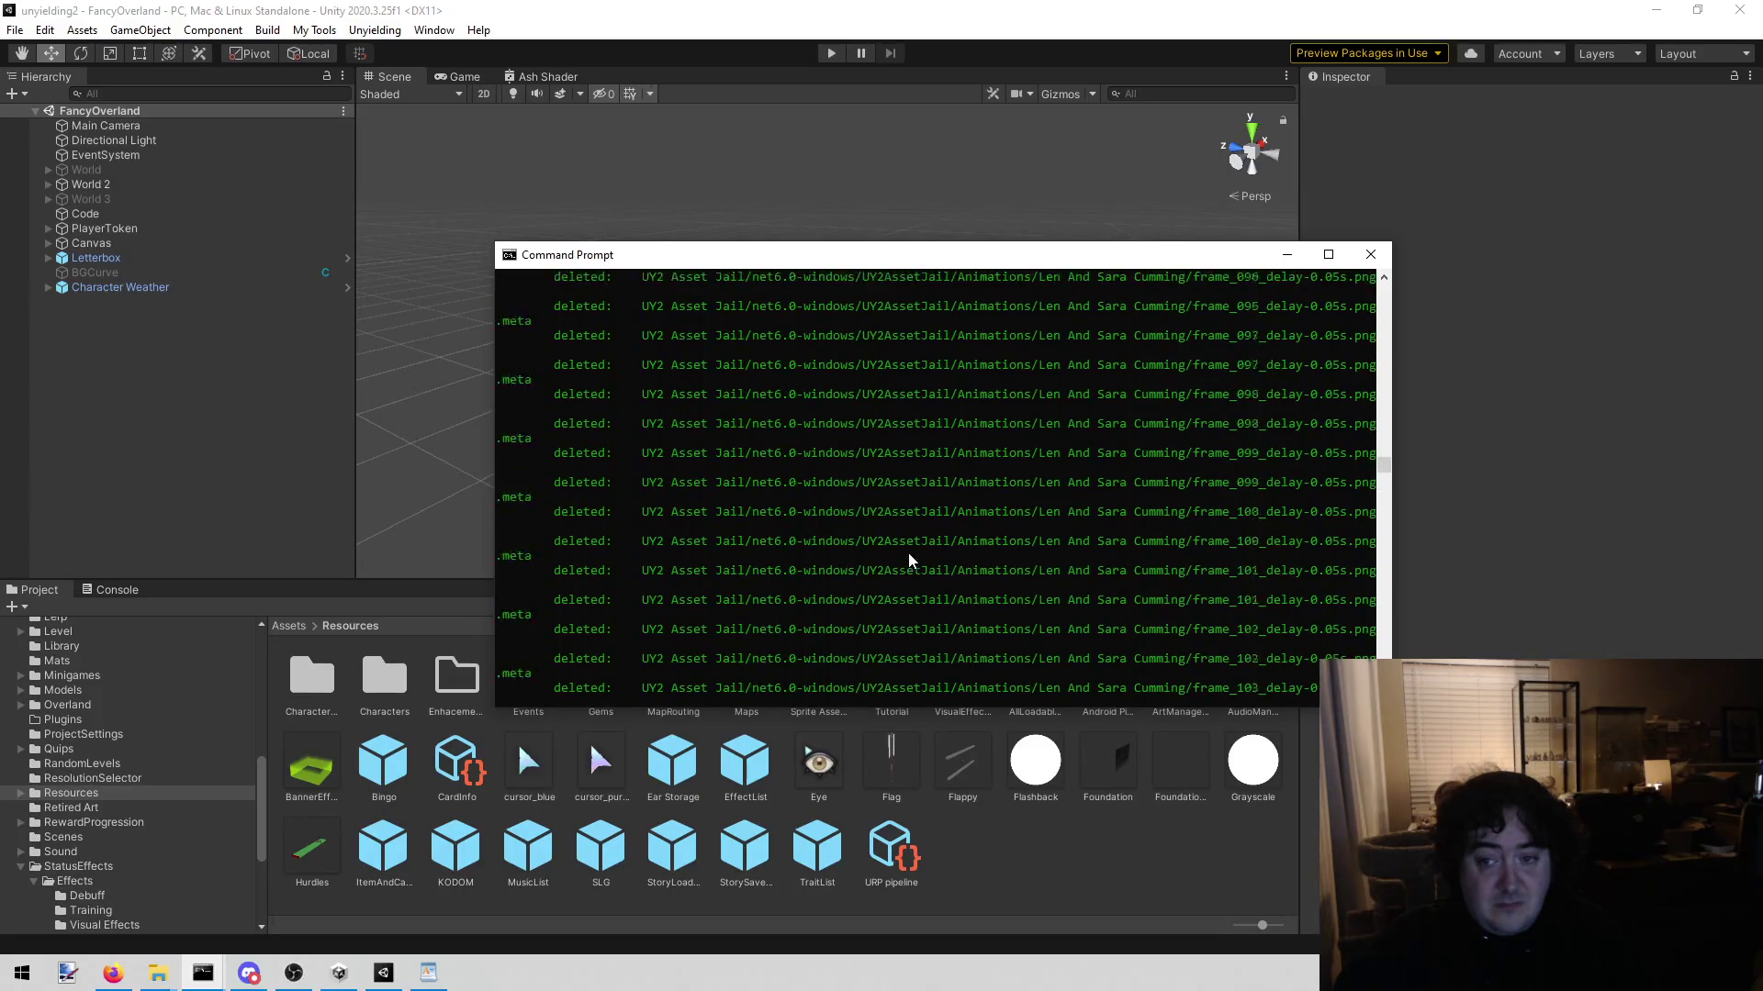
scroll(907, 555, up, 20)
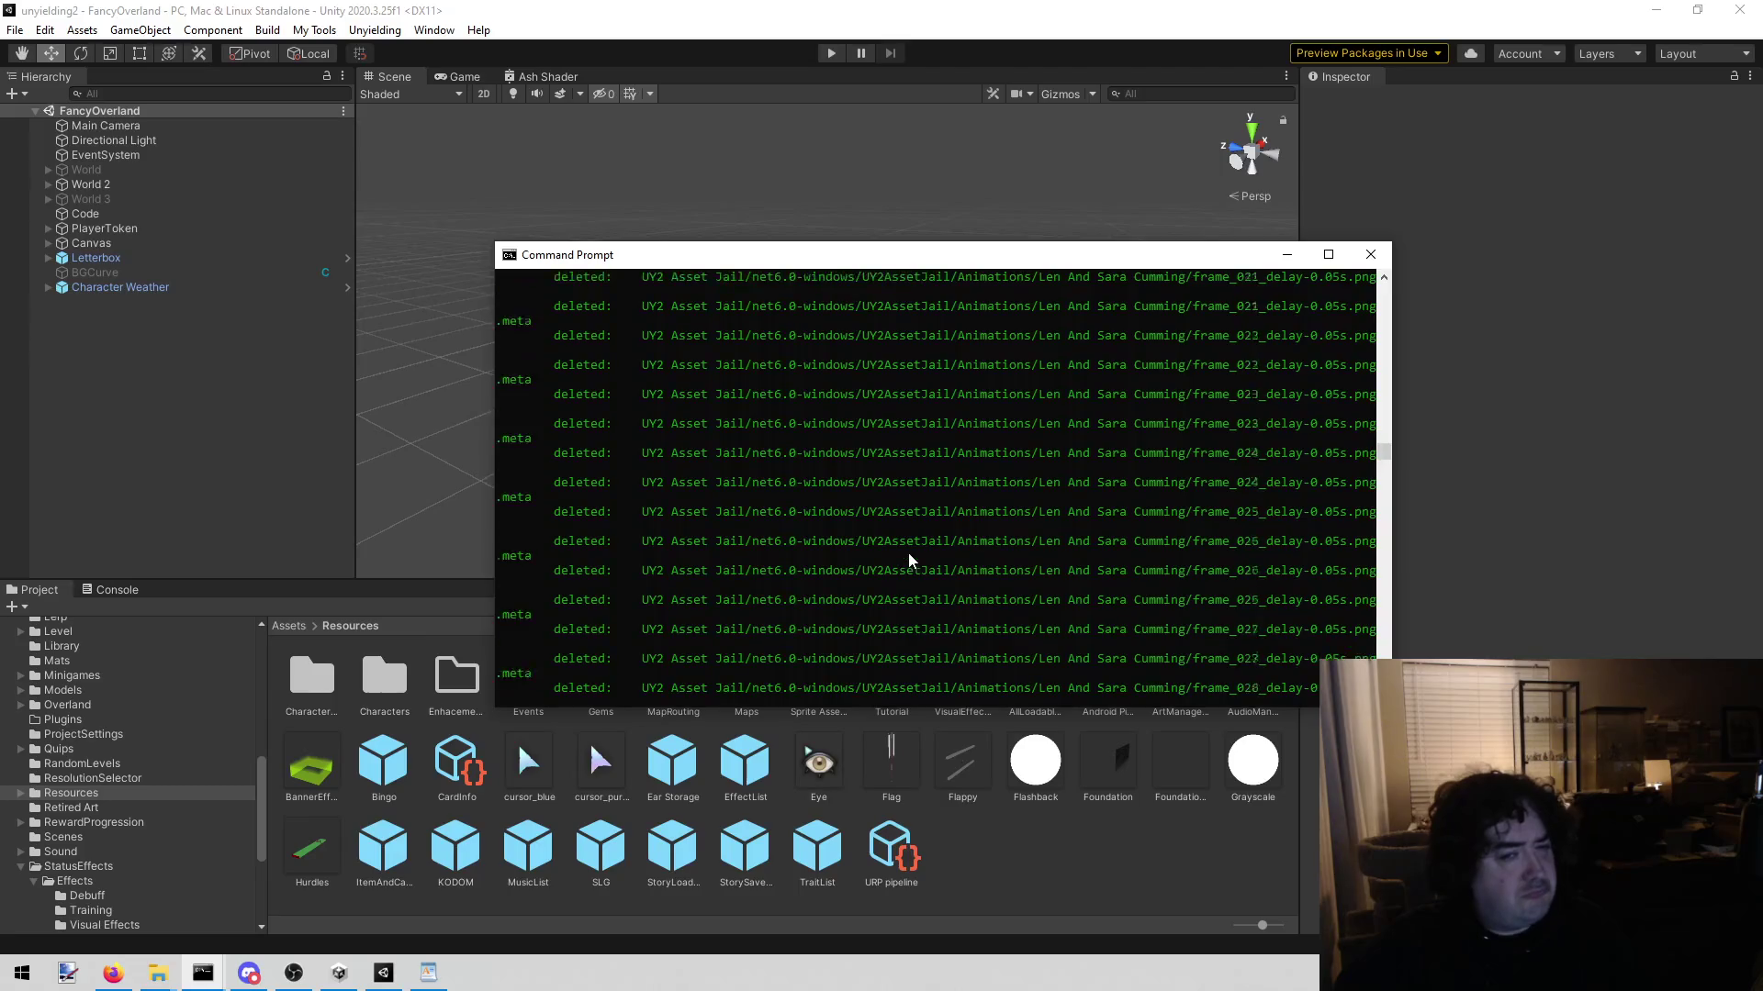
scroll(905, 560, up, 20)
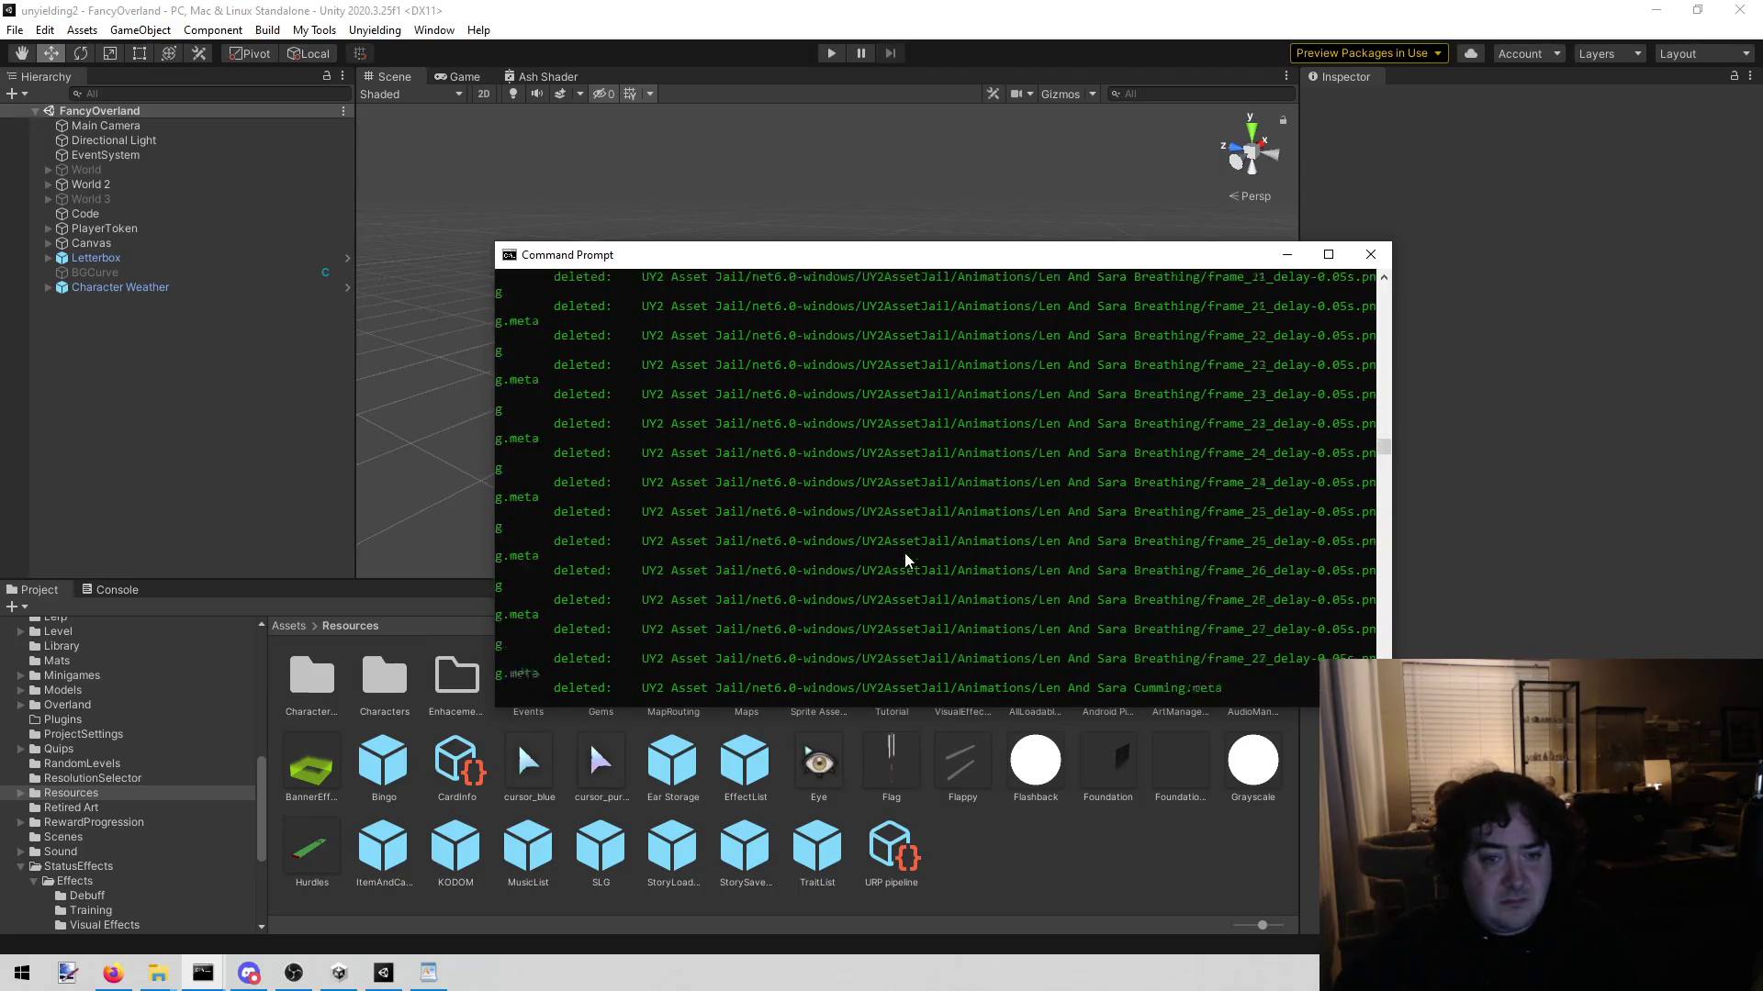
scroll(905, 556, up, 20)
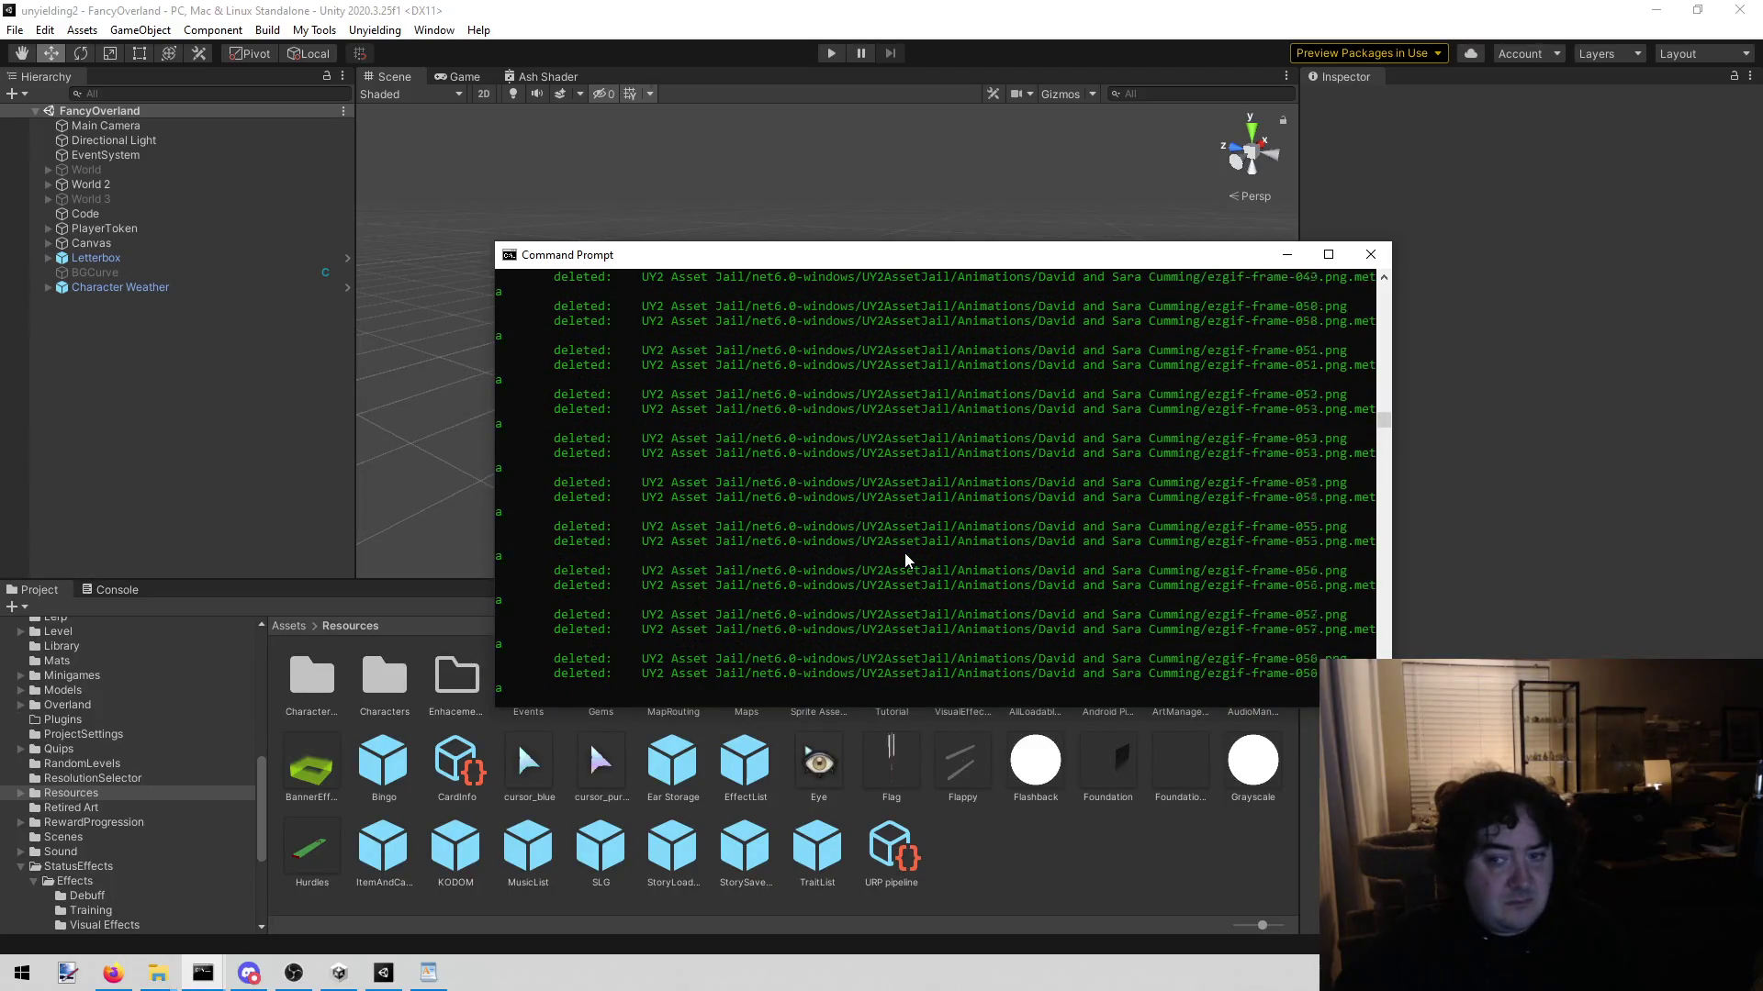
scroll(905, 556, up, 15)
scroll(905, 553, up, 20)
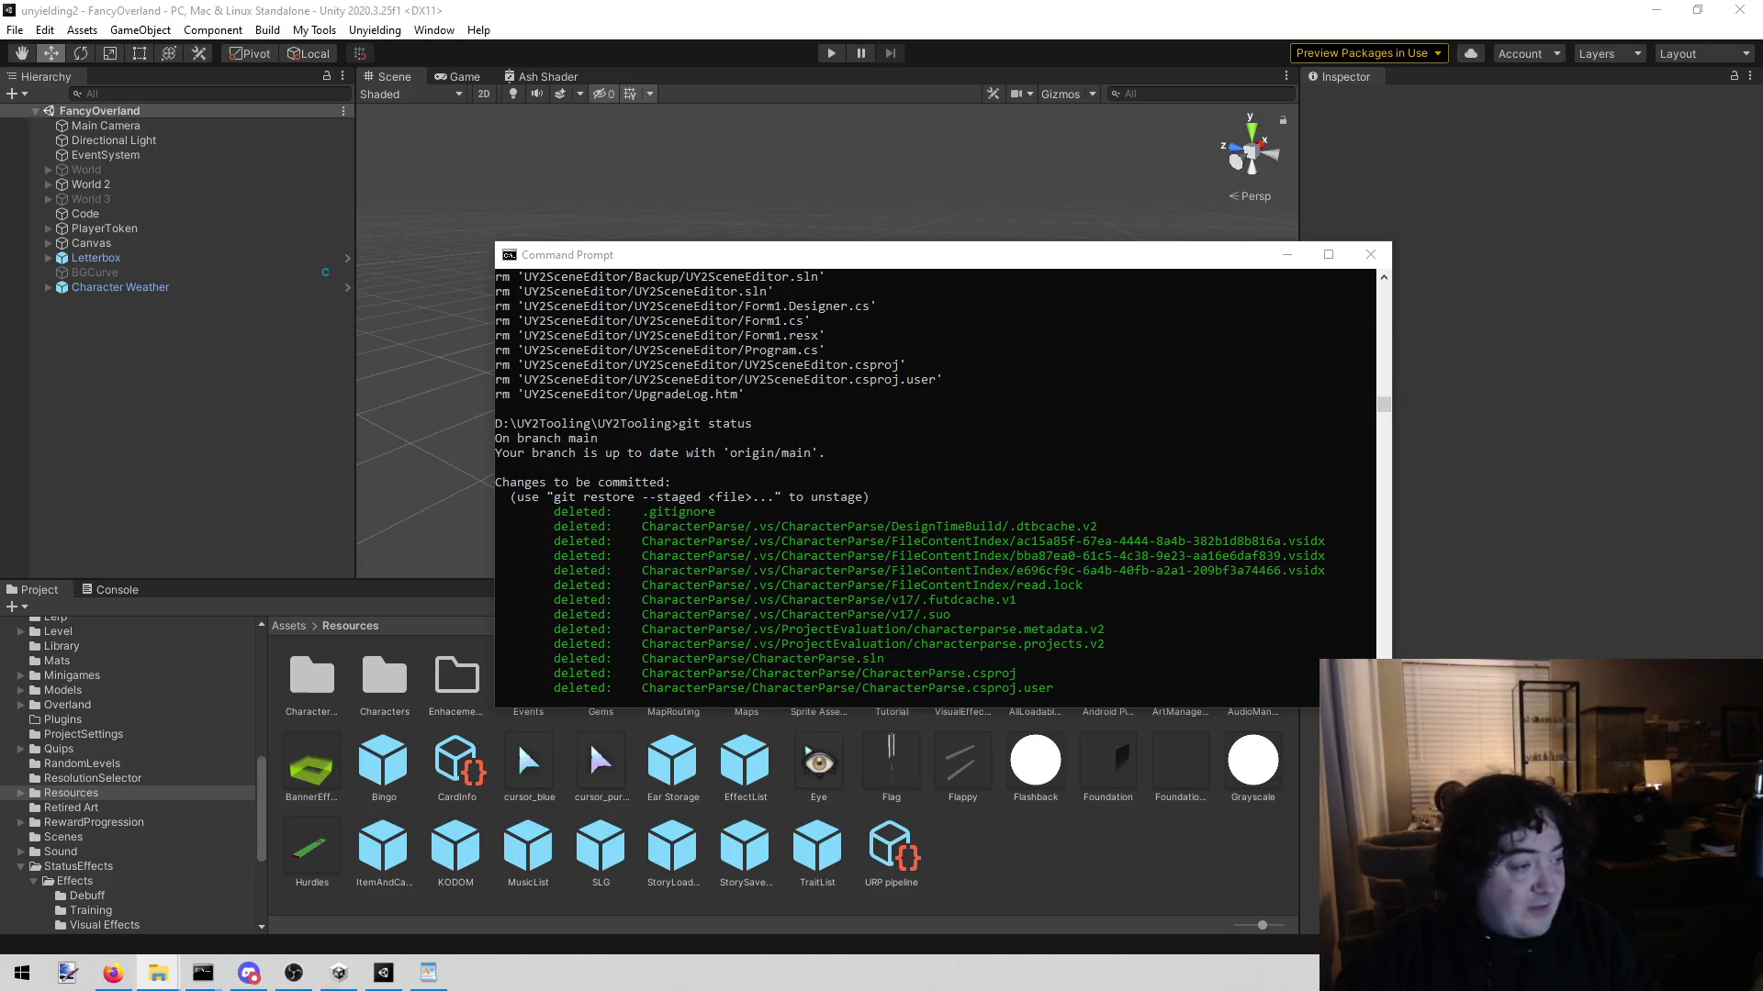
click(961, 547)
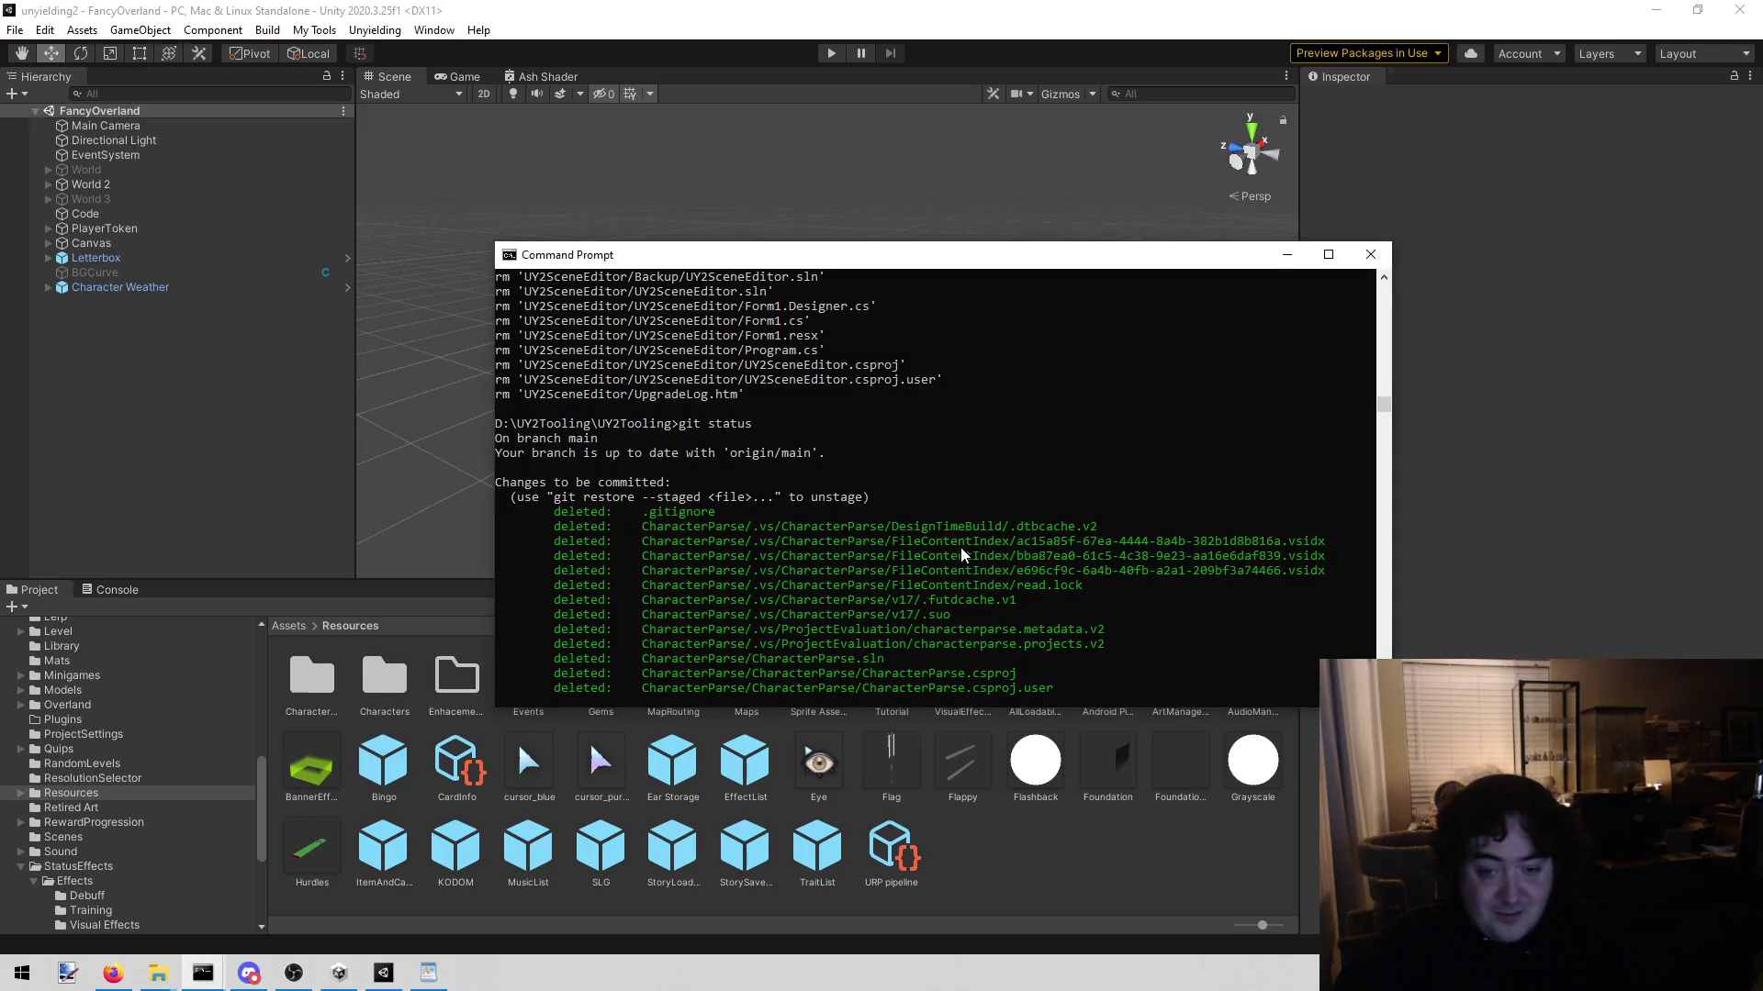
Step: Run git add to restage the UY2Tooling files, waiting through the LF-to-CRLF warnings
text(git add .)
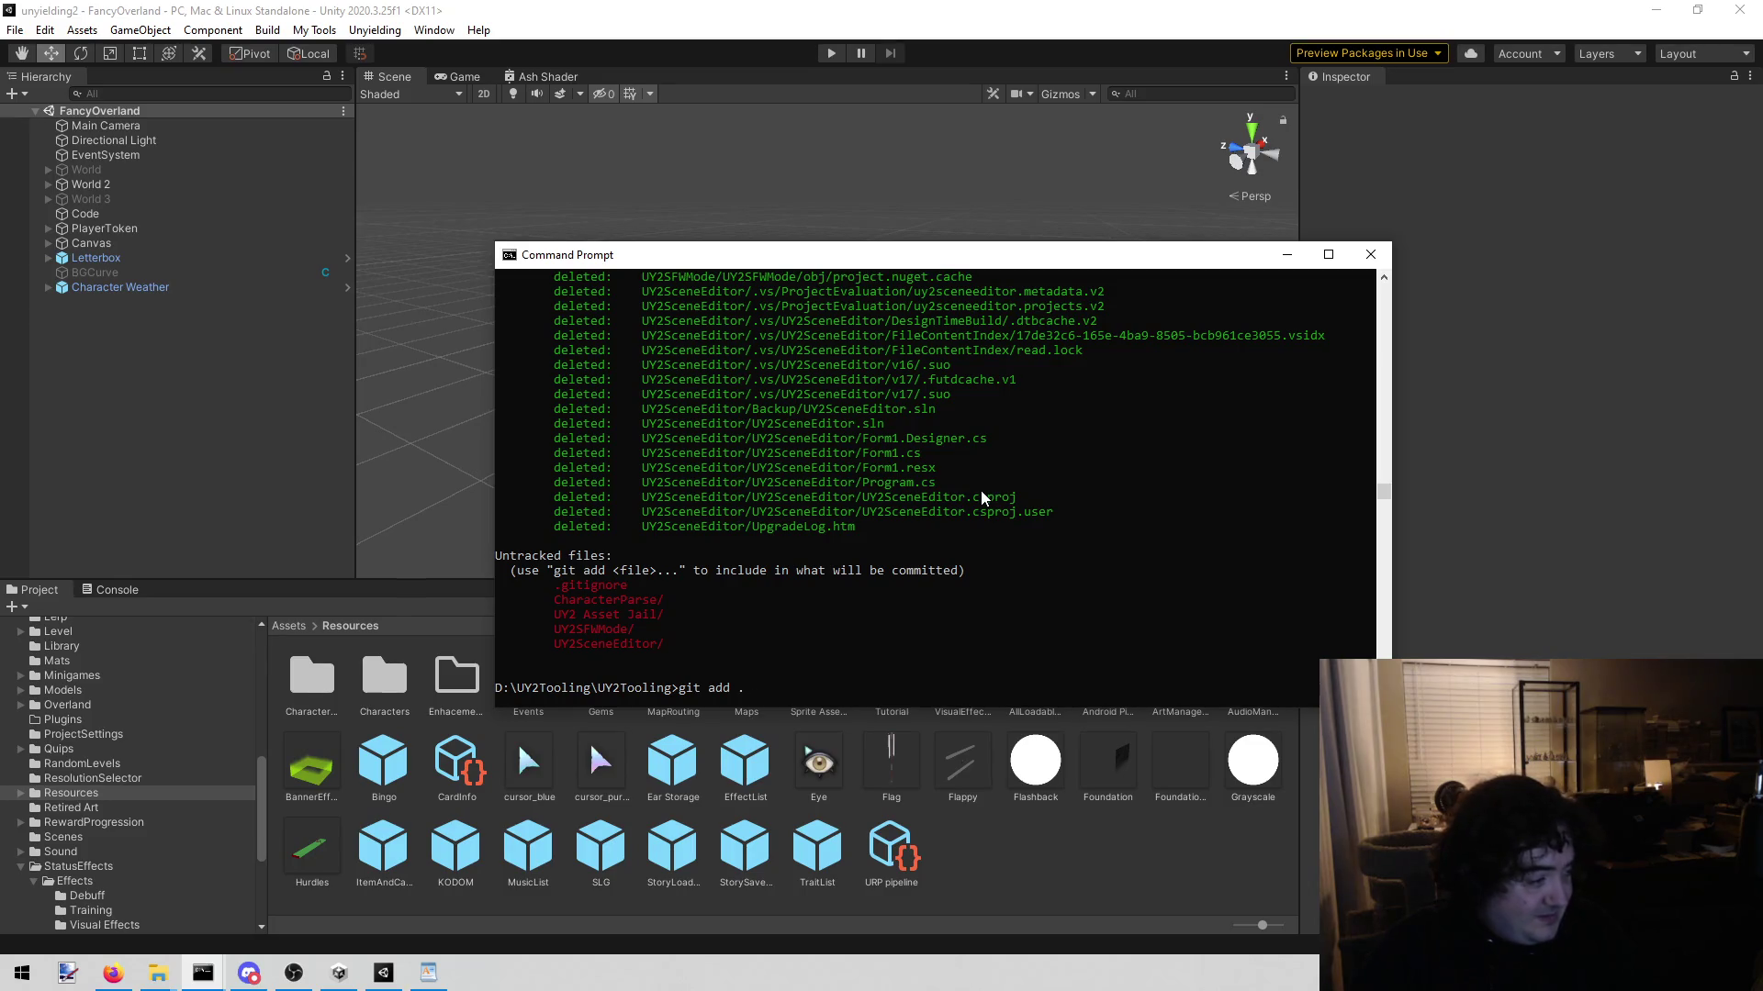
key(Return)
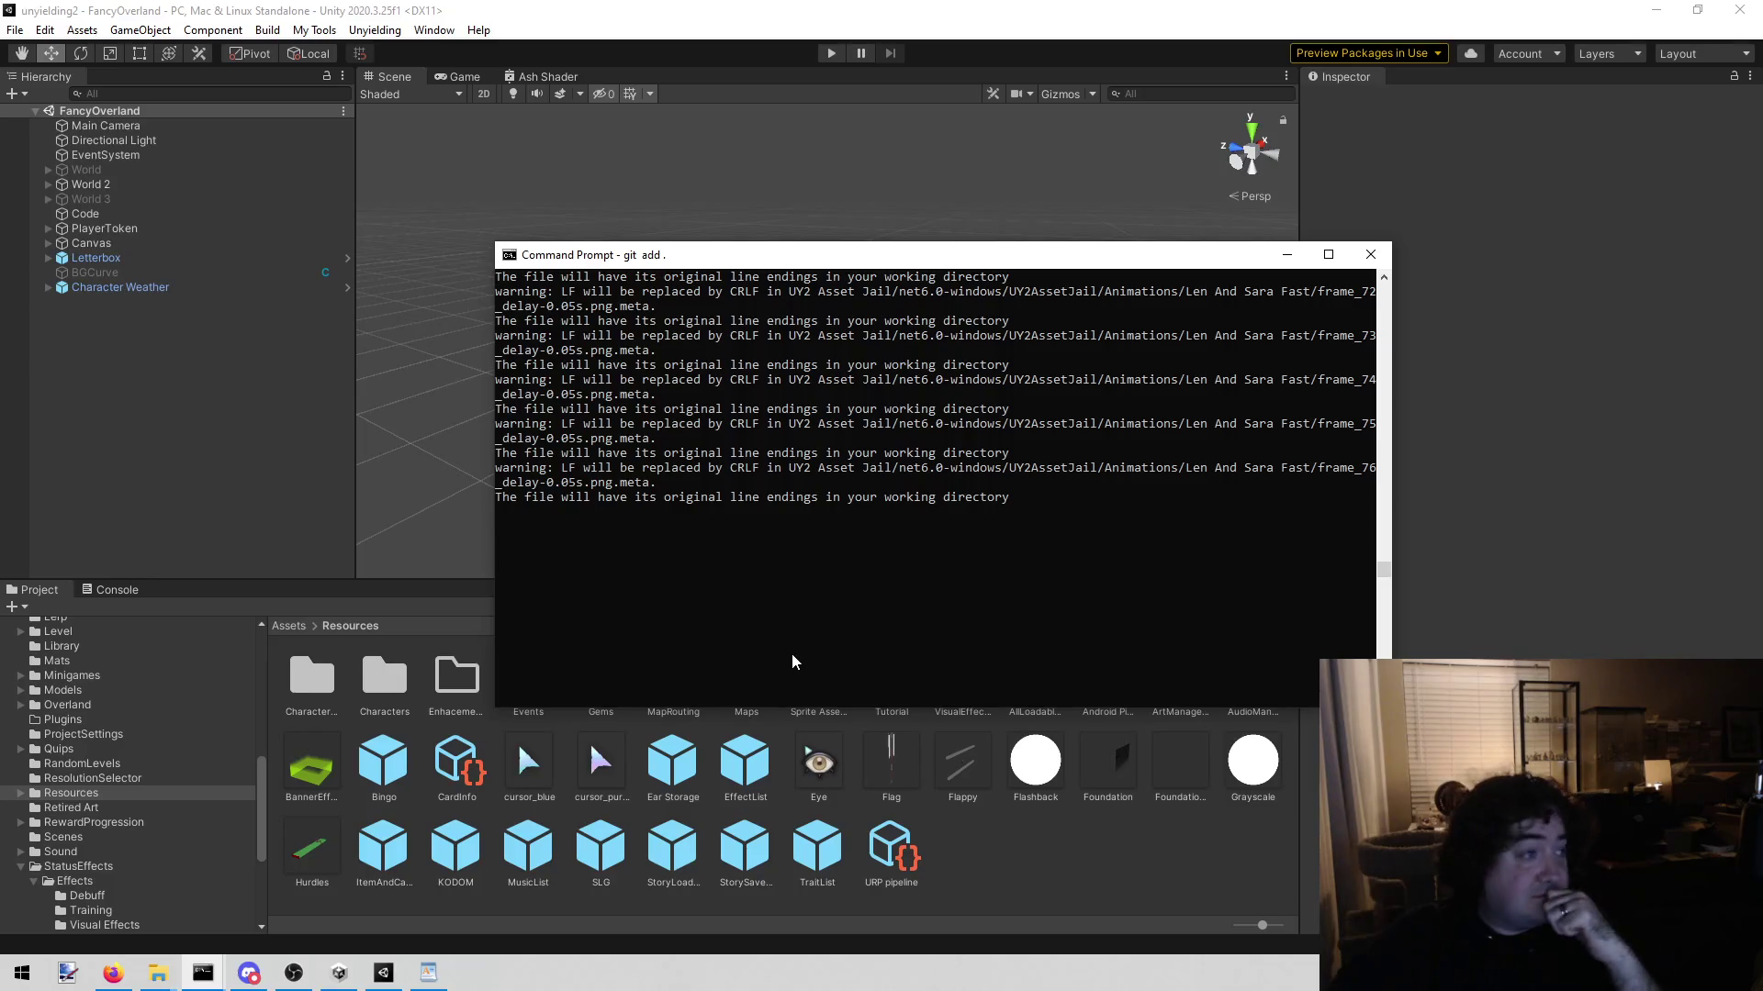
key(alt+Tab)
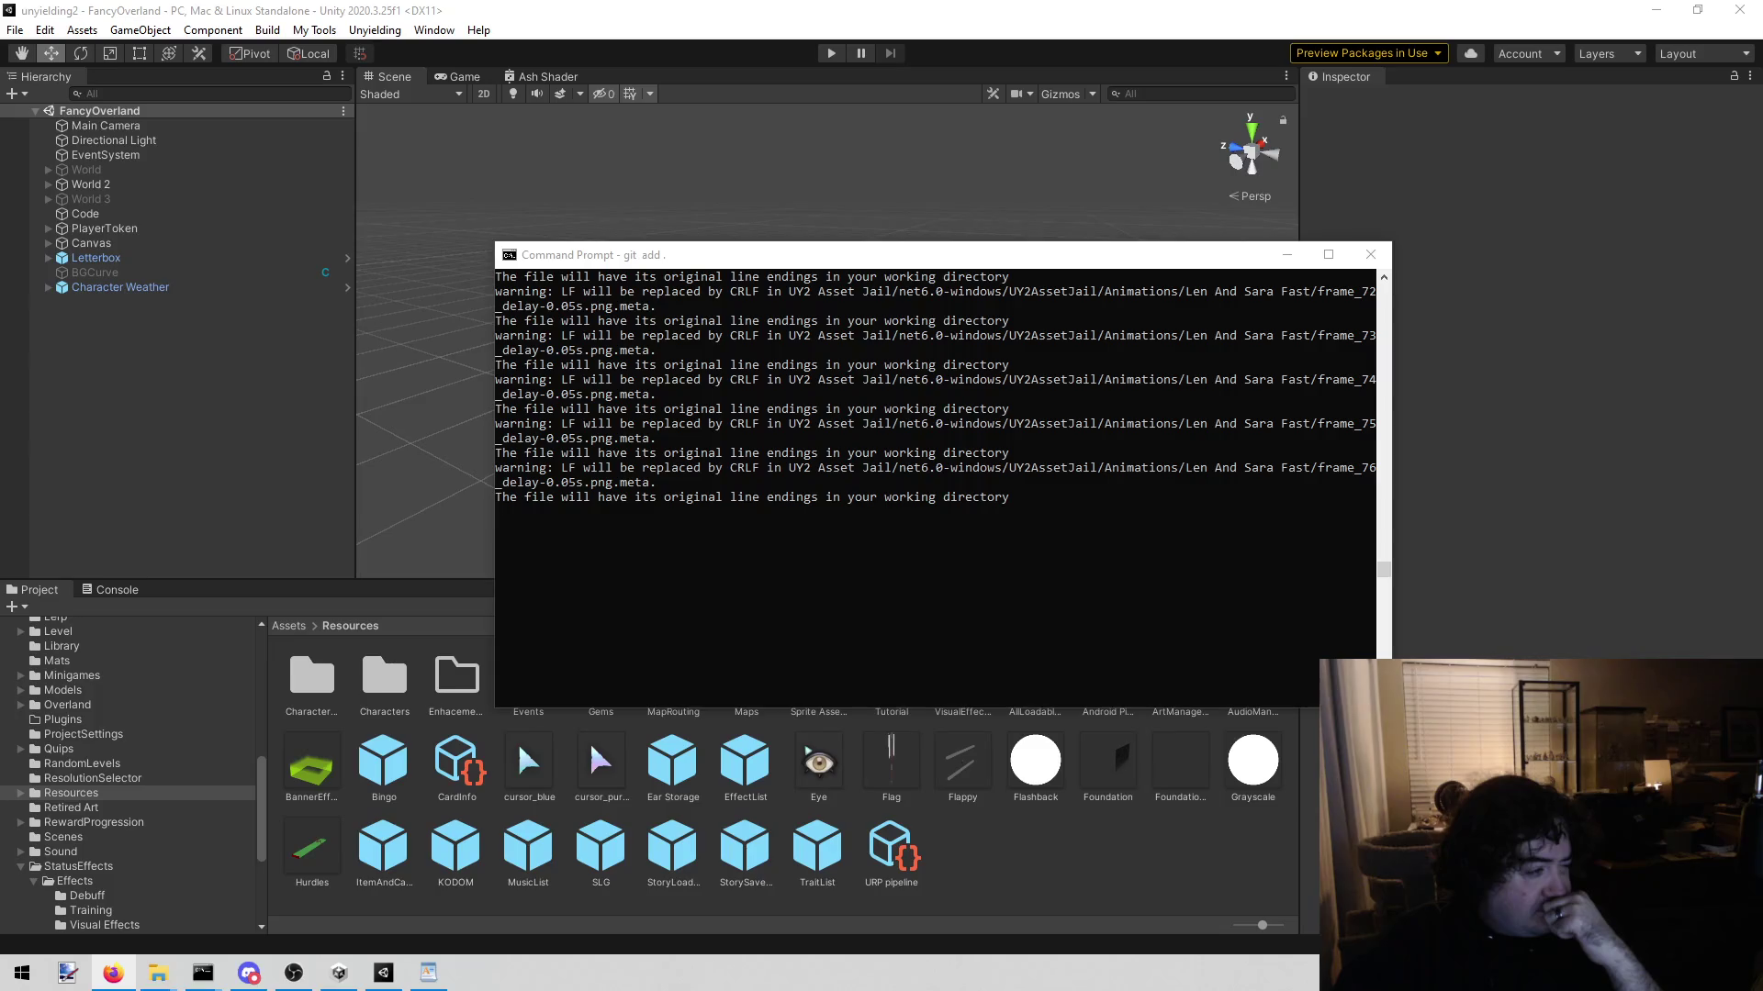
text(git s)
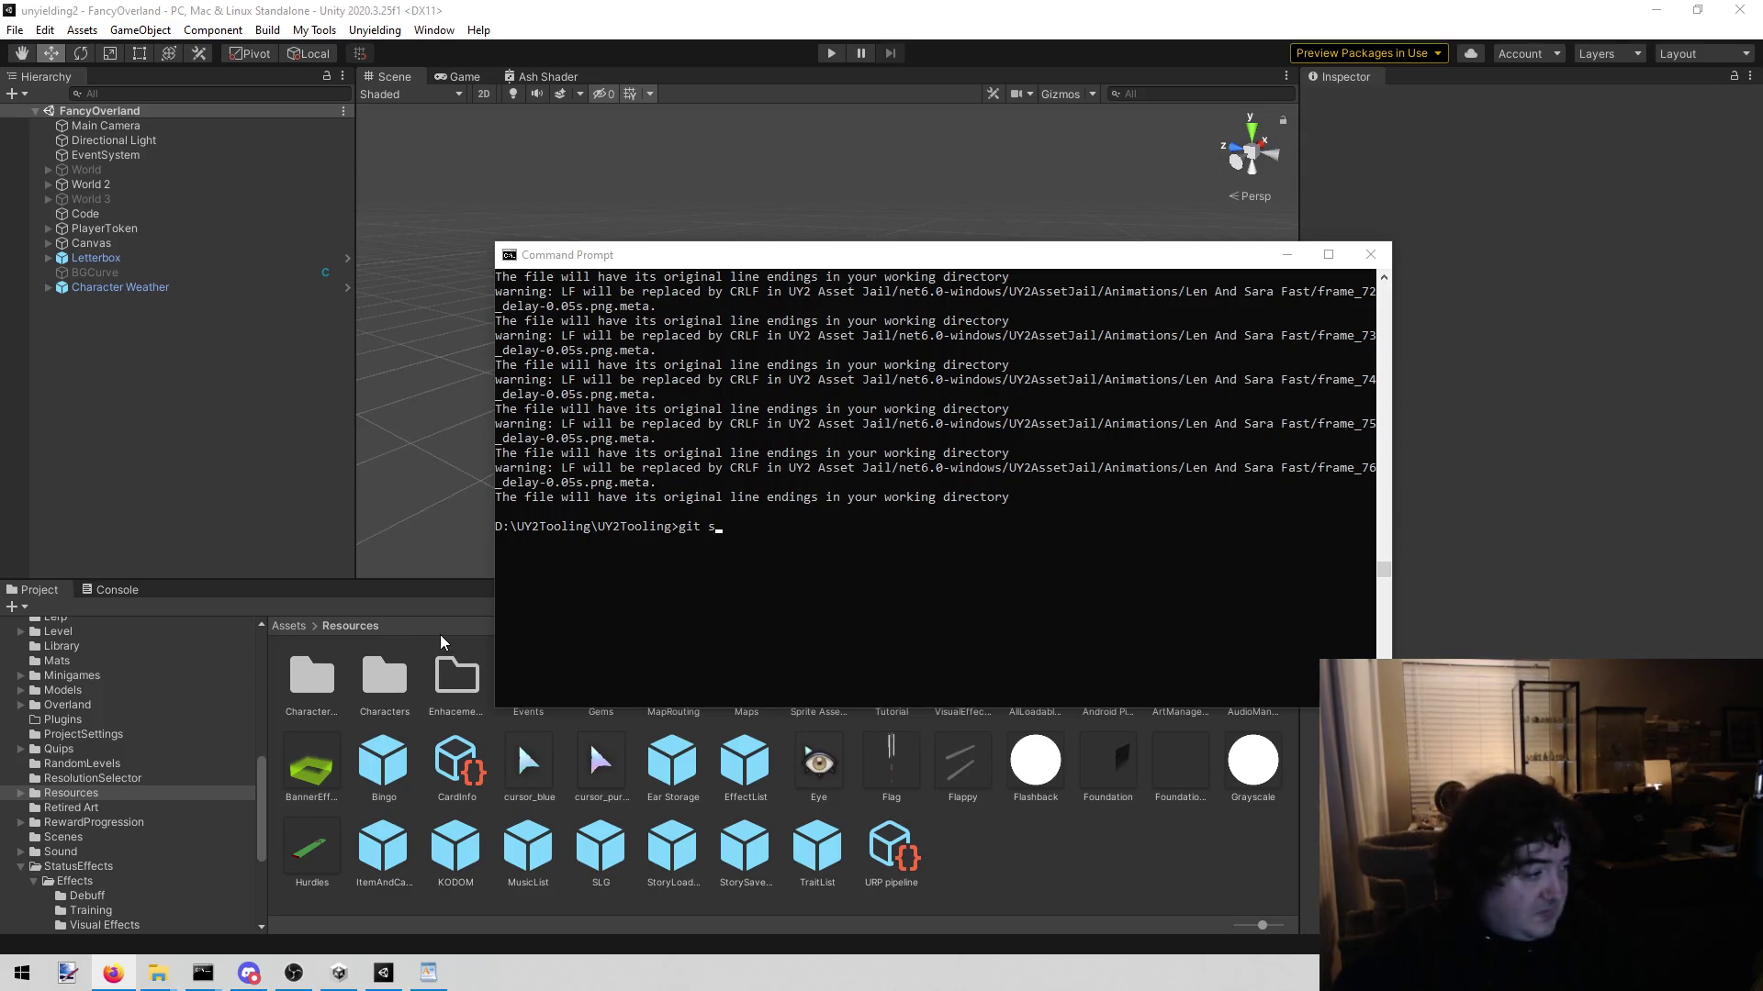
Step: Show the repository status after staging and scroll through the listed changes
text(tatus)
key(Return)
scroll(969, 511, up, 9)
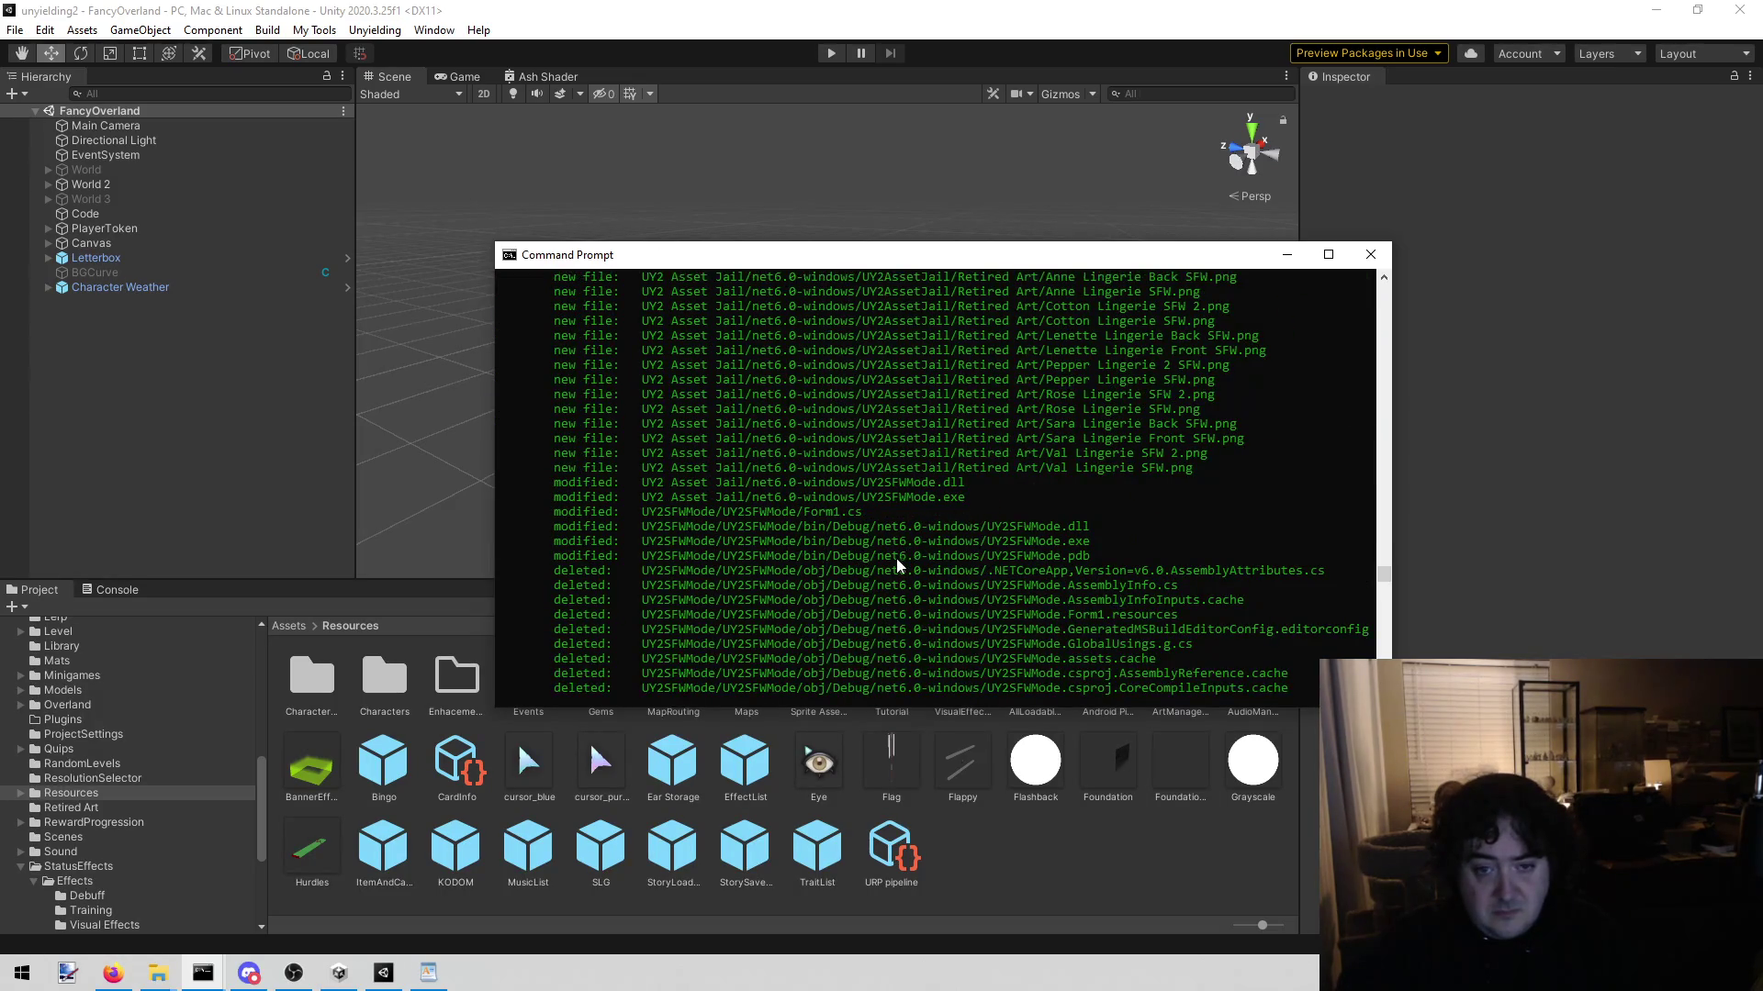
scroll(905, 548, up, 10)
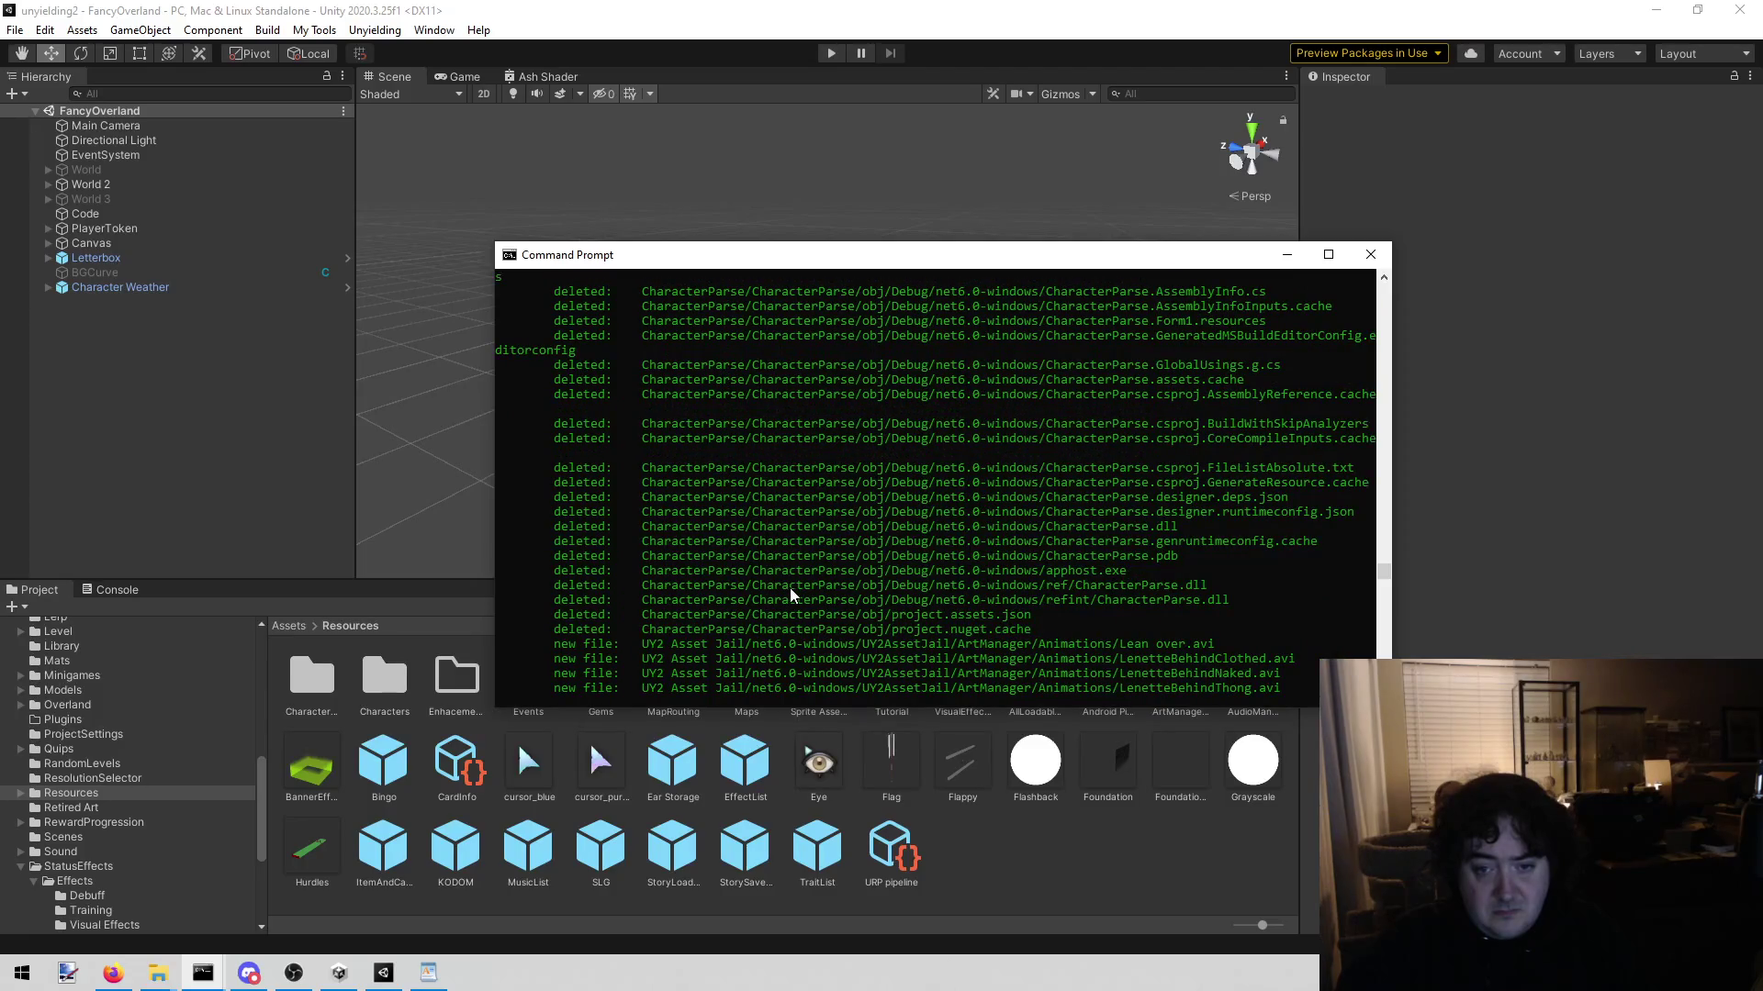
scroll(857, 546, down, 5)
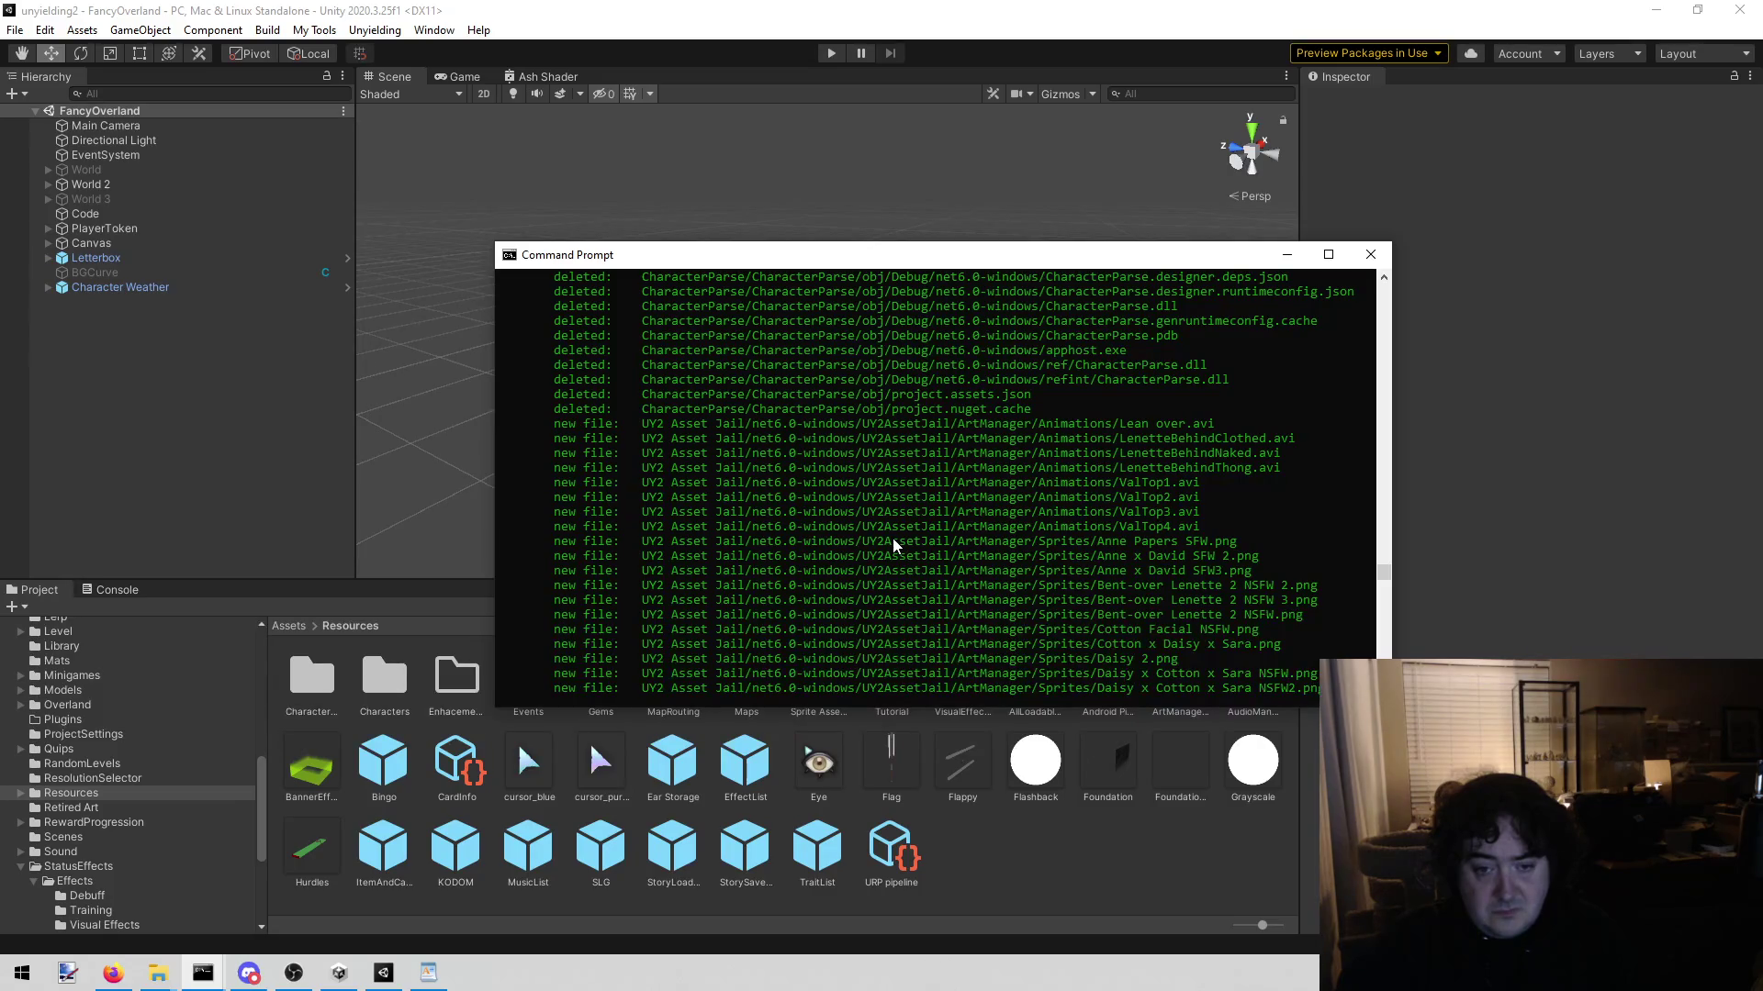
scroll(830, 573, down, 15)
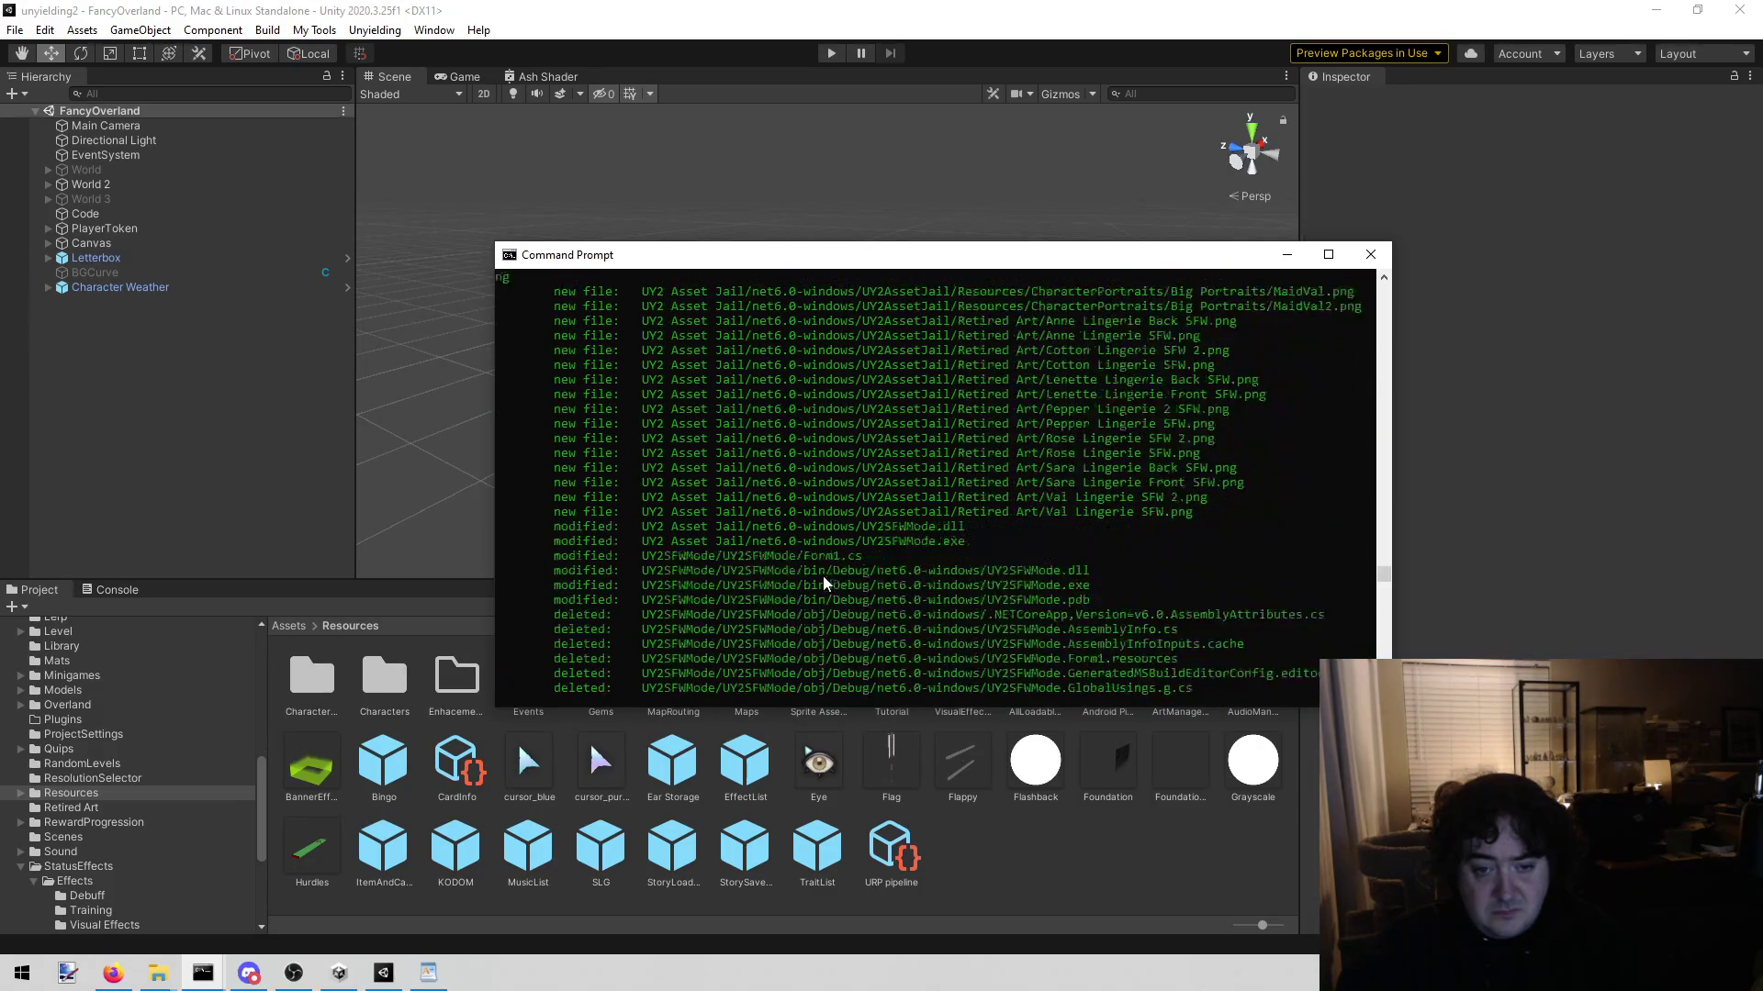
scroll(829, 570, down, 6)
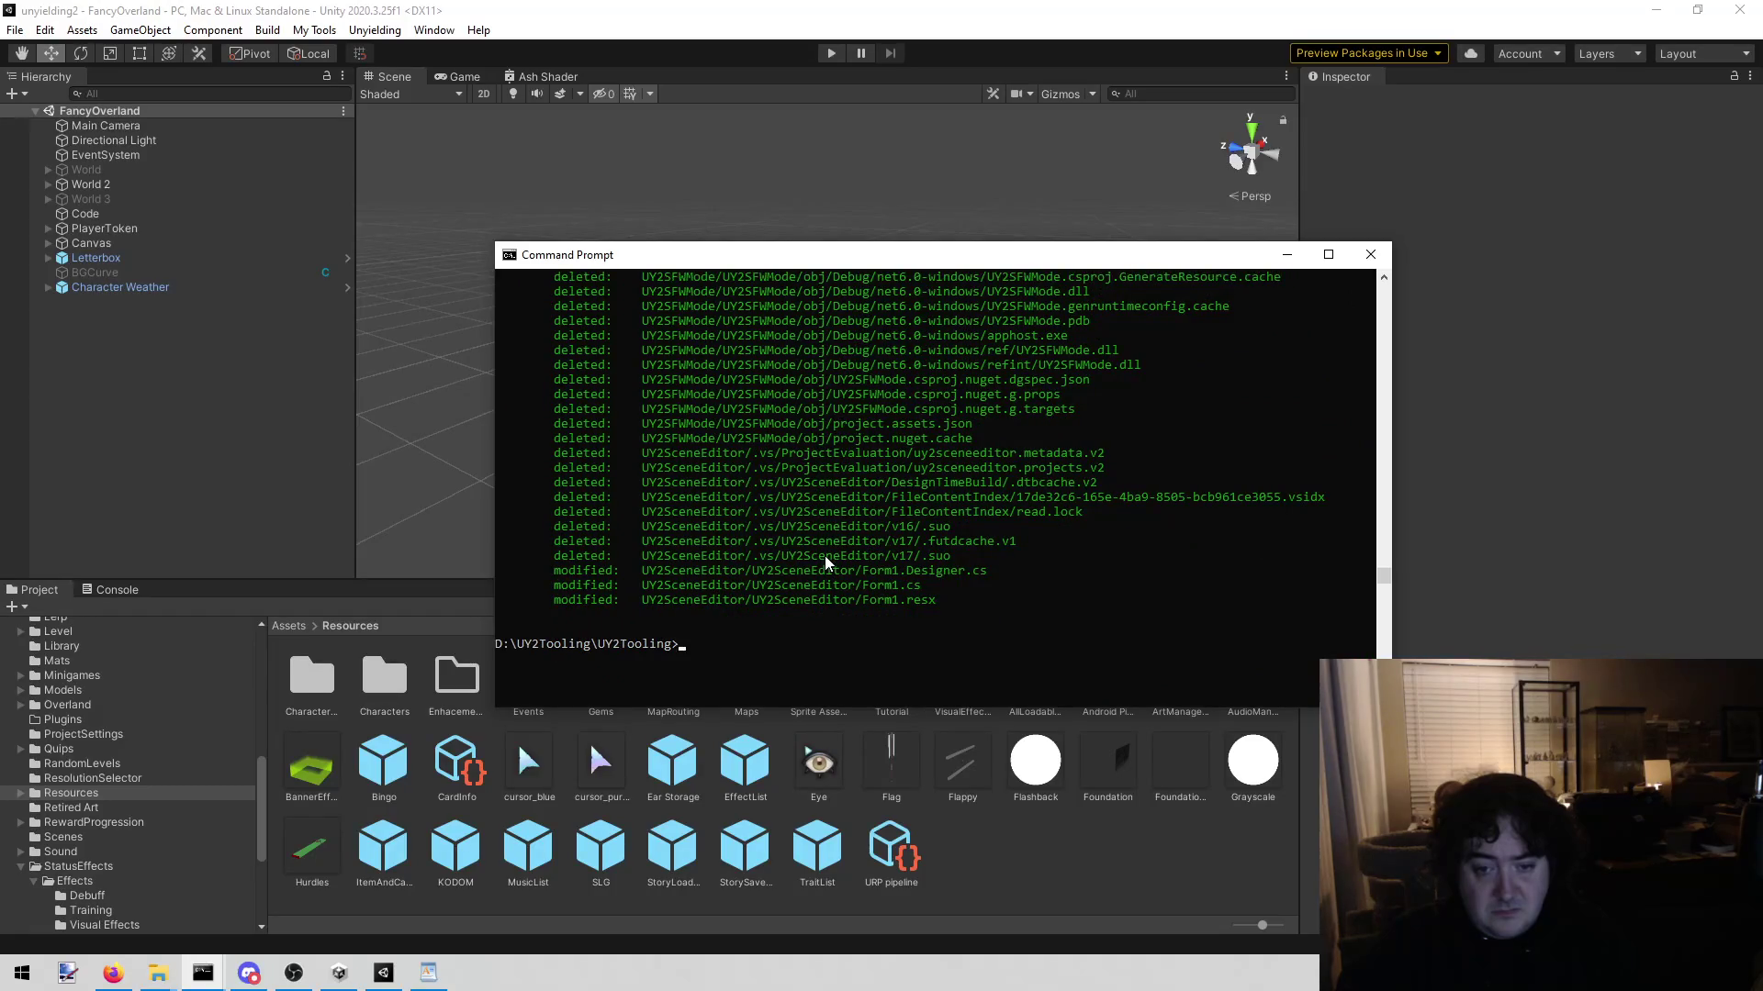
Step: Rerun git add . and git status, reviewing deleted obj/Debug files and new UY2 Asset Jail files
text(git add .)
key(Return)
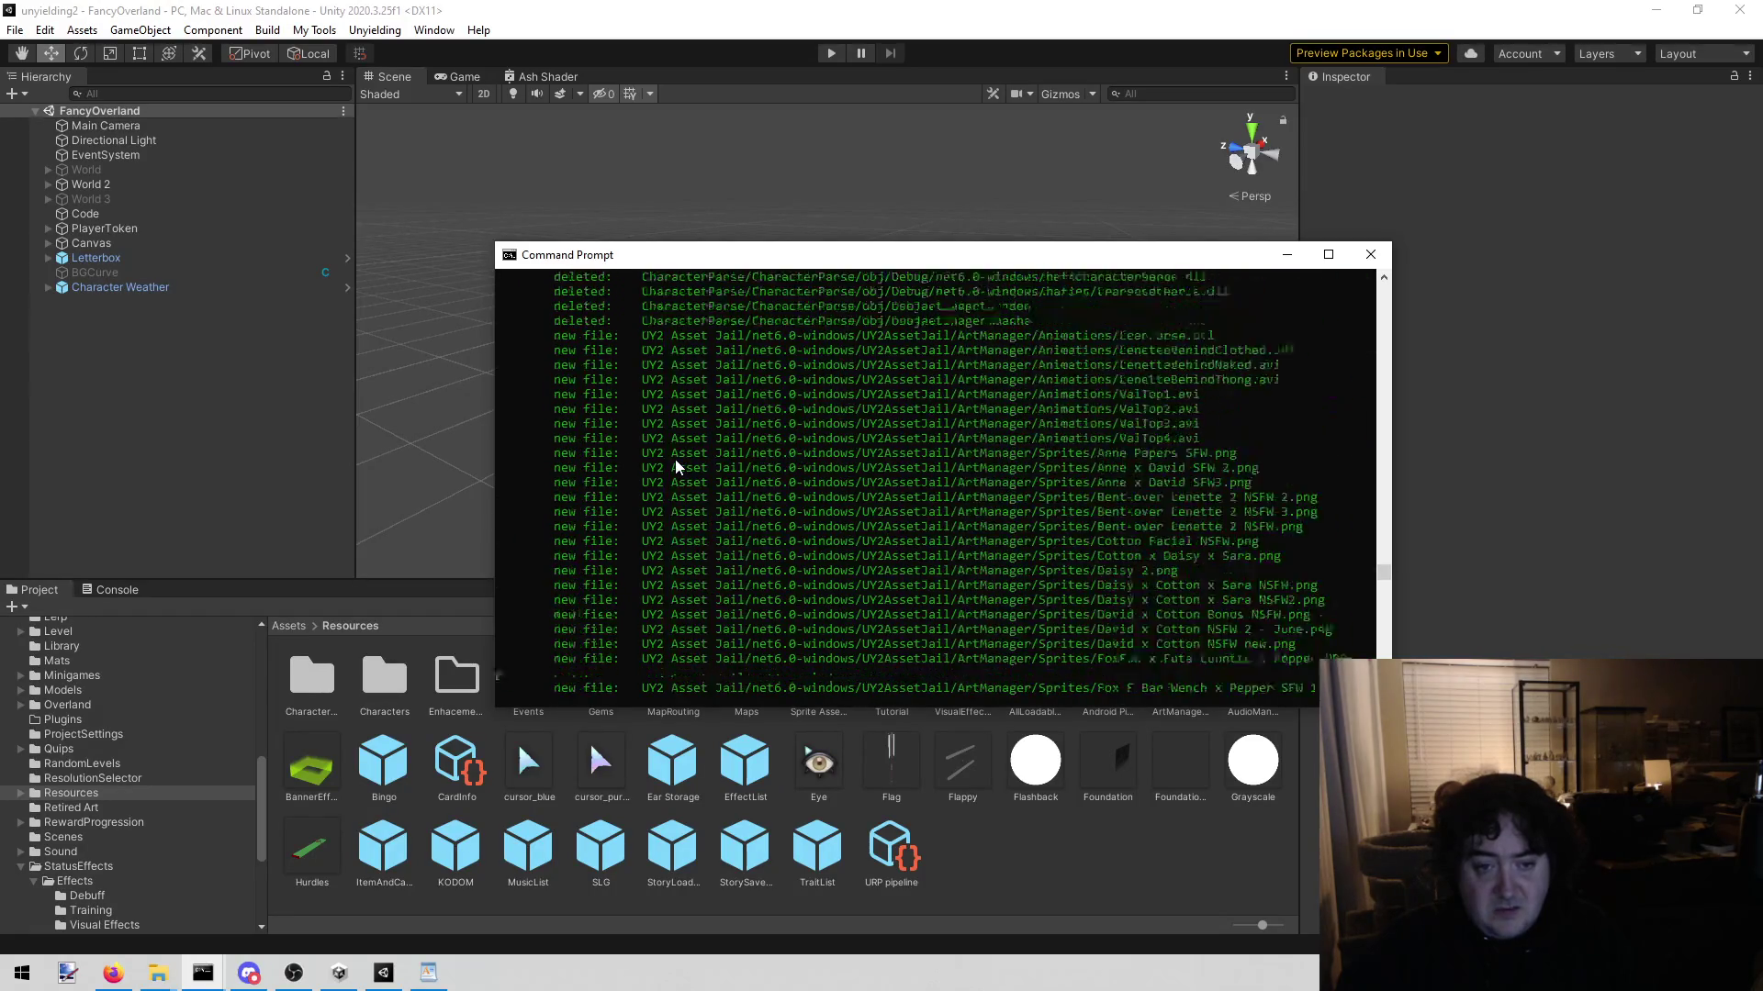
text(git status)
key(Return)
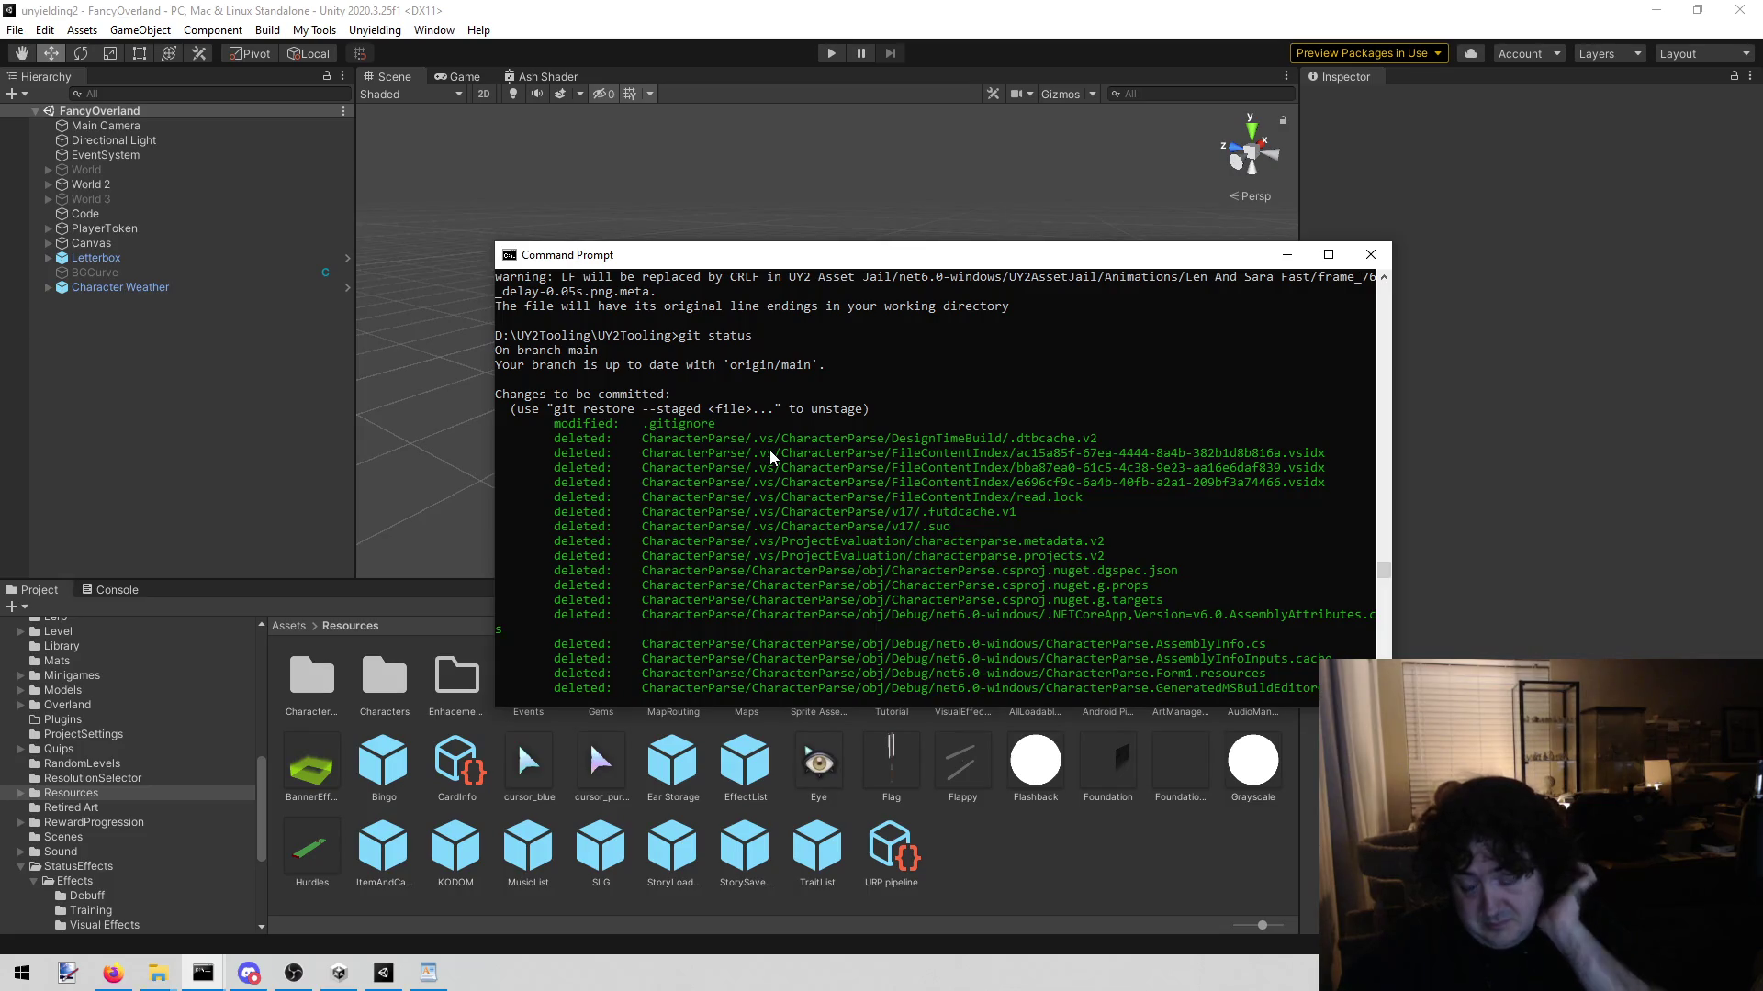
scroll(769, 450, down, 3)
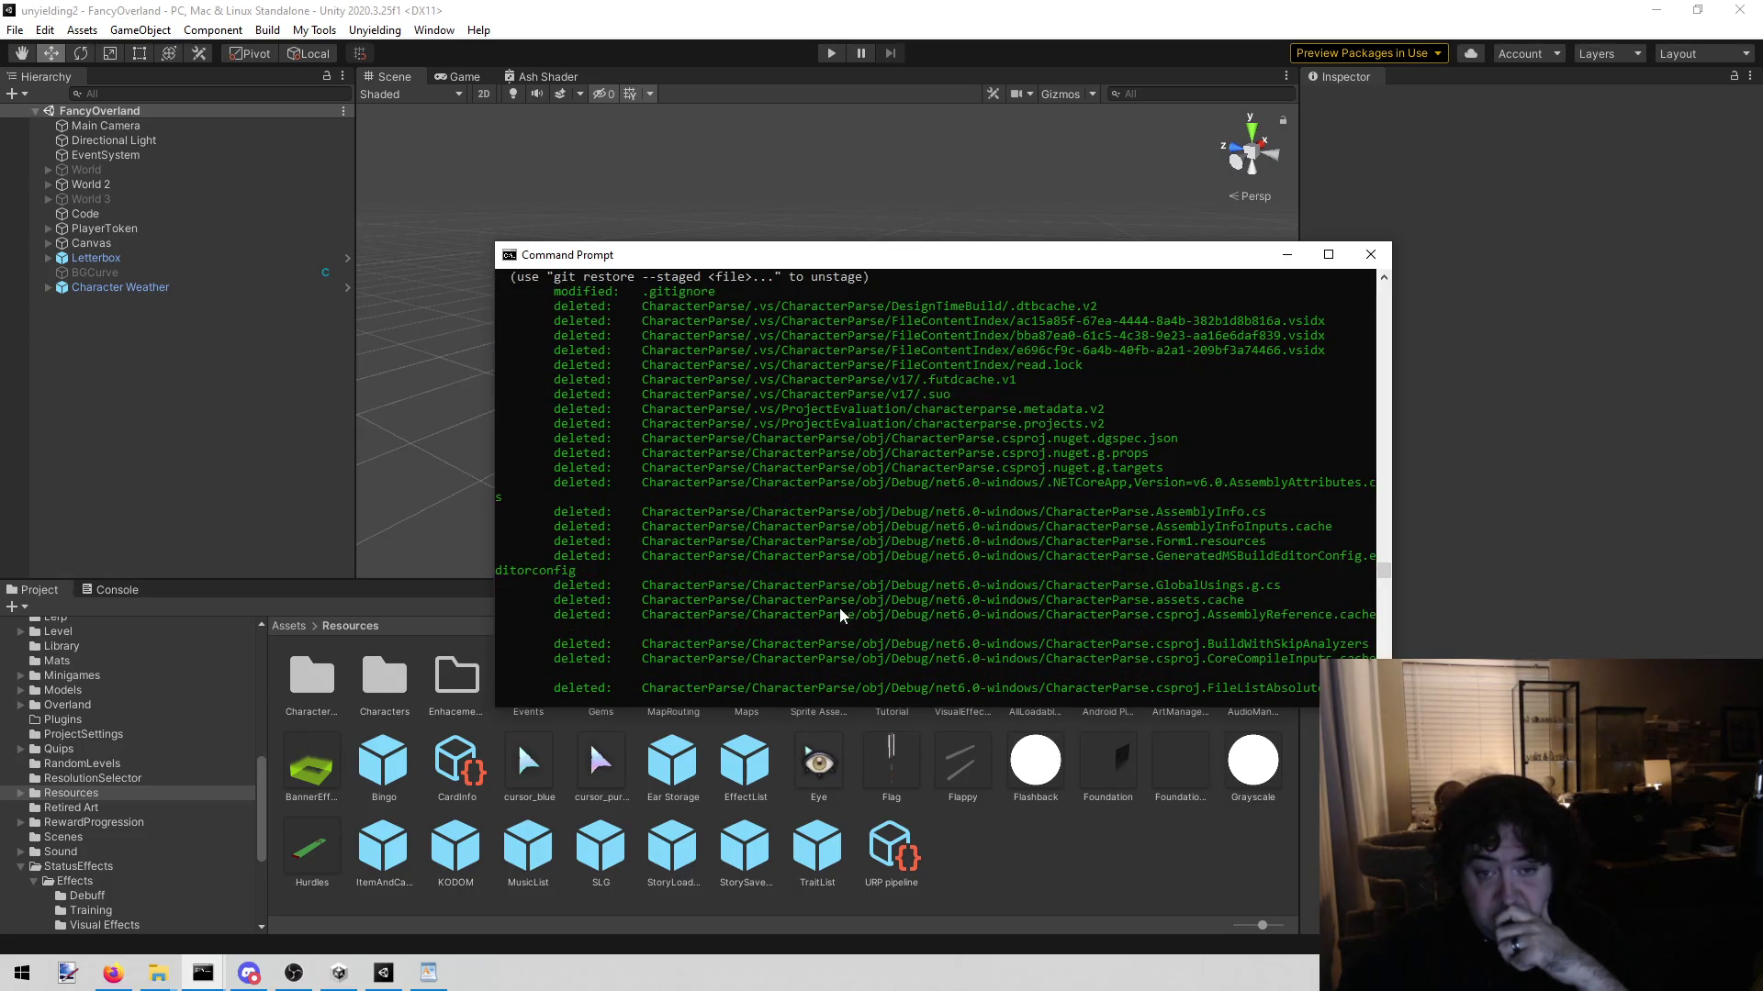
scroll(839, 608, down, 7)
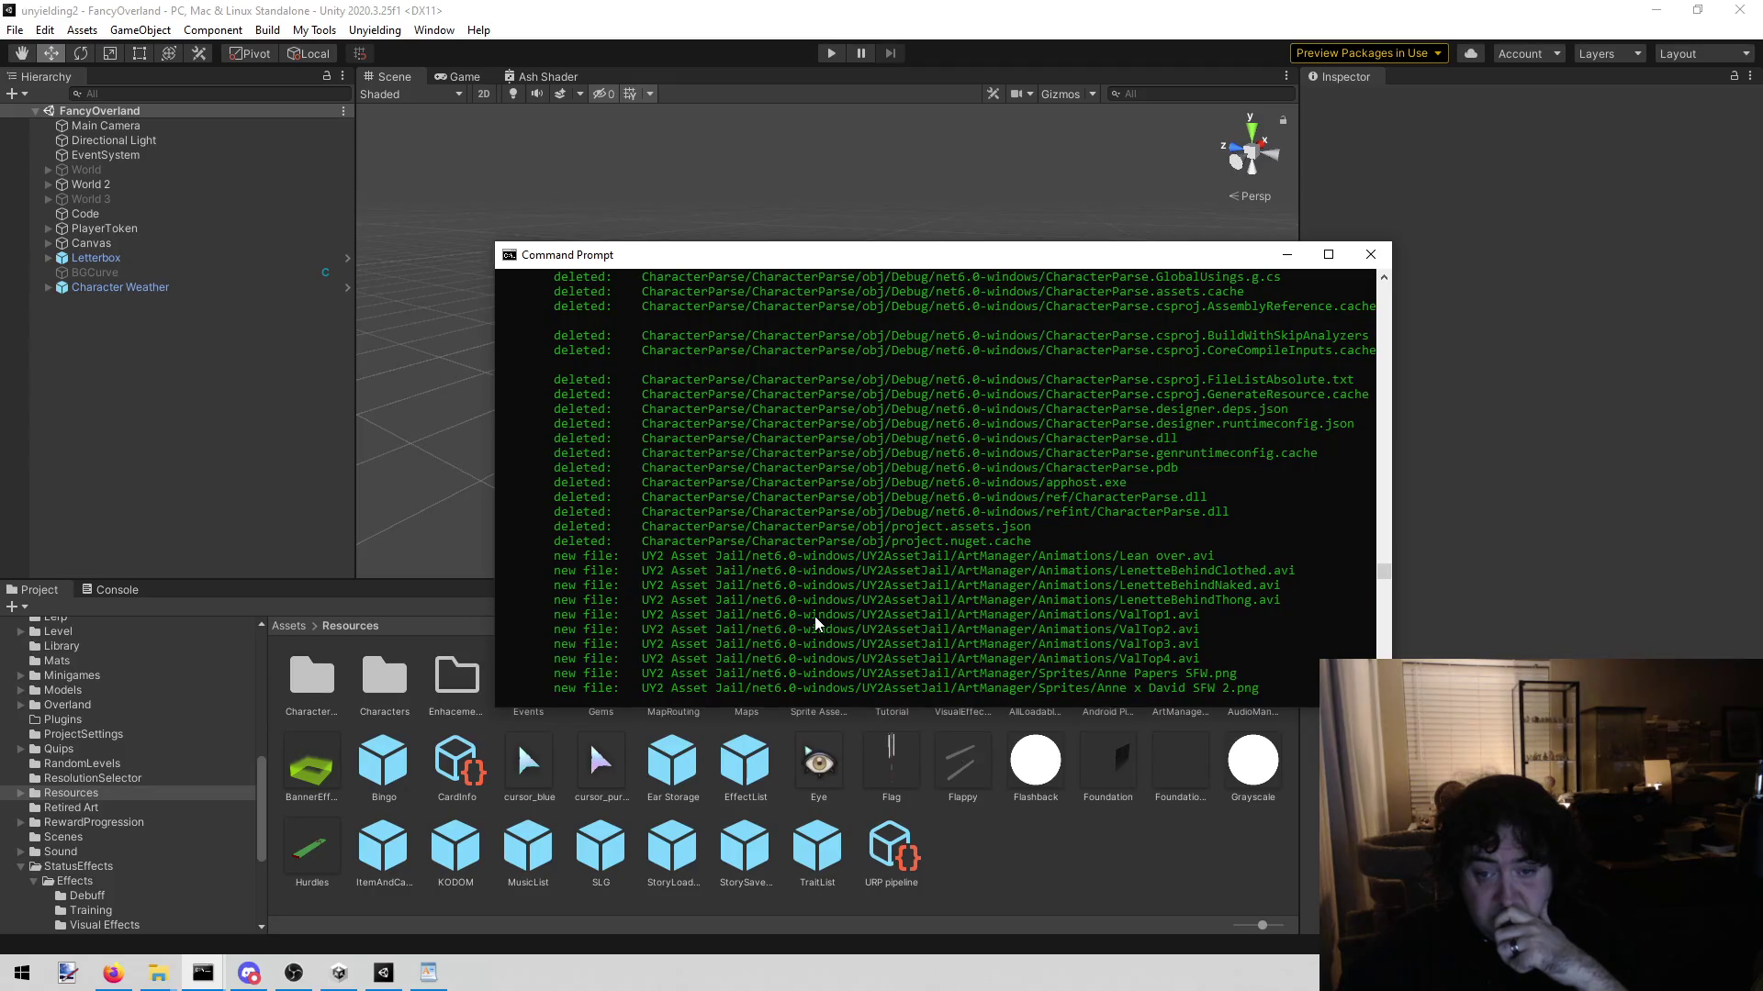
click(113, 973)
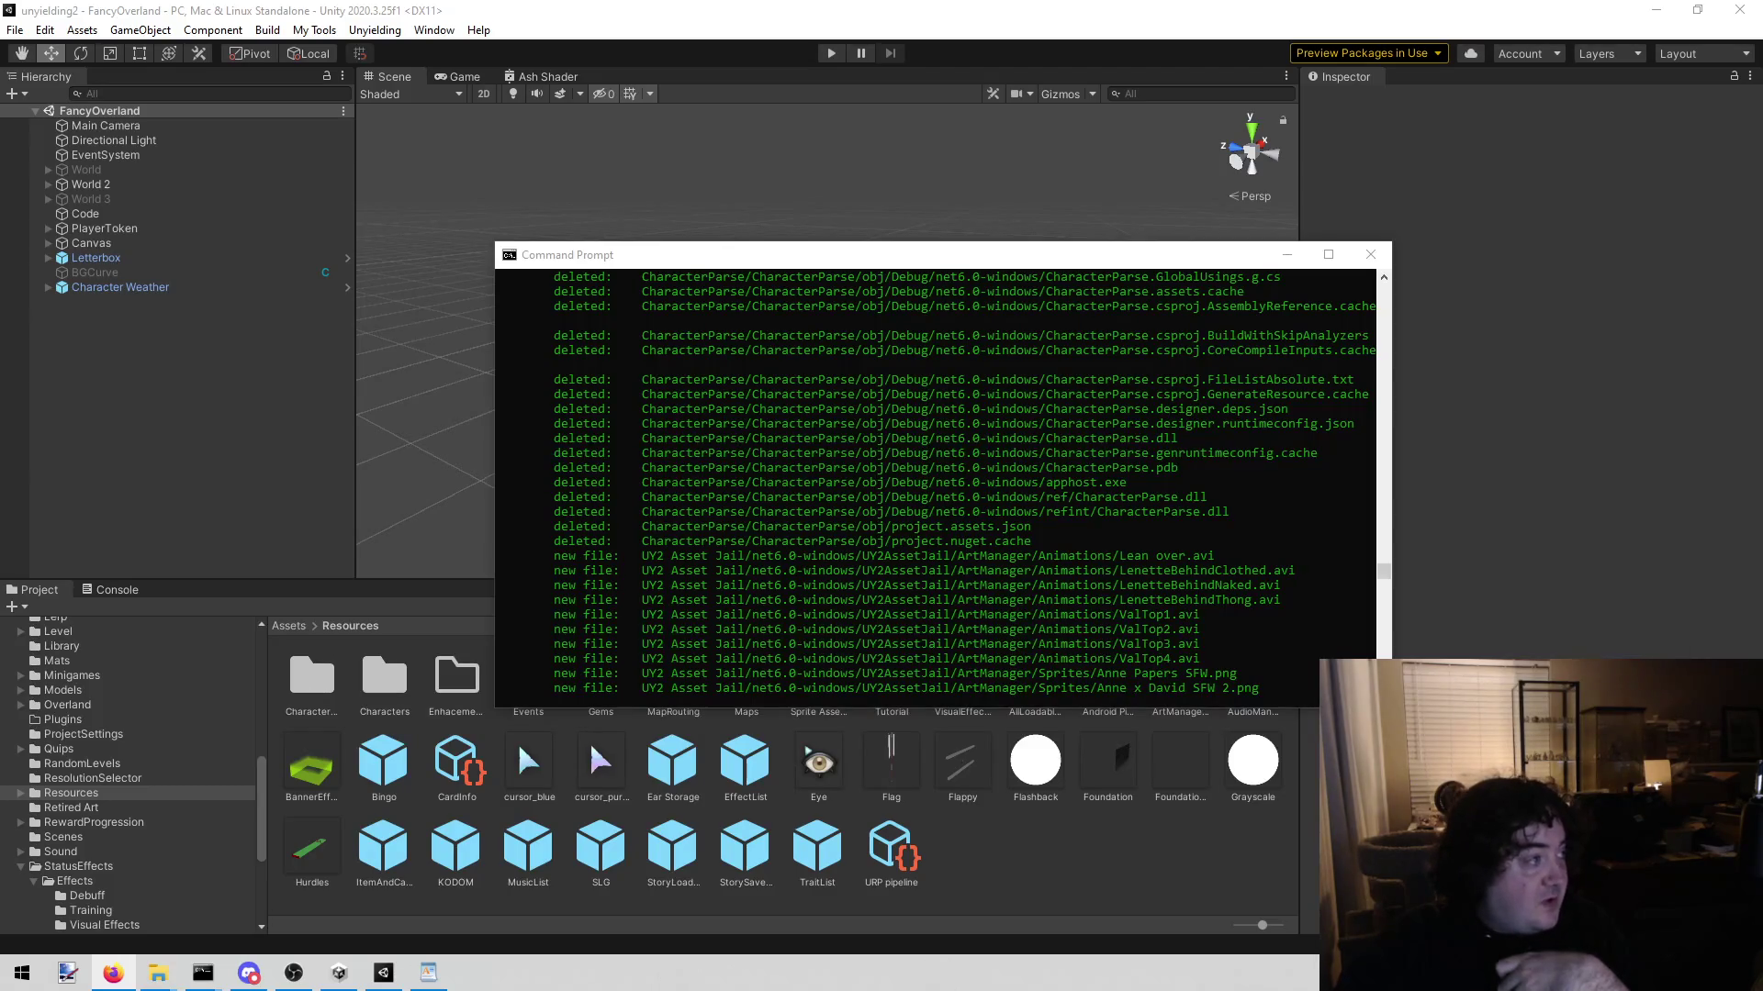
key(alt+Tab)
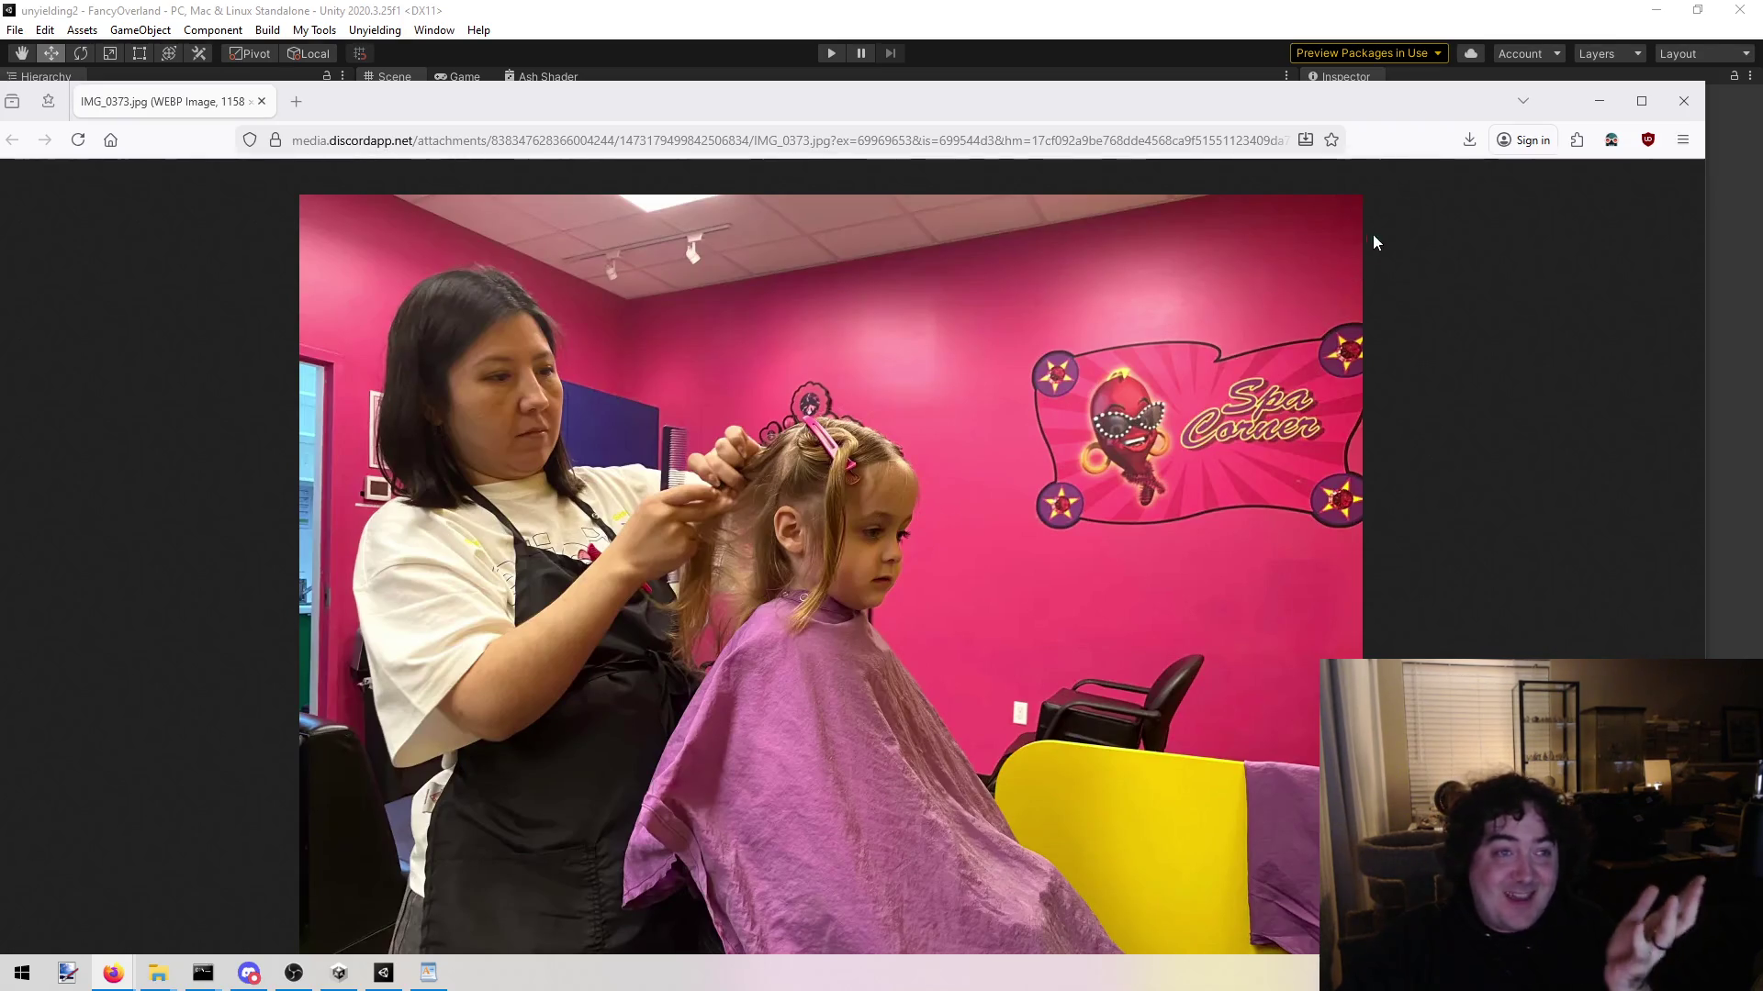
click(1684, 101)
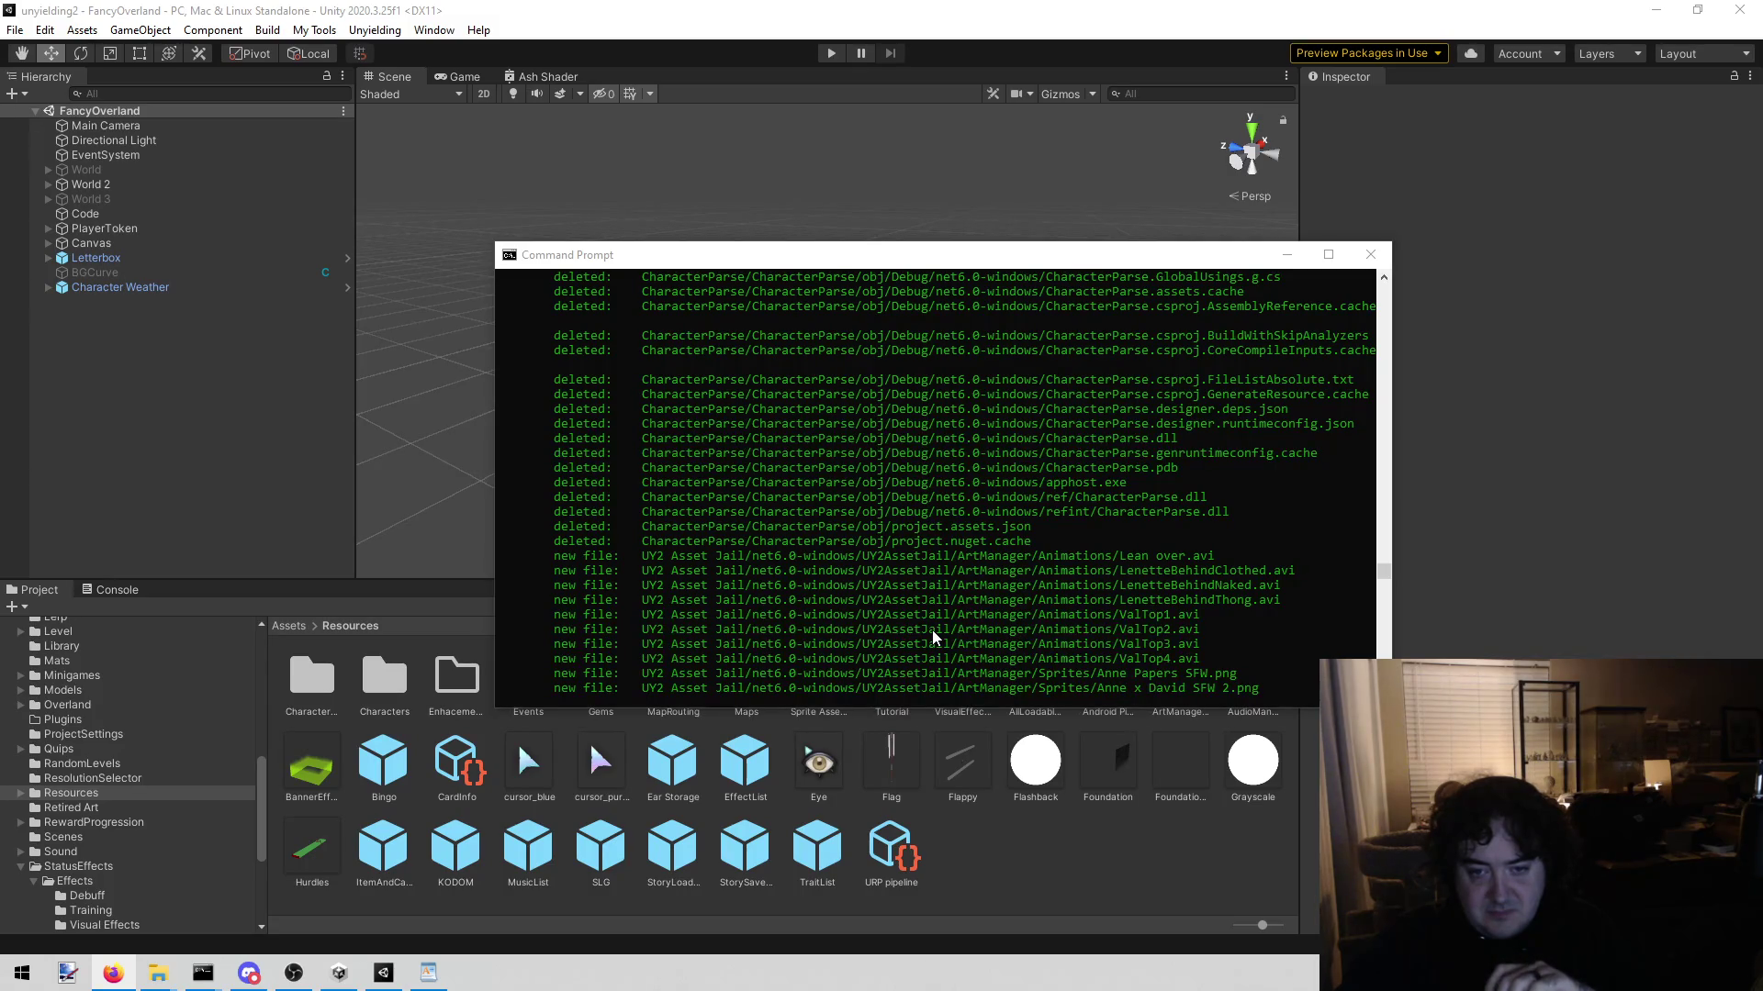
scroll(933, 630, up, 2)
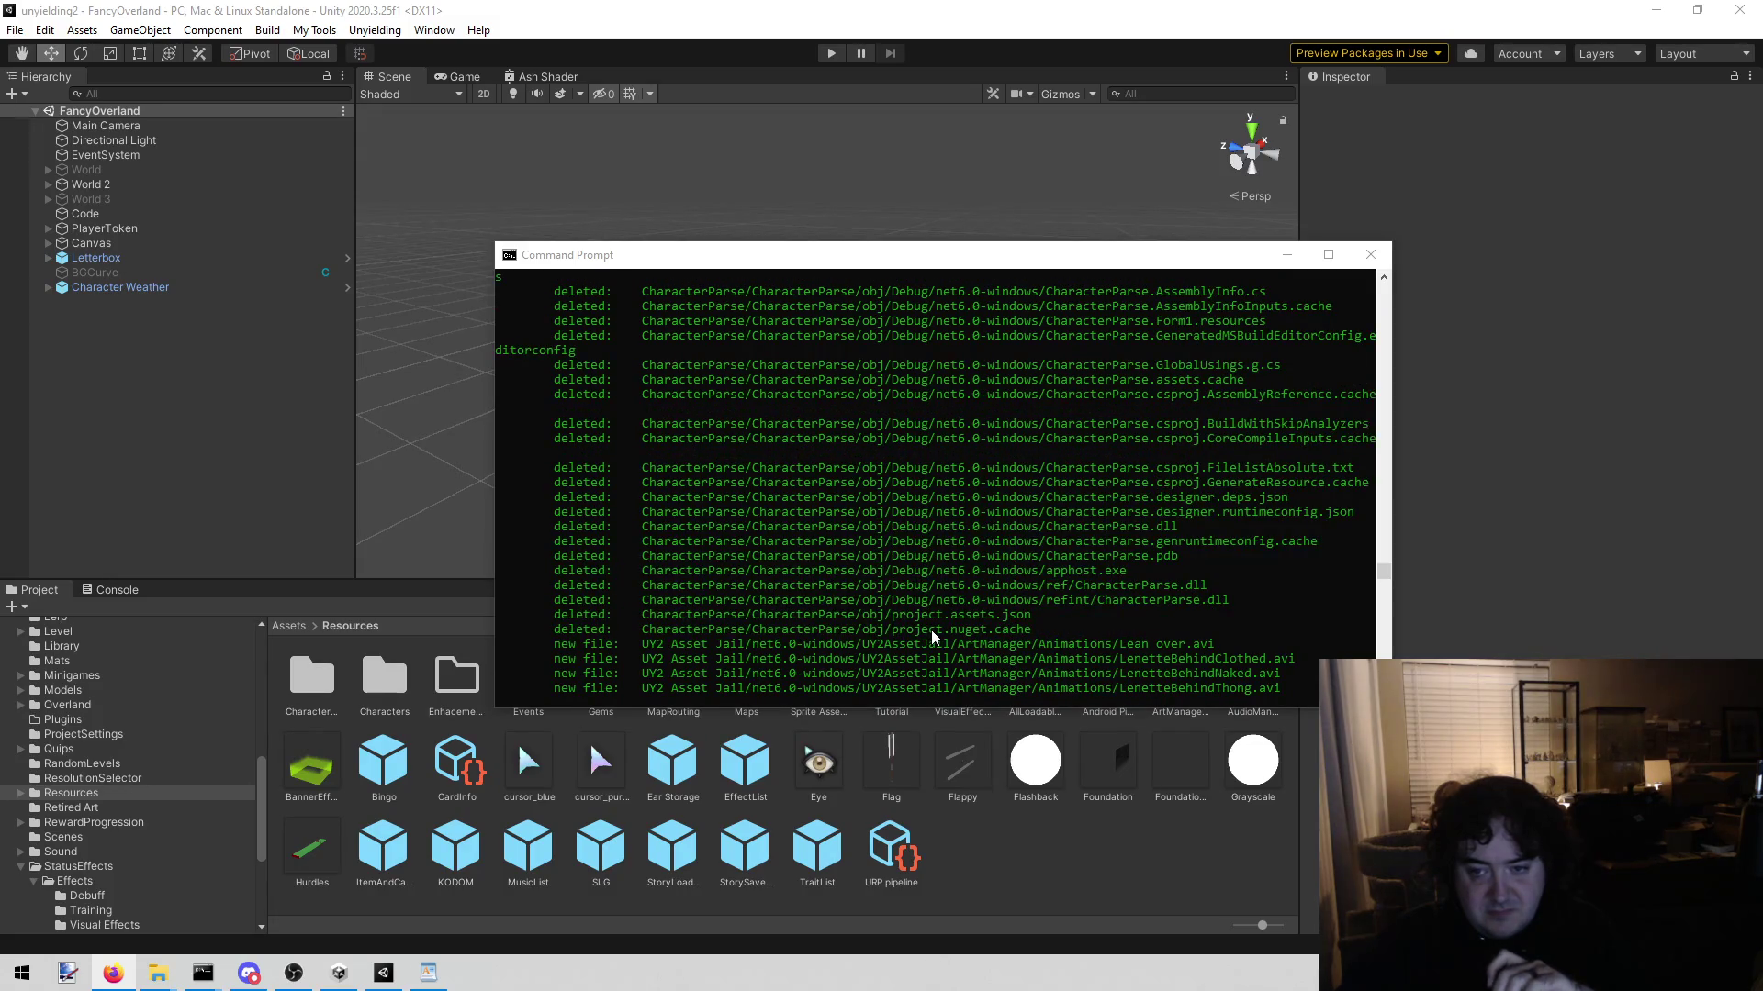
scroll(931, 630, up, 3)
scroll(930, 629, up, 3)
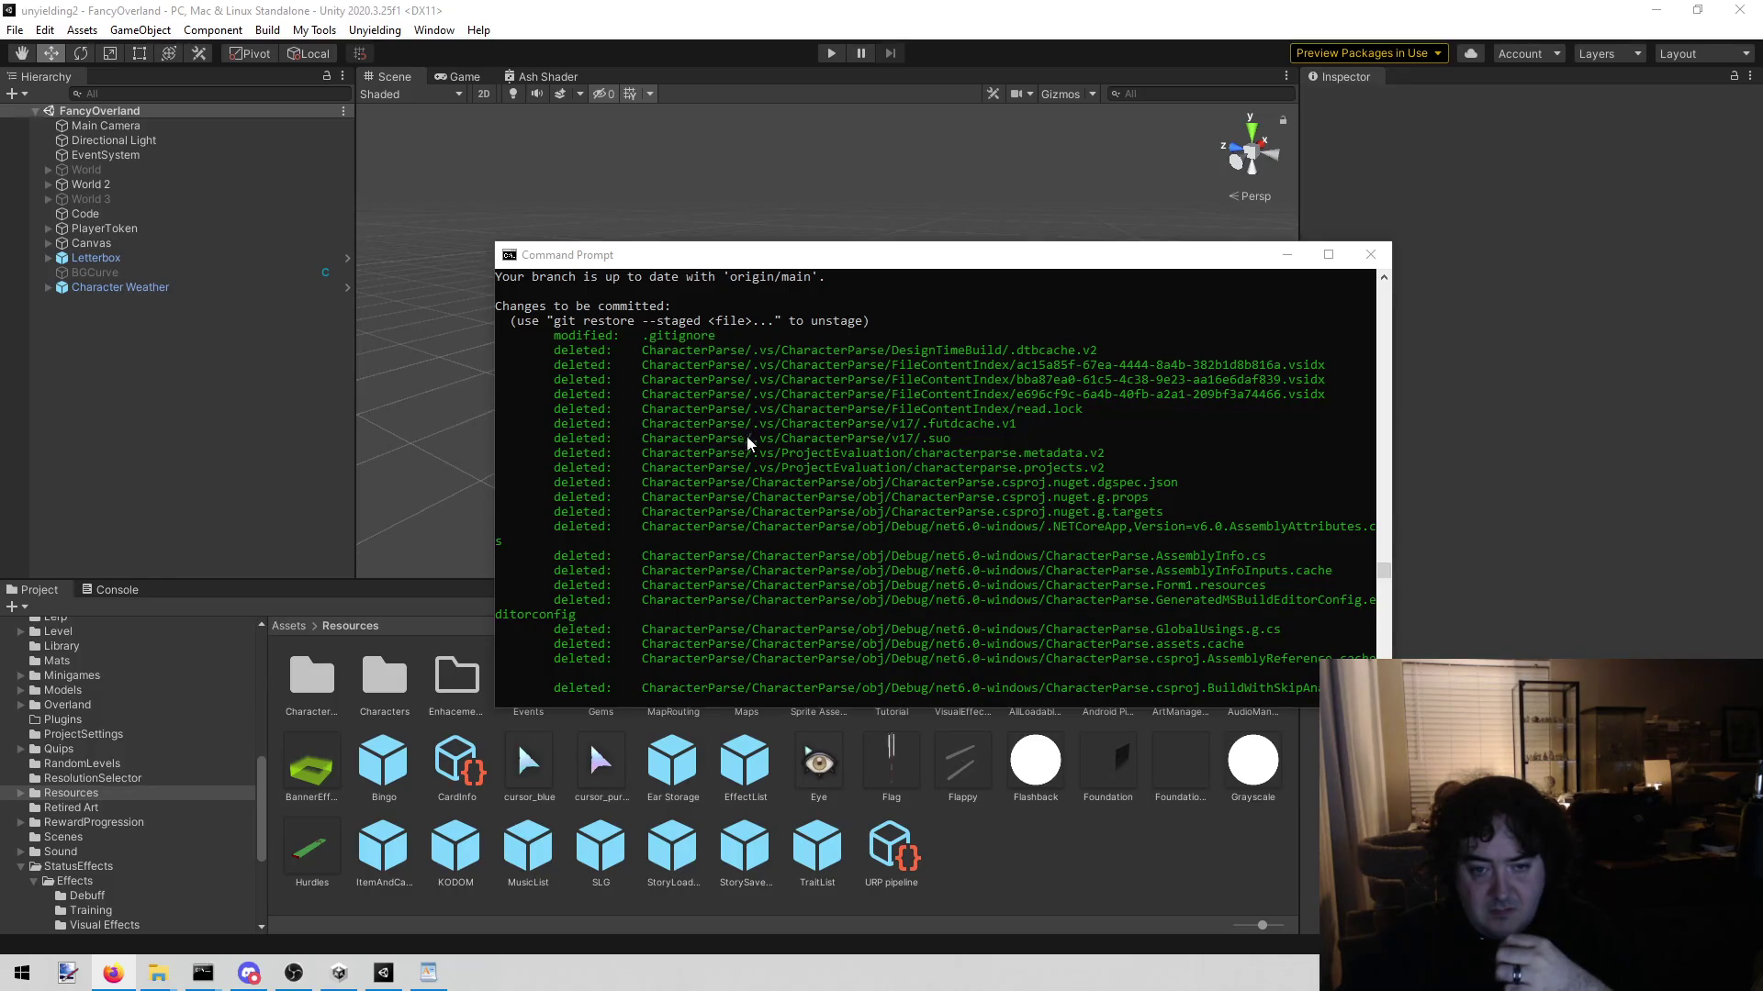
scroll(749, 470, down, 15)
scroll(749, 471, down, 15)
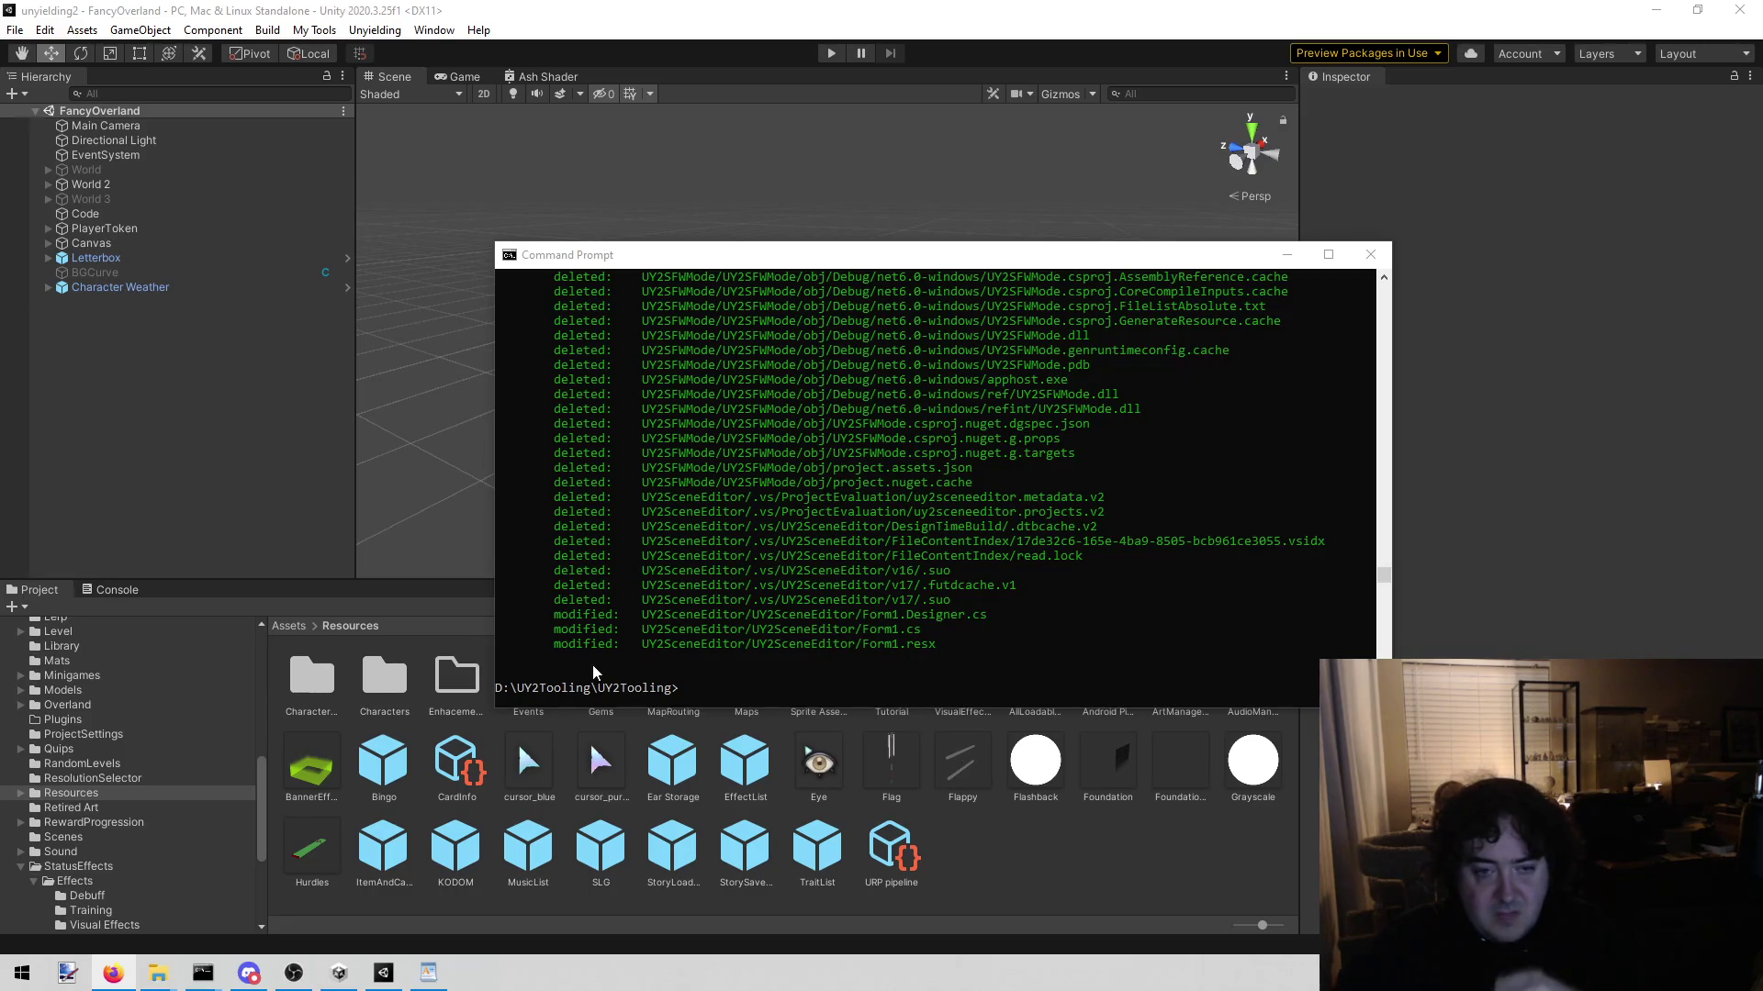
scroll(749, 567, up, 7)
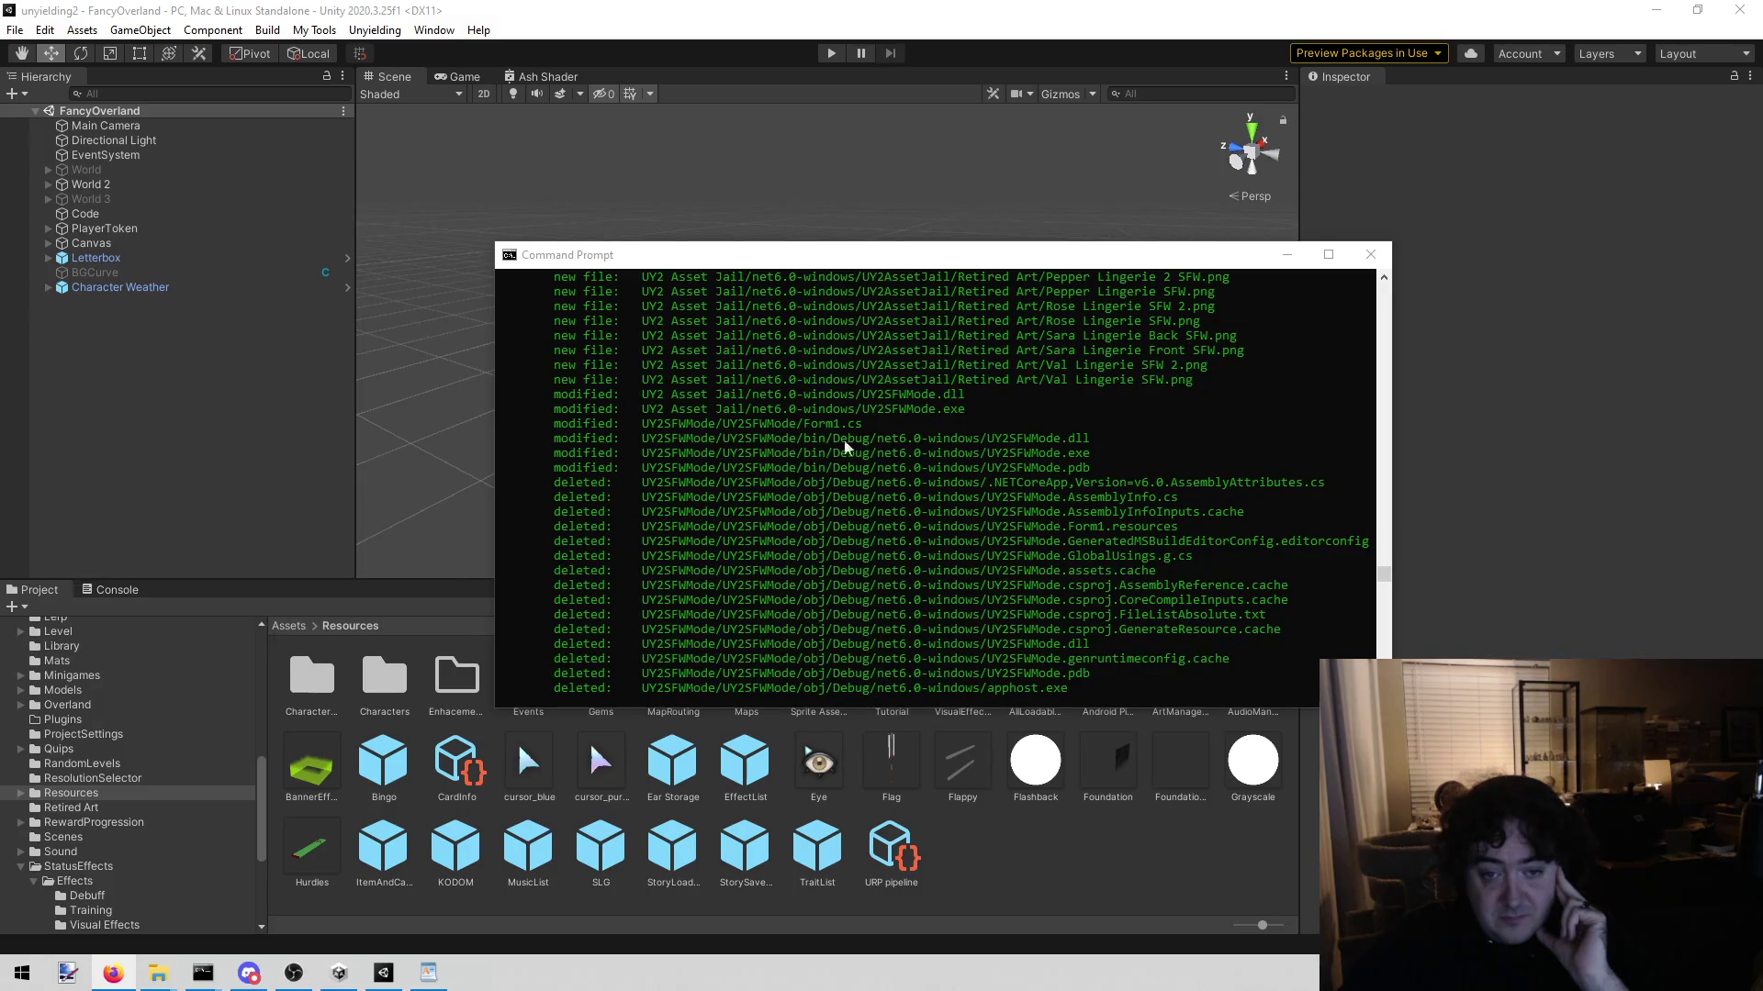
scroll(832, 485, up, 8)
scroll(808, 478, up, 9)
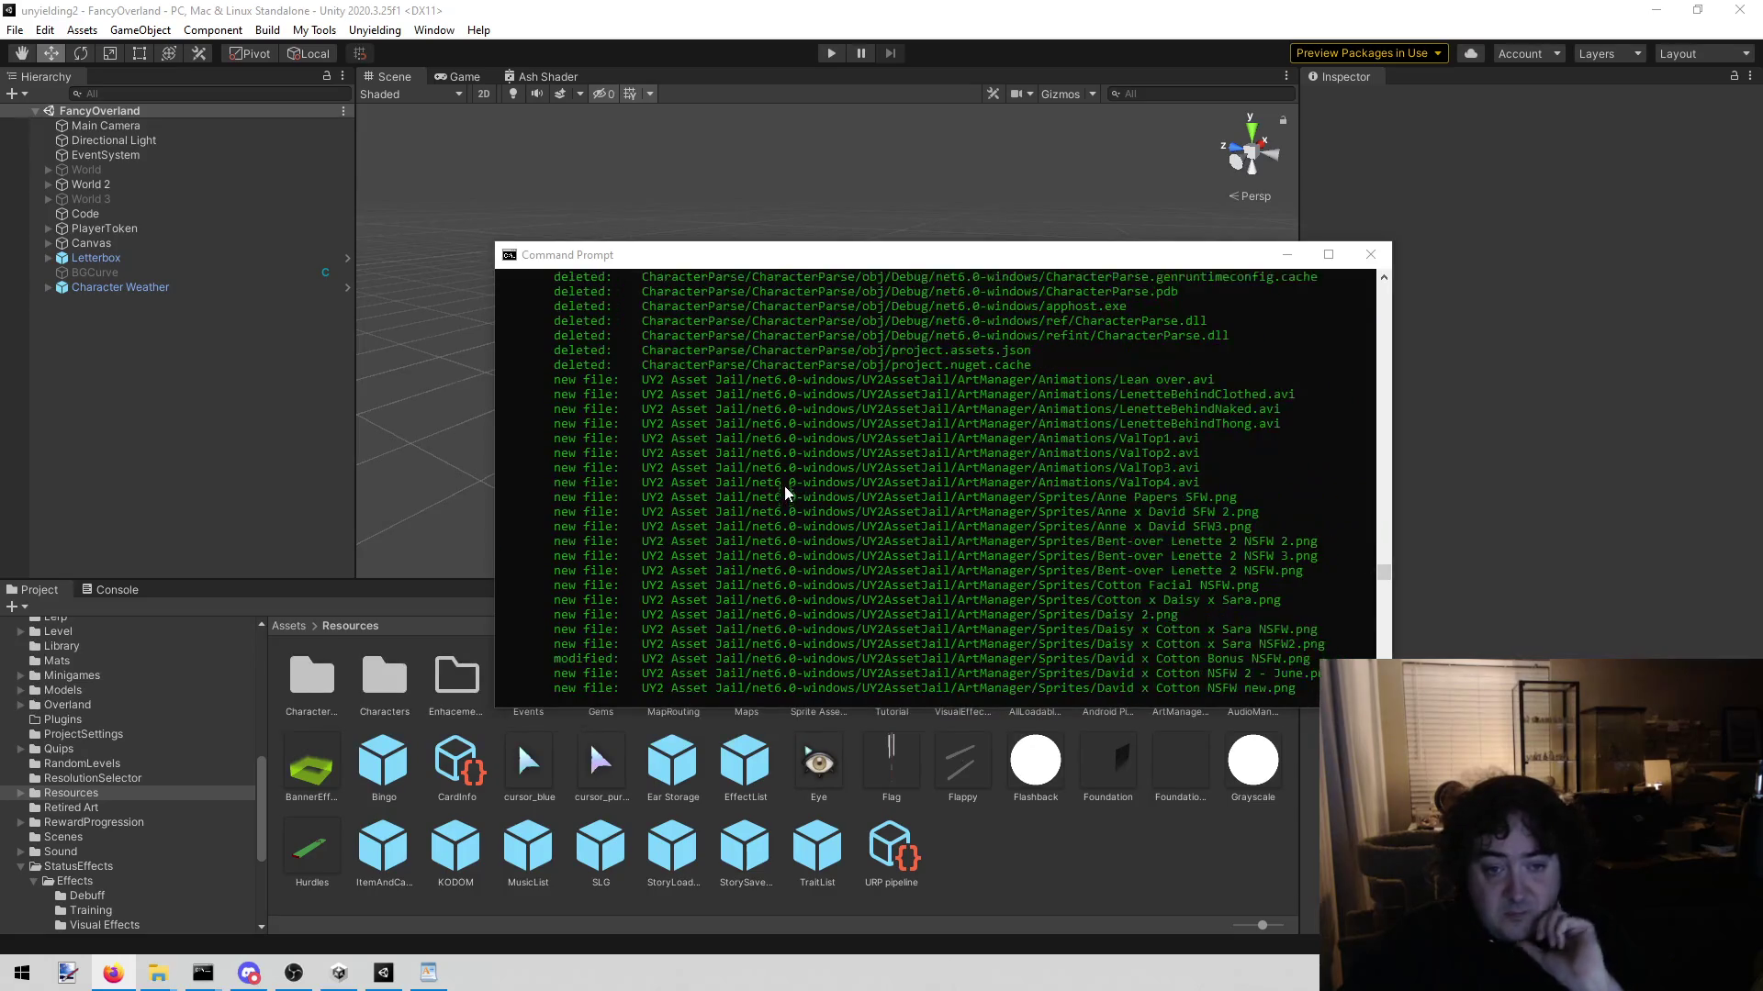
scroll(771, 577, down, 2)
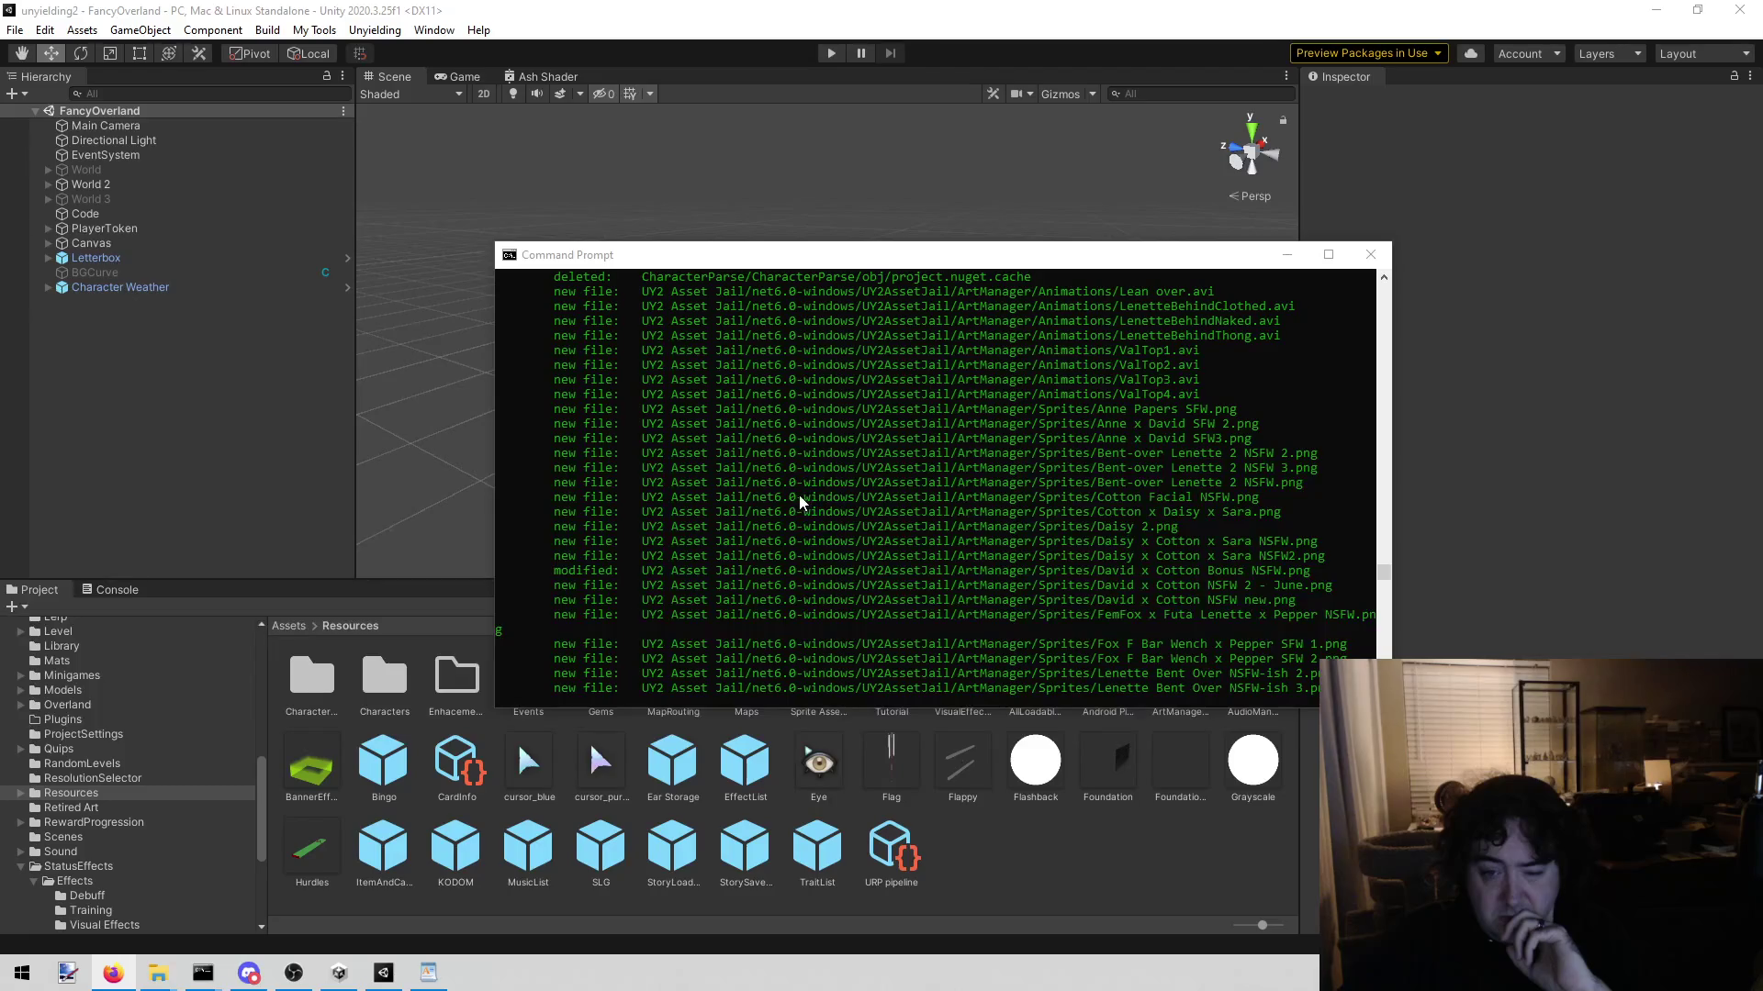
scroll(748, 501, up, 8)
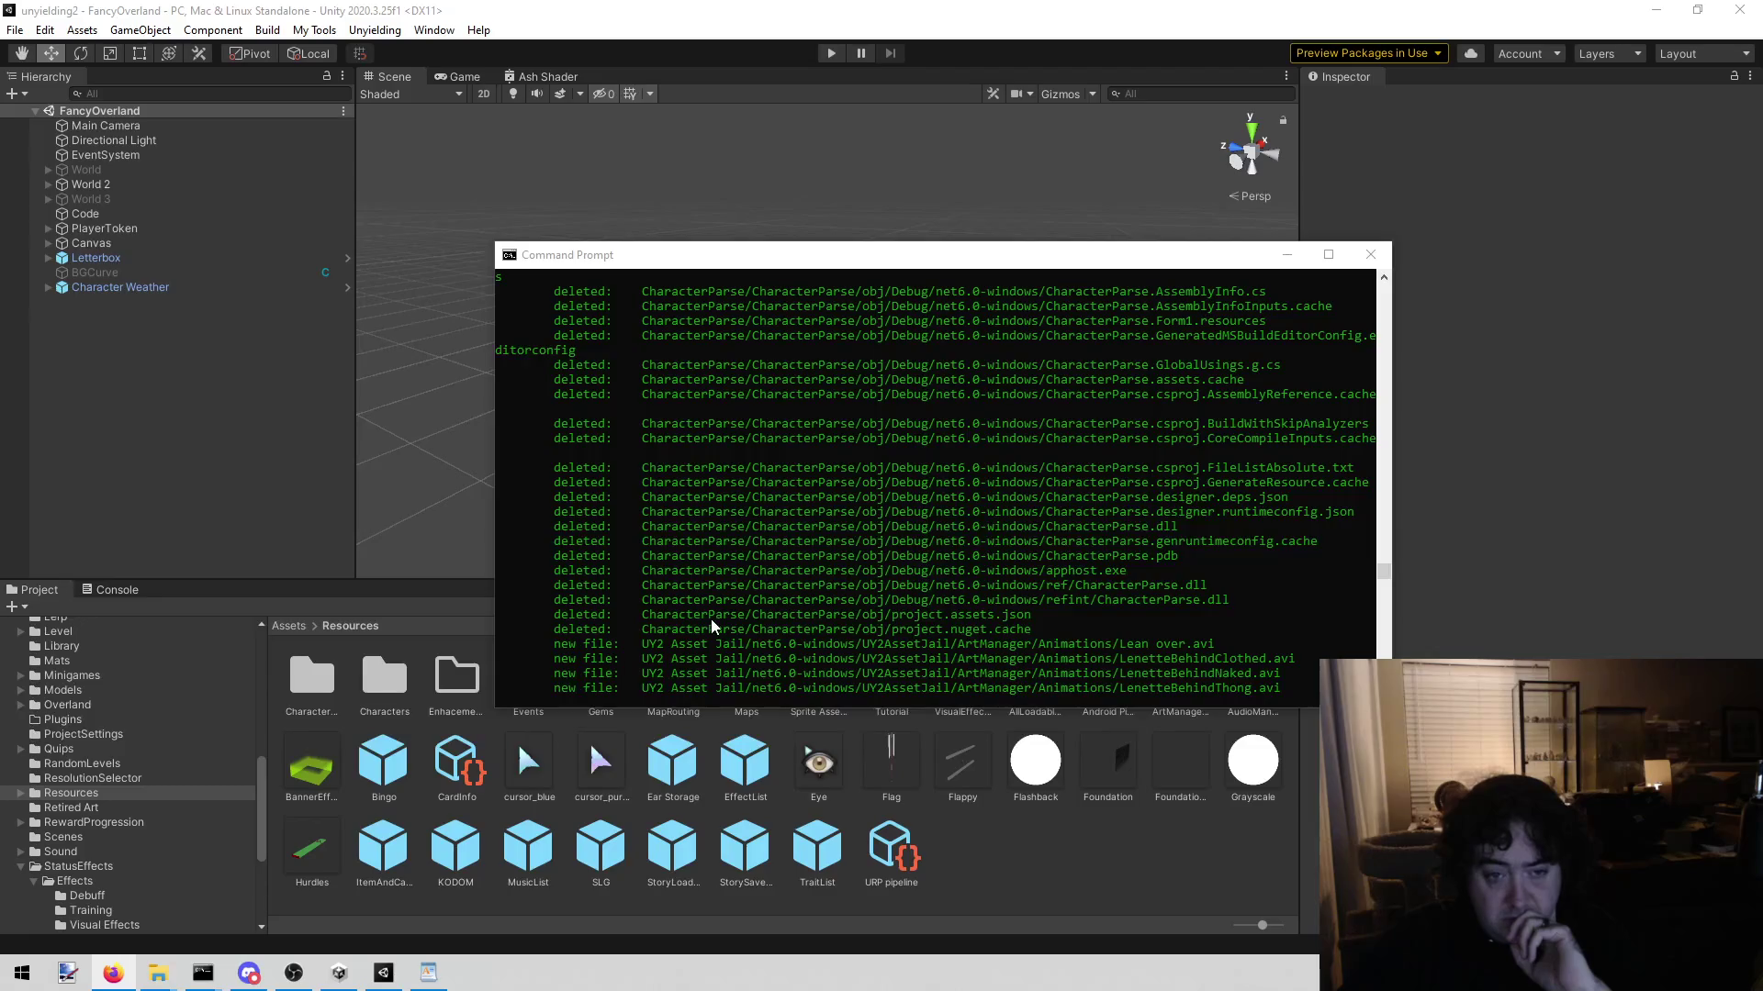
scroll(711, 619, up, 7)
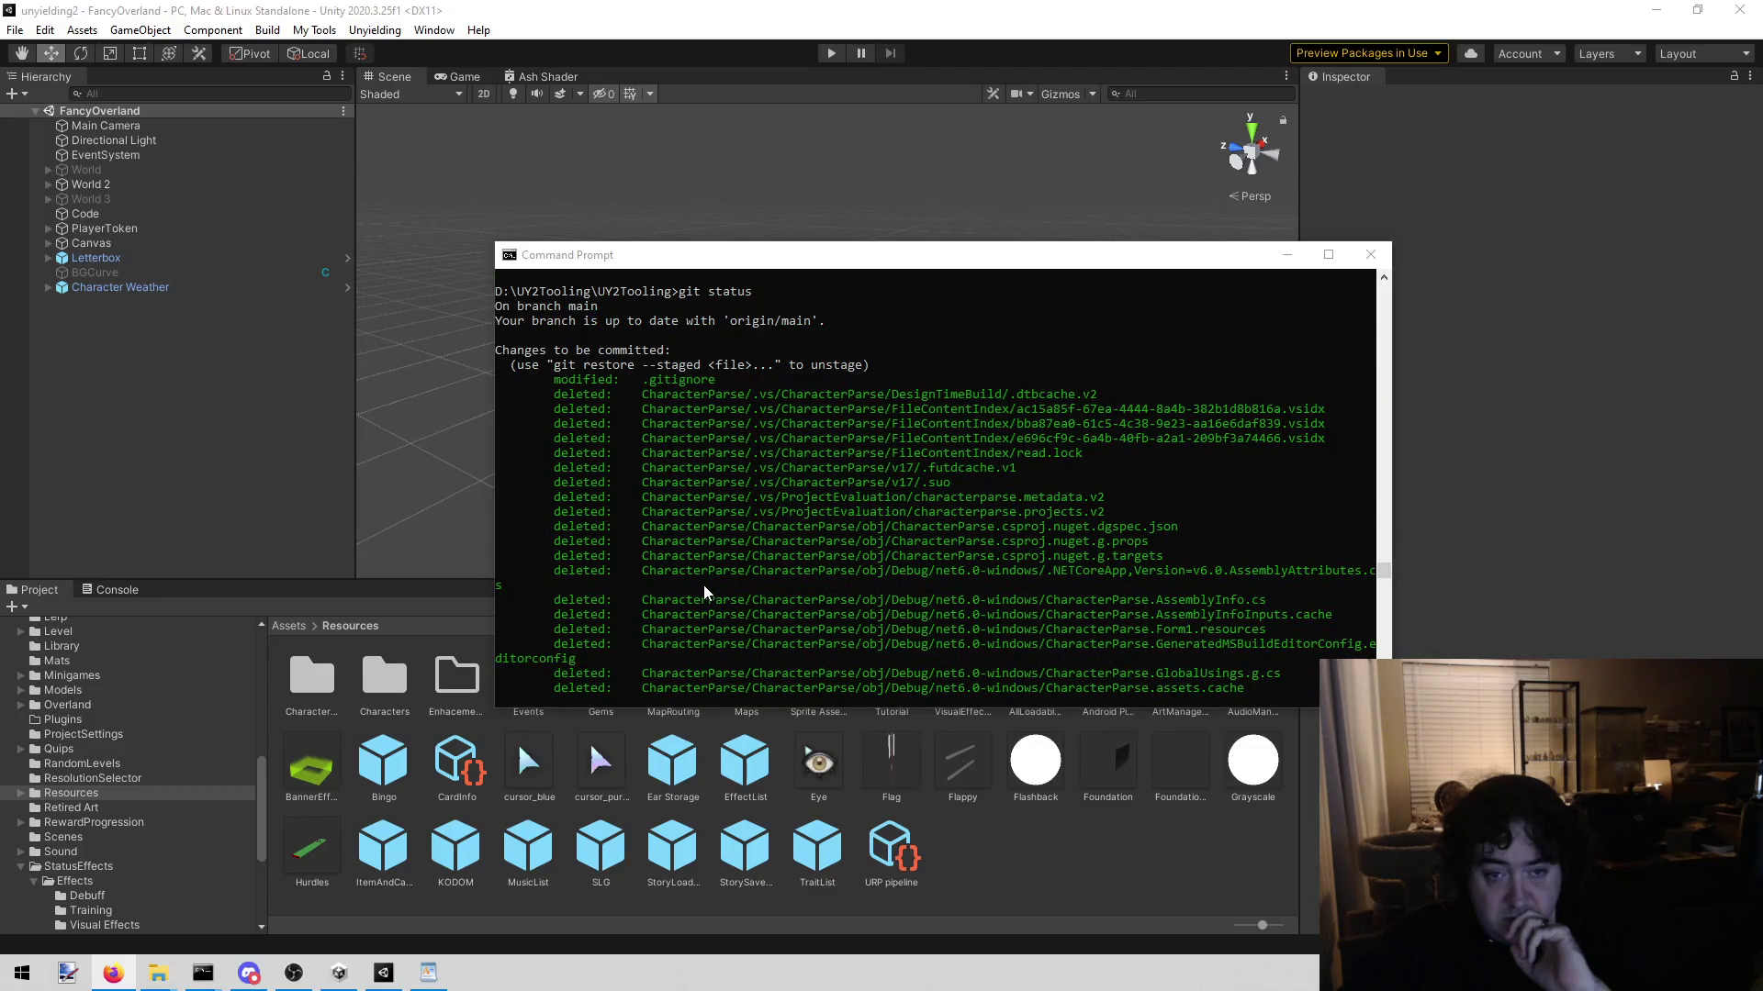
scroll(703, 586, down, 15)
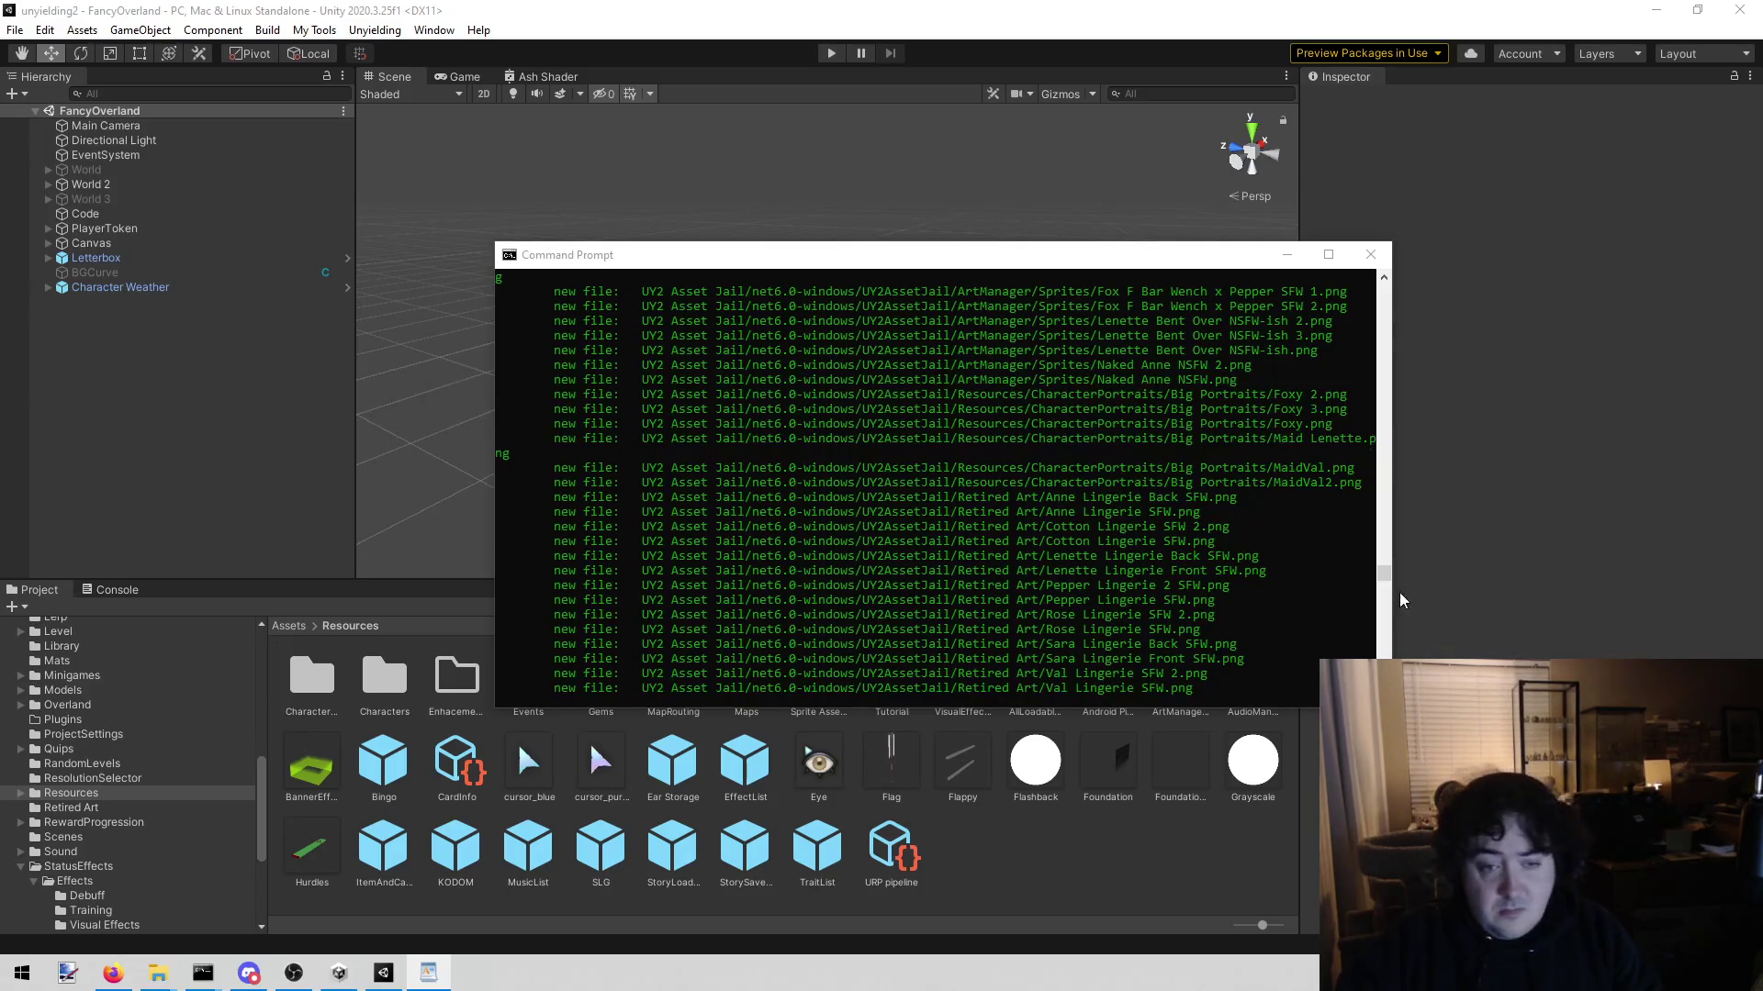
scroll(1012, 481, up, 5)
Step: Run git status and scroll through it, confirming .gitignore's modification is still unstaged
text(git status)
key(Return)
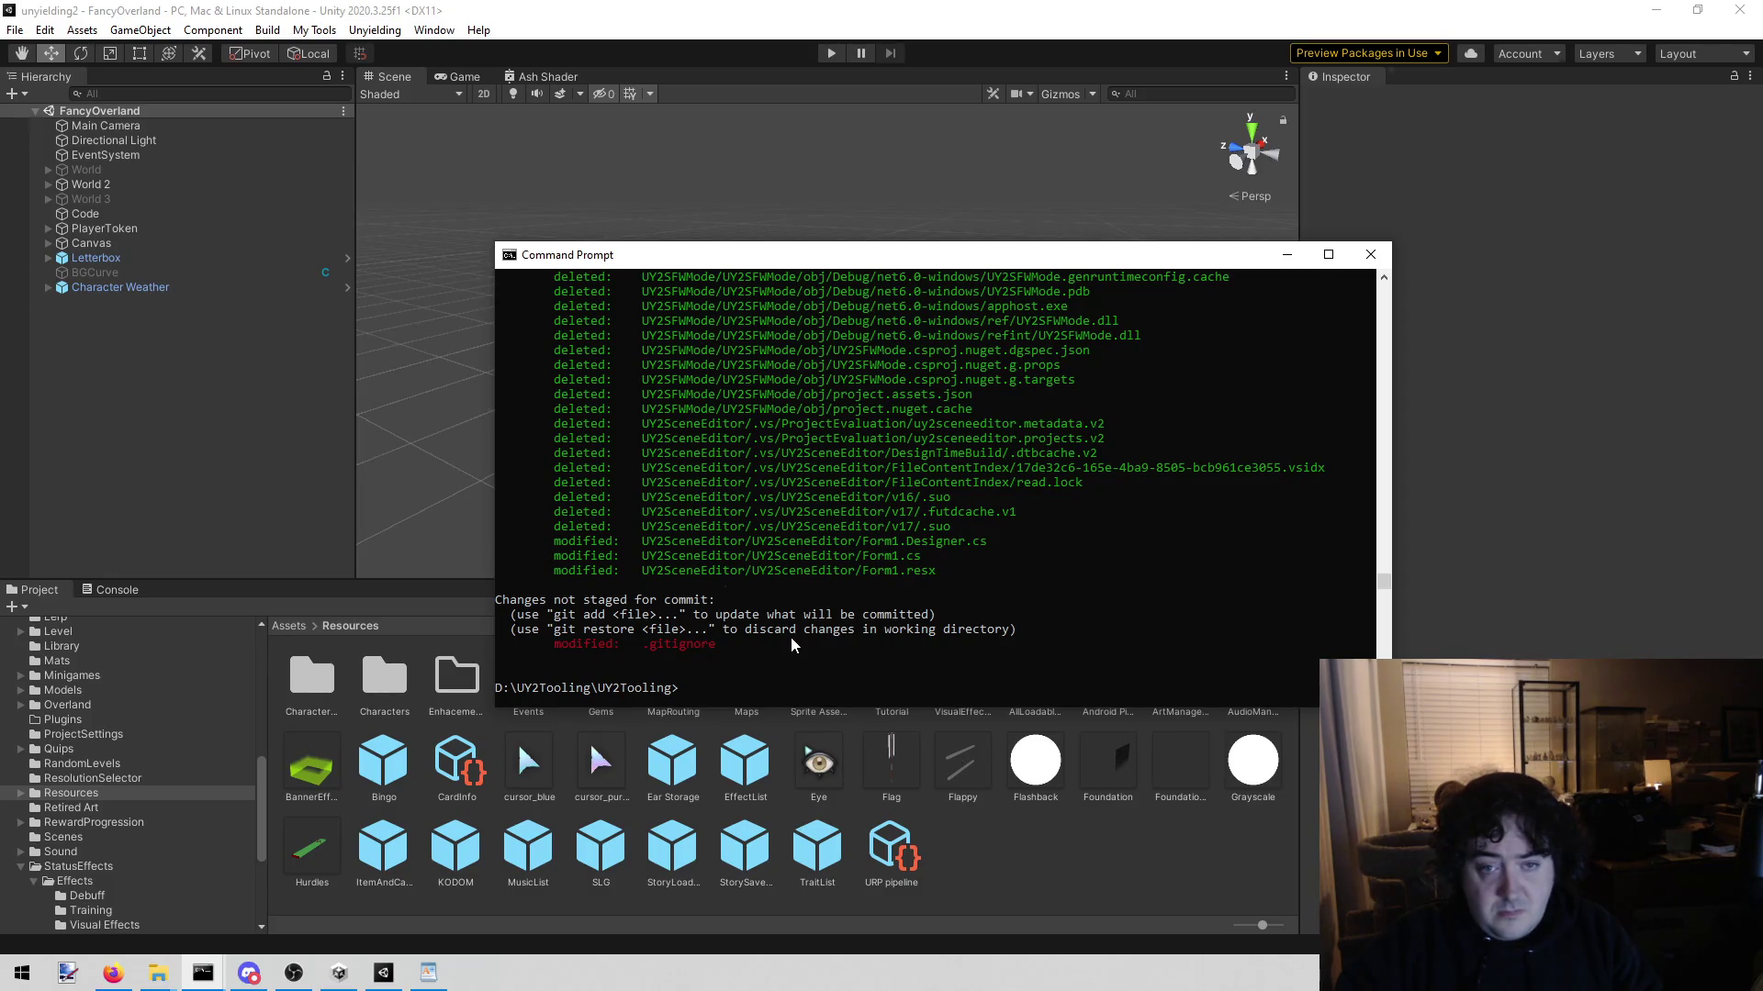
scroll(790, 637, up, 9)
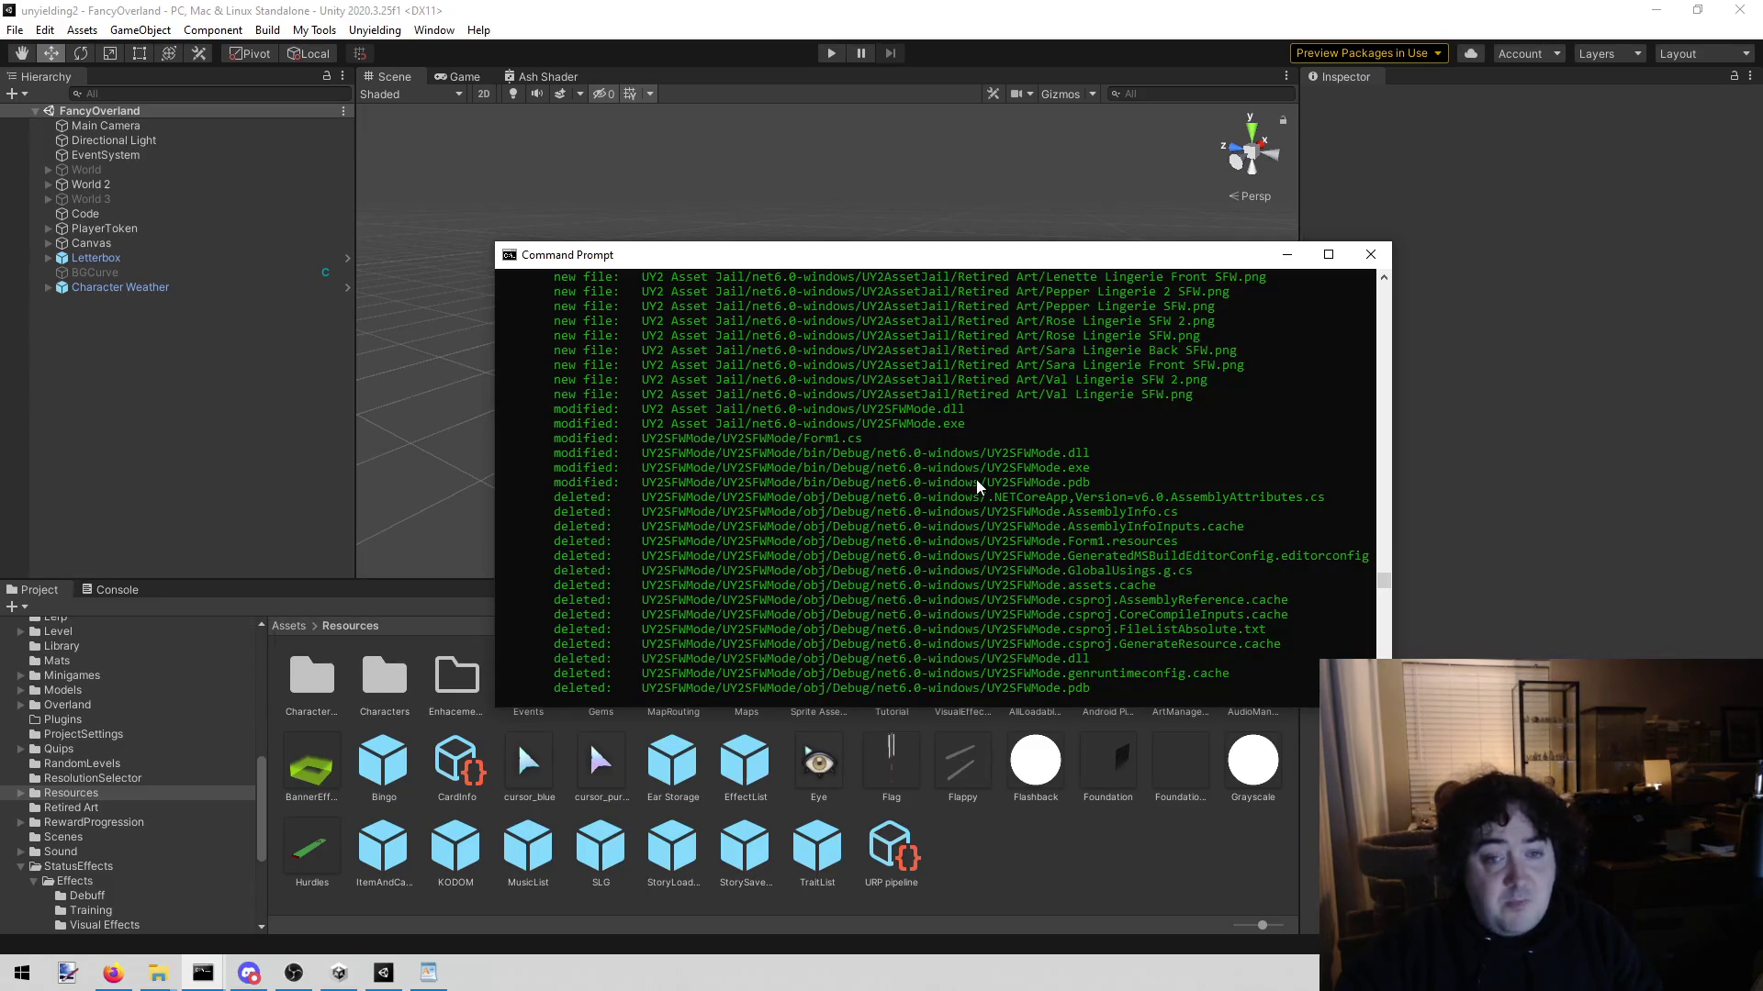
scroll(976, 479, down, 10)
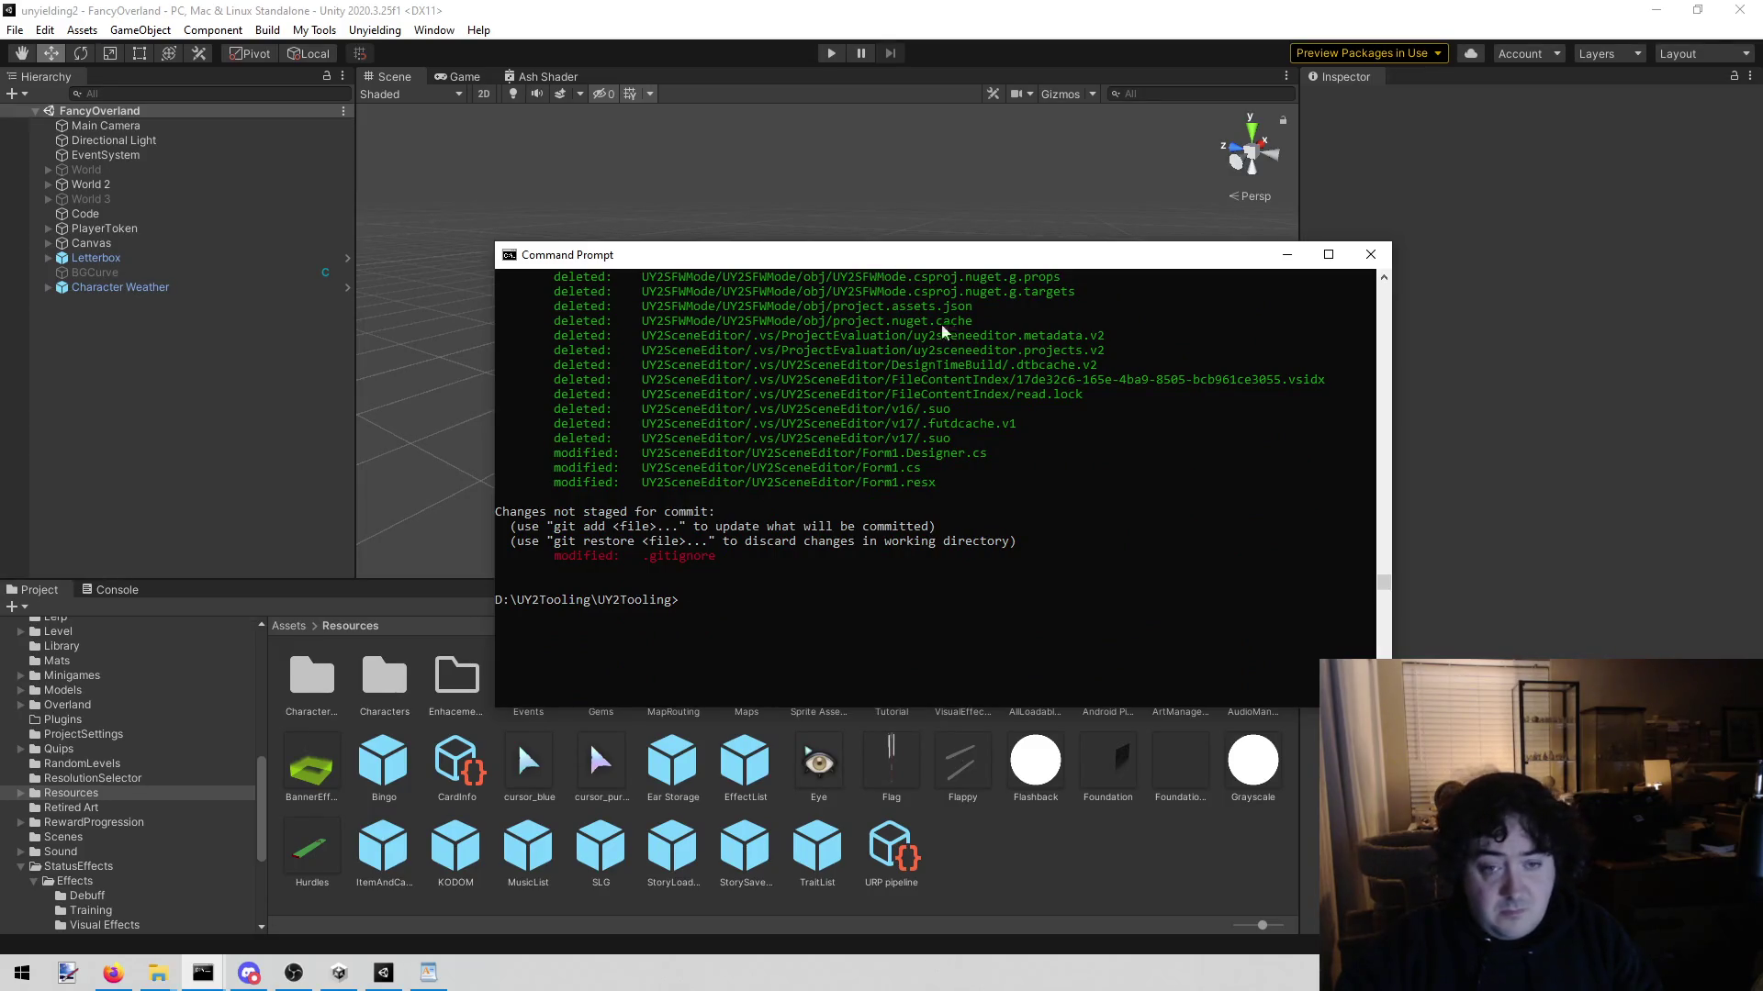
scroll(955, 404, up, 15)
scroll(949, 411, down, 5)
scroll(946, 407, up, 12)
scroll(942, 404, up, 15)
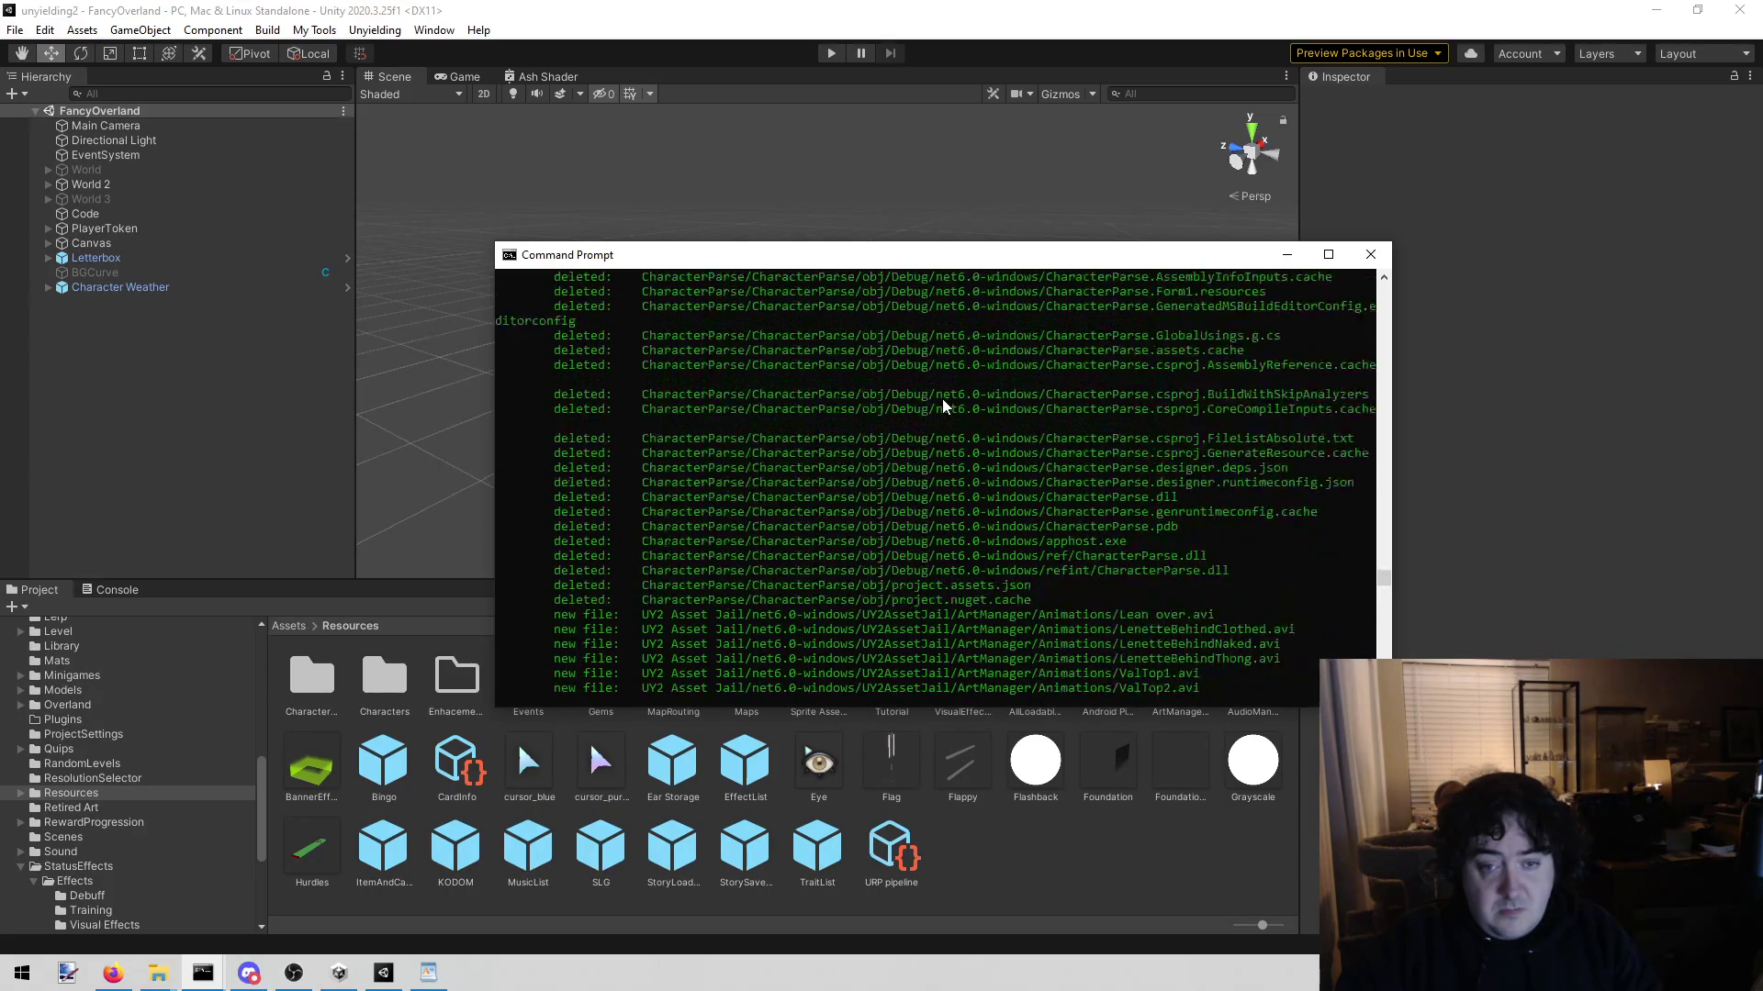
scroll(939, 401, down, 6)
scroll(943, 404, down, 15)
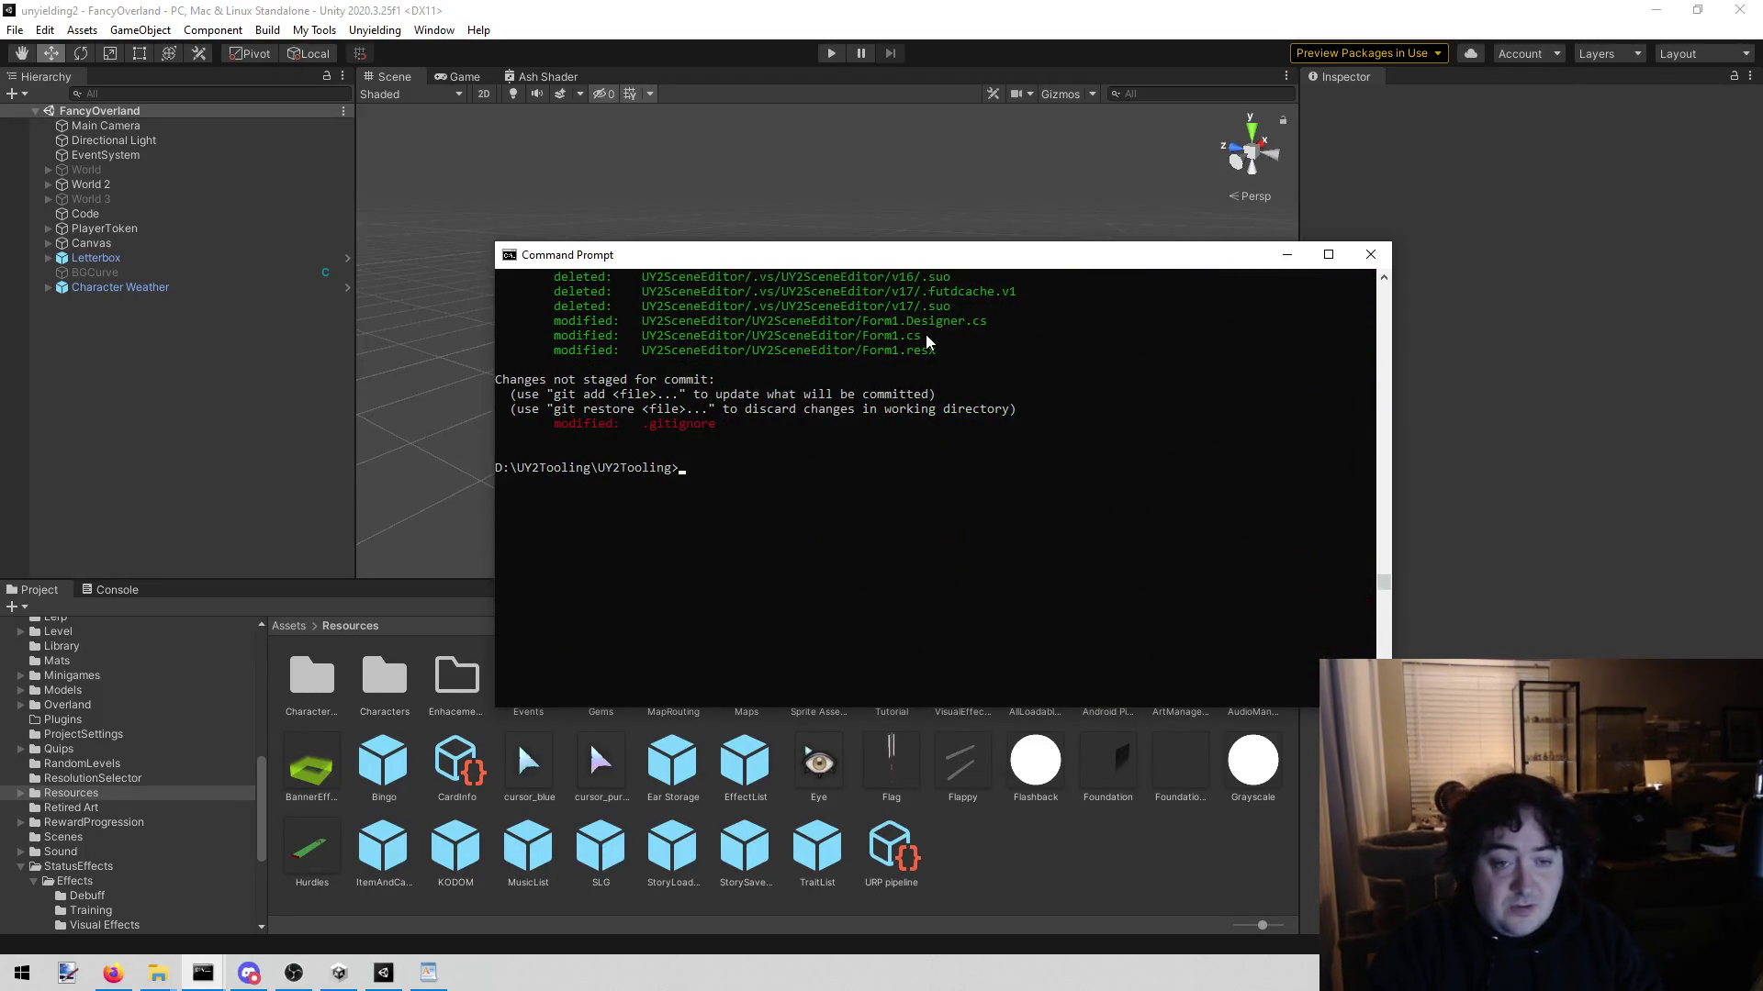
Step: Stage .gitignore with git add, pasting the file name copied from the status output
text(git)
key(BackSpace)
key(BackSpace)
key(BackSpace)
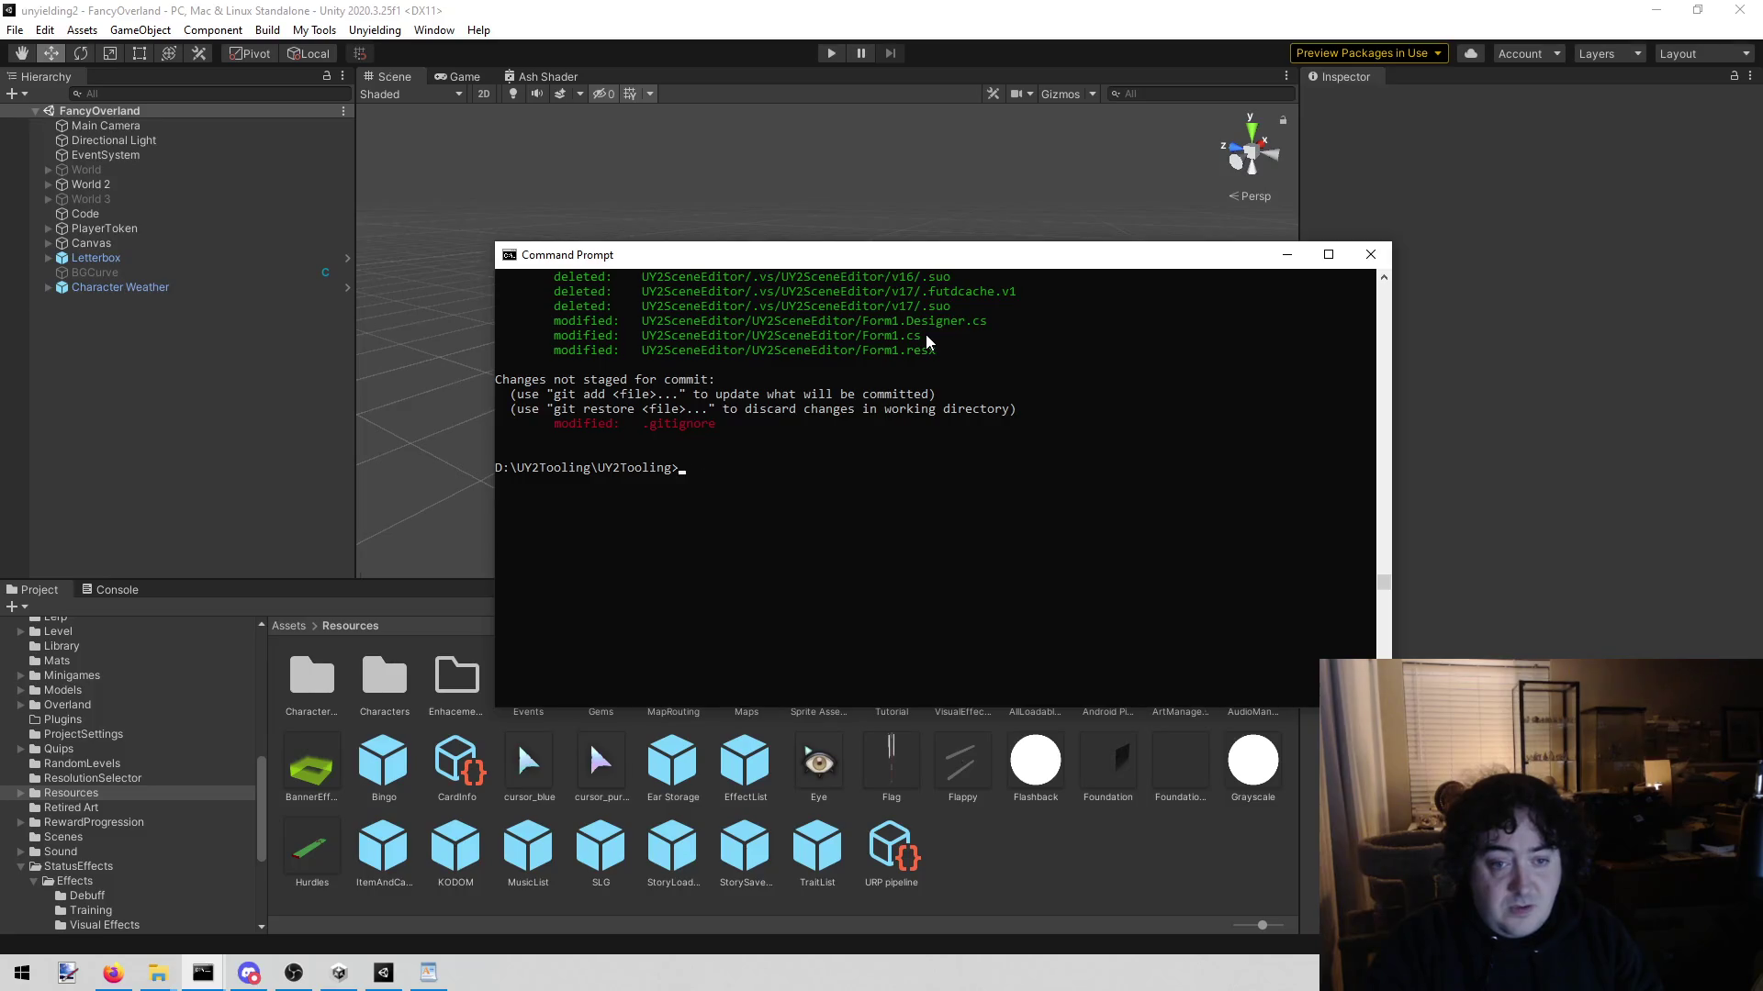
text(git c0mmi)
key(BackSpace)
key(BackSpace)
key(BackSpace)
key(BackSpace)
text(ommit -m, )
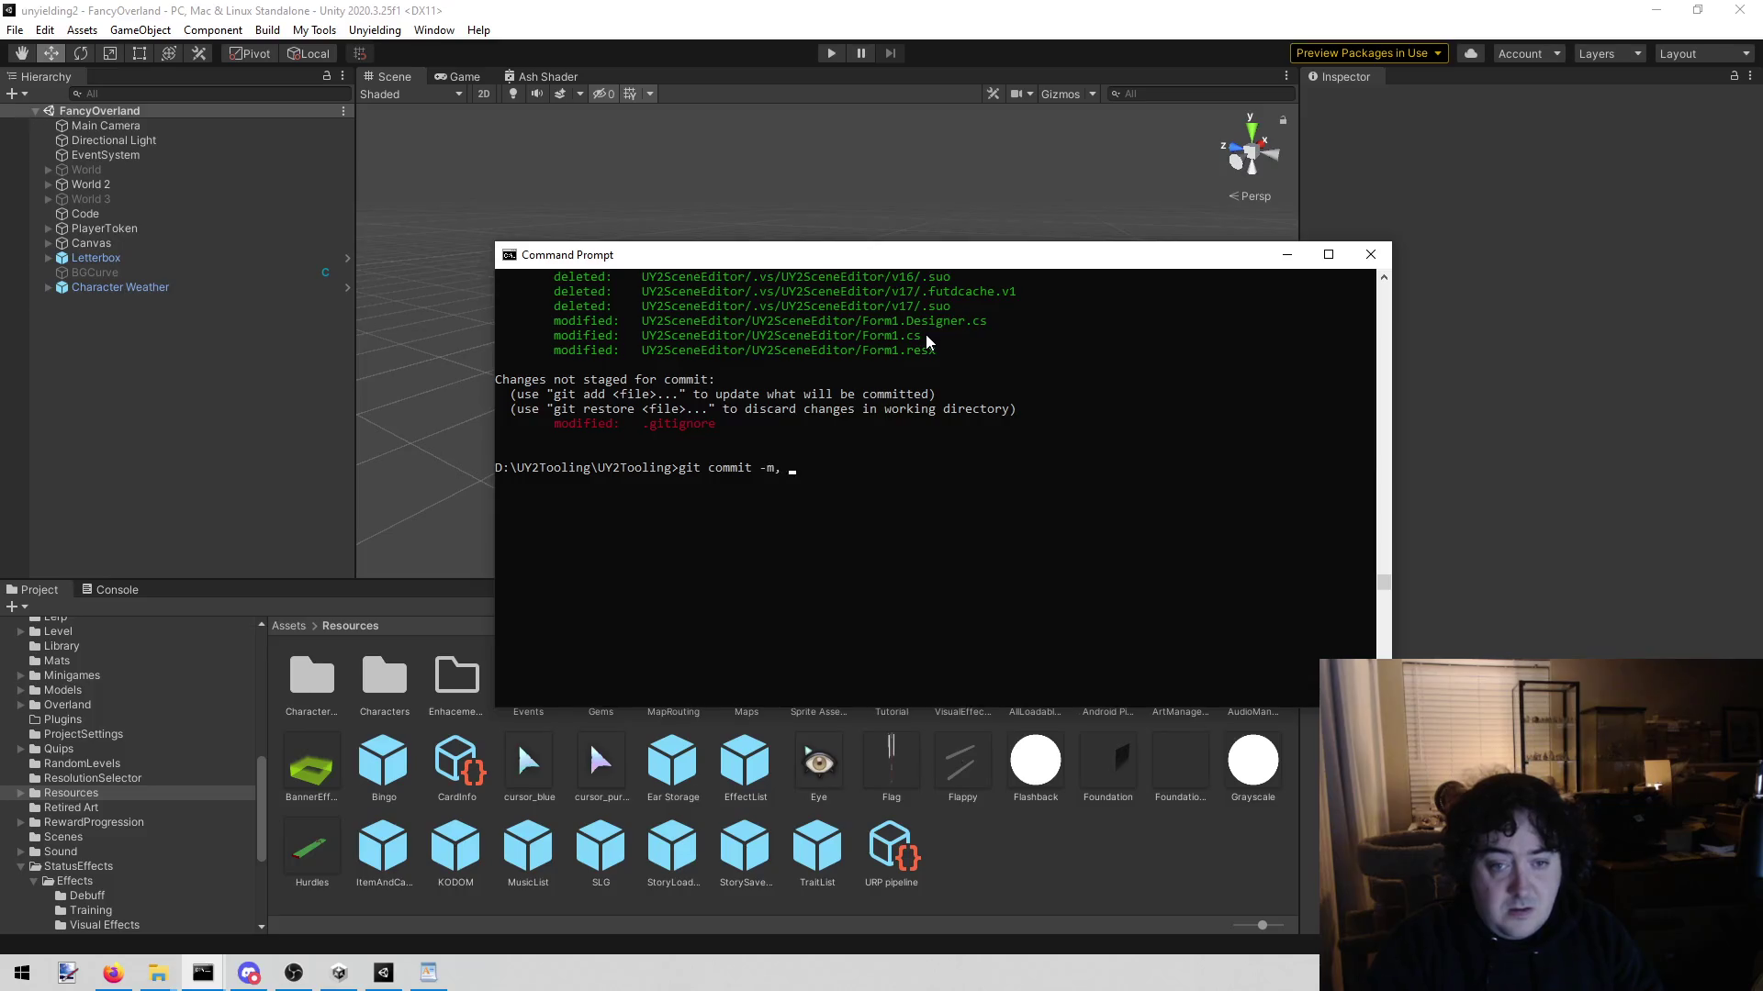
key(BackSpace)
key(BackSpace)
text( ")
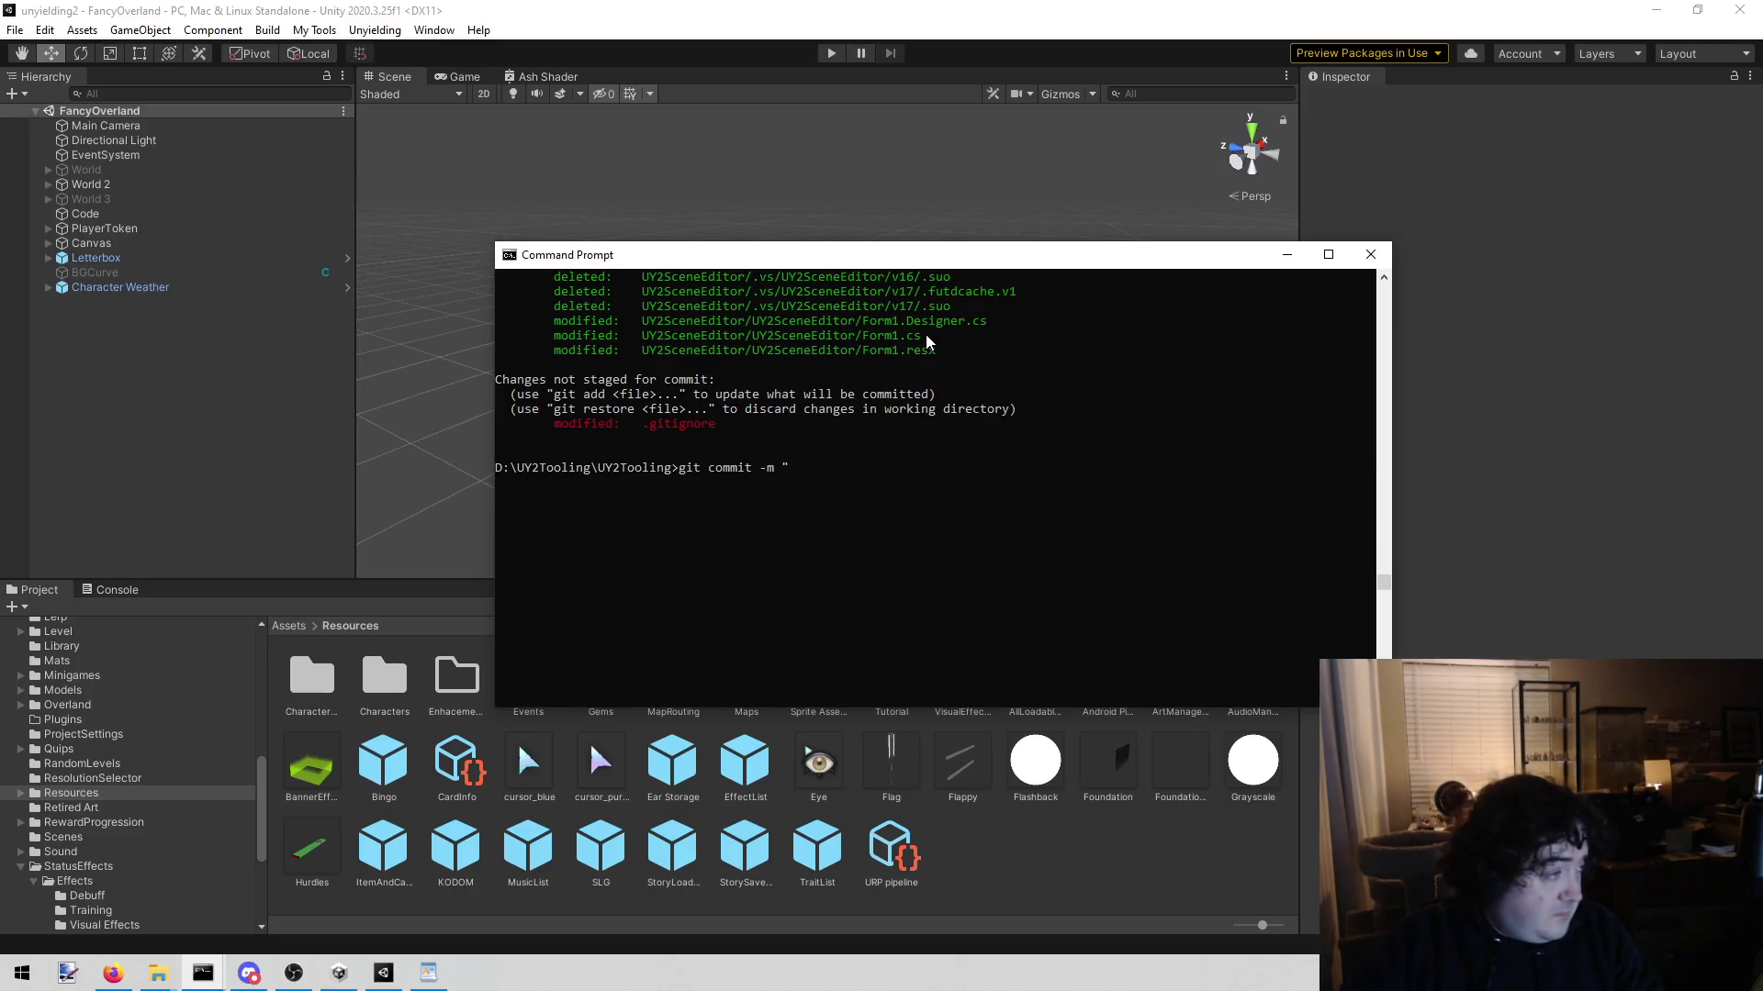
key(alt+Tab)
click(819, 494)
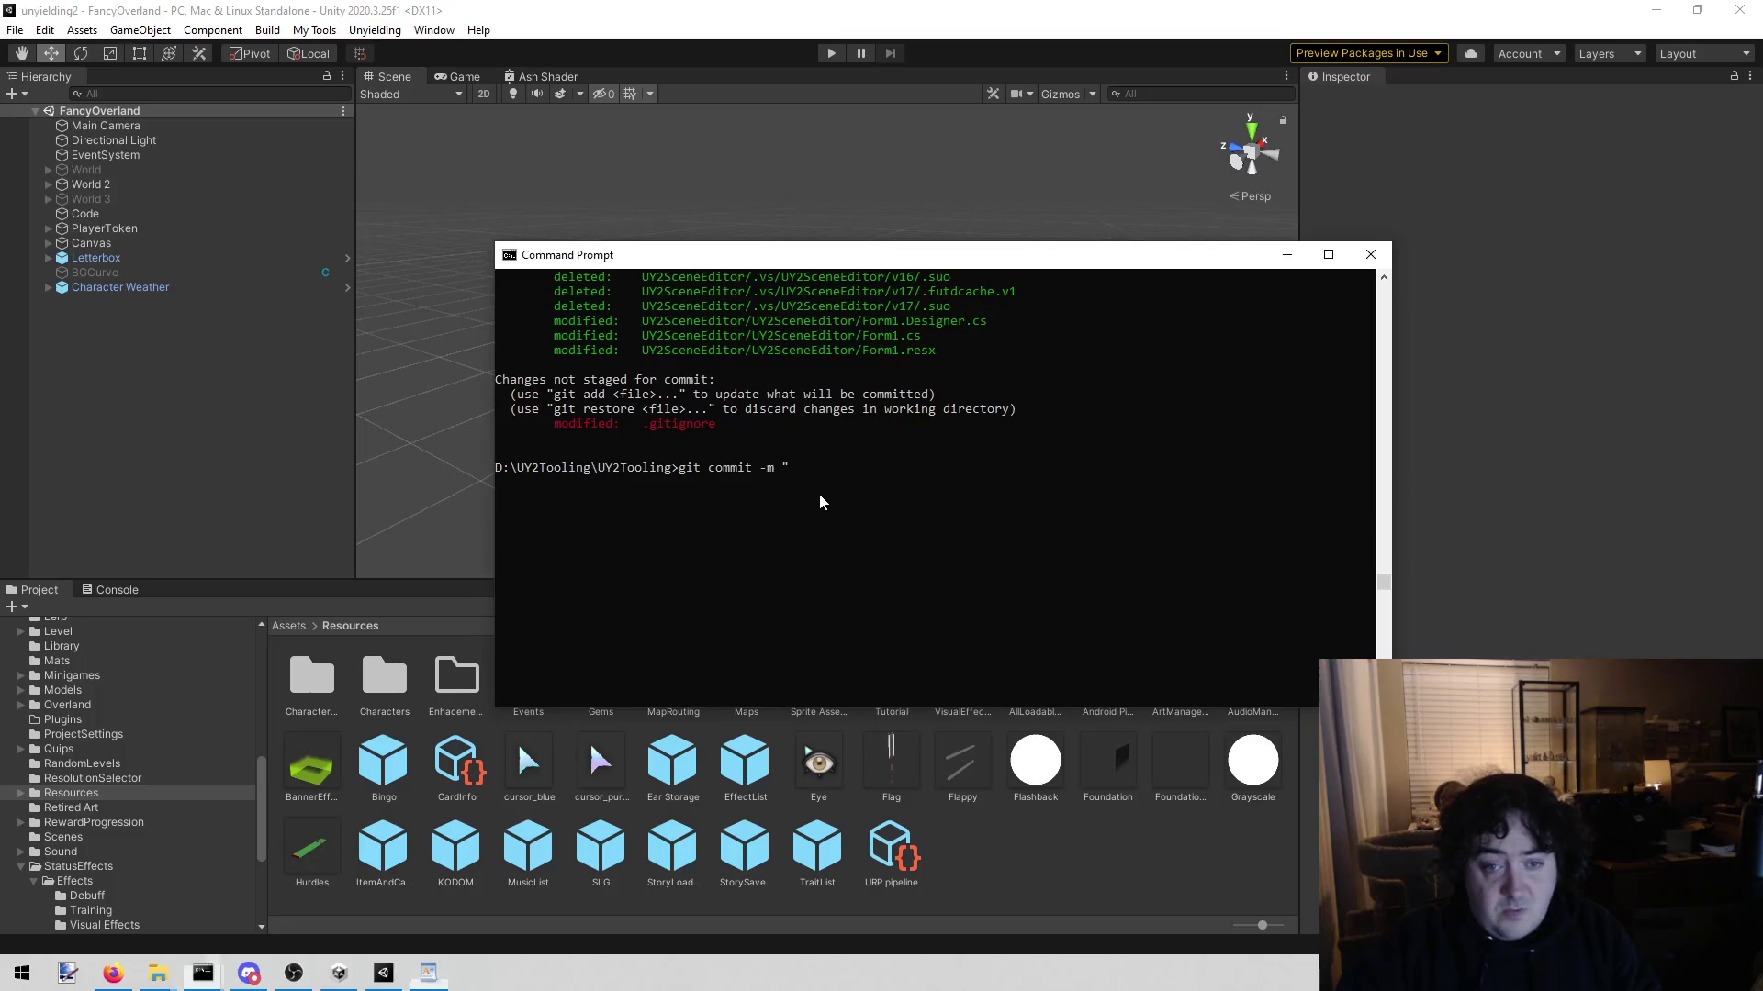
key(BackSpace)
key(BackSpace)
key(BackSpace)
text(add)
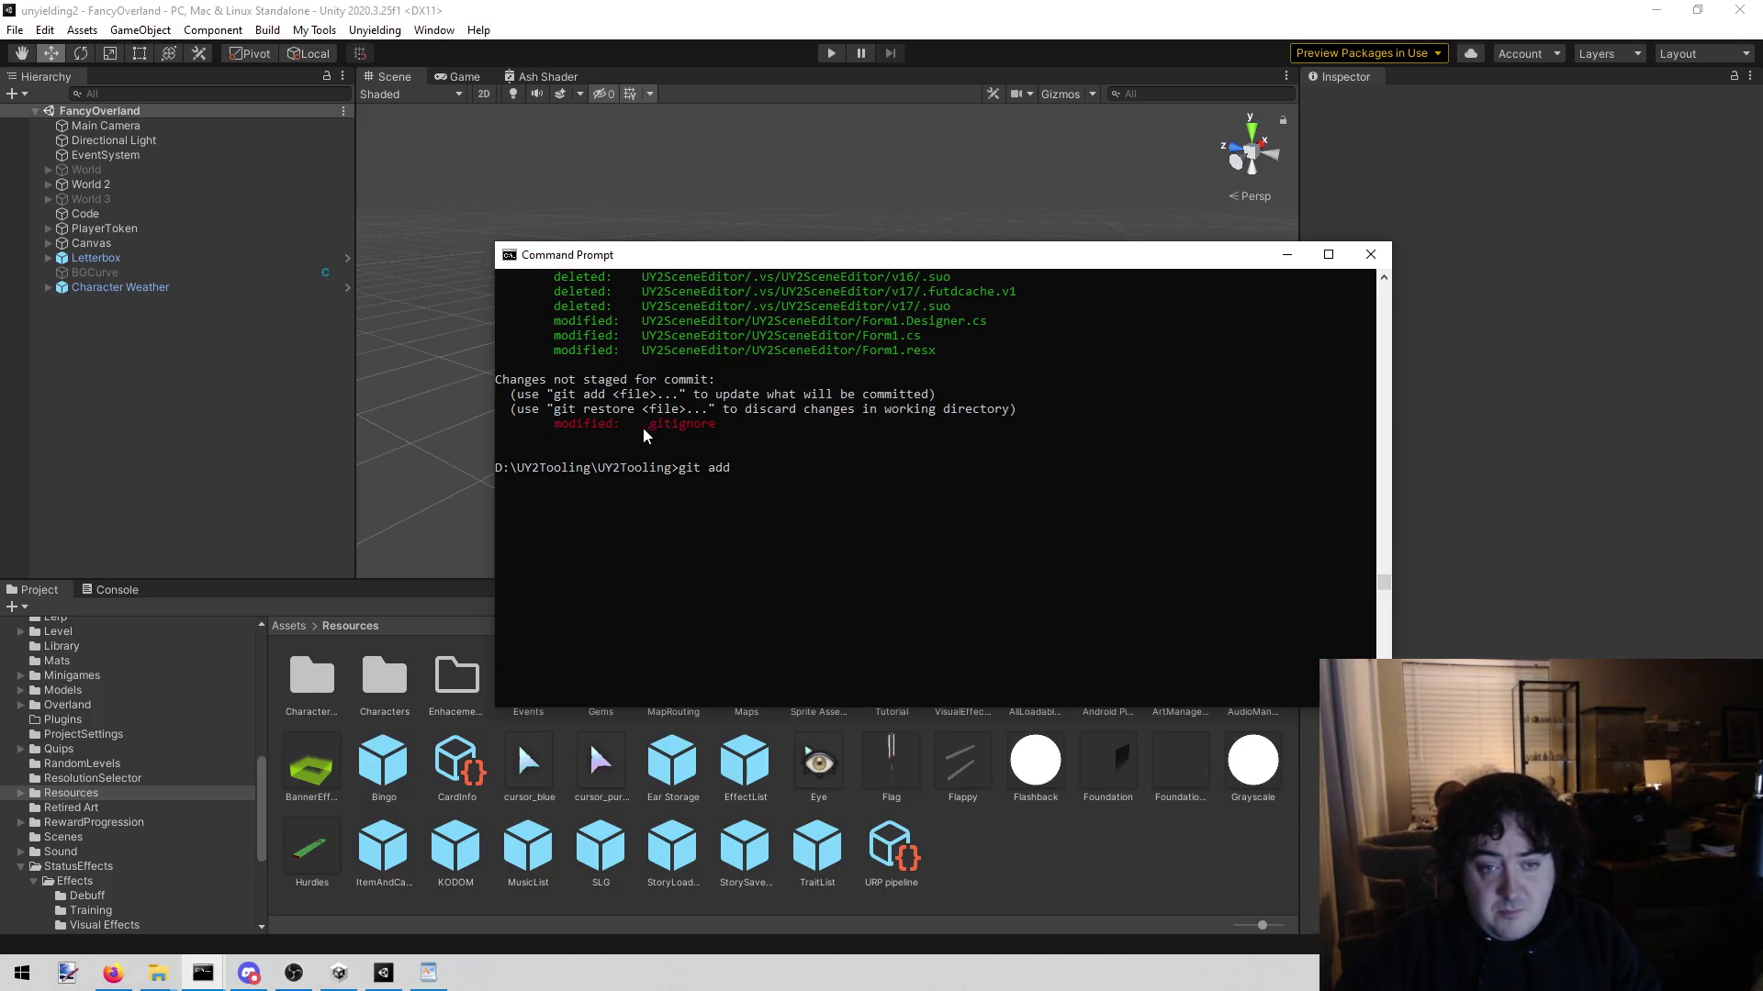
double_click(679, 423)
right_click(698, 425)
right_click(816, 456)
key(Return)
Step: Commit the staged changes with the message "redoing ignore"
text(git commit -m "red)
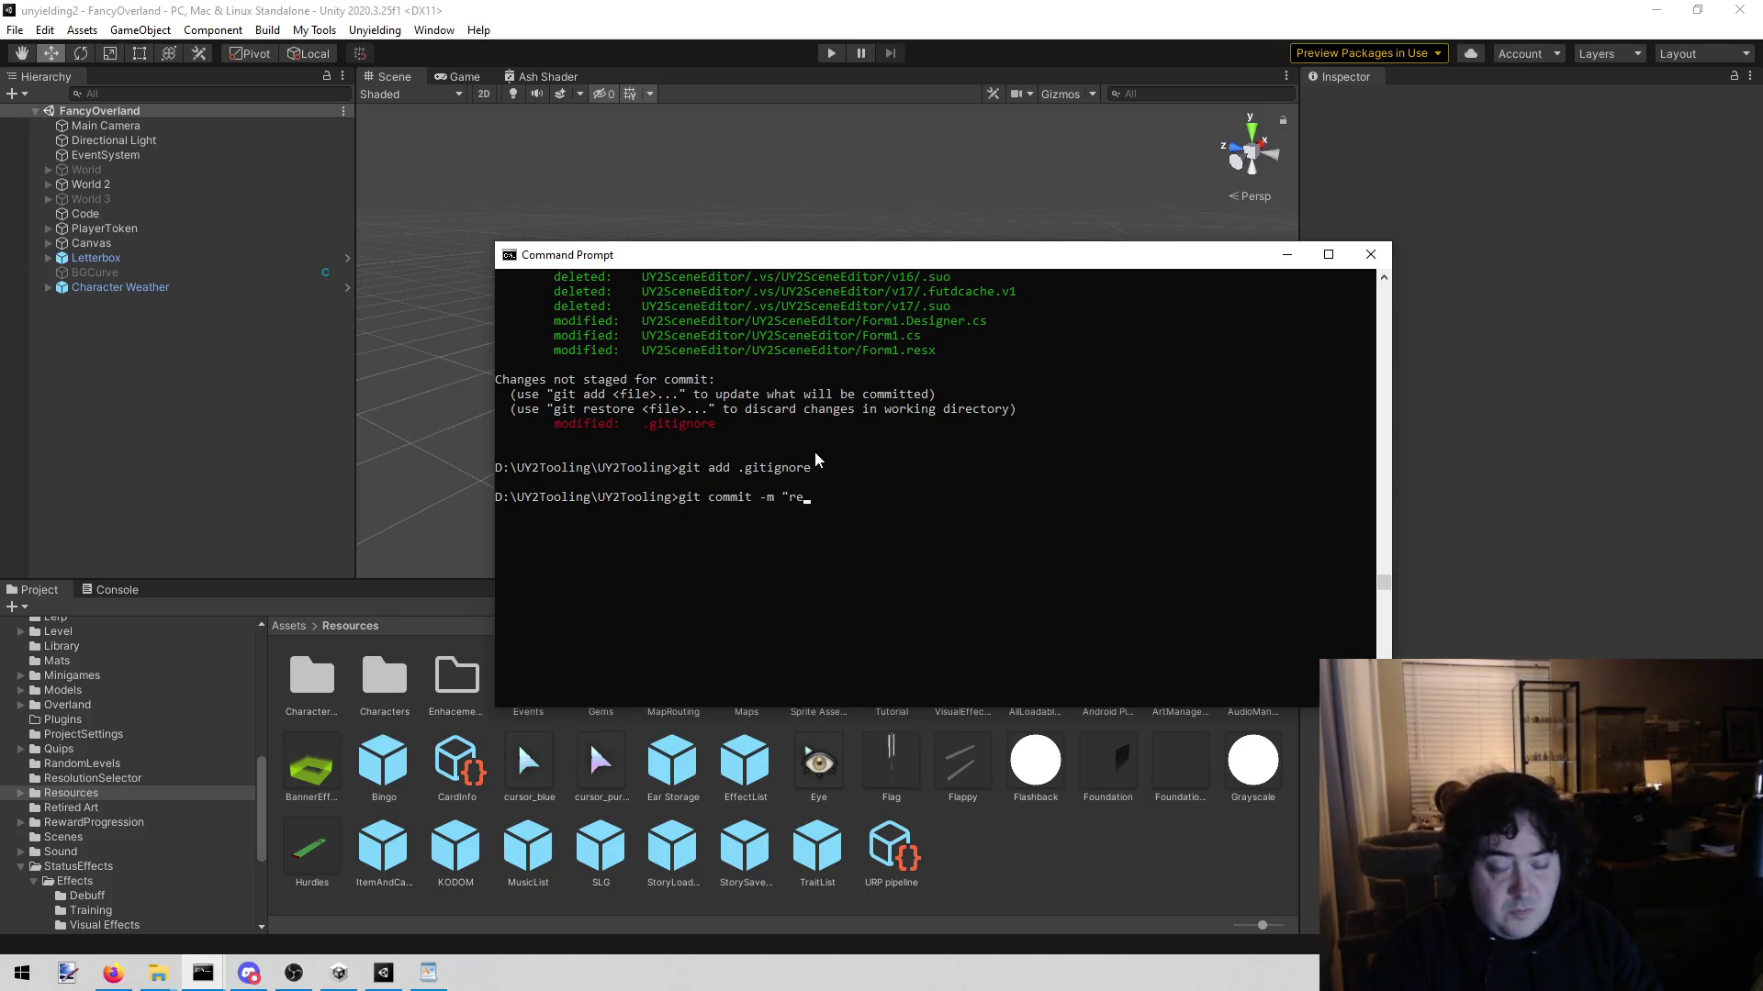
text(oing ignore")
key(Return)
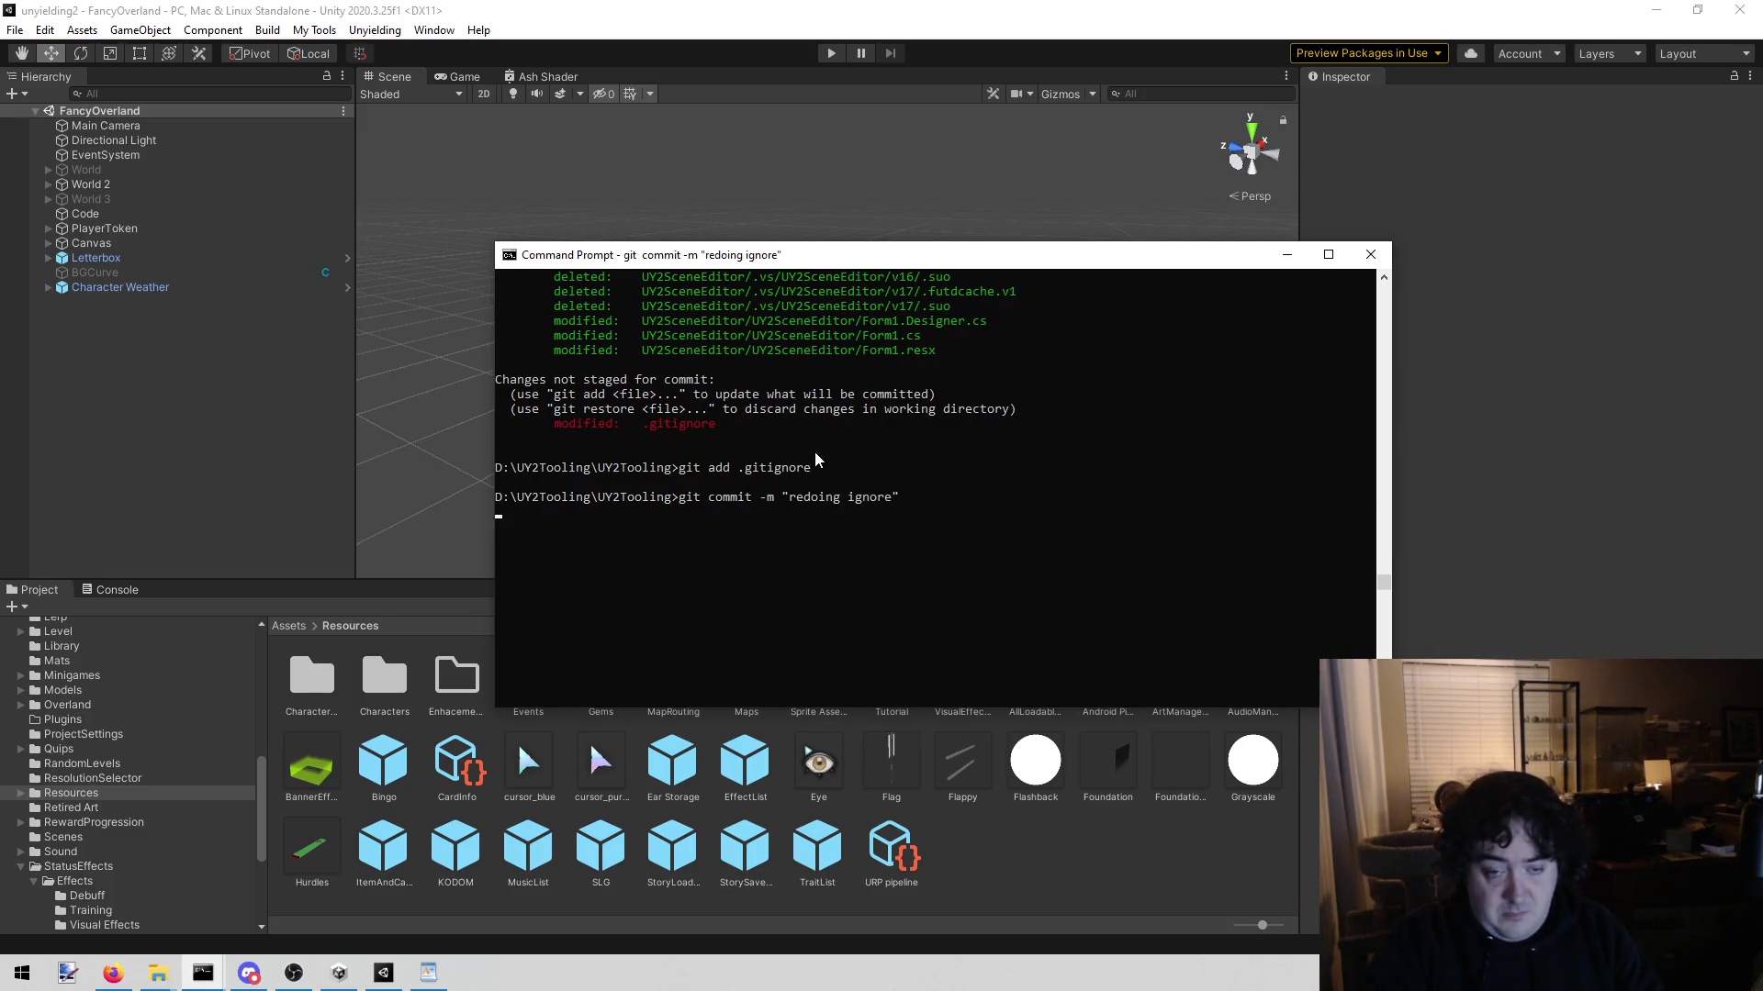
text(git push)
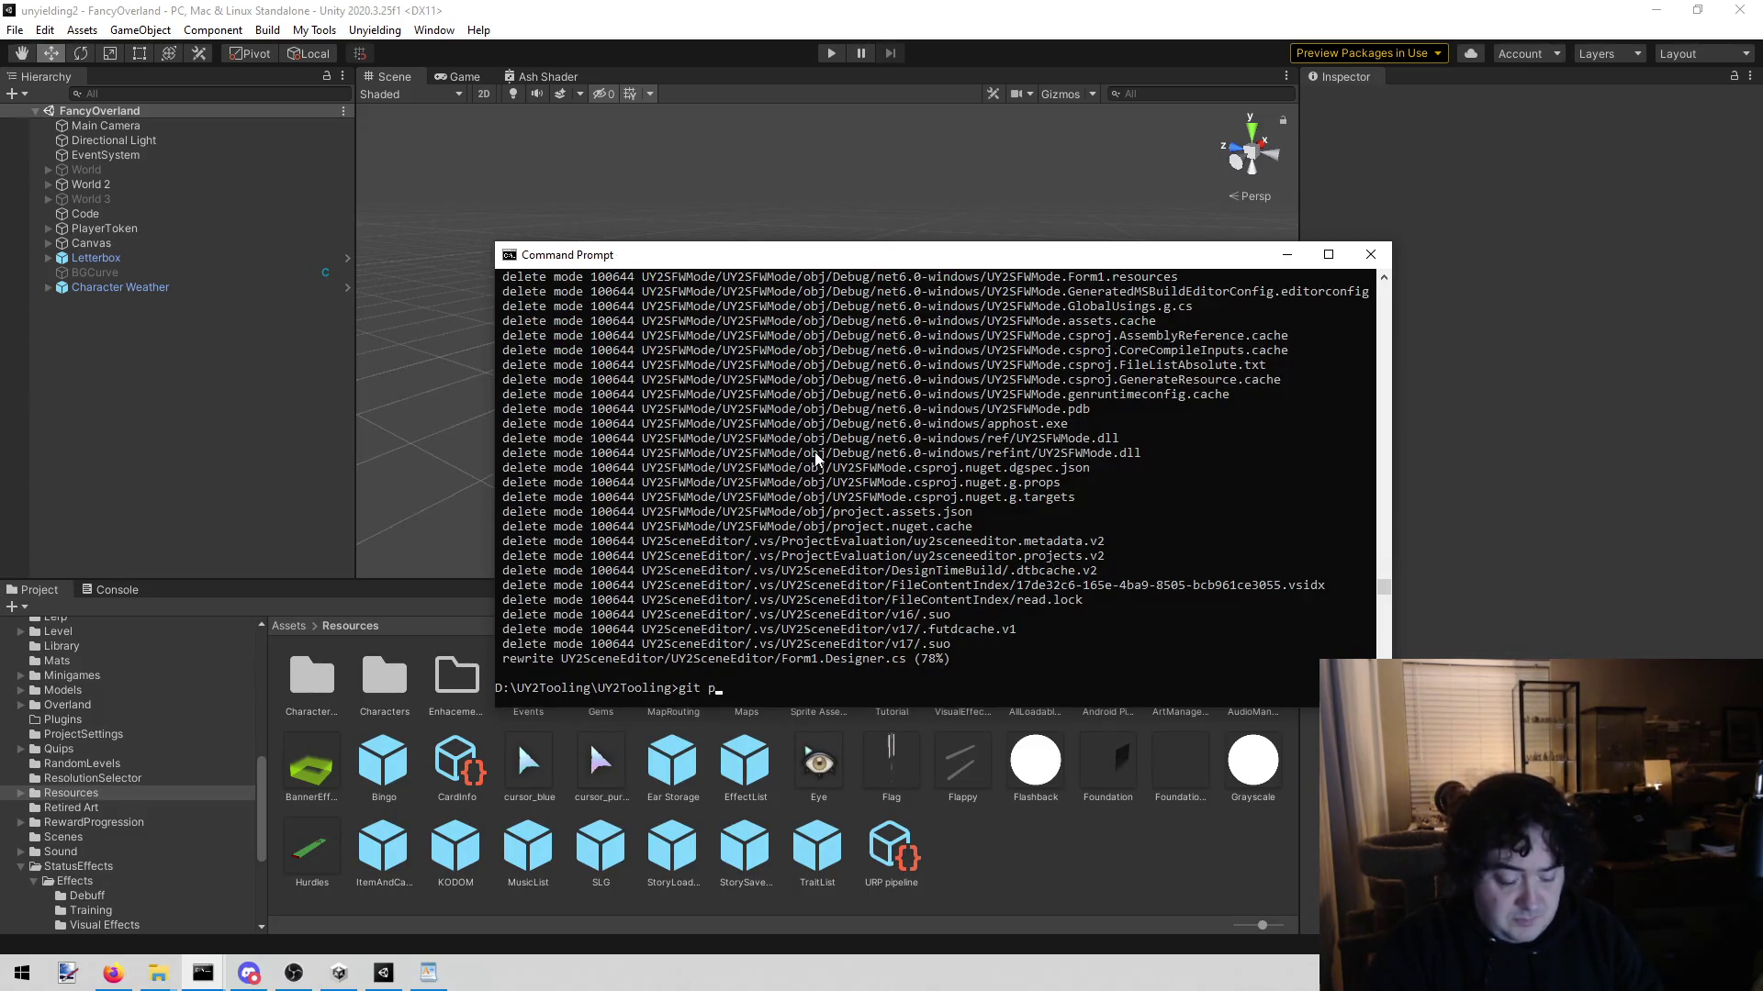
Step: Run git push to send the 'redoing ignore' commit to origin, then return to the terminal to watch progress
key(Return)
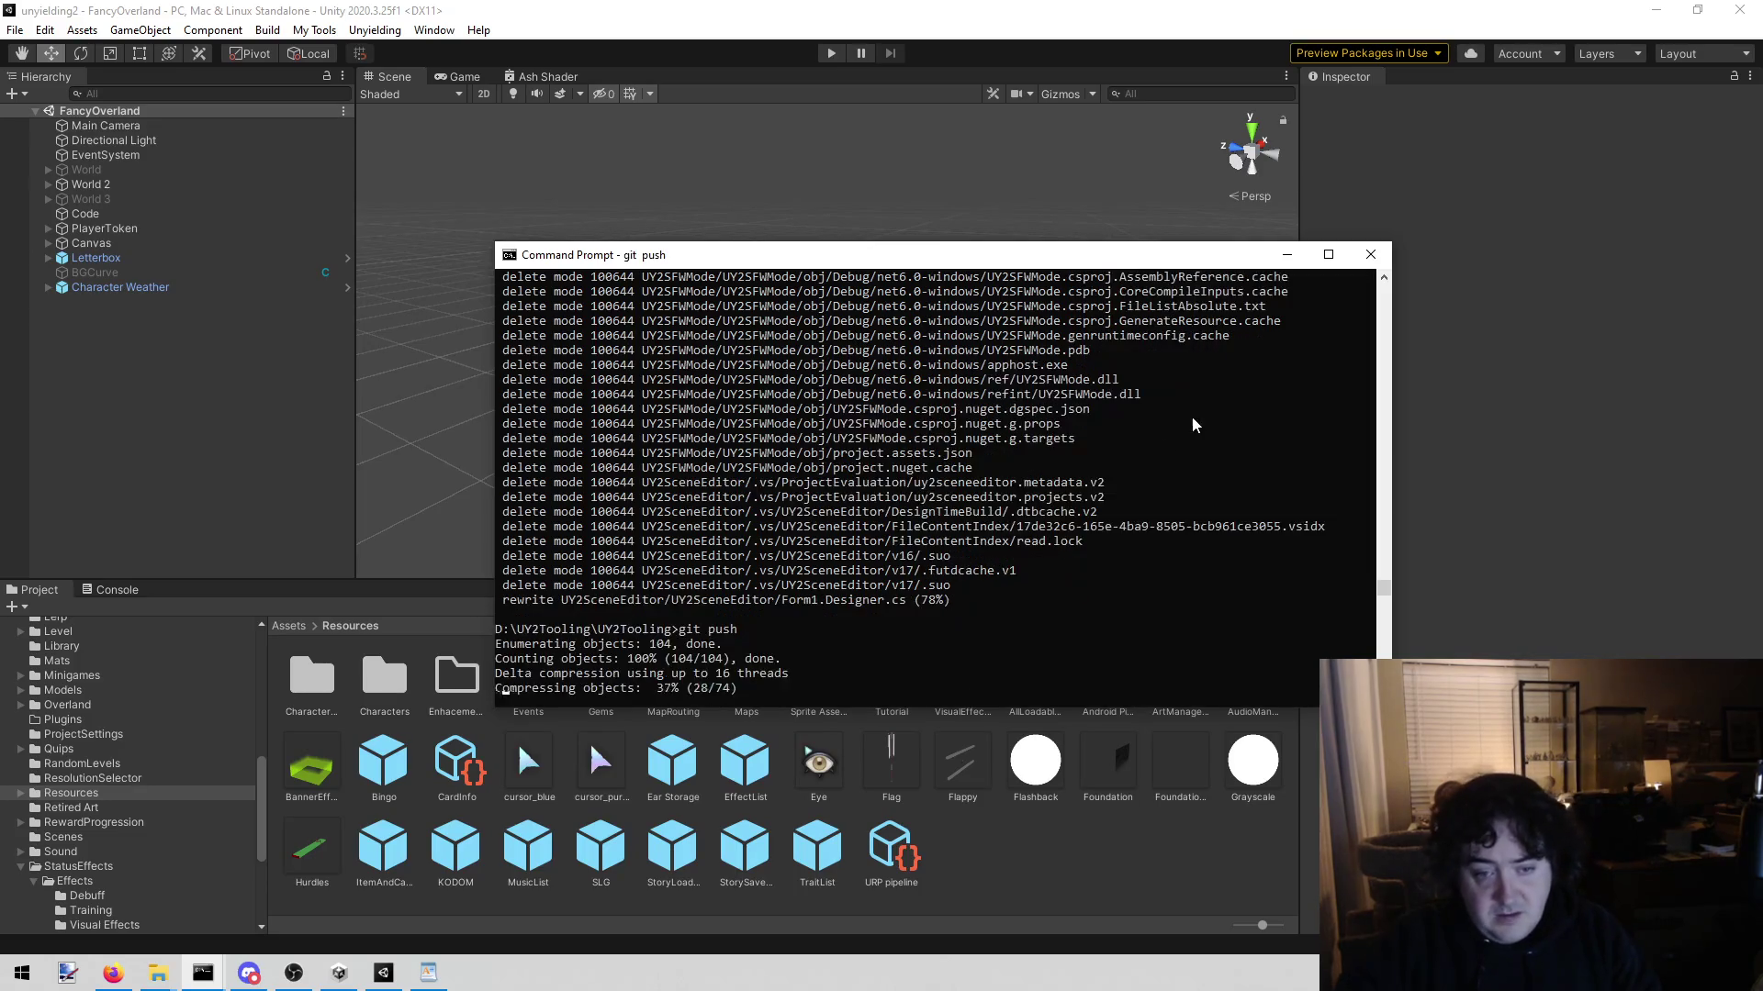
click(1290, 256)
key(alt+Tab)
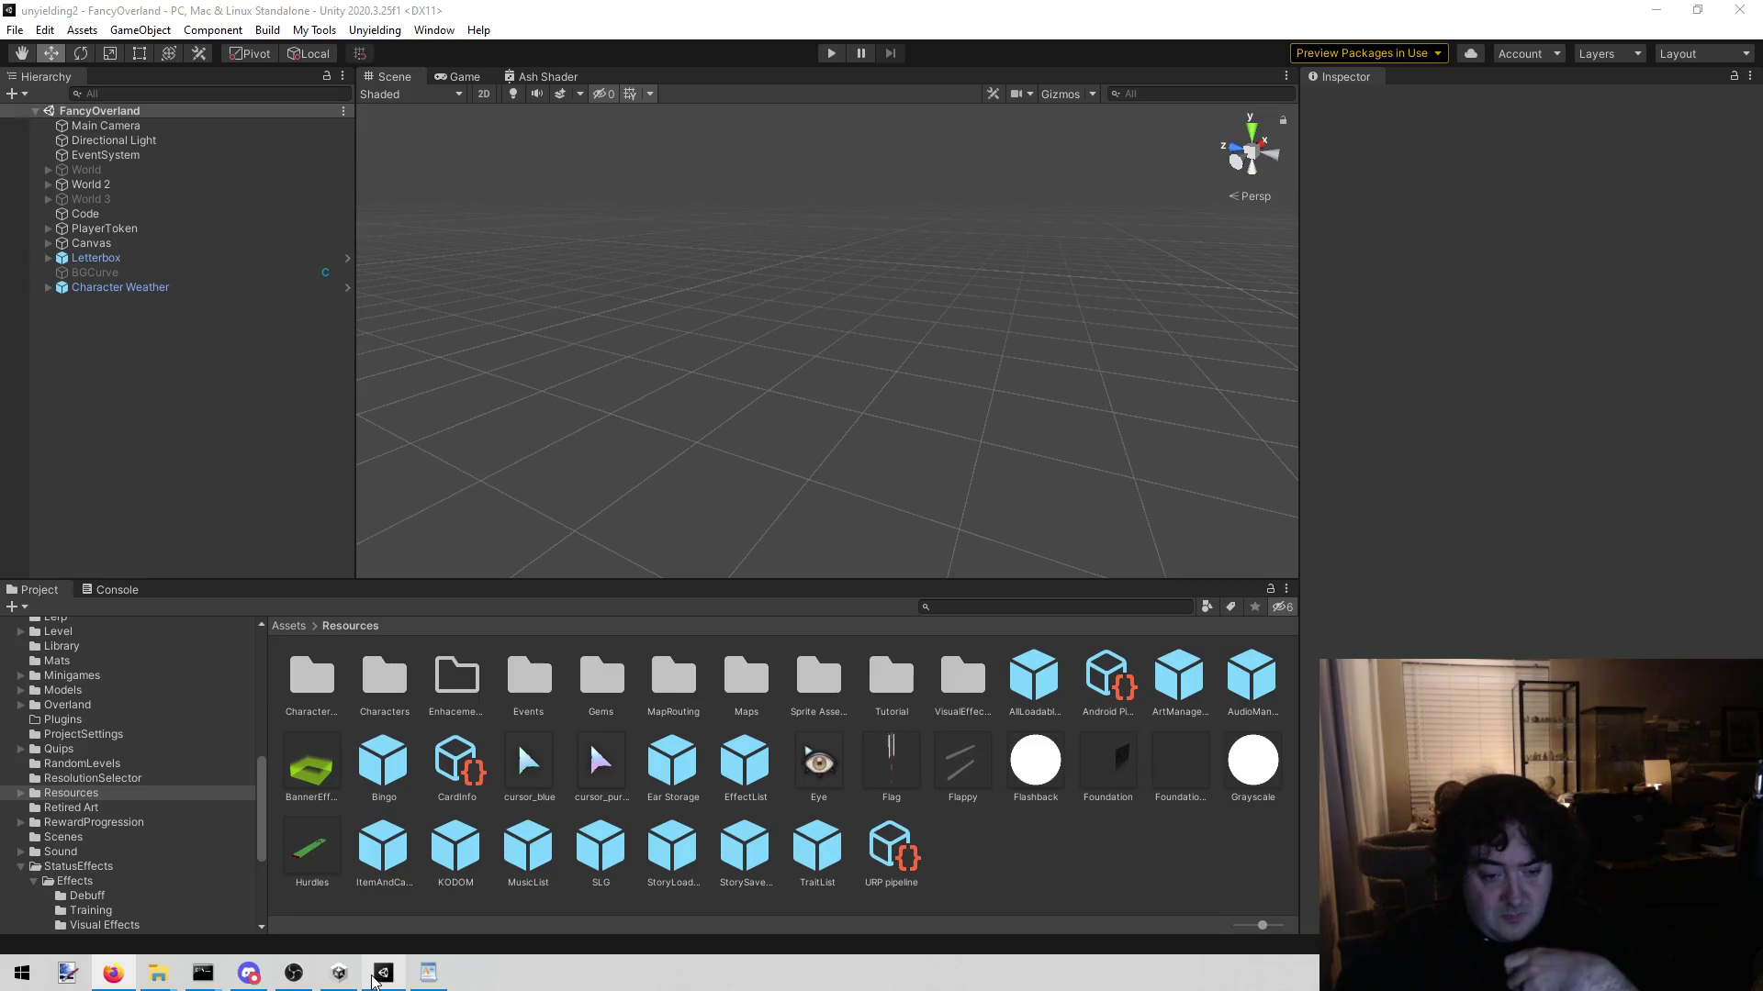
mouse_move(206, 975)
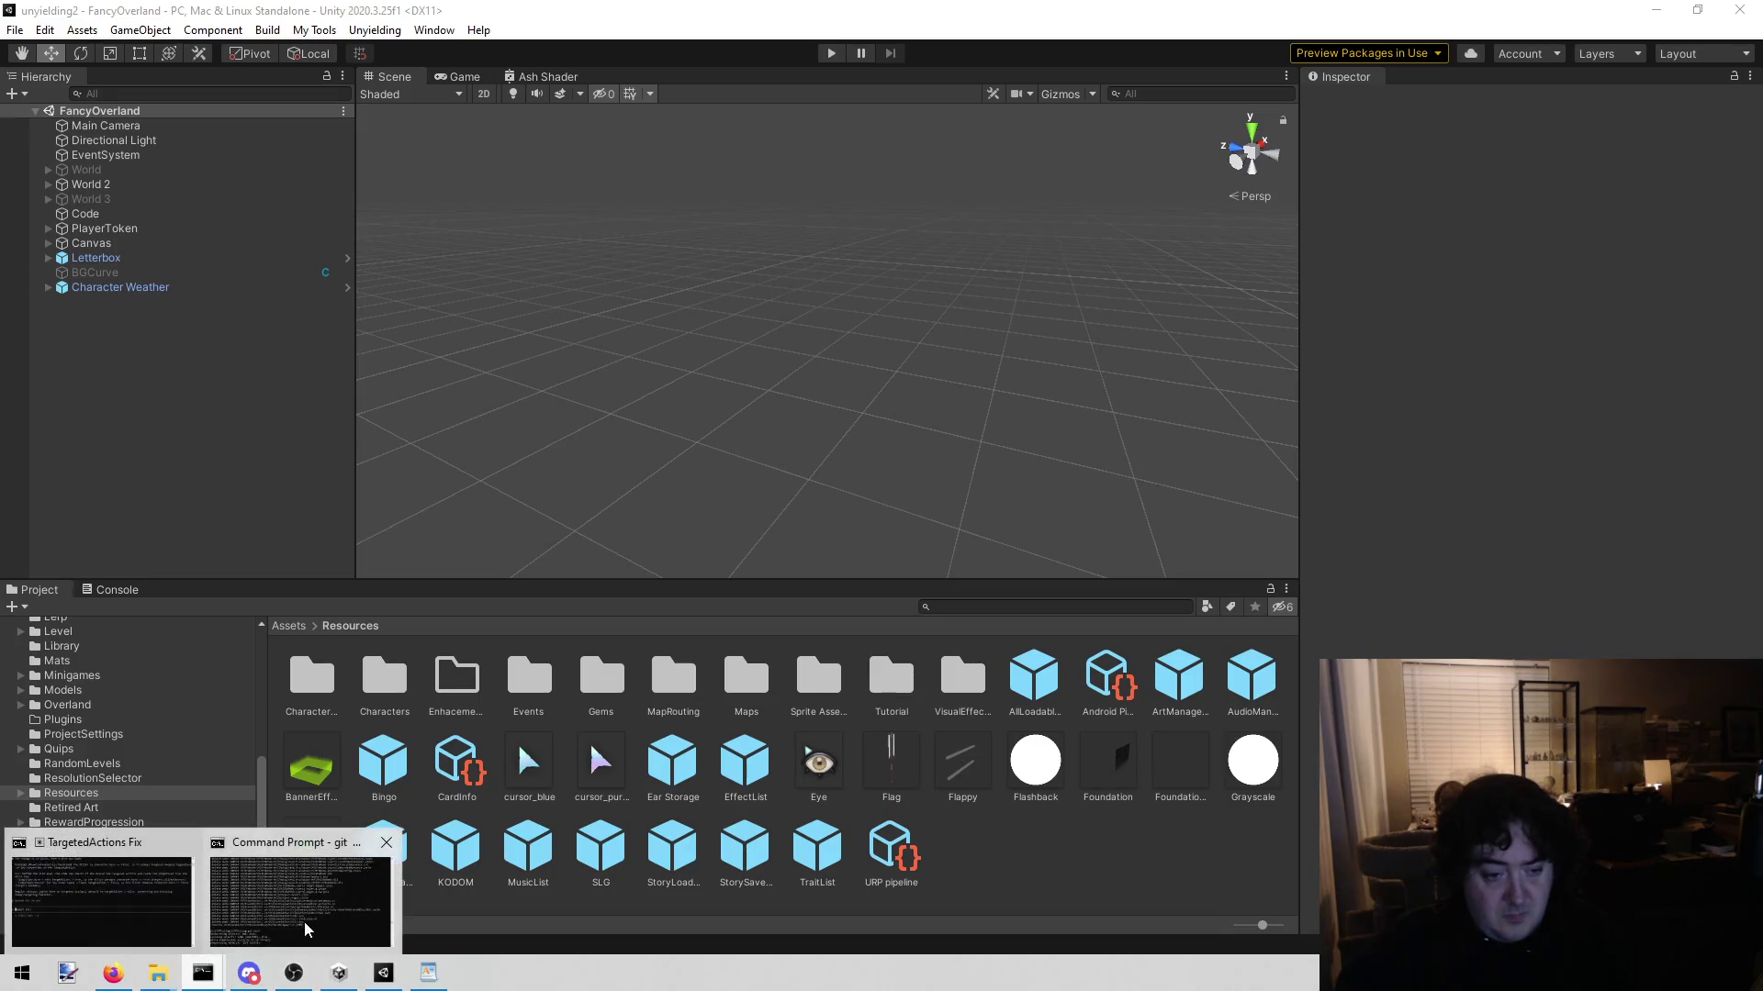
click(305, 922)
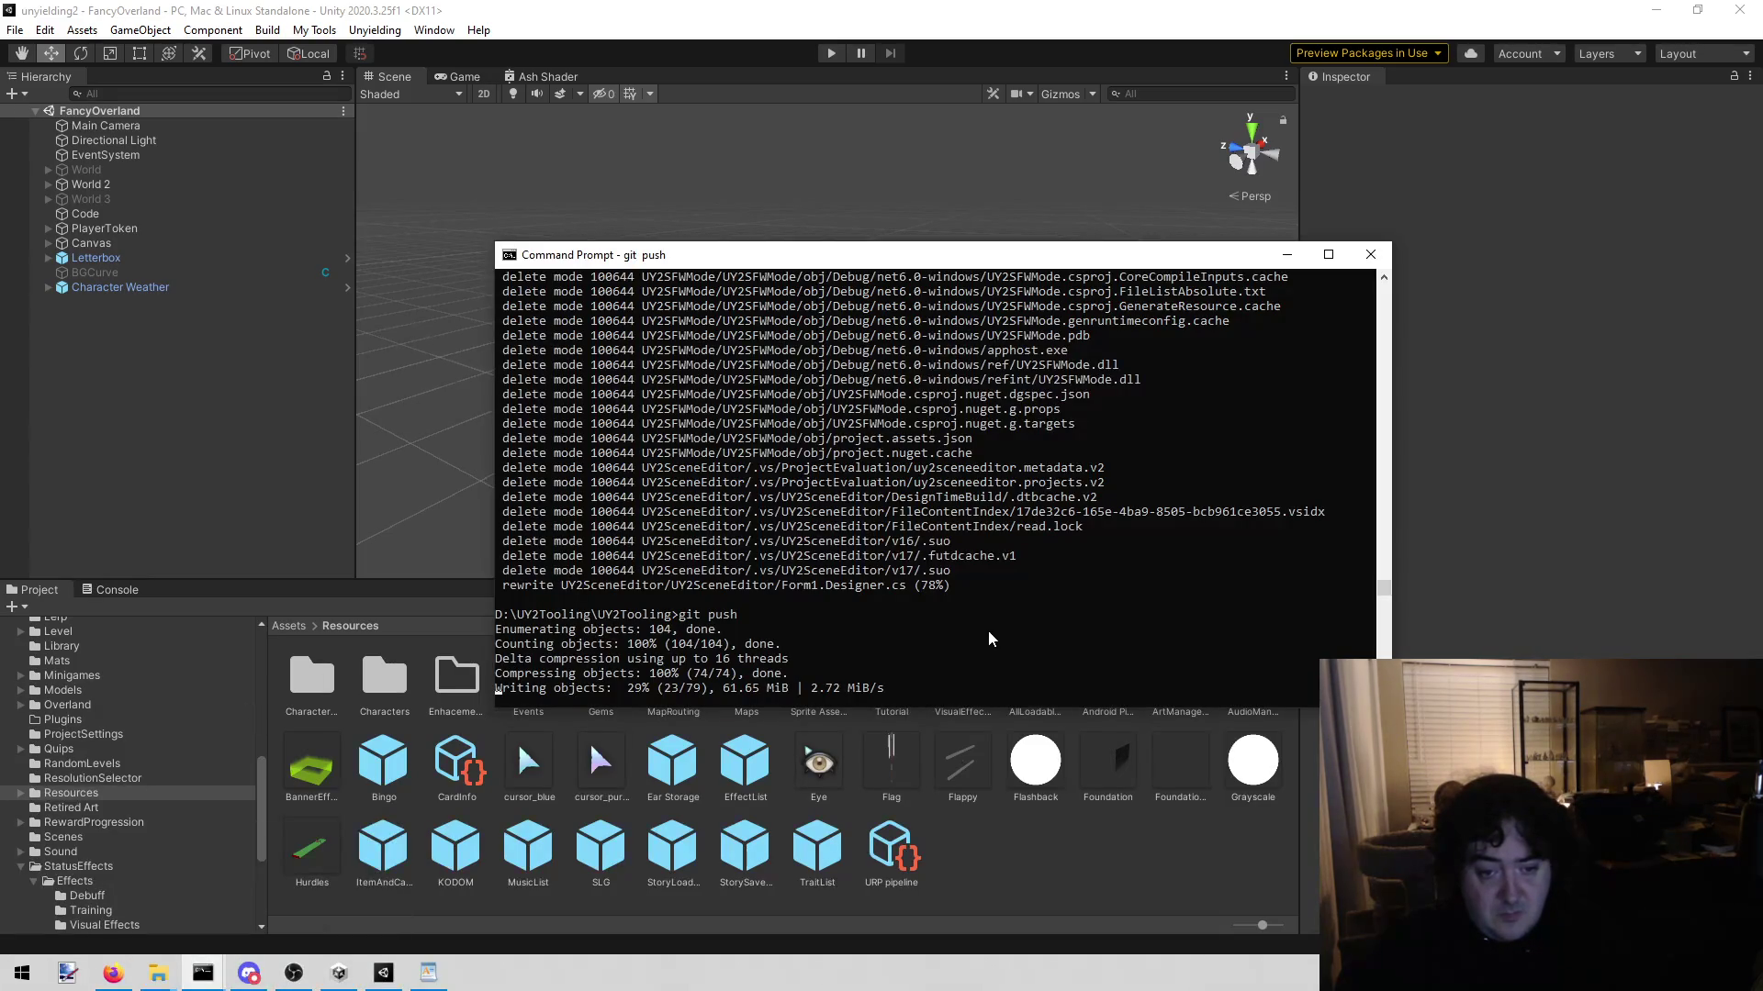
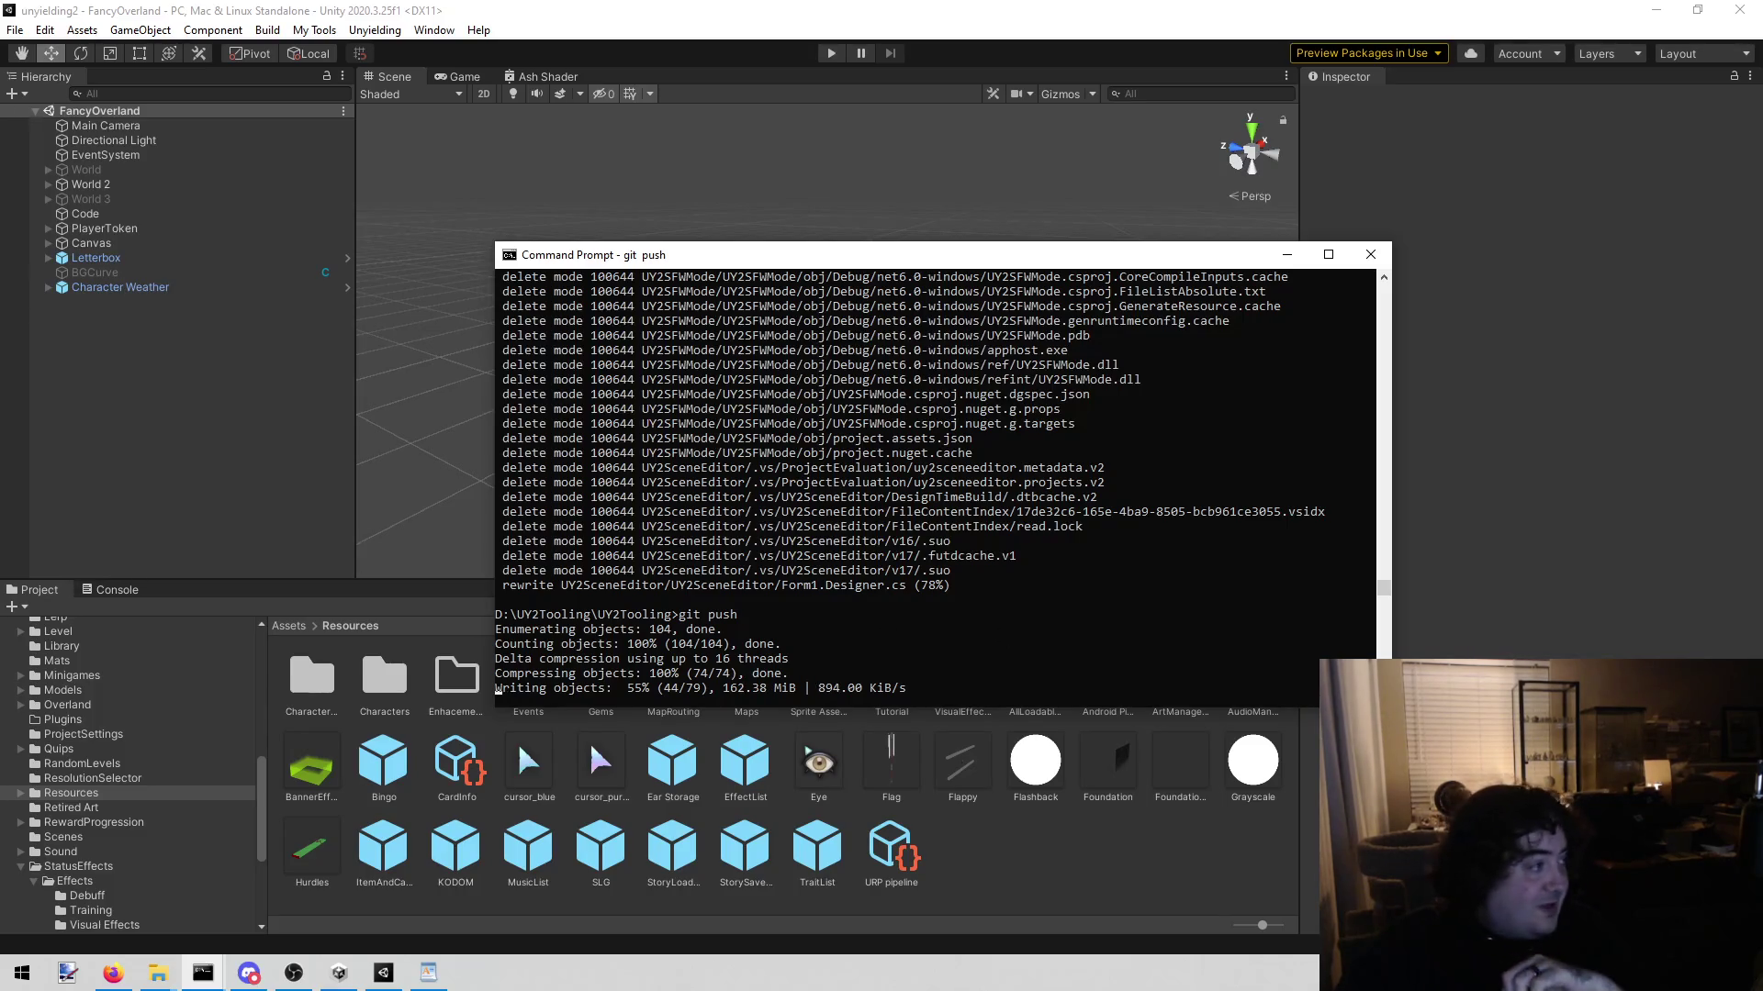
Step: Leave git push uploading and minimize the Command Prompt to bring back the Unity editor
key(alt+Tab)
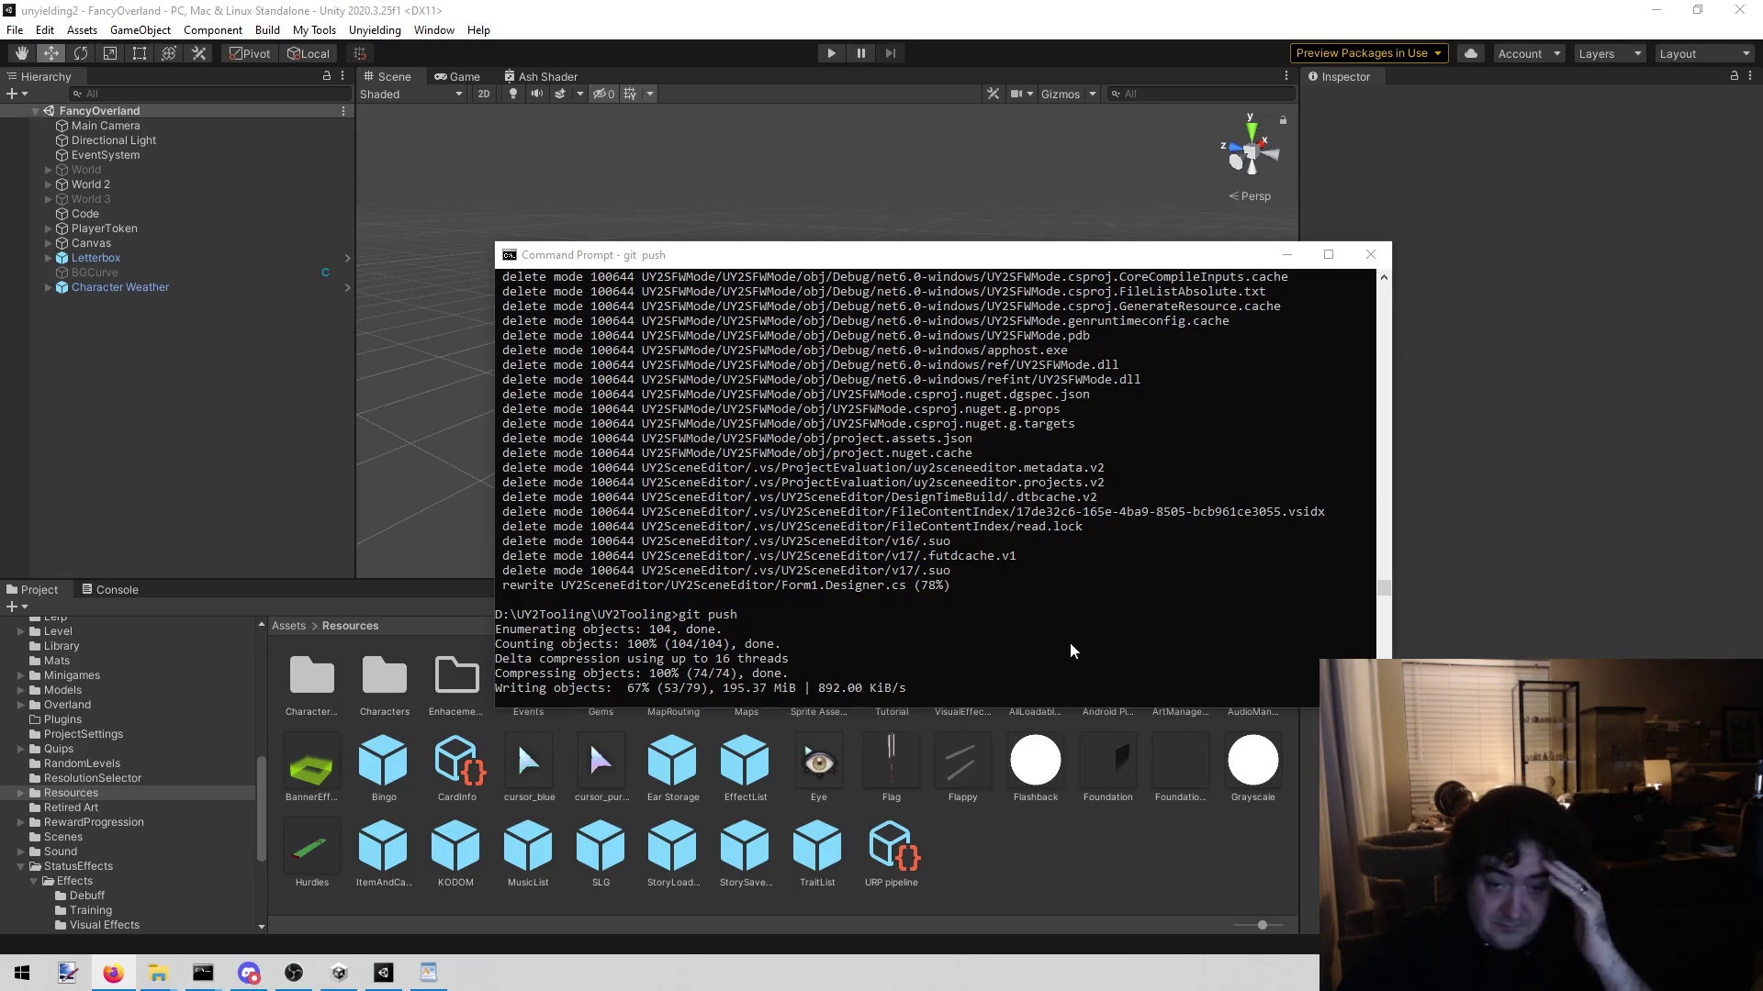
click(1295, 260)
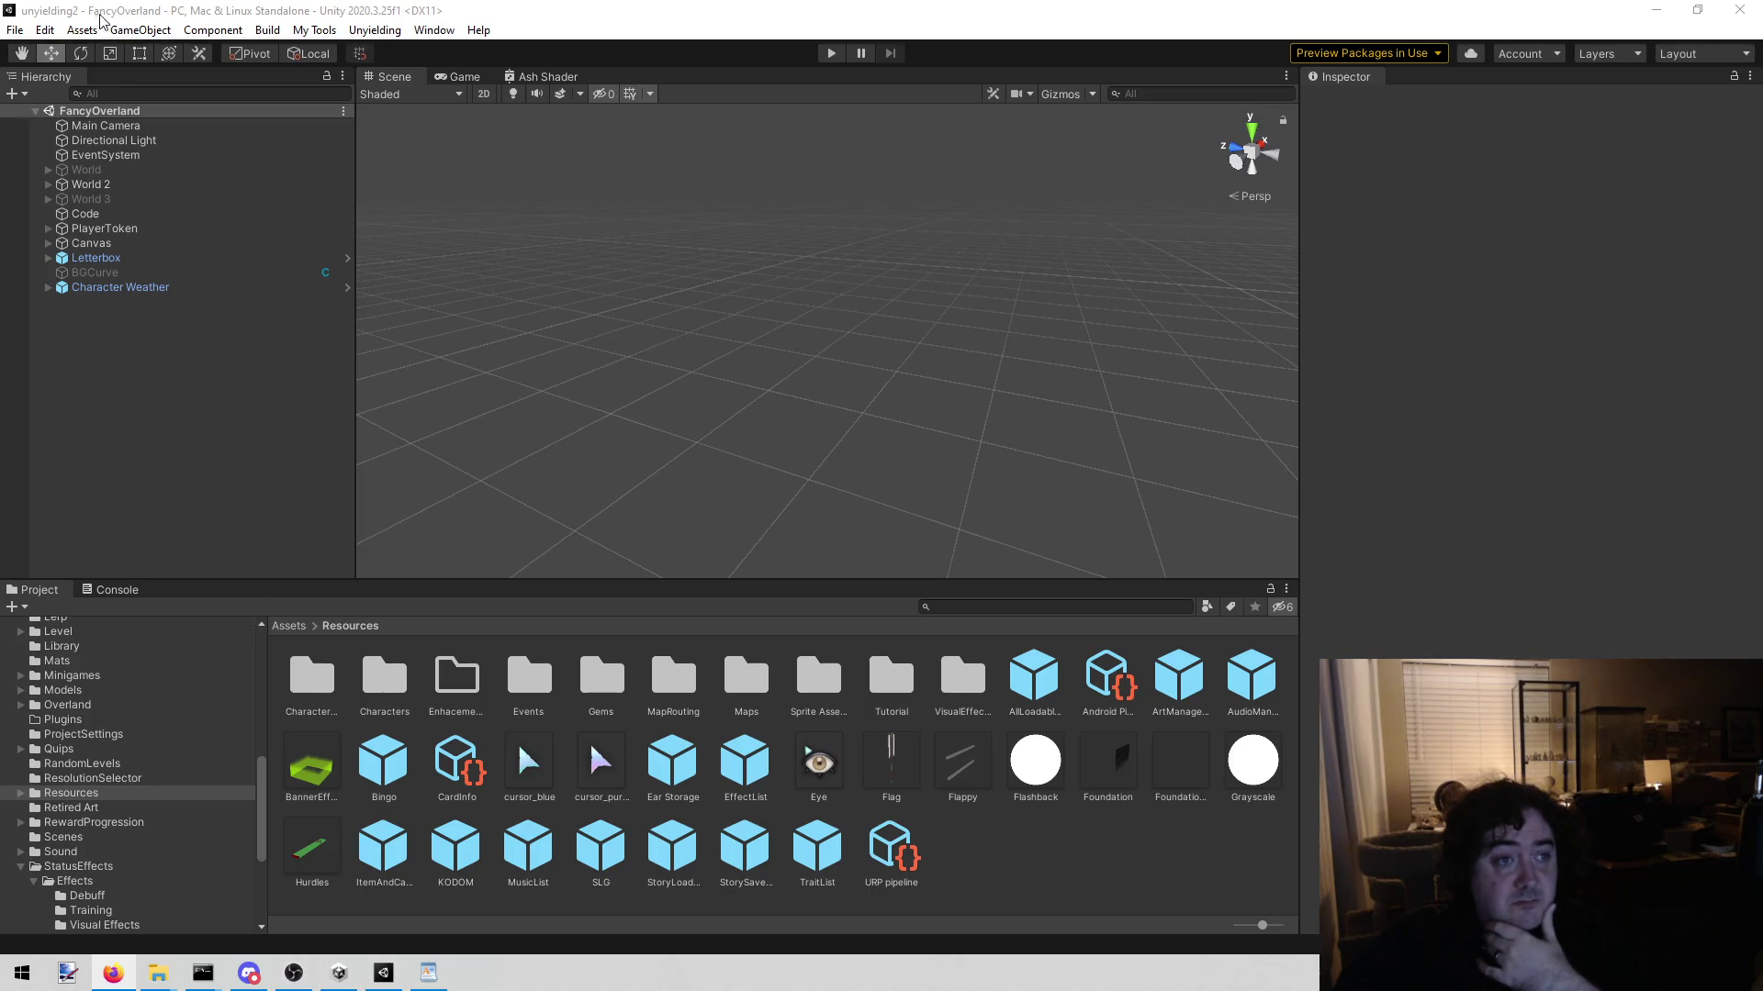
click(77, 30)
Step: Open the C# project in Visual Studio, review the ash elemental to-do lines, then minimize it
click(147, 493)
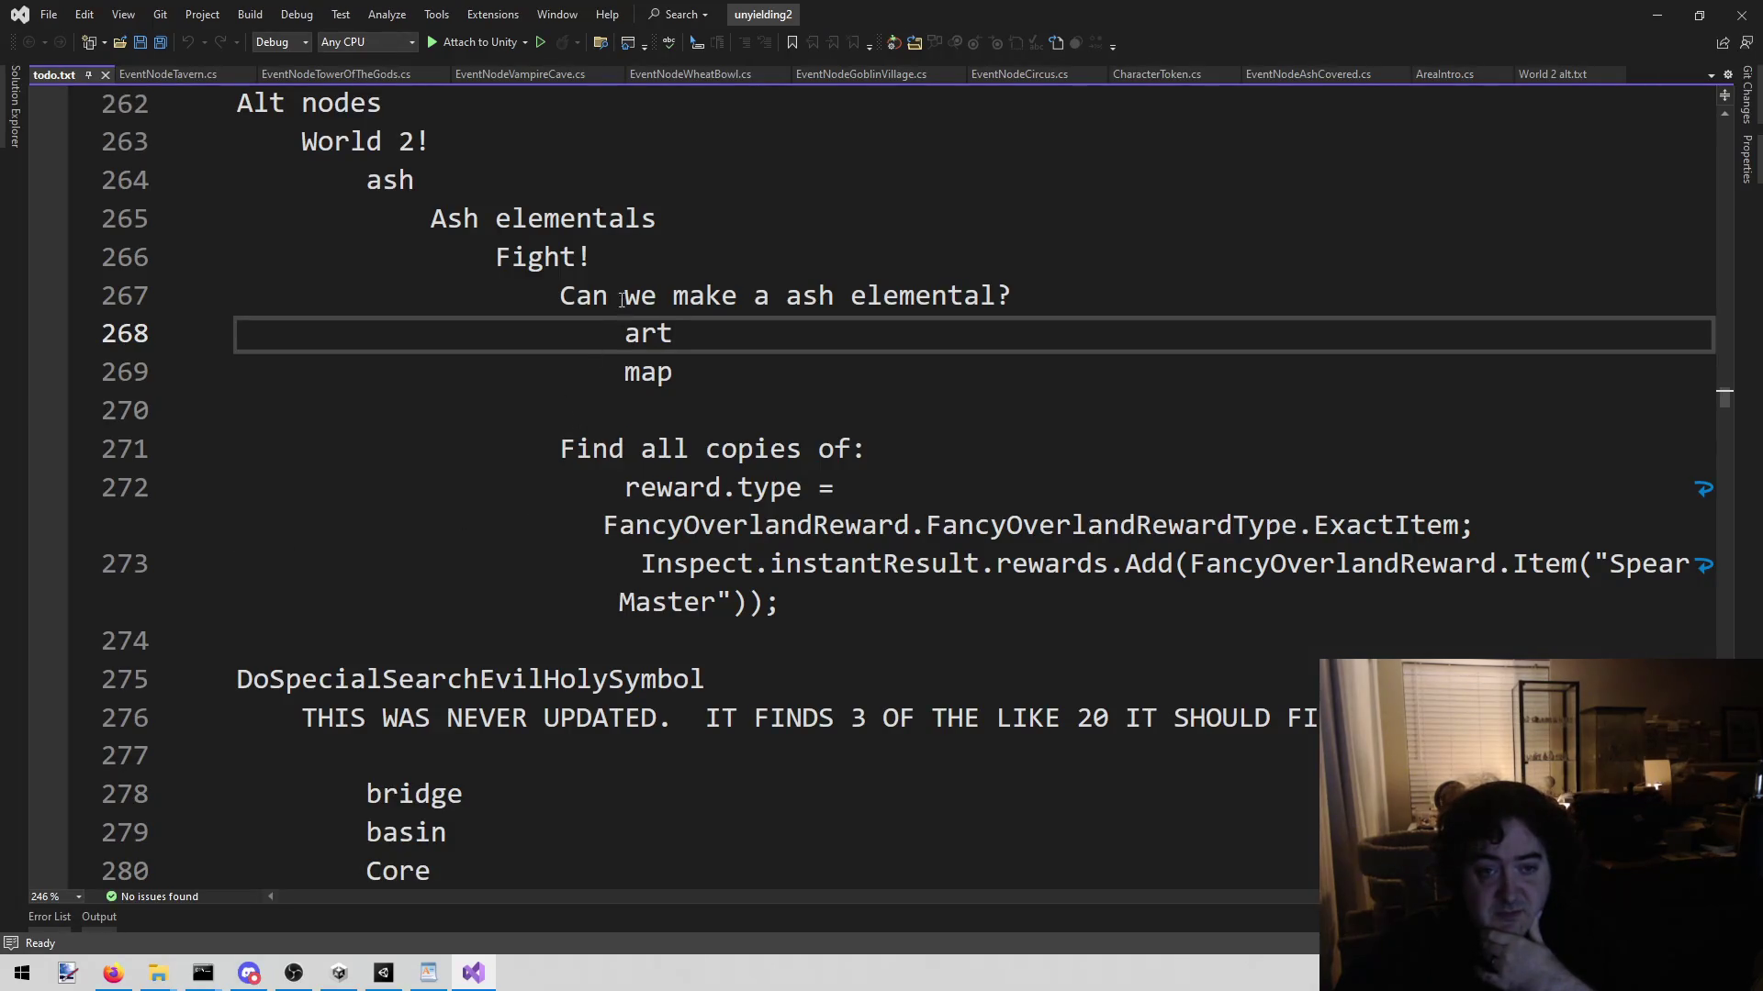
mouse_move(556, 294)
mouse_down()
mouse_move(727, 344)
mouse_move(728, 365)
mouse_up()
click(728, 367)
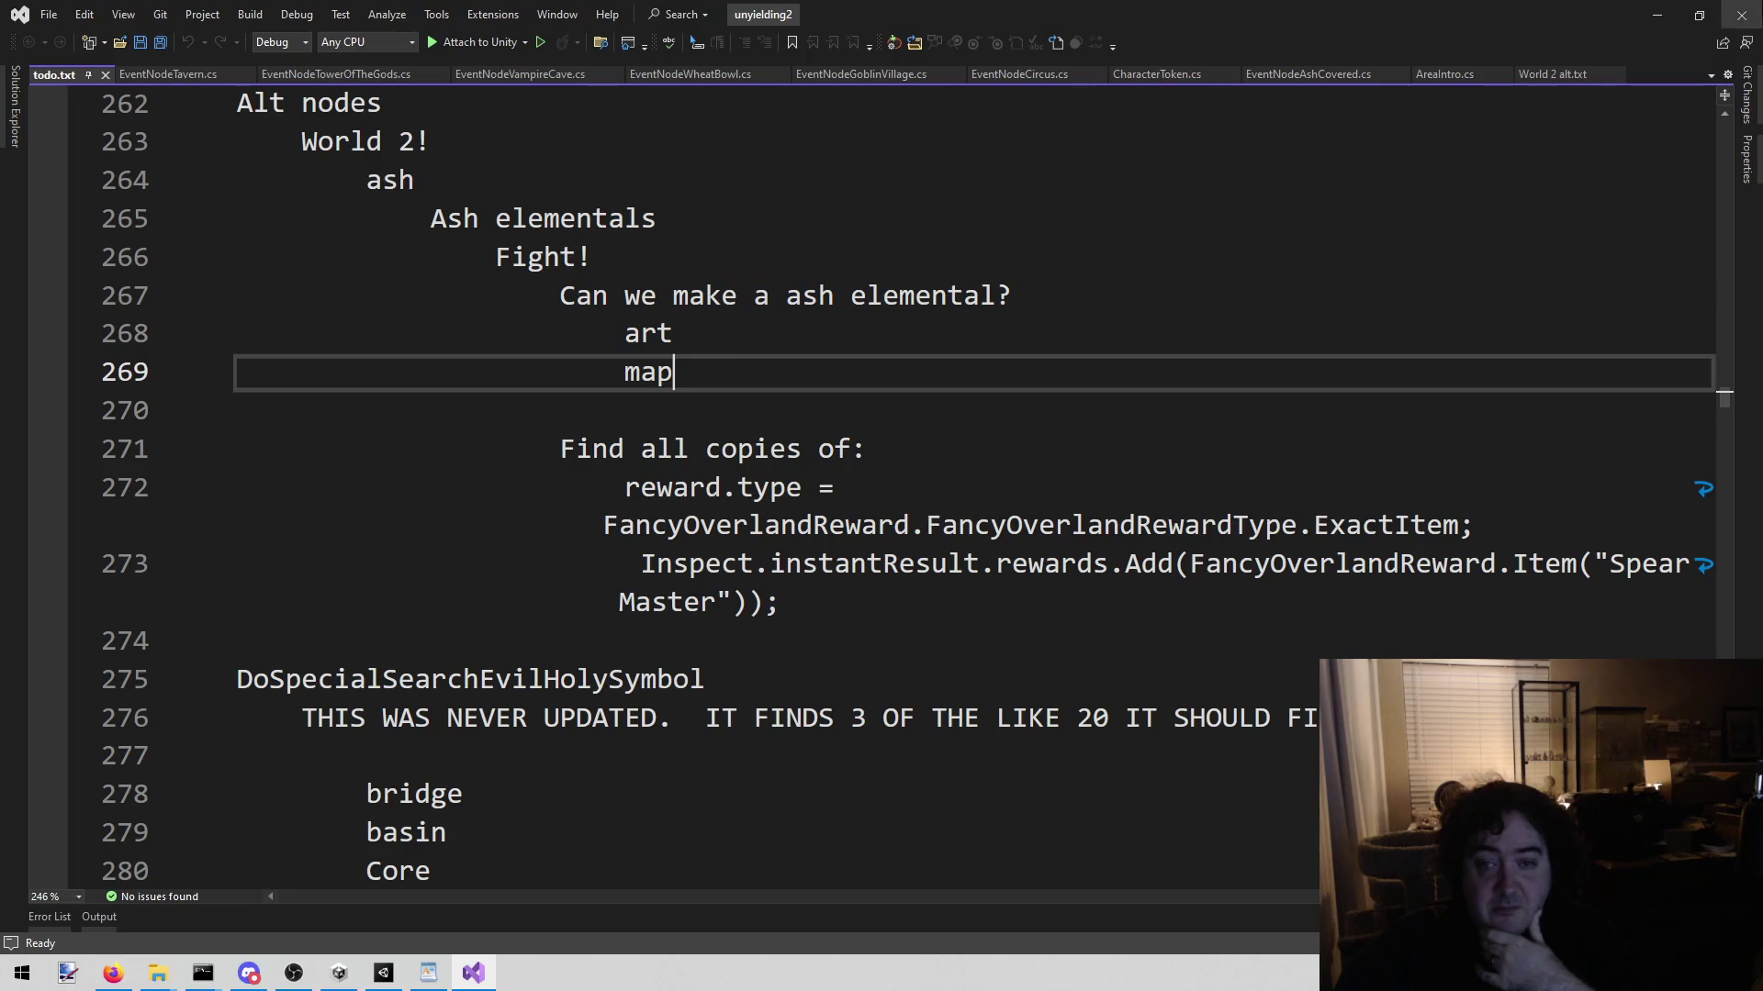
click(1660, 15)
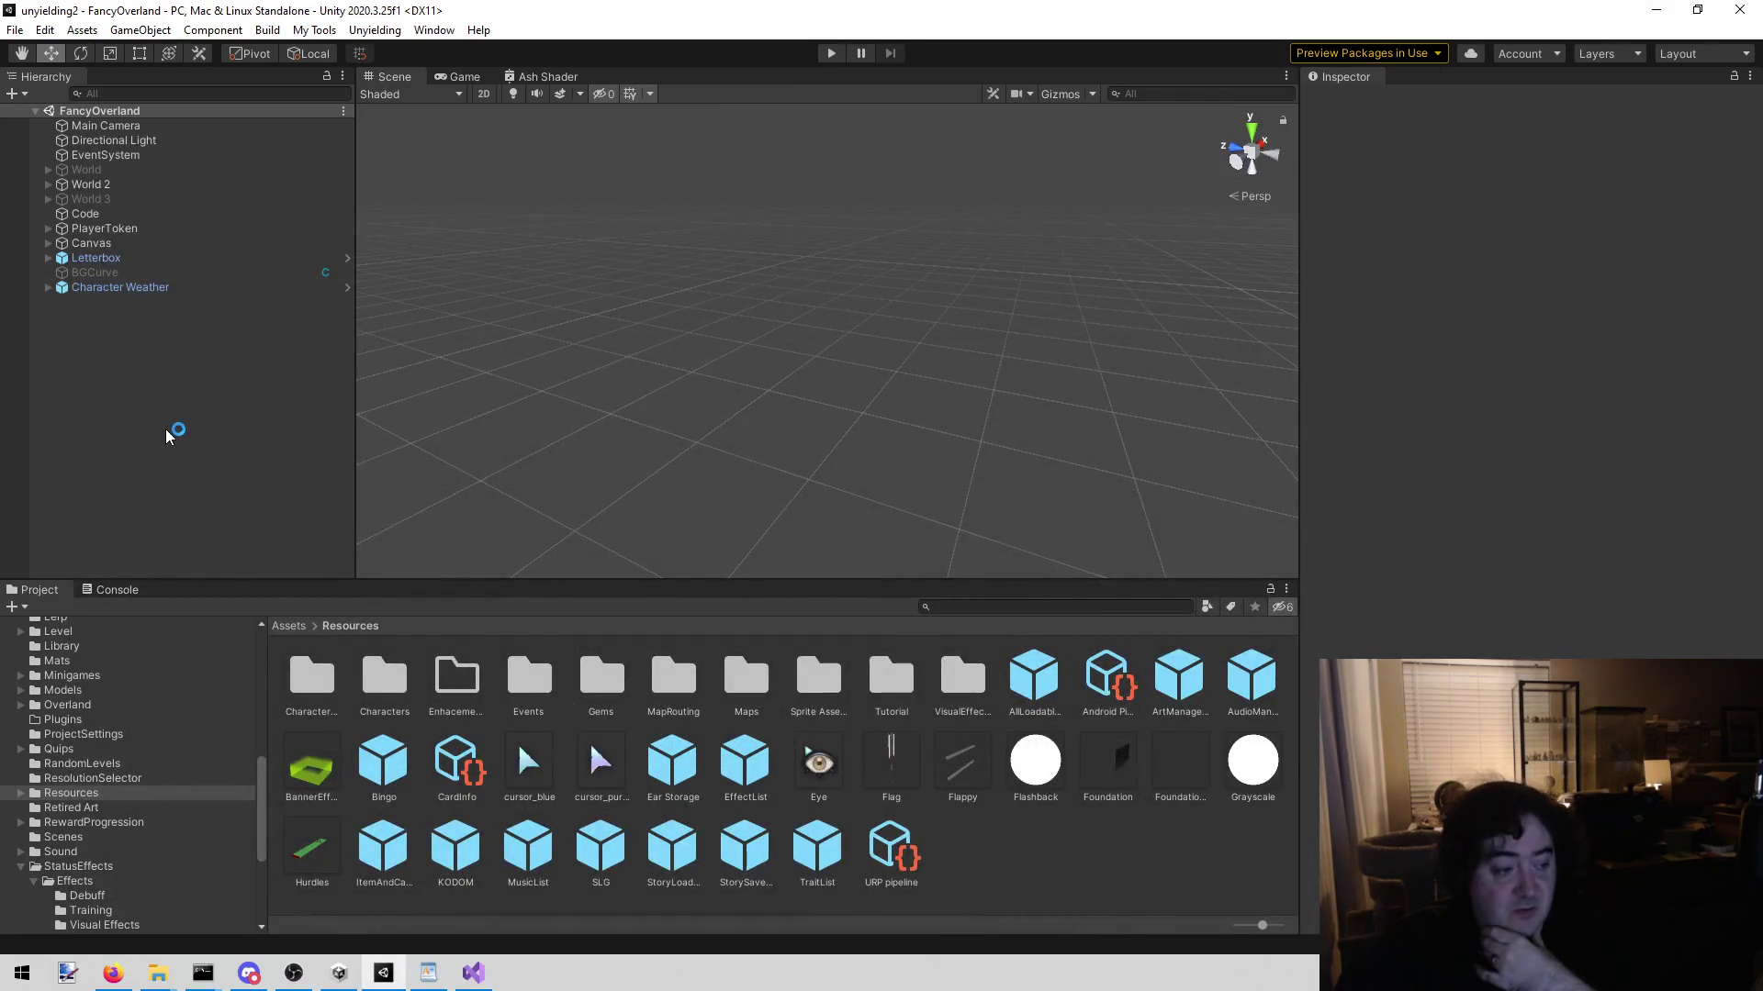
Step: Launch the FancyLevelEditor scene in Play mode from the custom tools menu
click(320, 31)
mouse_move(374, 30)
click(476, 313)
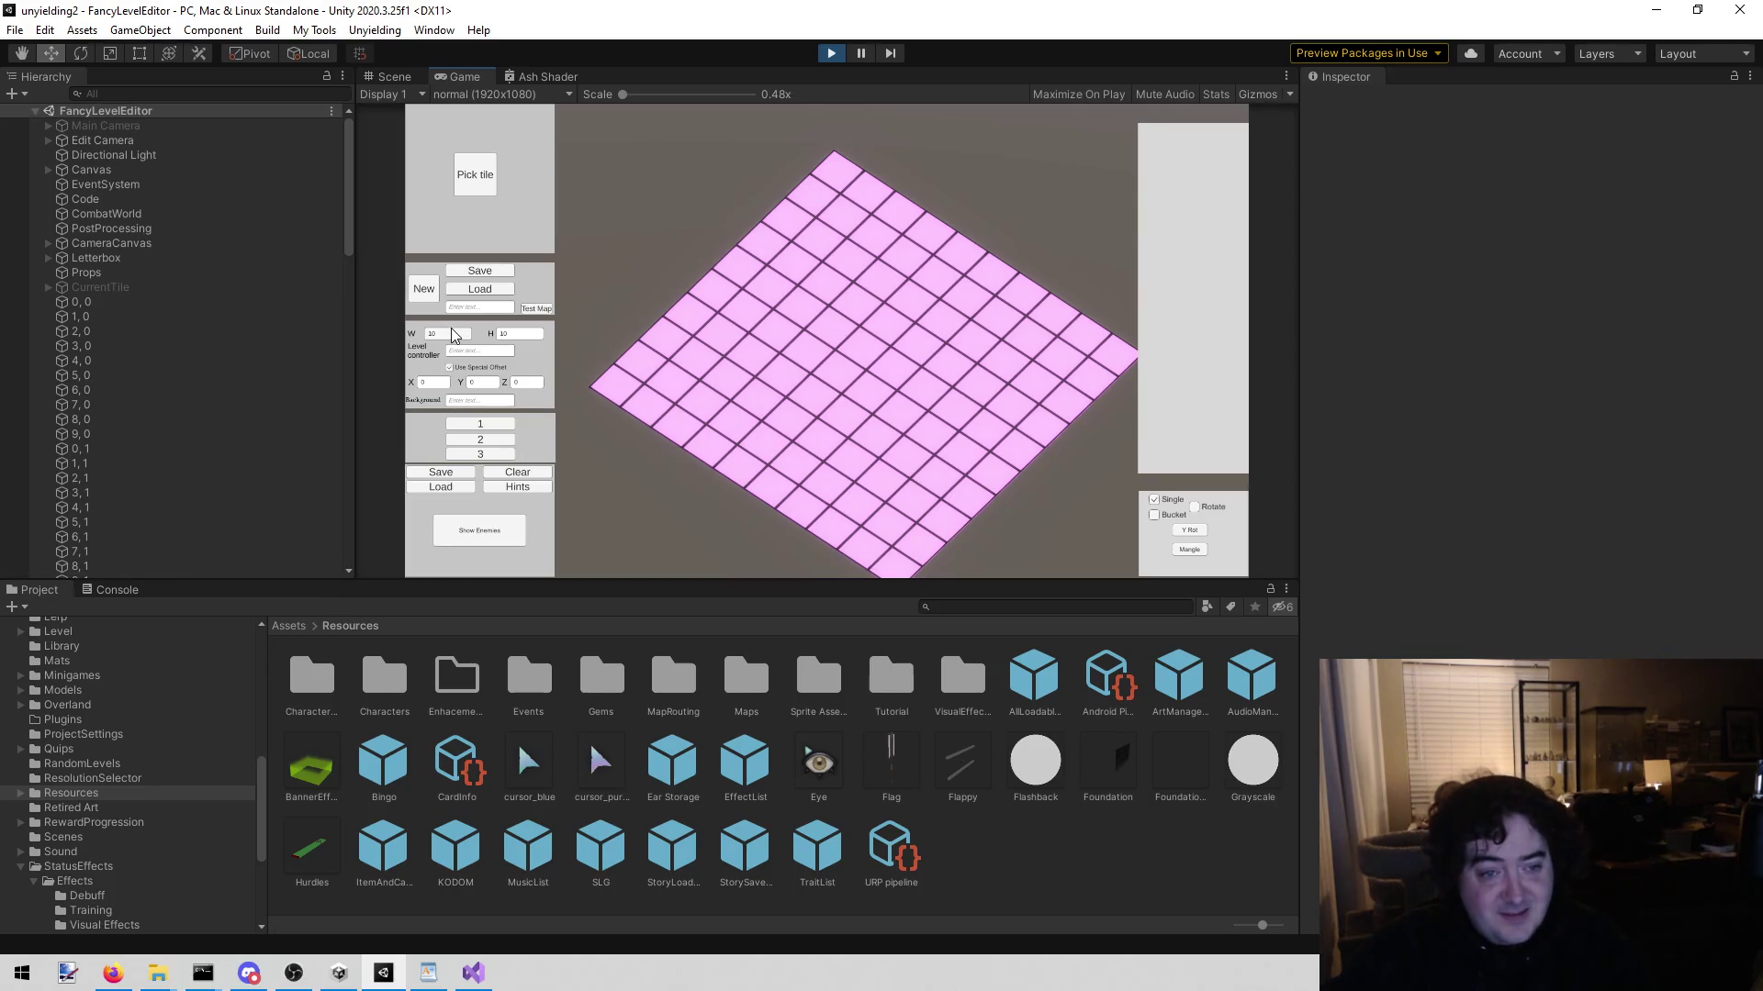
Step: Generate a new blank 14×14 level map
text(14)
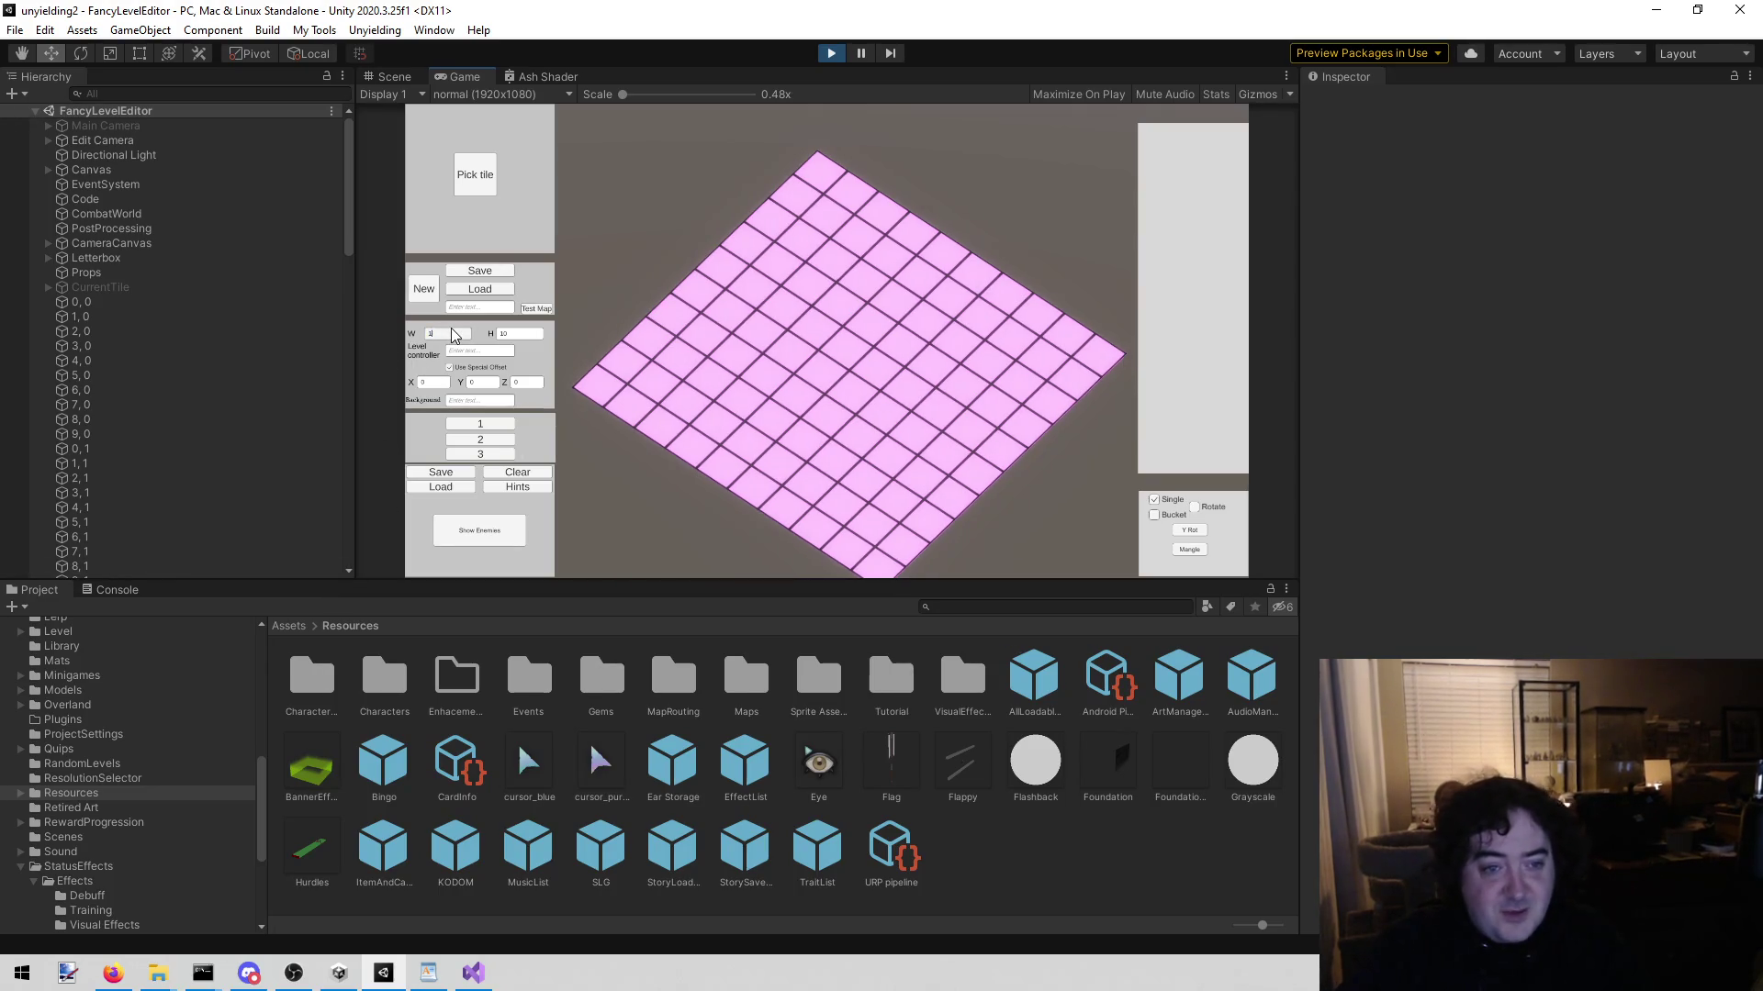
click(519, 333)
text(10)
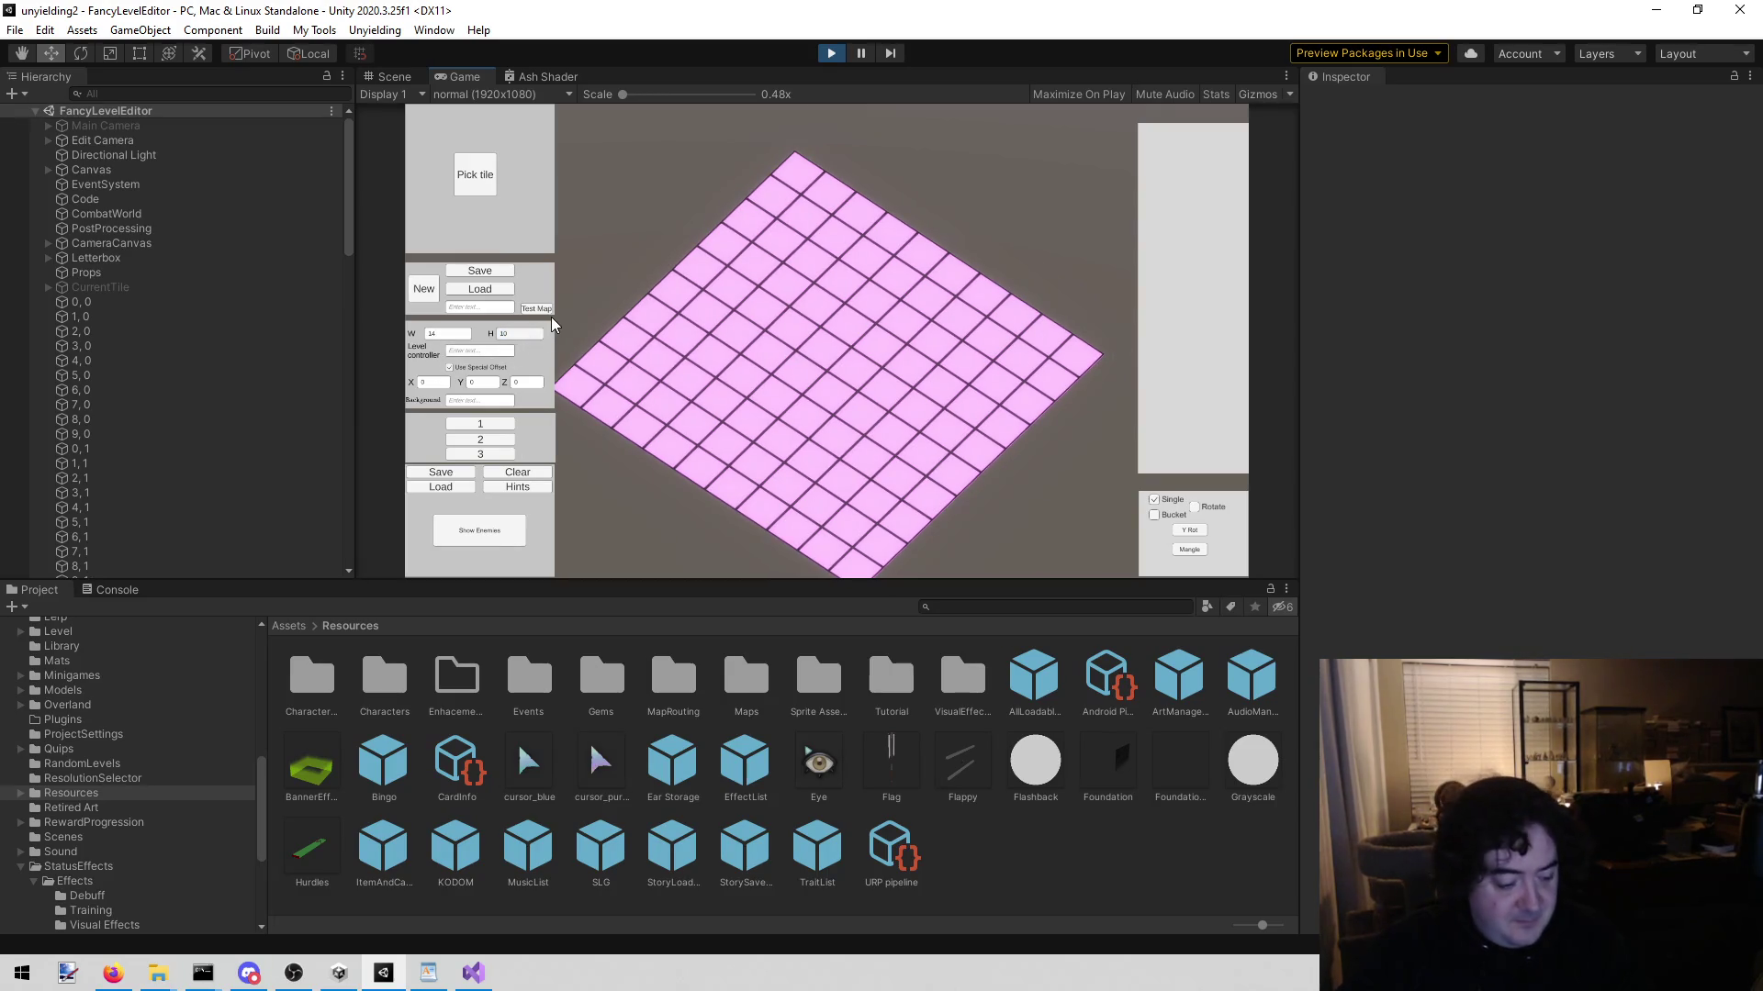
click(424, 289)
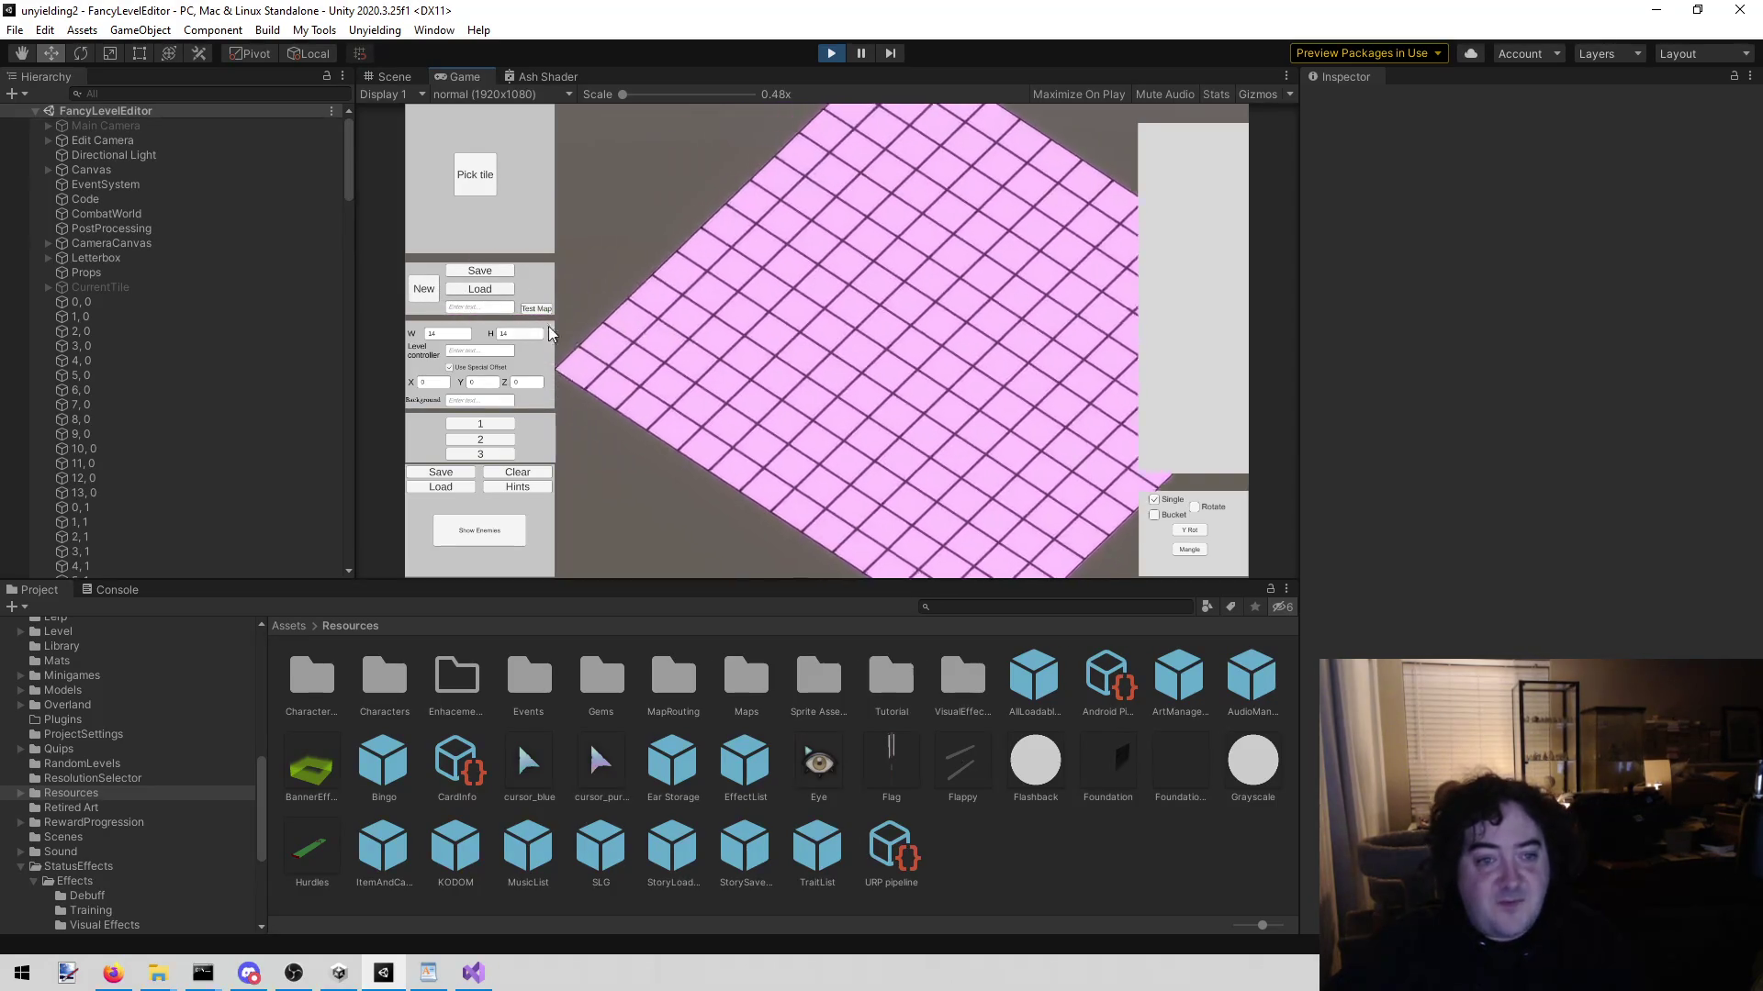
Step: Bucket-fill the entire grid with the grey stone floor tile
click(486, 190)
click(810, 172)
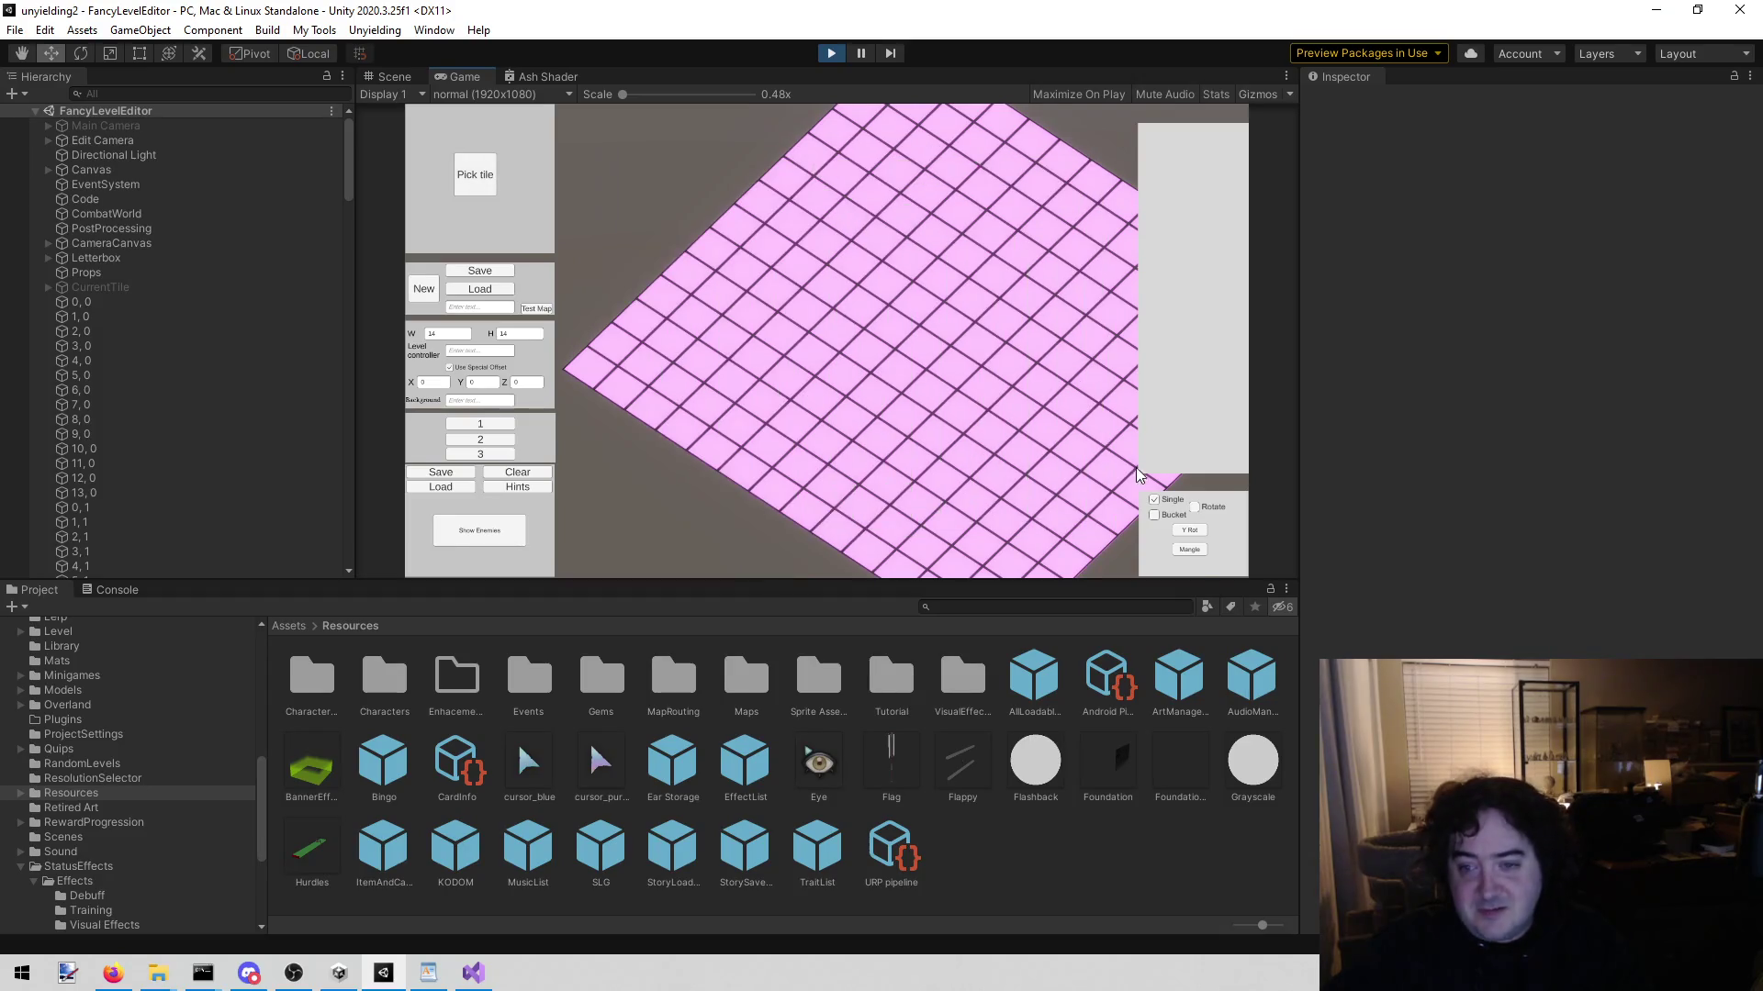
click(1154, 515)
click(952, 407)
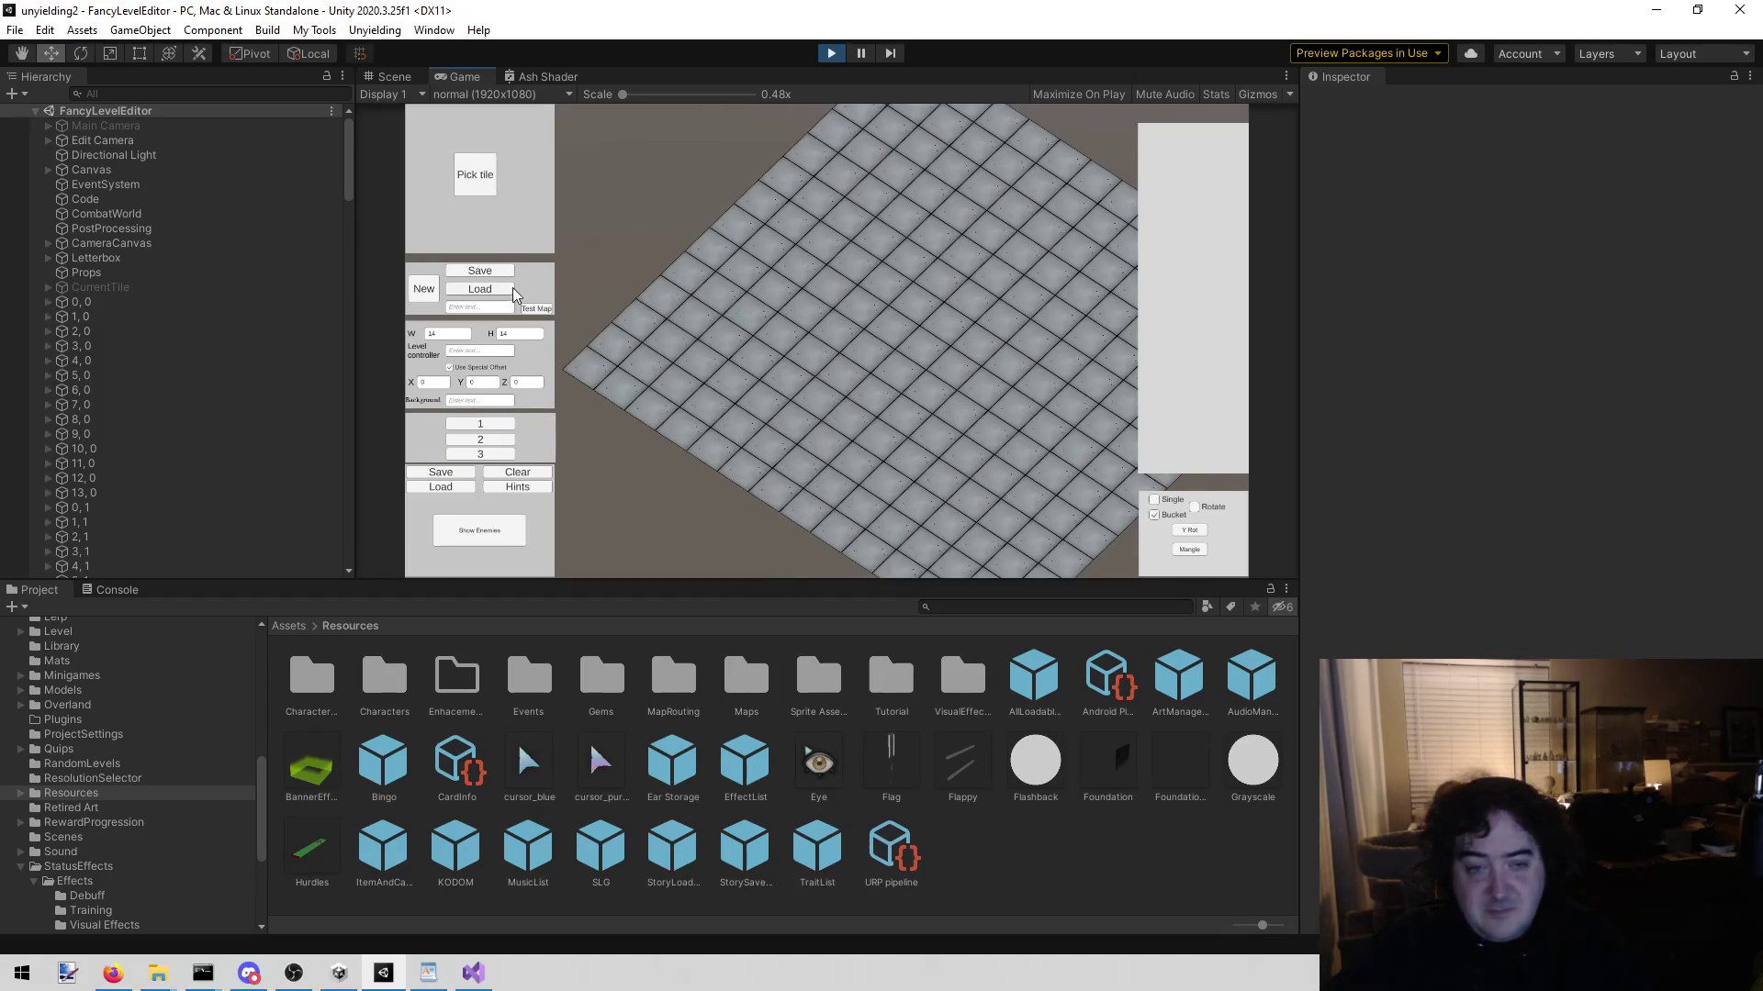
click(471, 181)
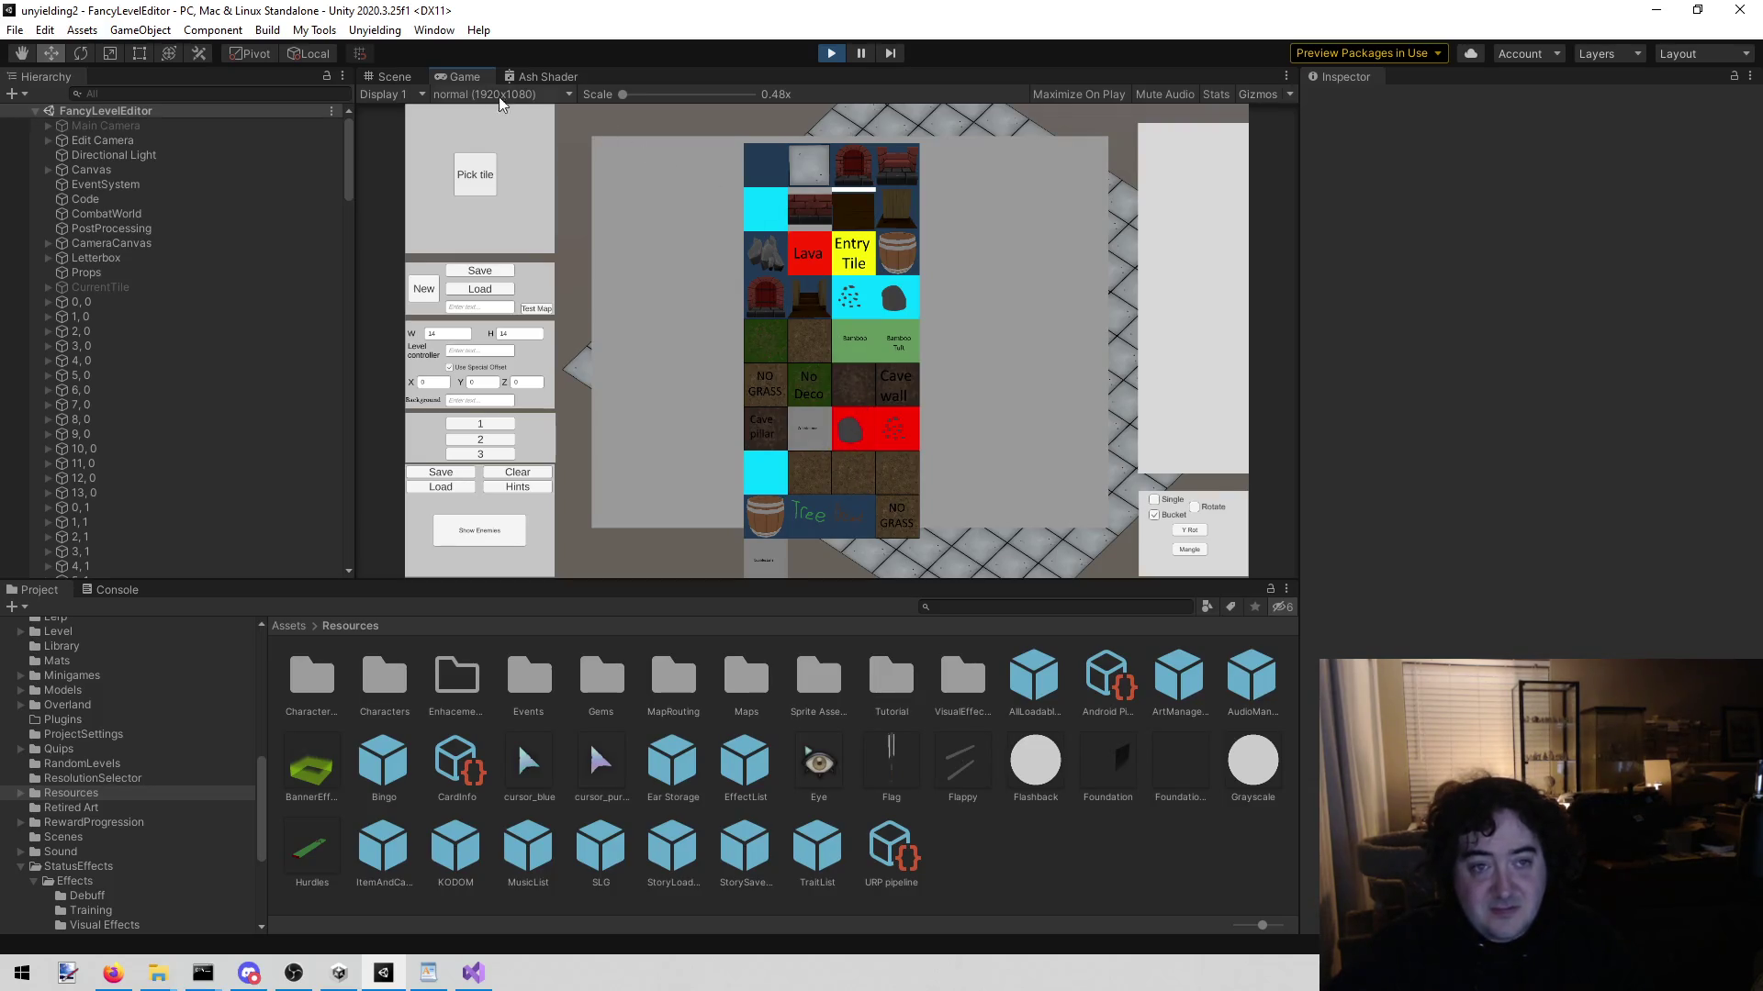
right_click(451, 69)
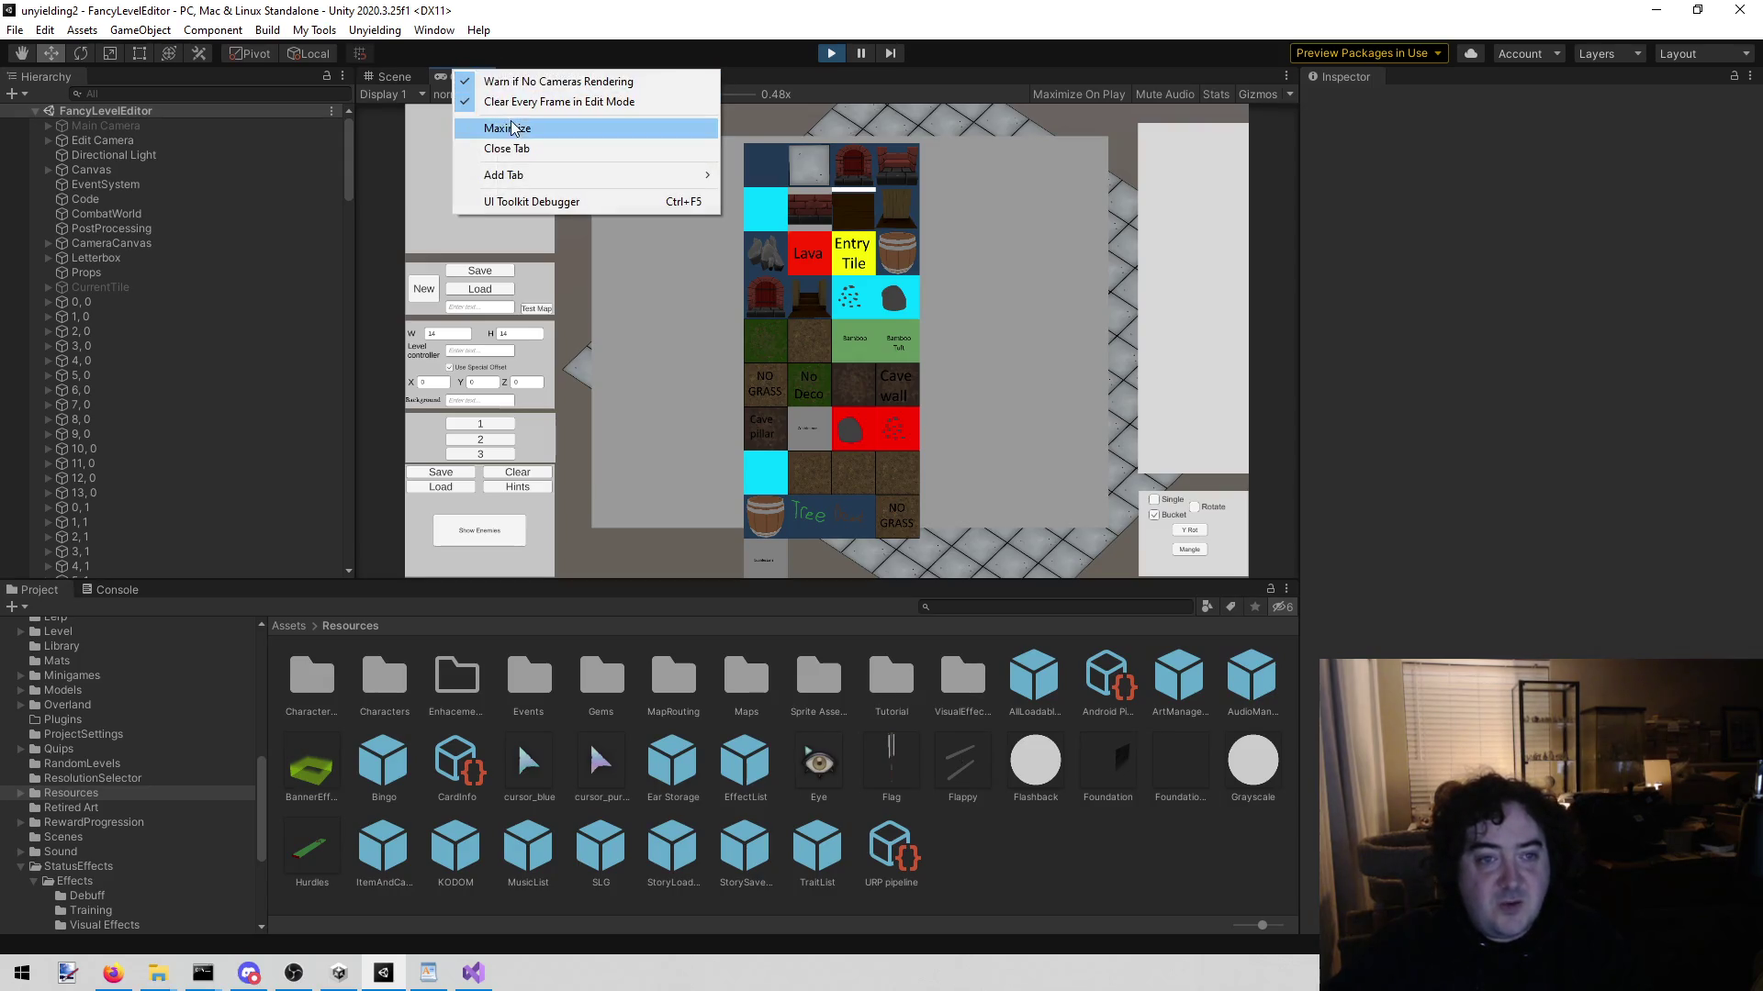
Step: Maximize the Game view, try a cobblestone fill, then restore the grey floor everywhere
click(508, 125)
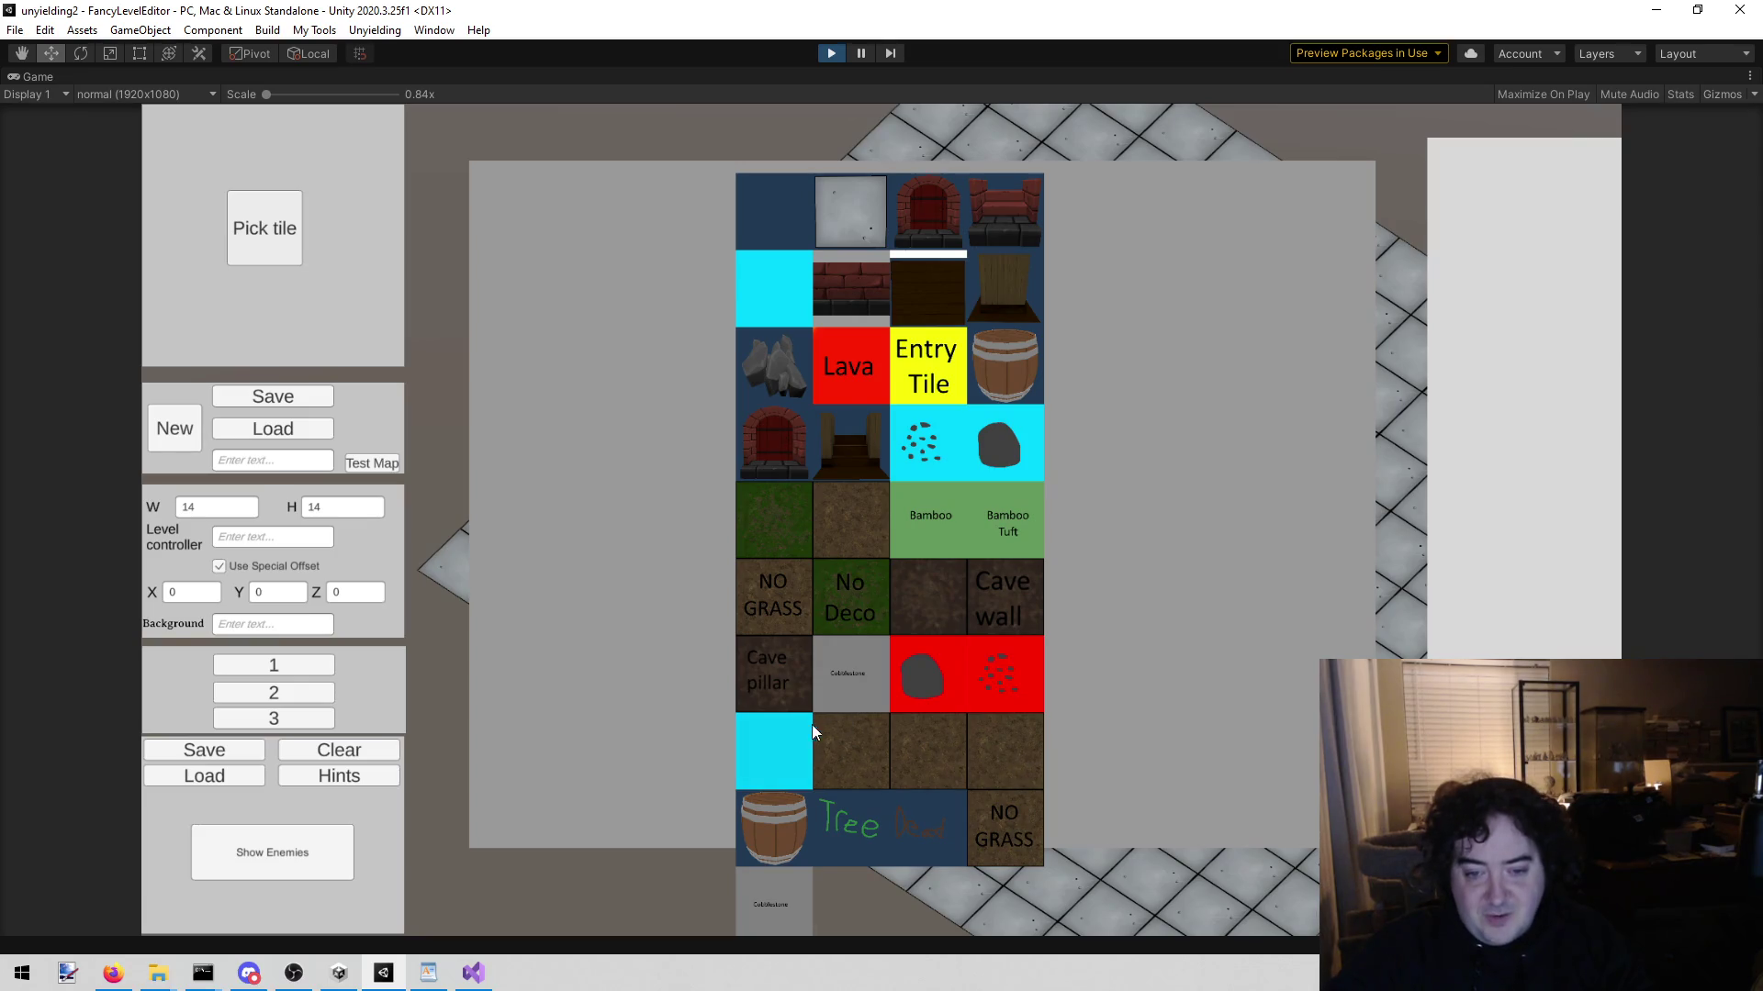
click(863, 670)
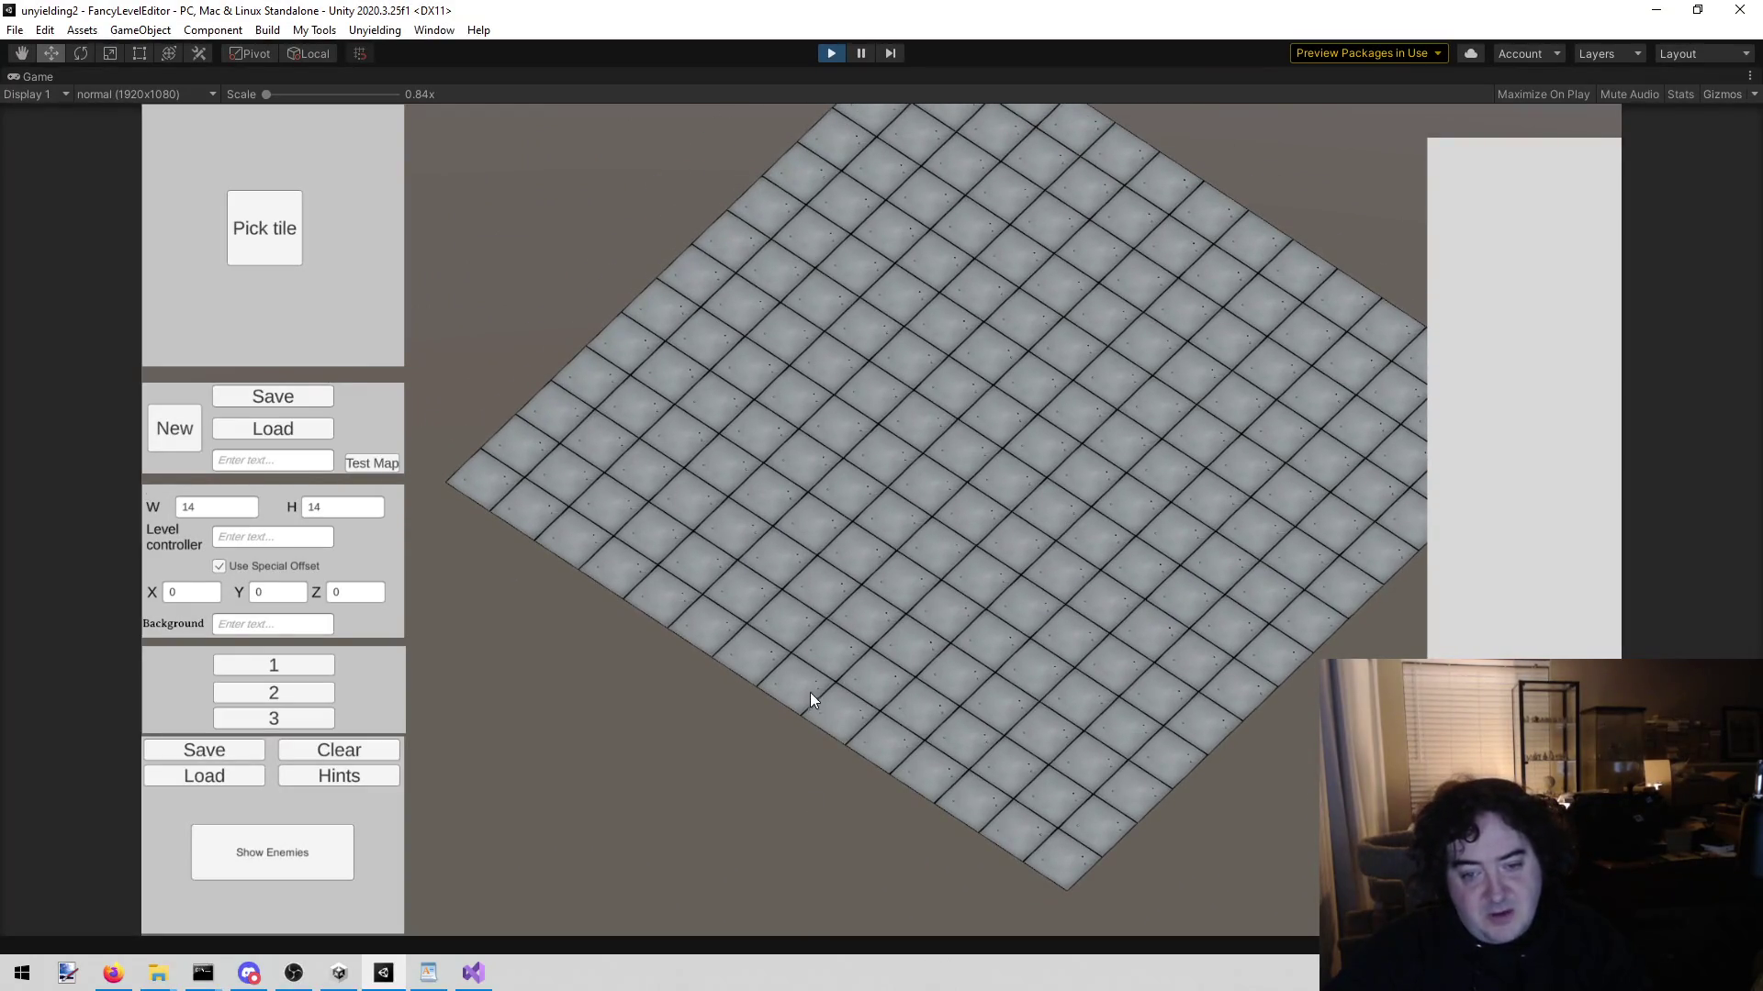
click(806, 674)
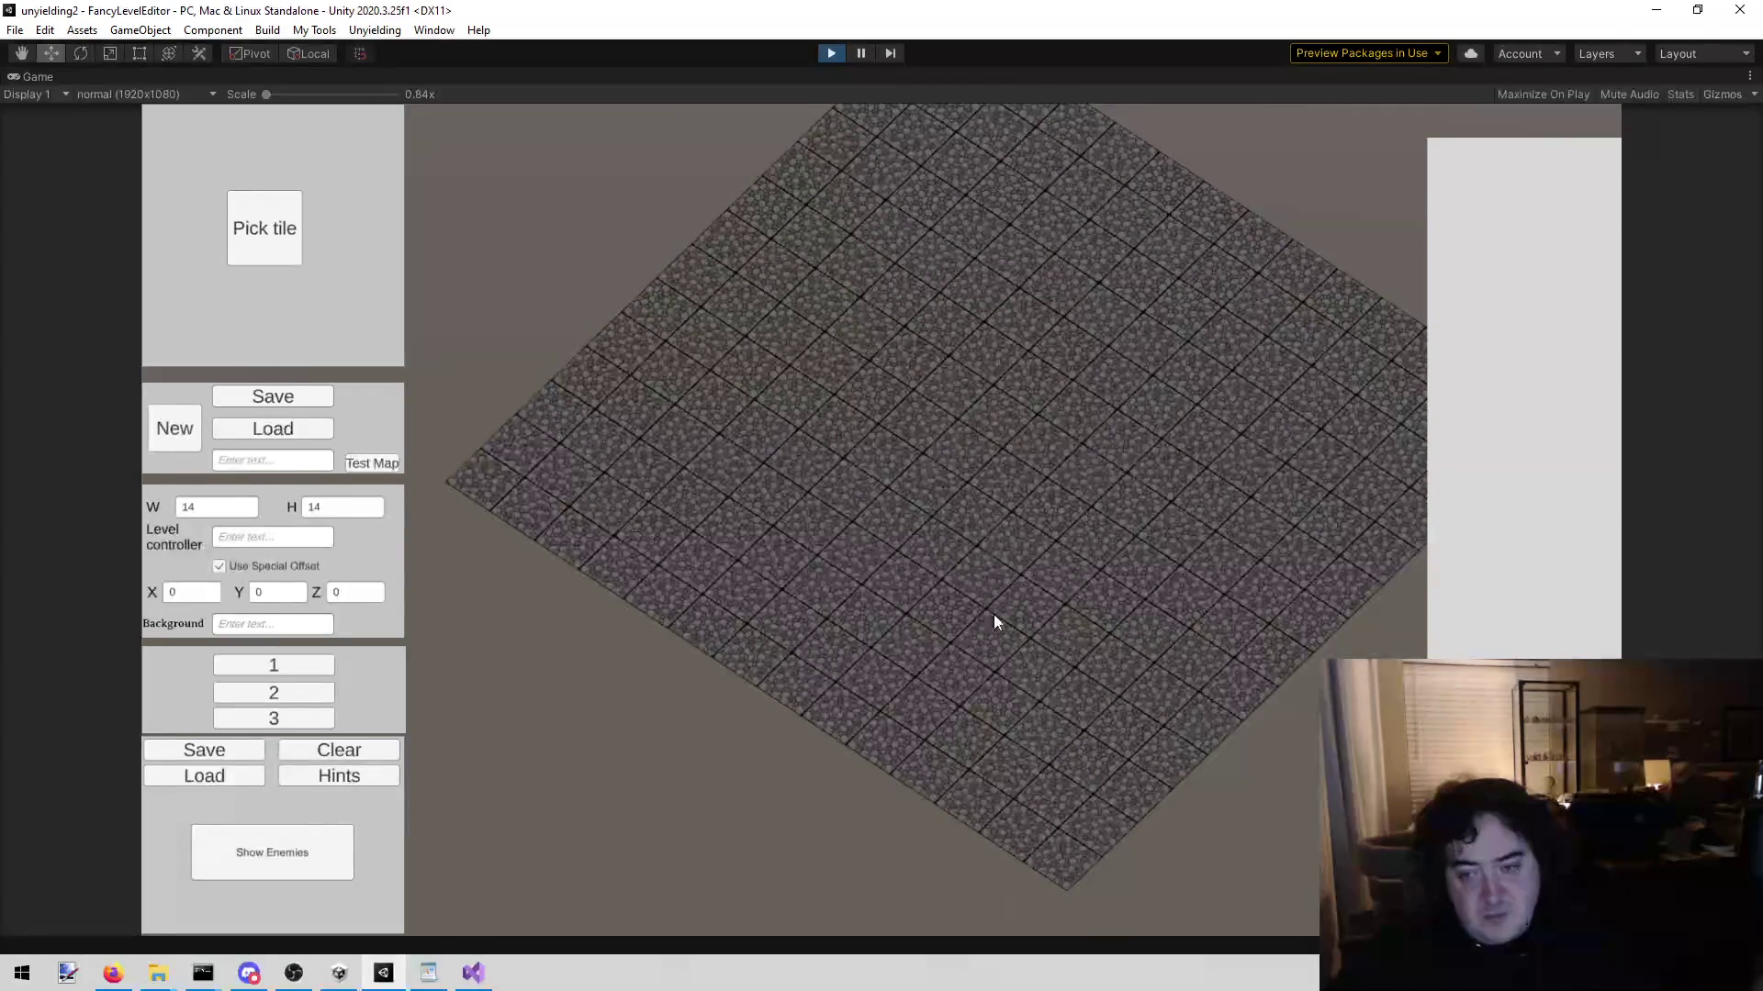
click(253, 248)
click(757, 253)
click(853, 223)
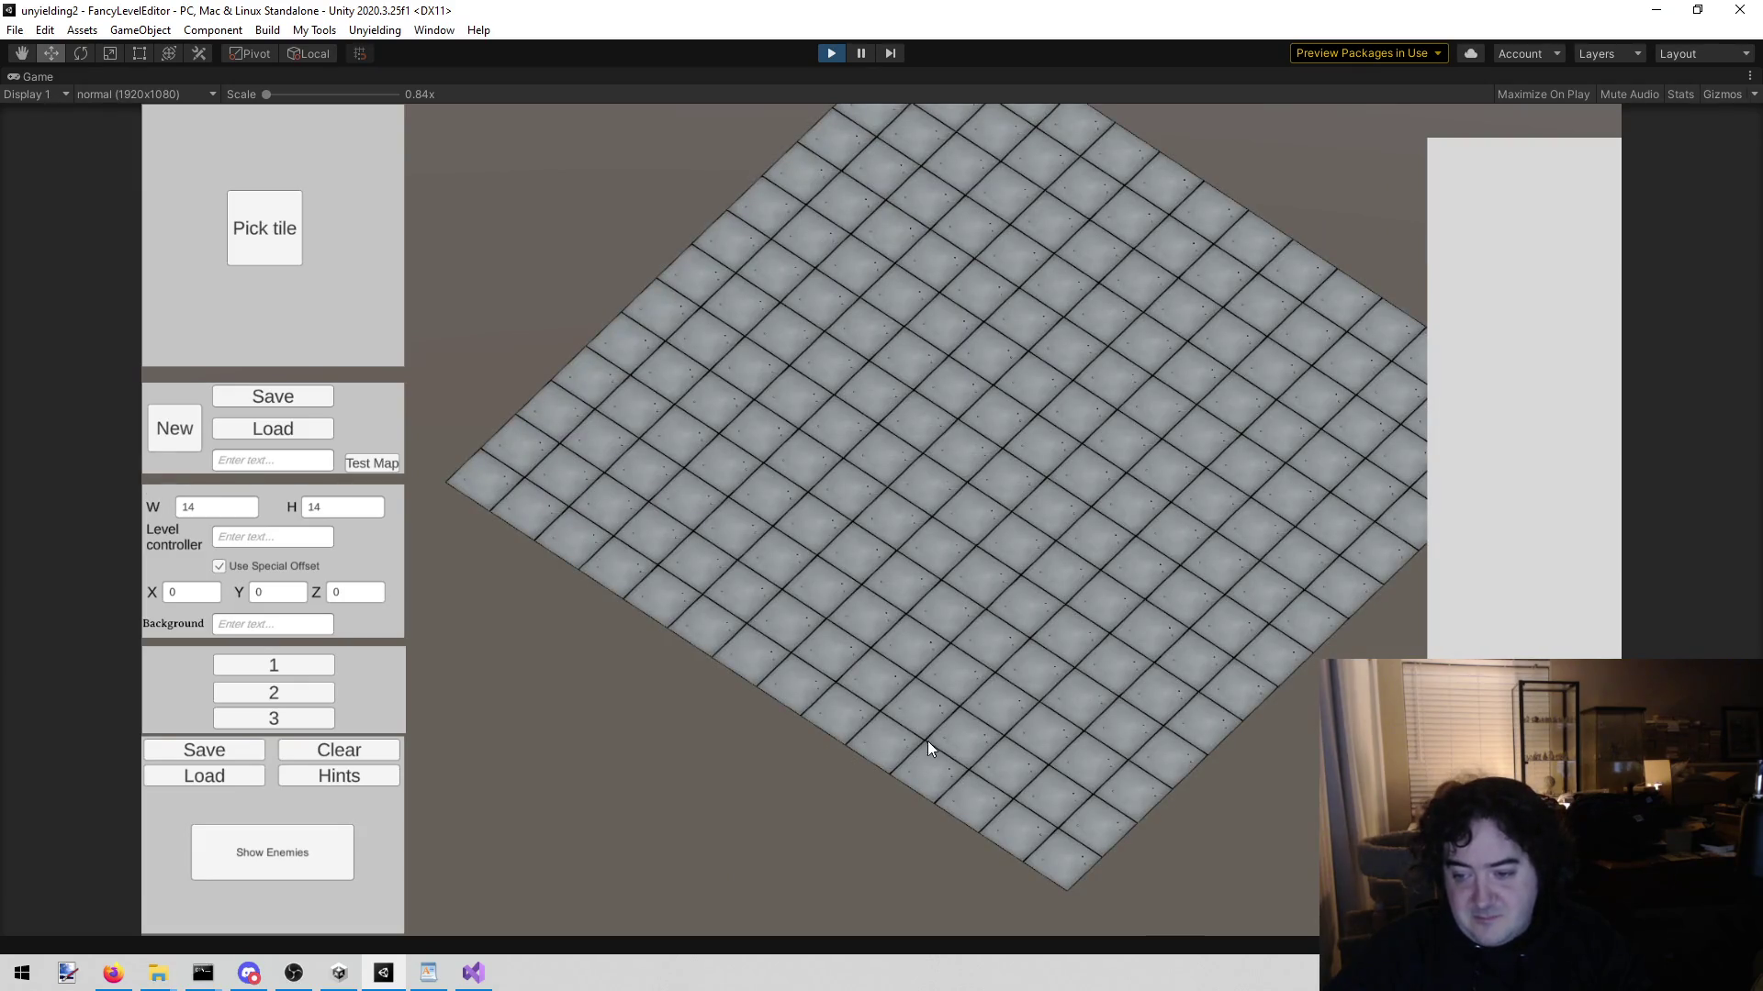
Step: Paint crossing cobblestone path tiles over the grey stone floor
click(272, 261)
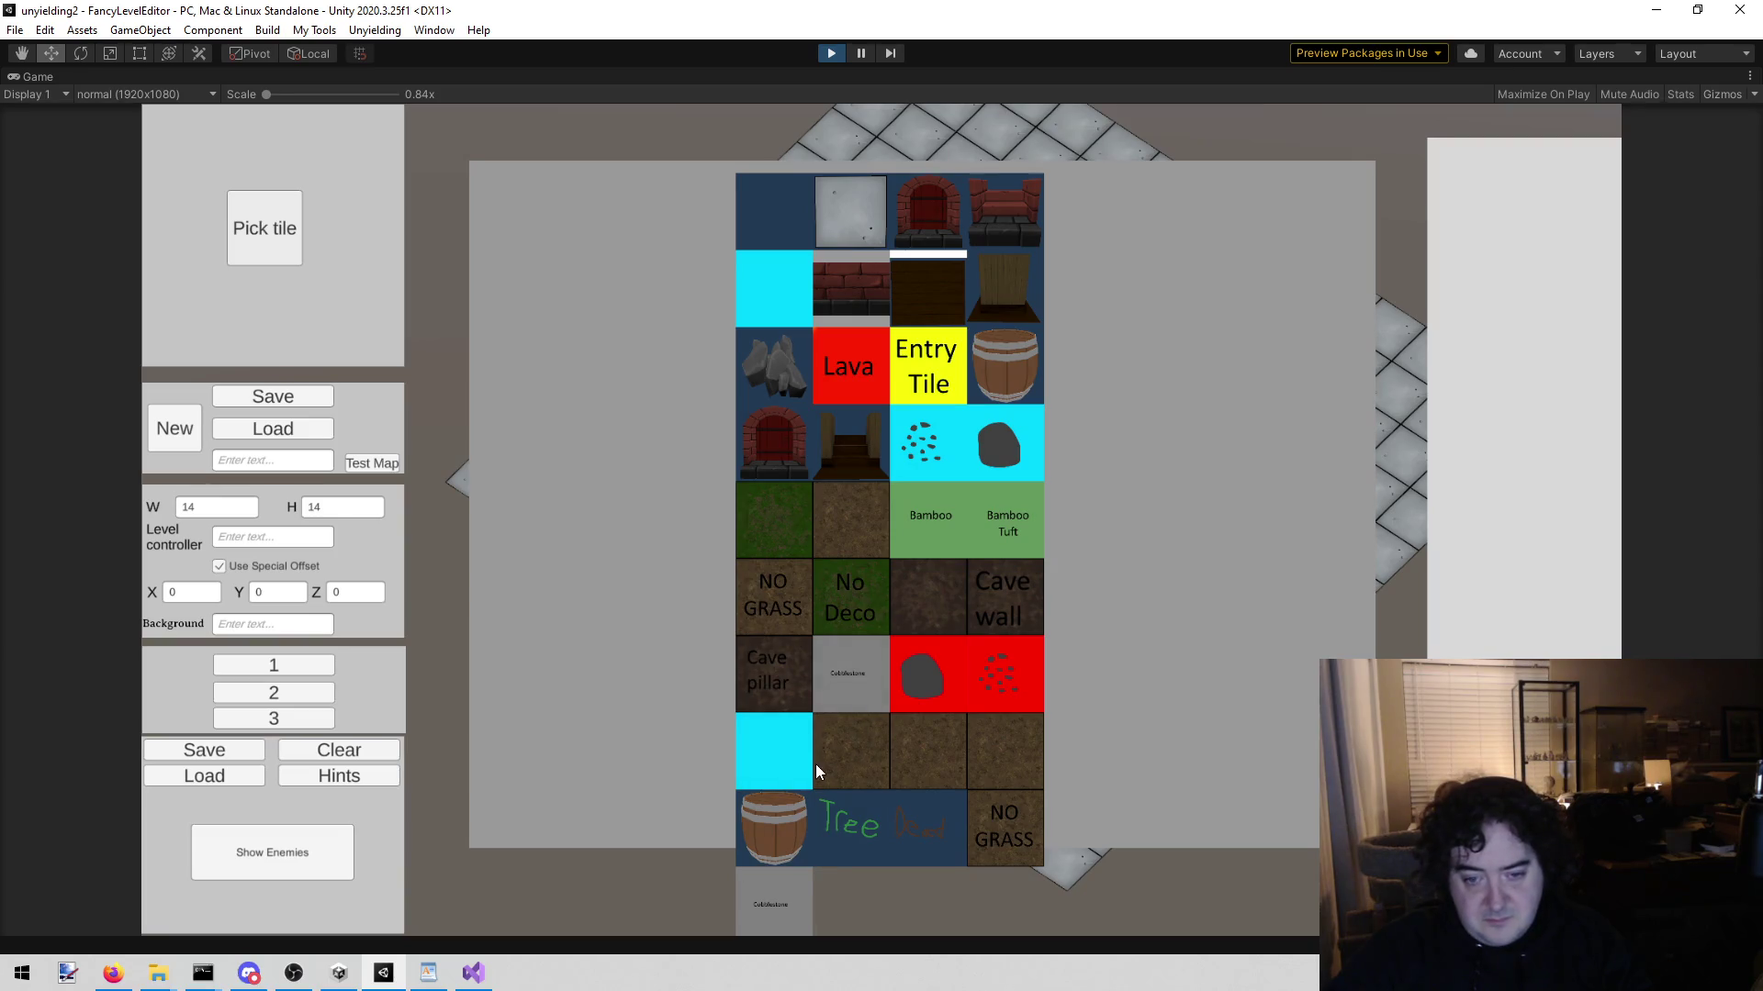
click(815, 763)
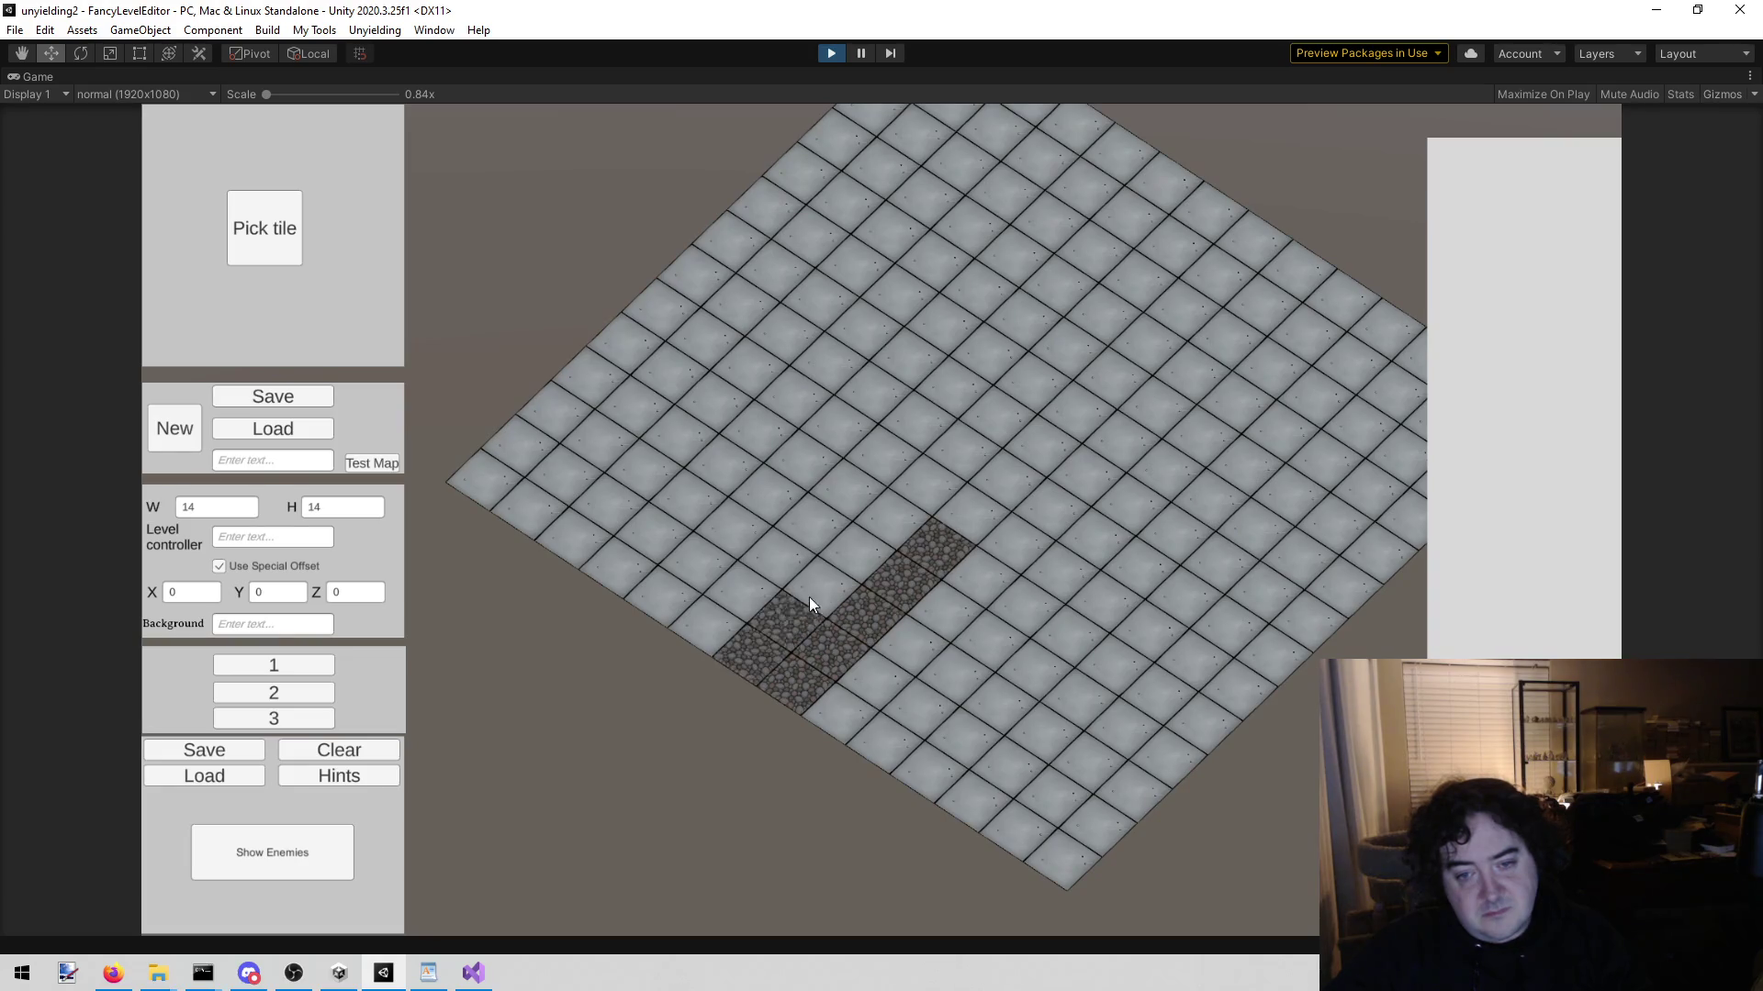
mouse_move(904, 531)
mouse_down()
mouse_move(808, 573)
mouse_move(762, 538)
mouse_move(818, 516)
mouse_up()
click(778, 525)
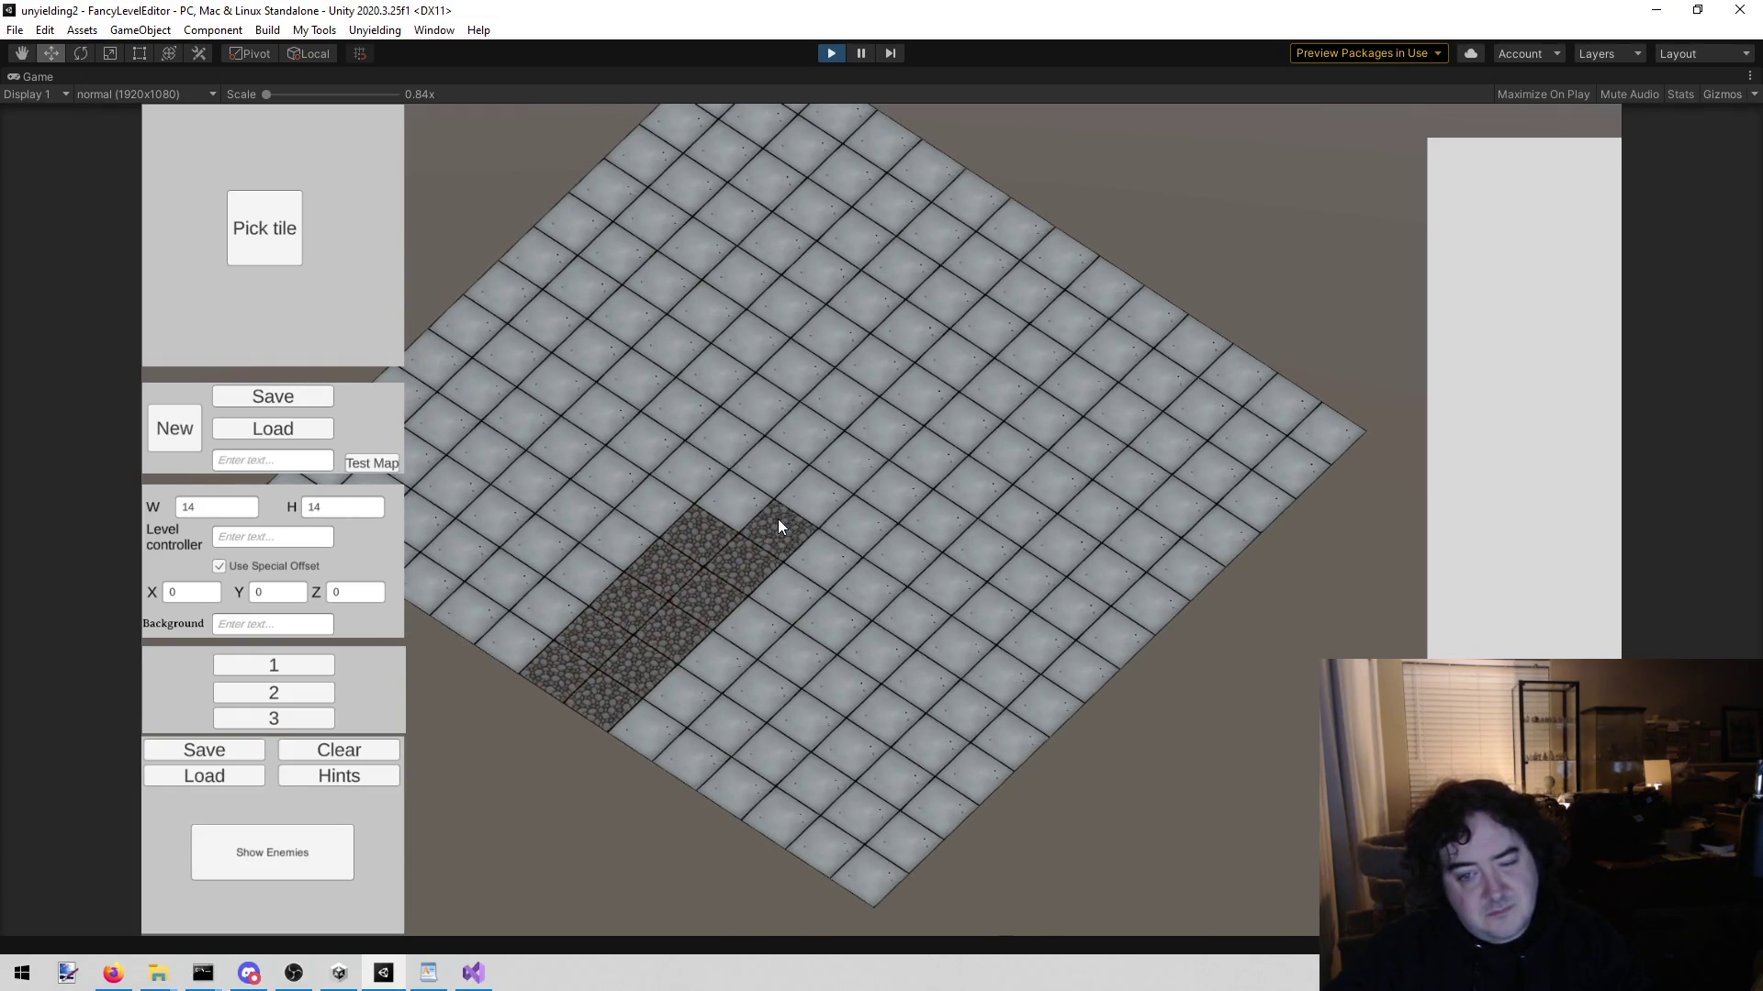
click(738, 481)
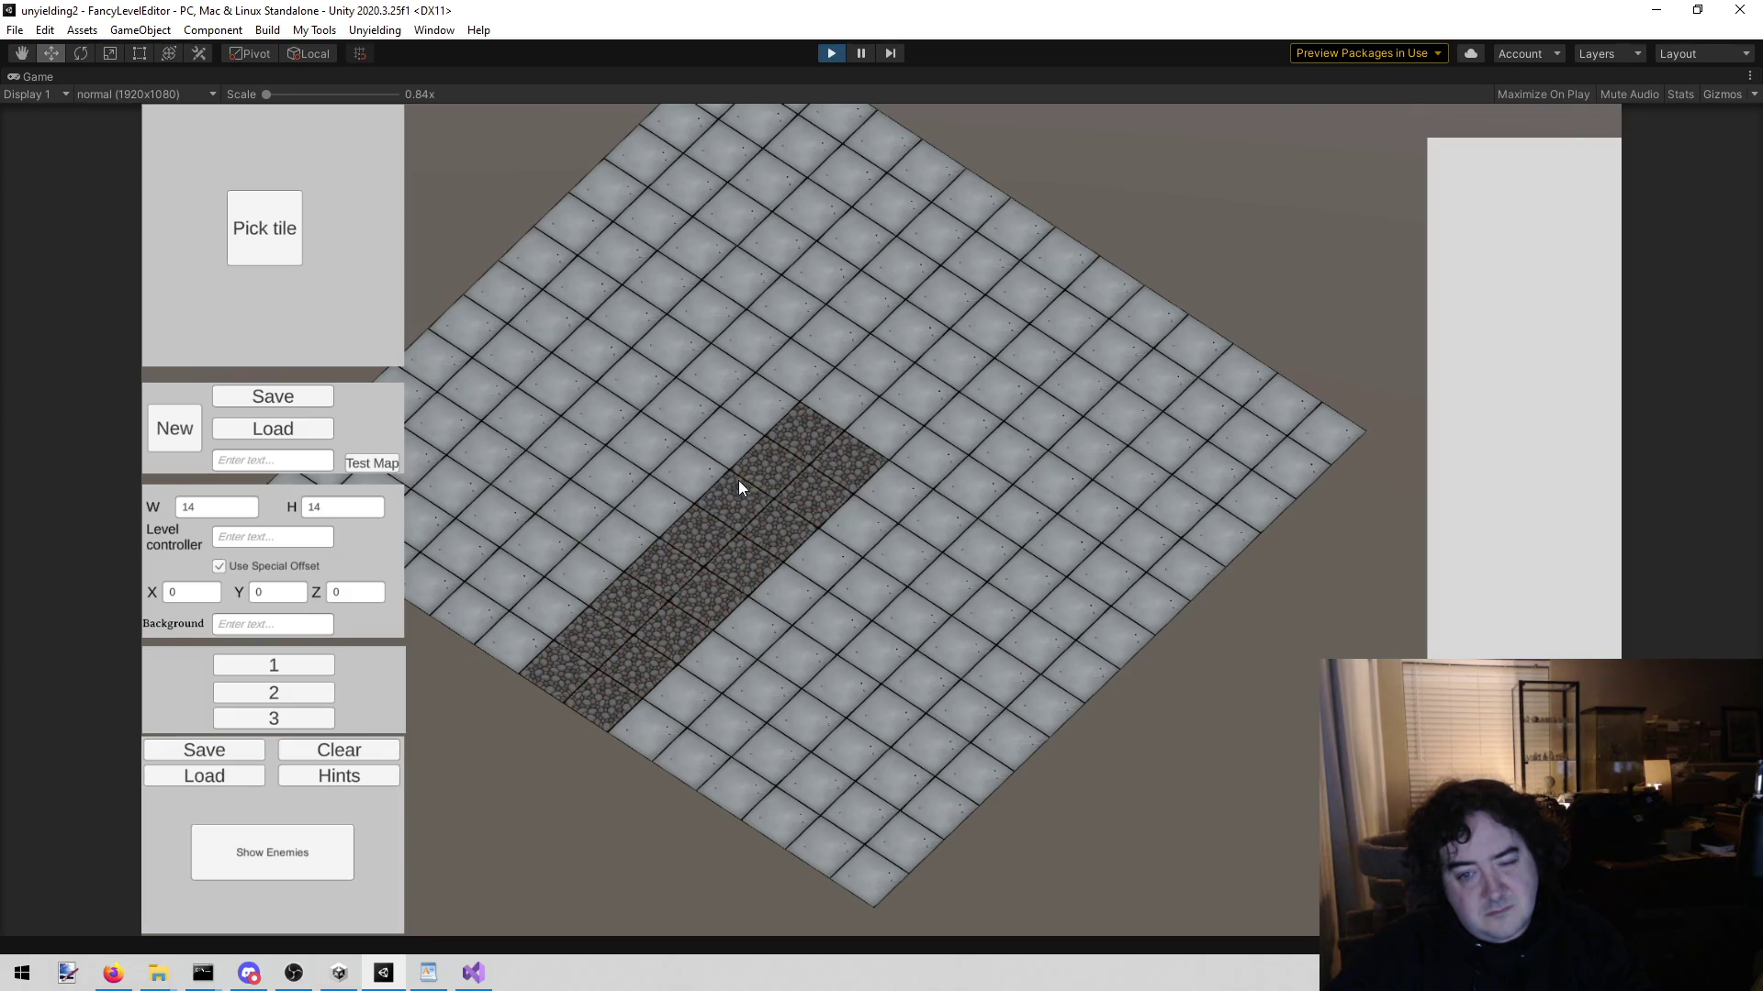
mouse_move(885, 464)
mouse_down()
mouse_move(843, 521)
mouse_move(933, 604)
mouse_up()
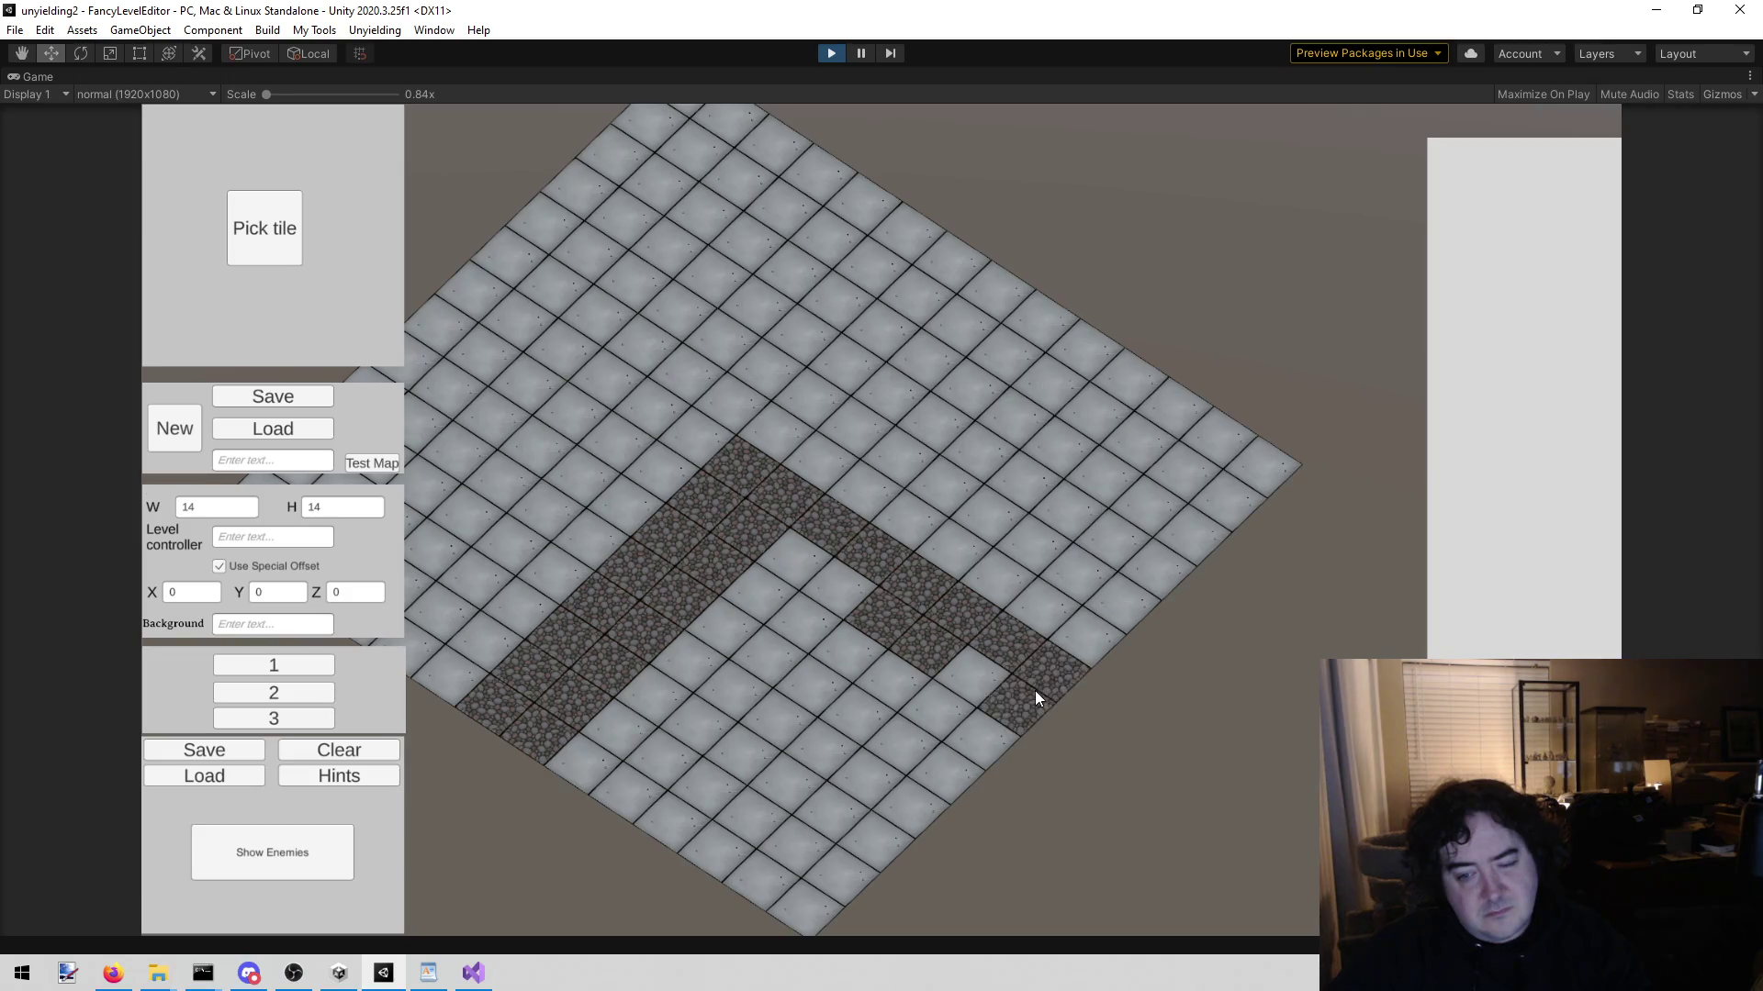
mouse_move(804, 548)
mouse_down()
mouse_move(828, 549)
mouse_move(891, 643)
mouse_up()
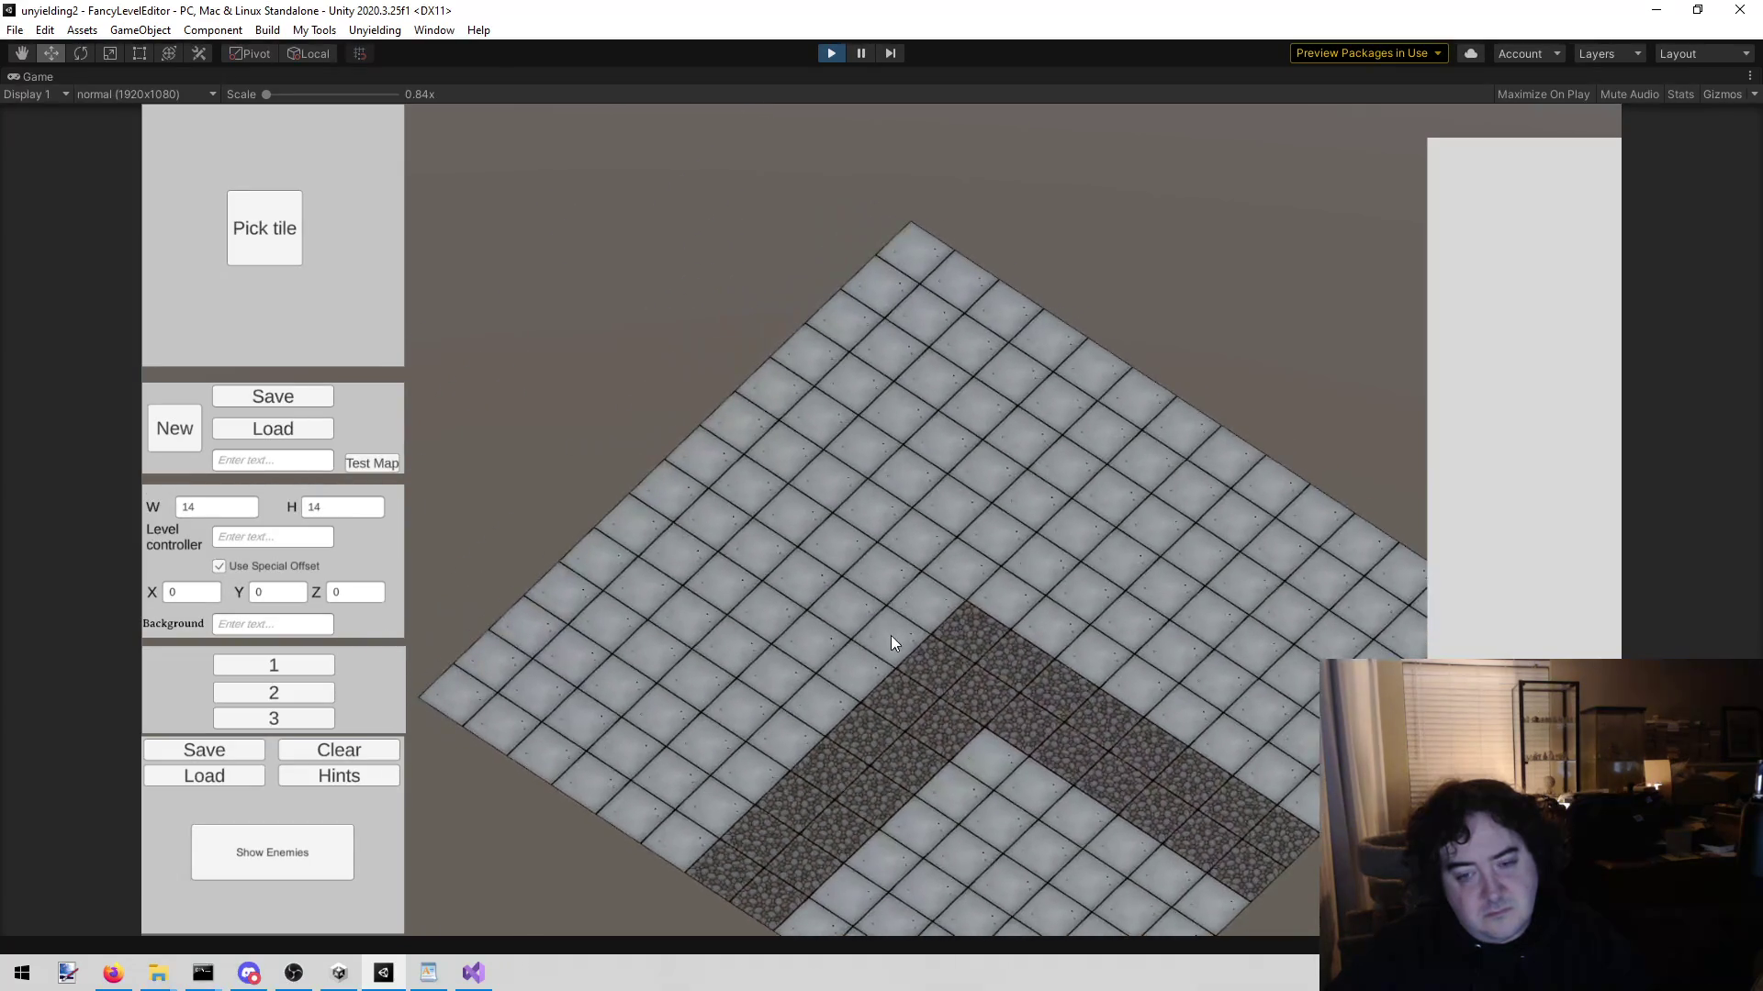
mouse_move(673, 466)
mouse_down()
mouse_move(720, 472)
mouse_move(873, 576)
mouse_move(797, 493)
mouse_up()
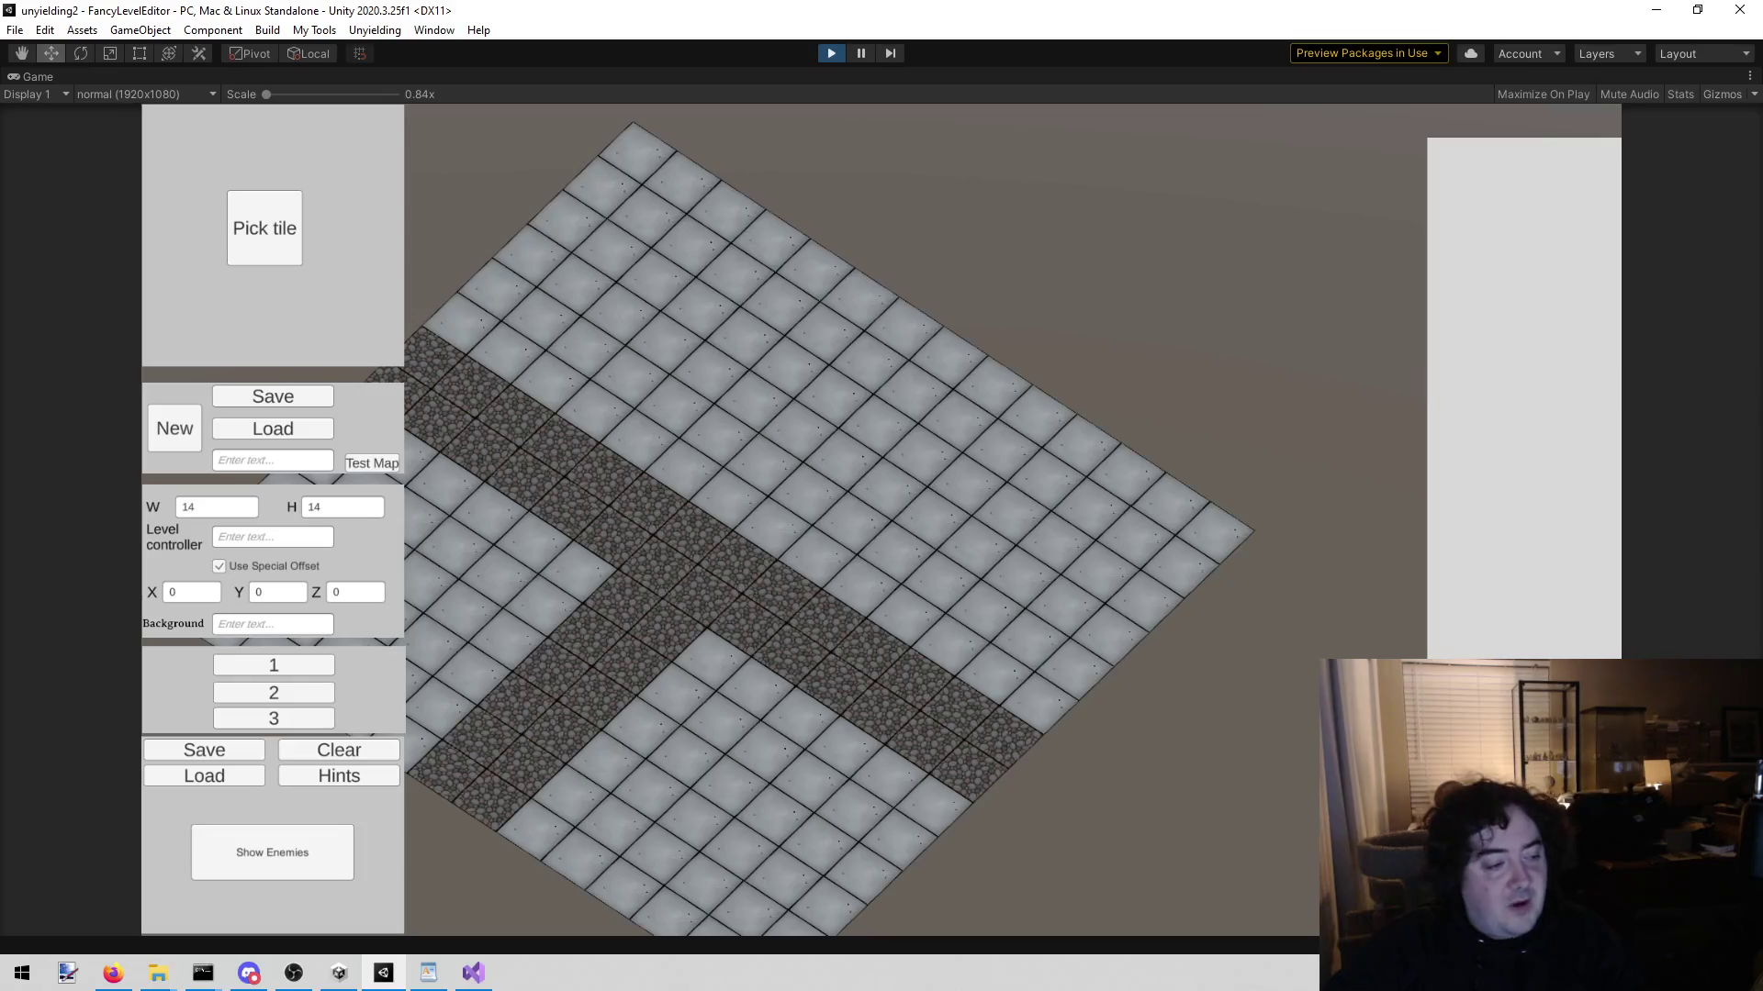
key(alt+Tab)
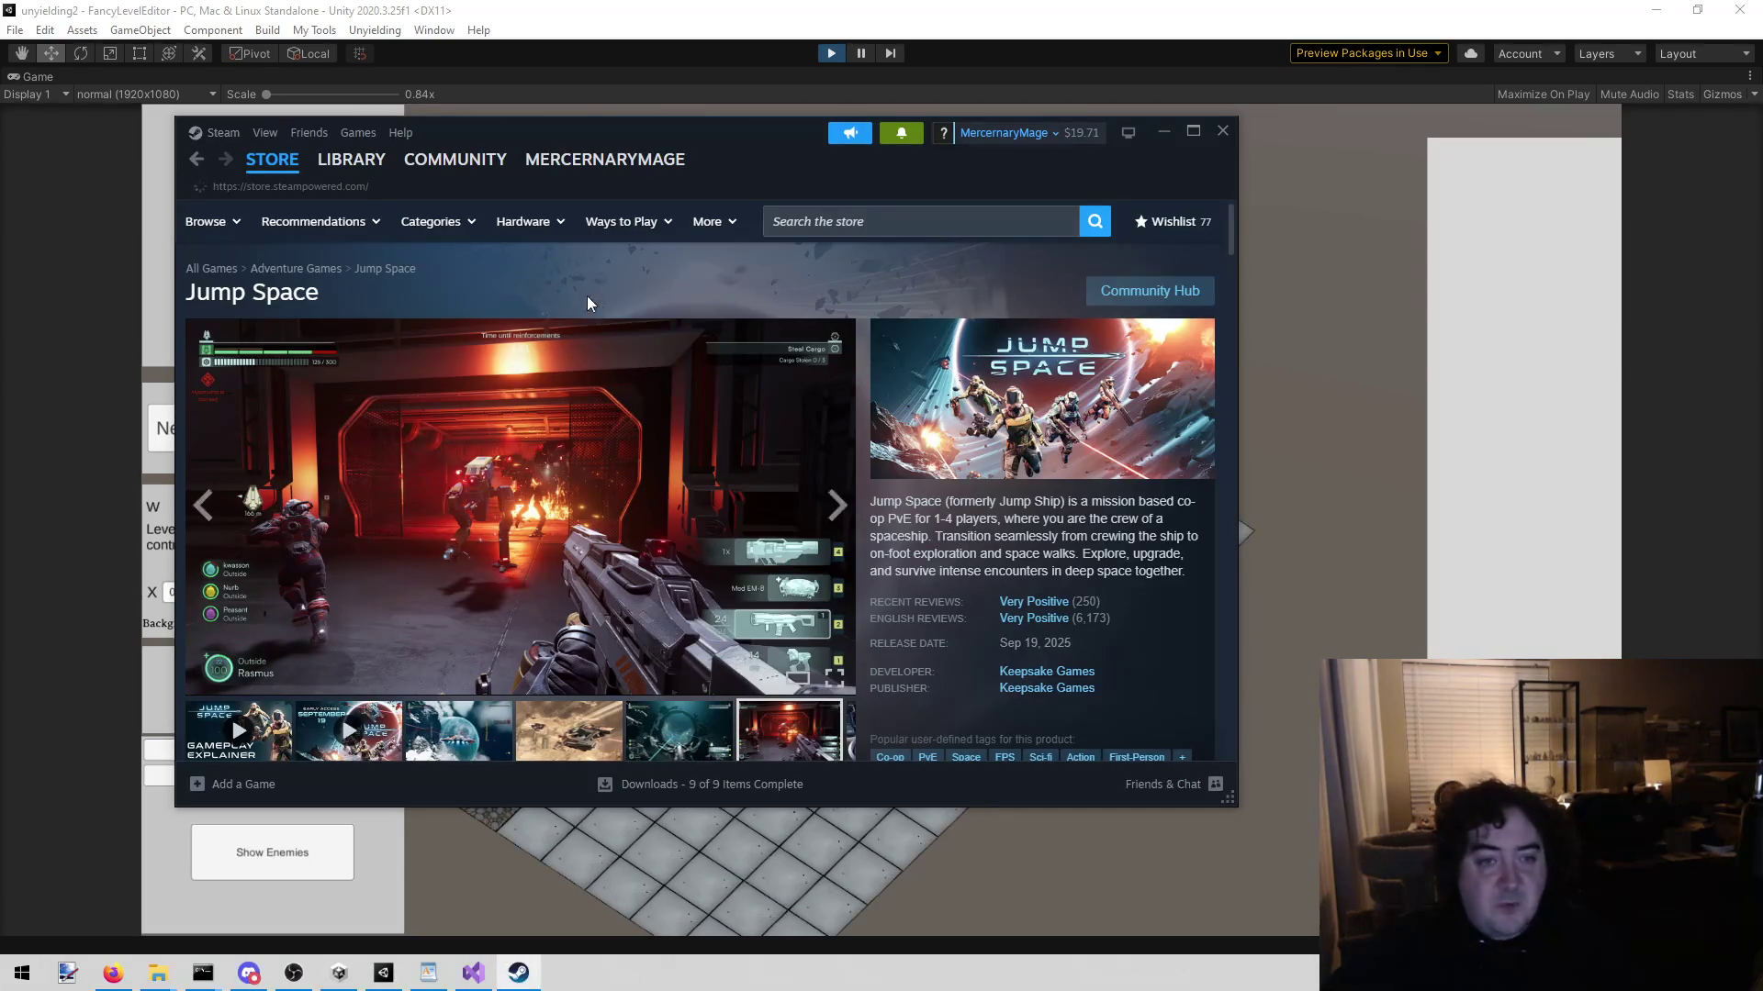
Step: Search the Steam store for 'hyperrogue' and open the HyperRogue store page
click(908, 223)
text(hyperrogue)
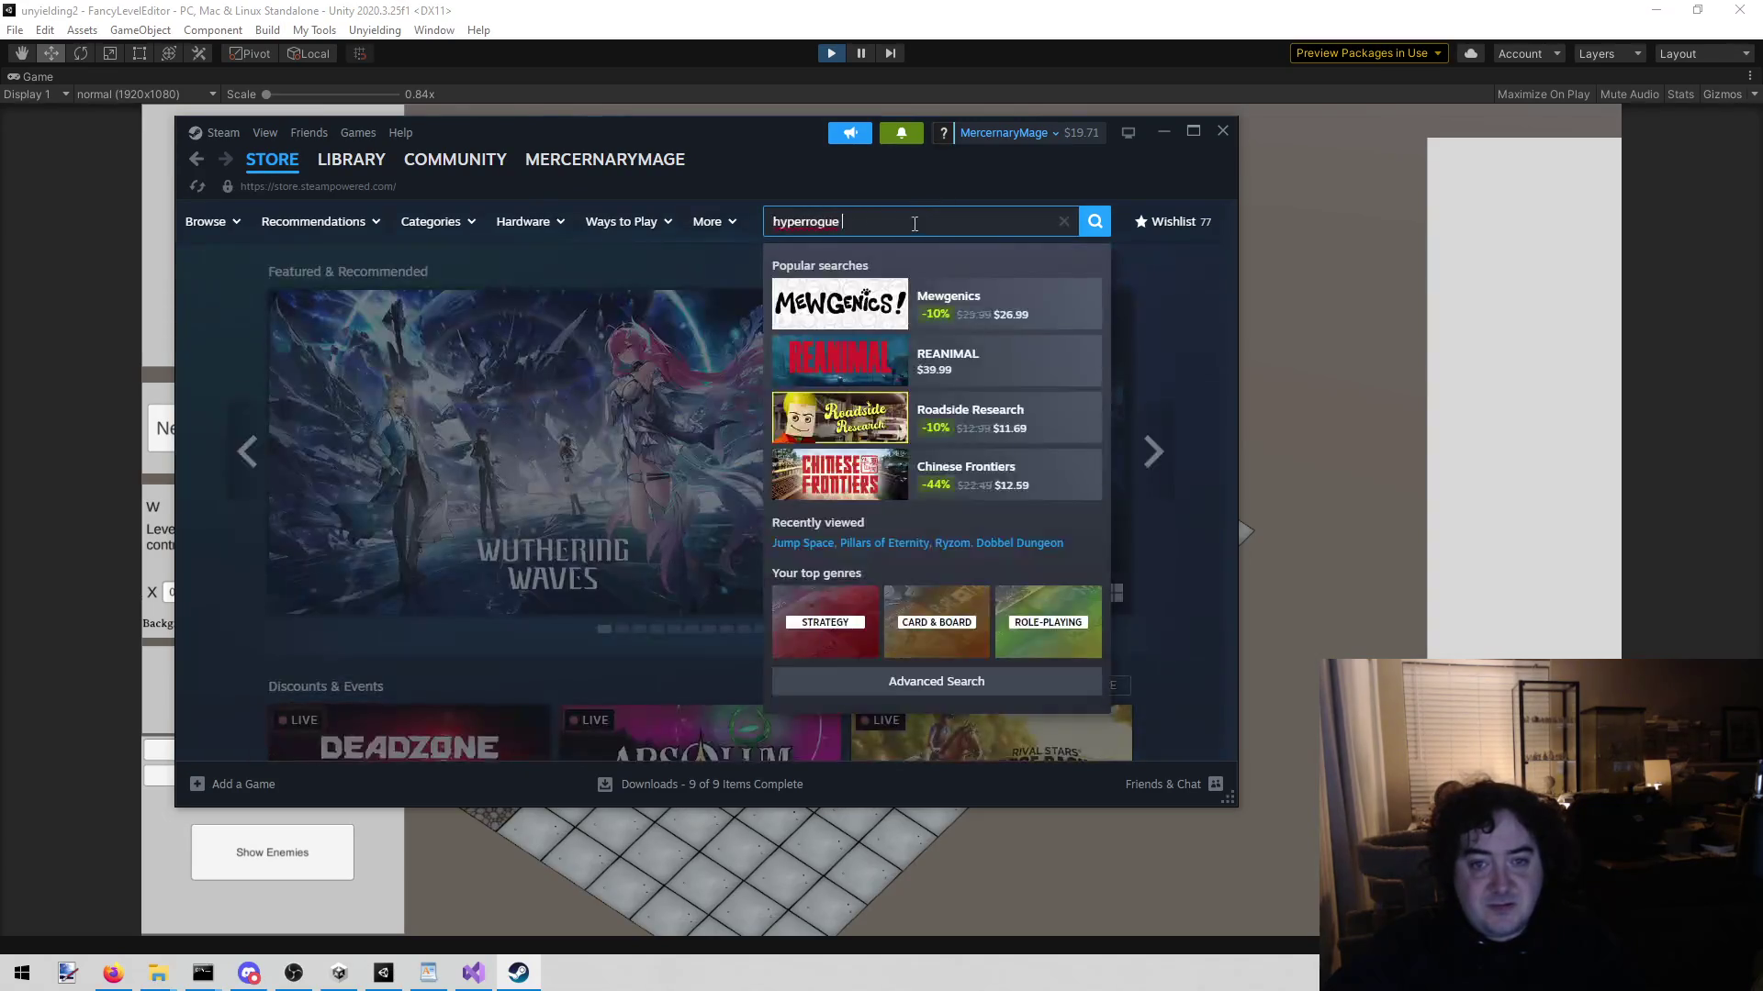
click(973, 299)
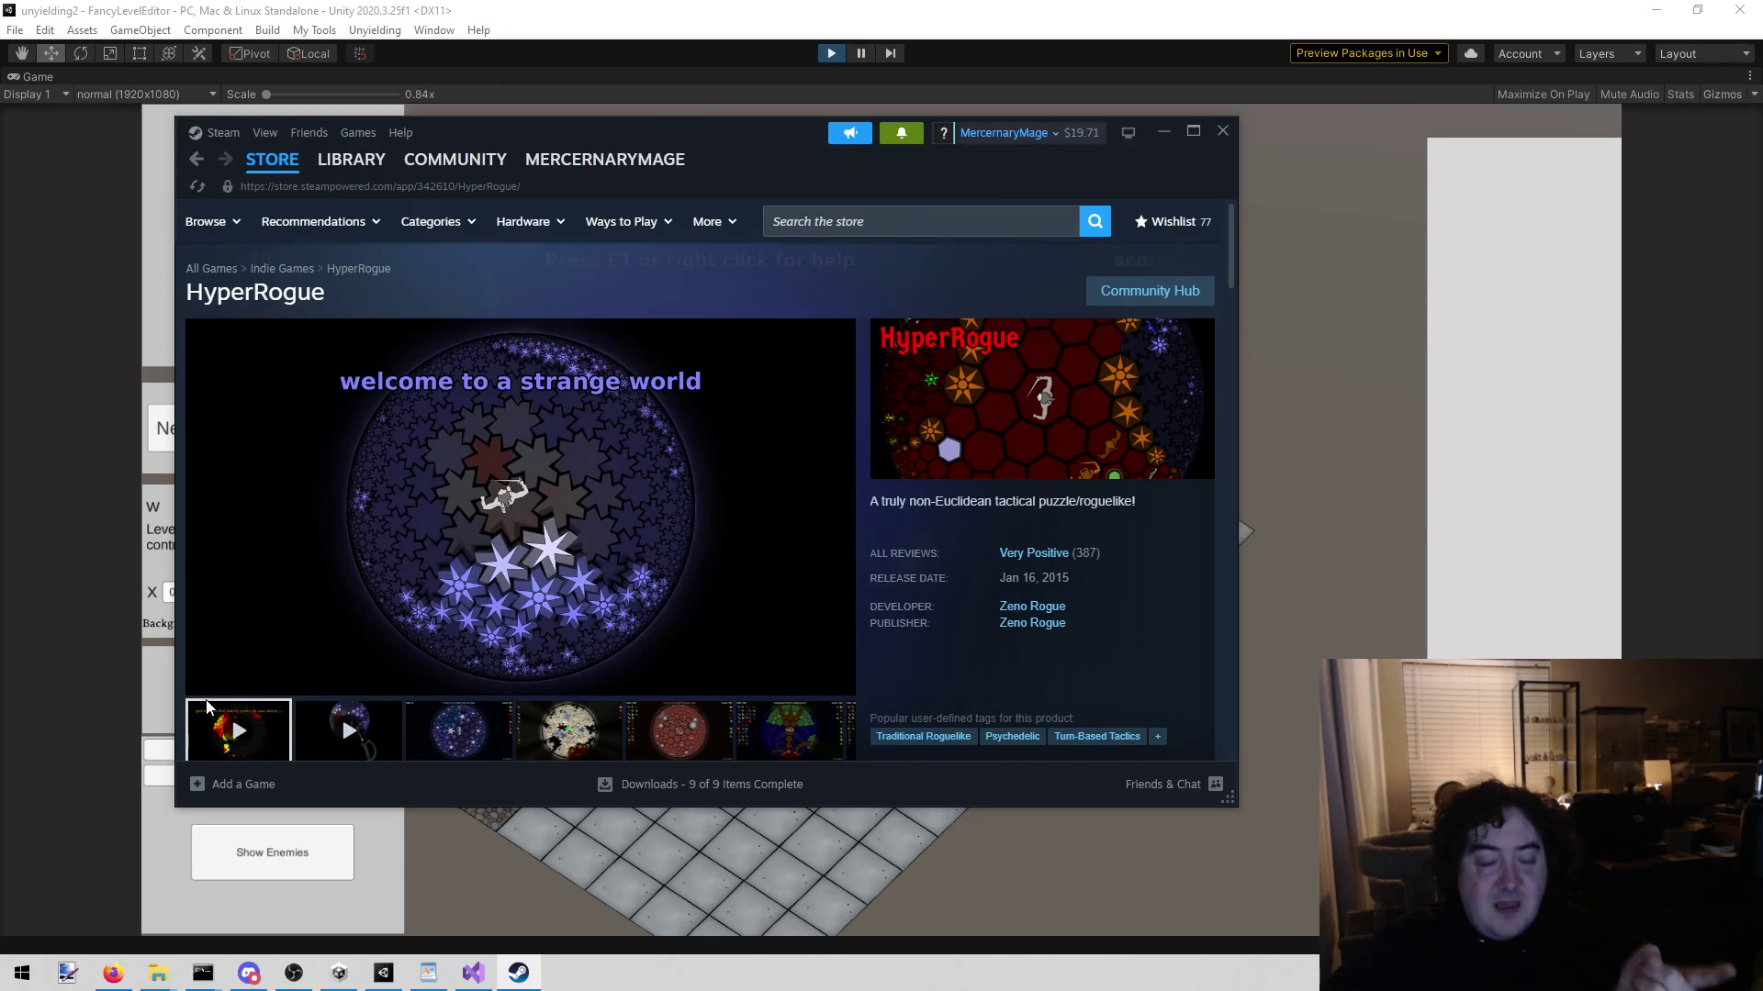
Step: Watch the HyperRogue trailer and gameplay video, then close the Steam window
click(207, 707)
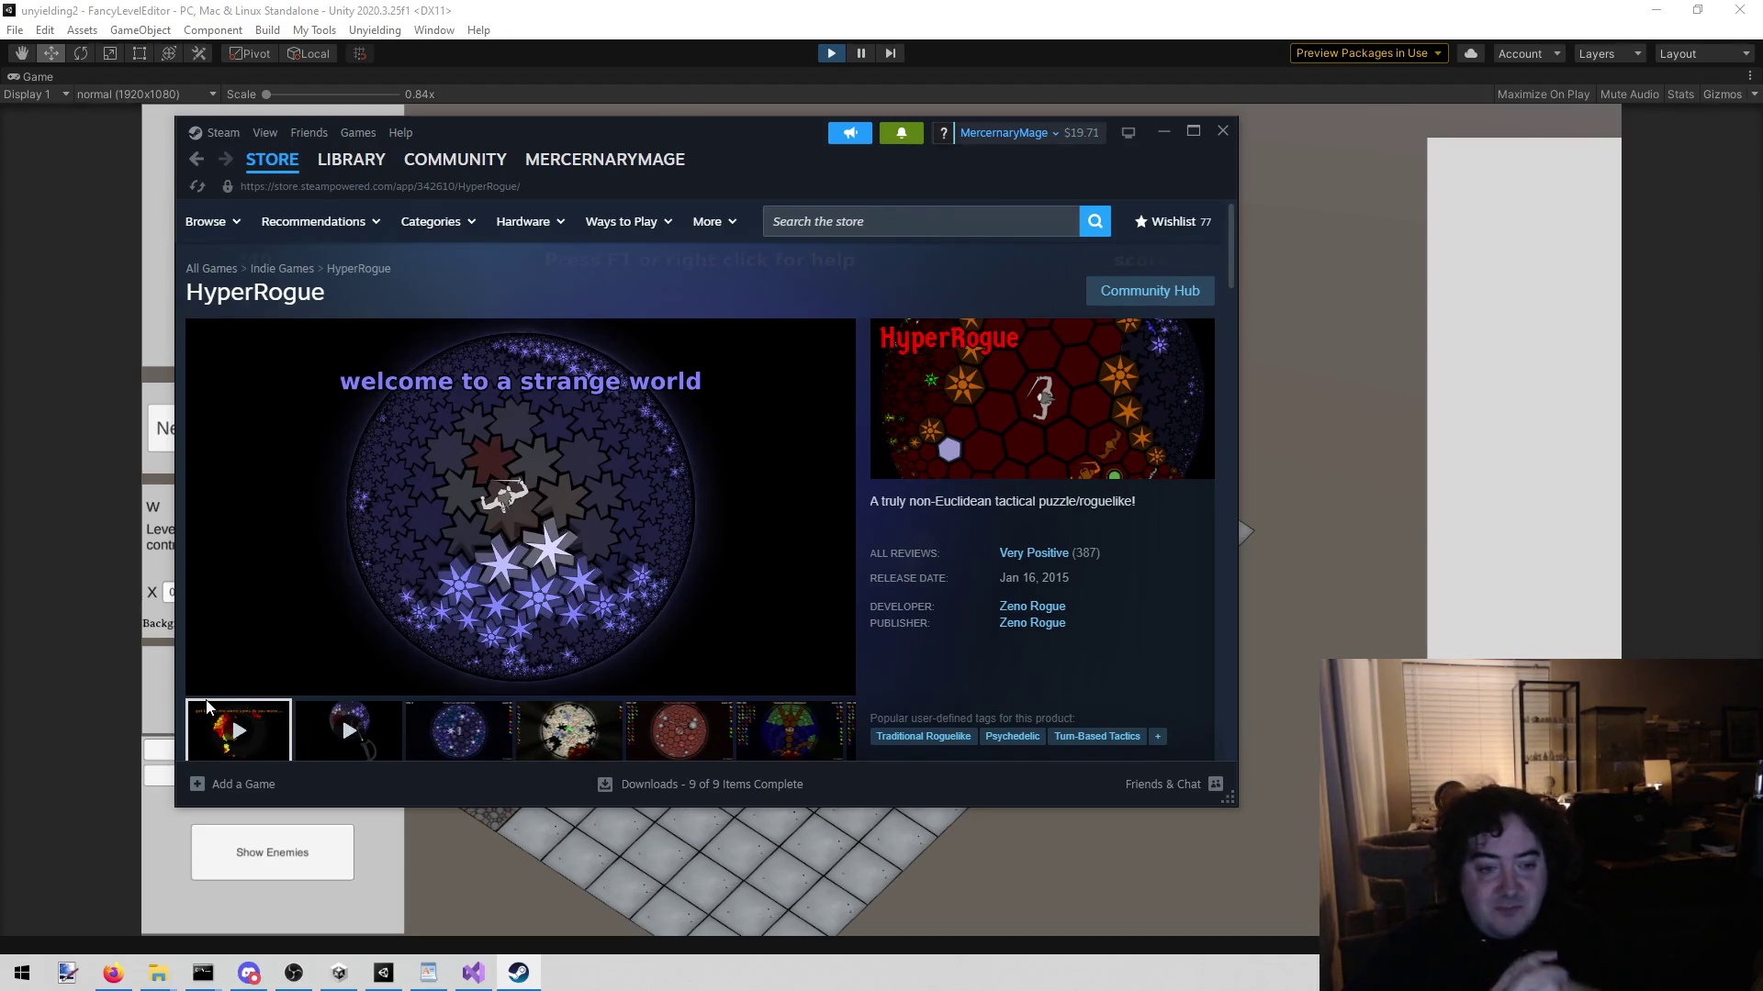
click(351, 586)
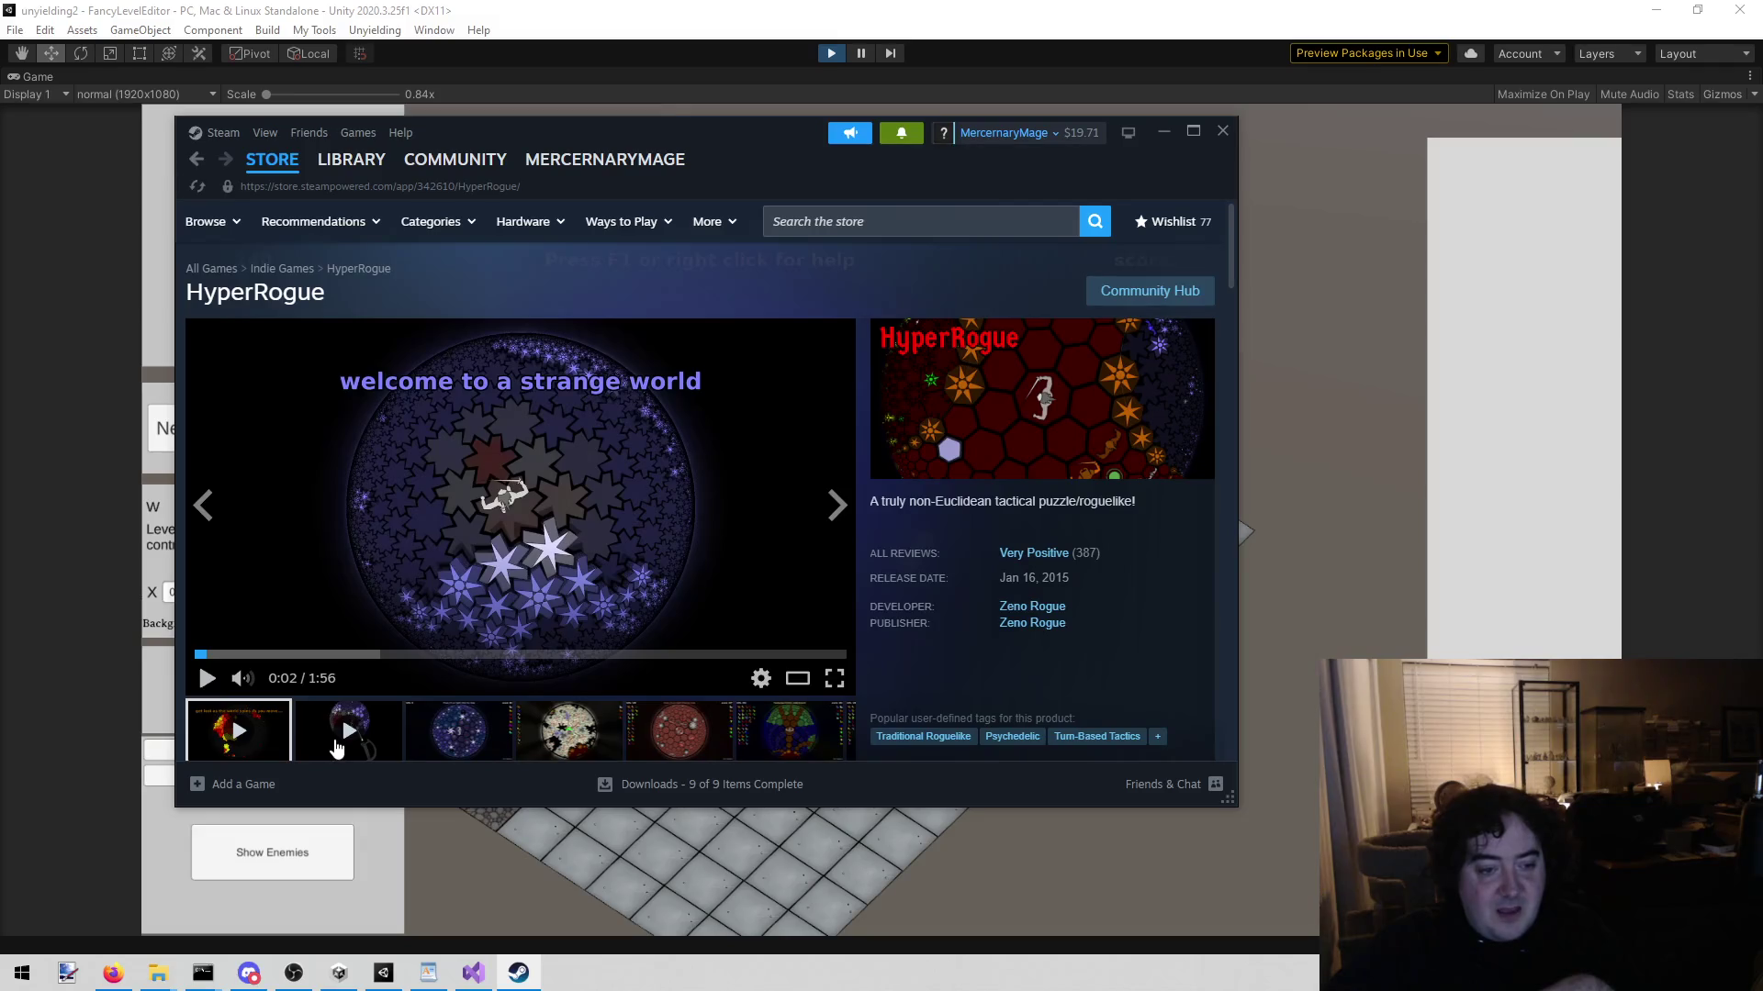
click(321, 739)
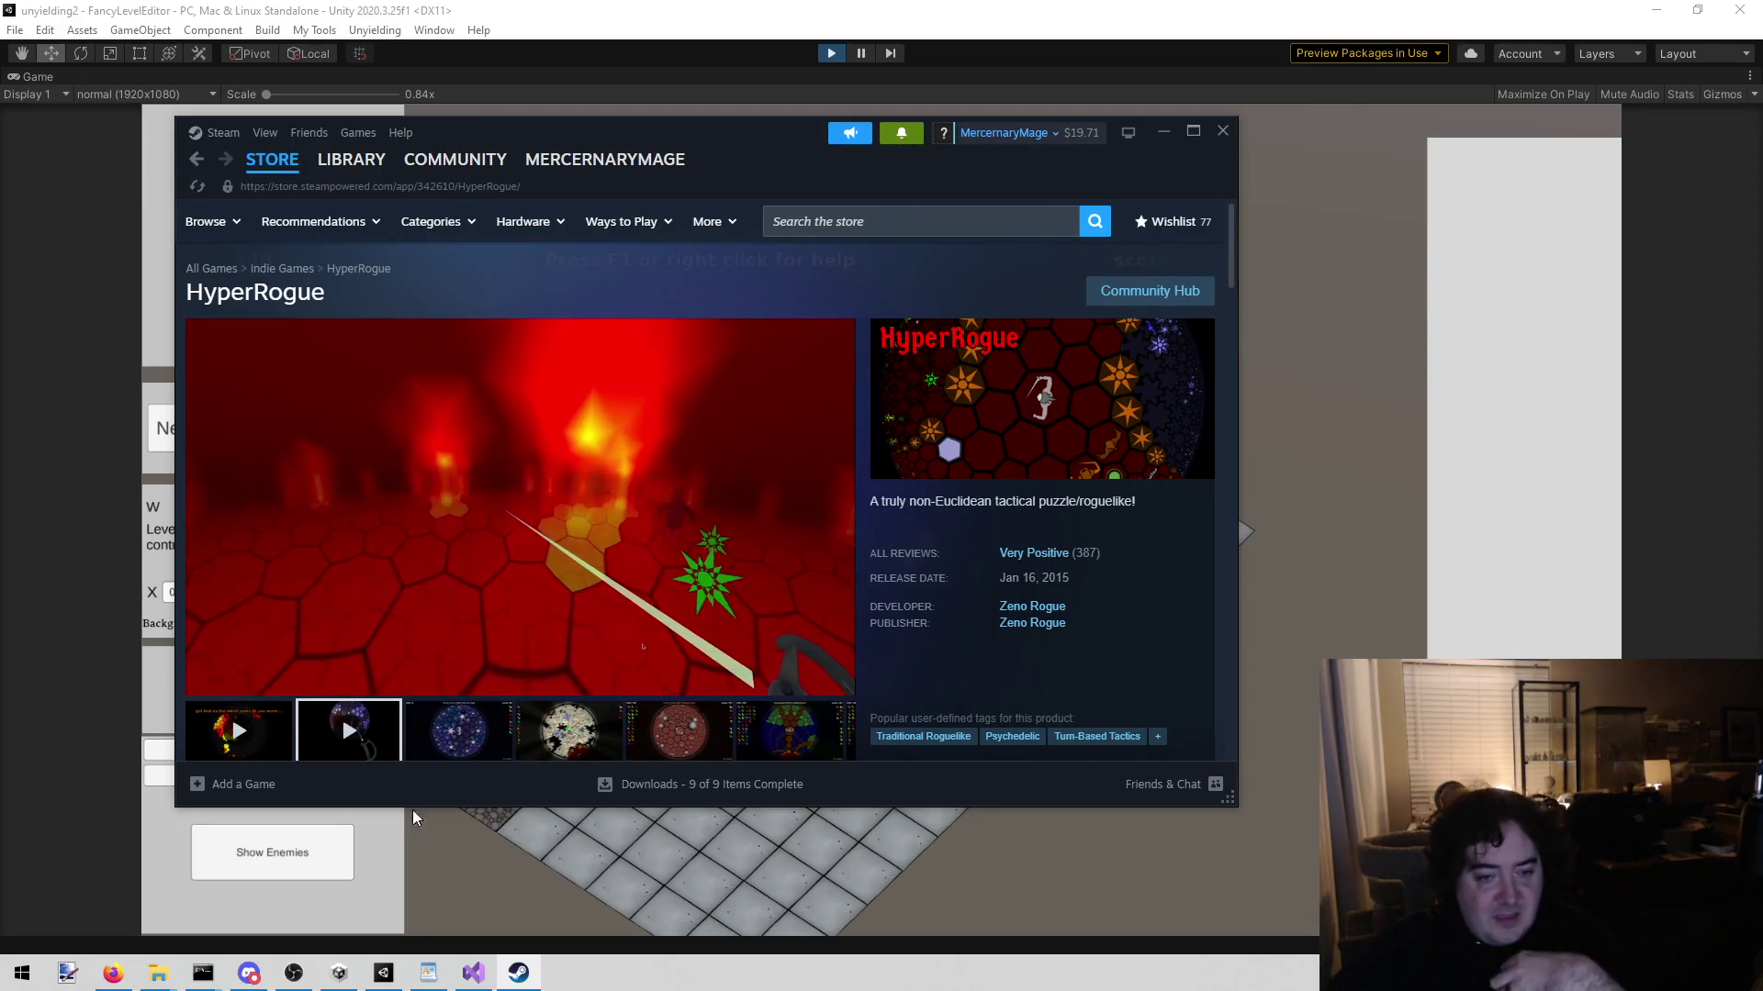
click(279, 732)
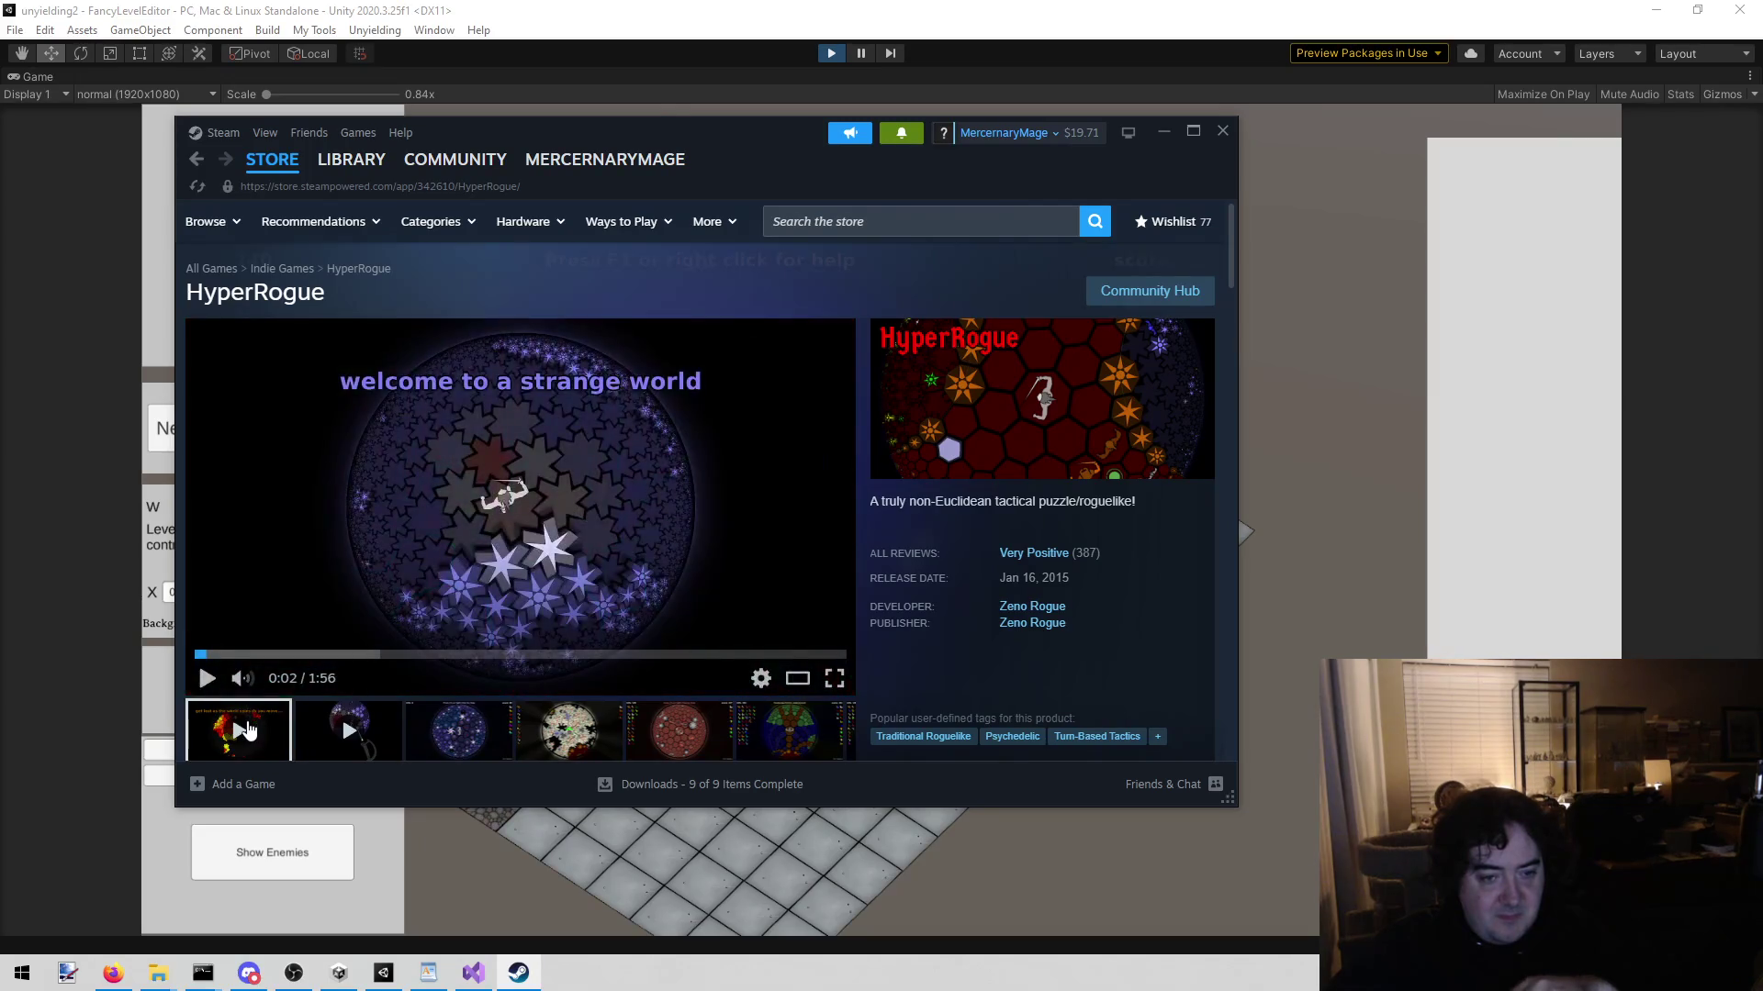
click(207, 681)
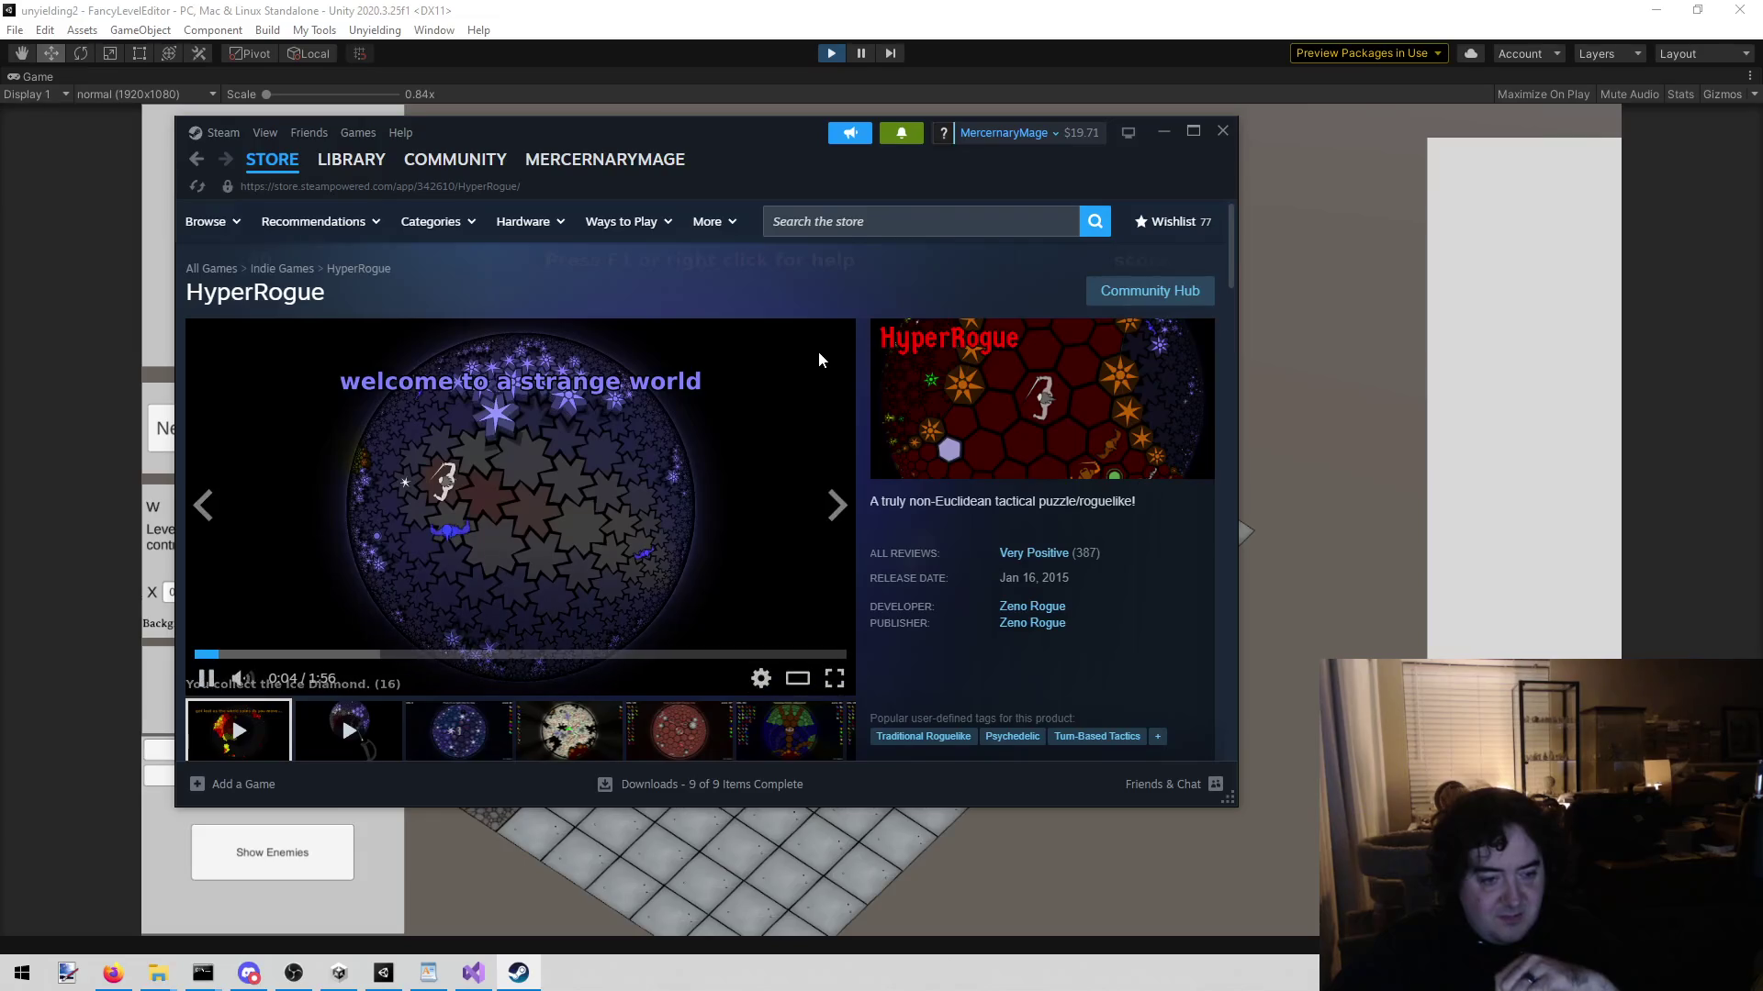
click(1222, 131)
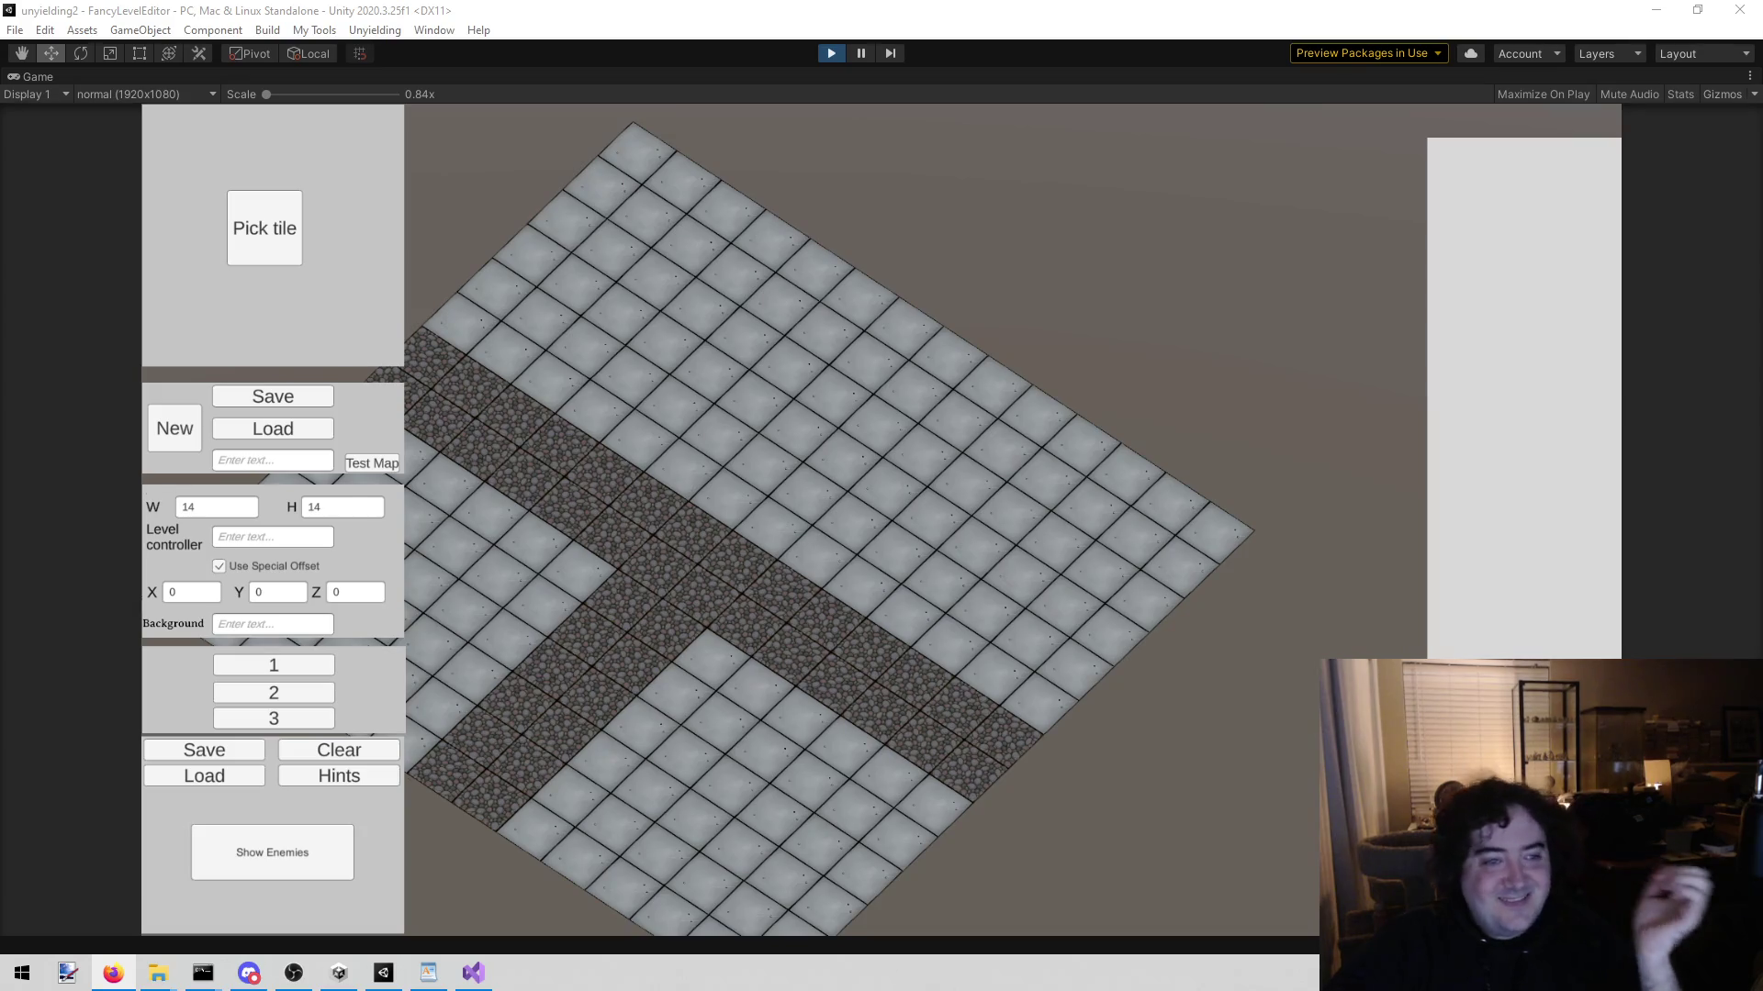
Step: Open the level editor's Pick tile panel
click(276, 230)
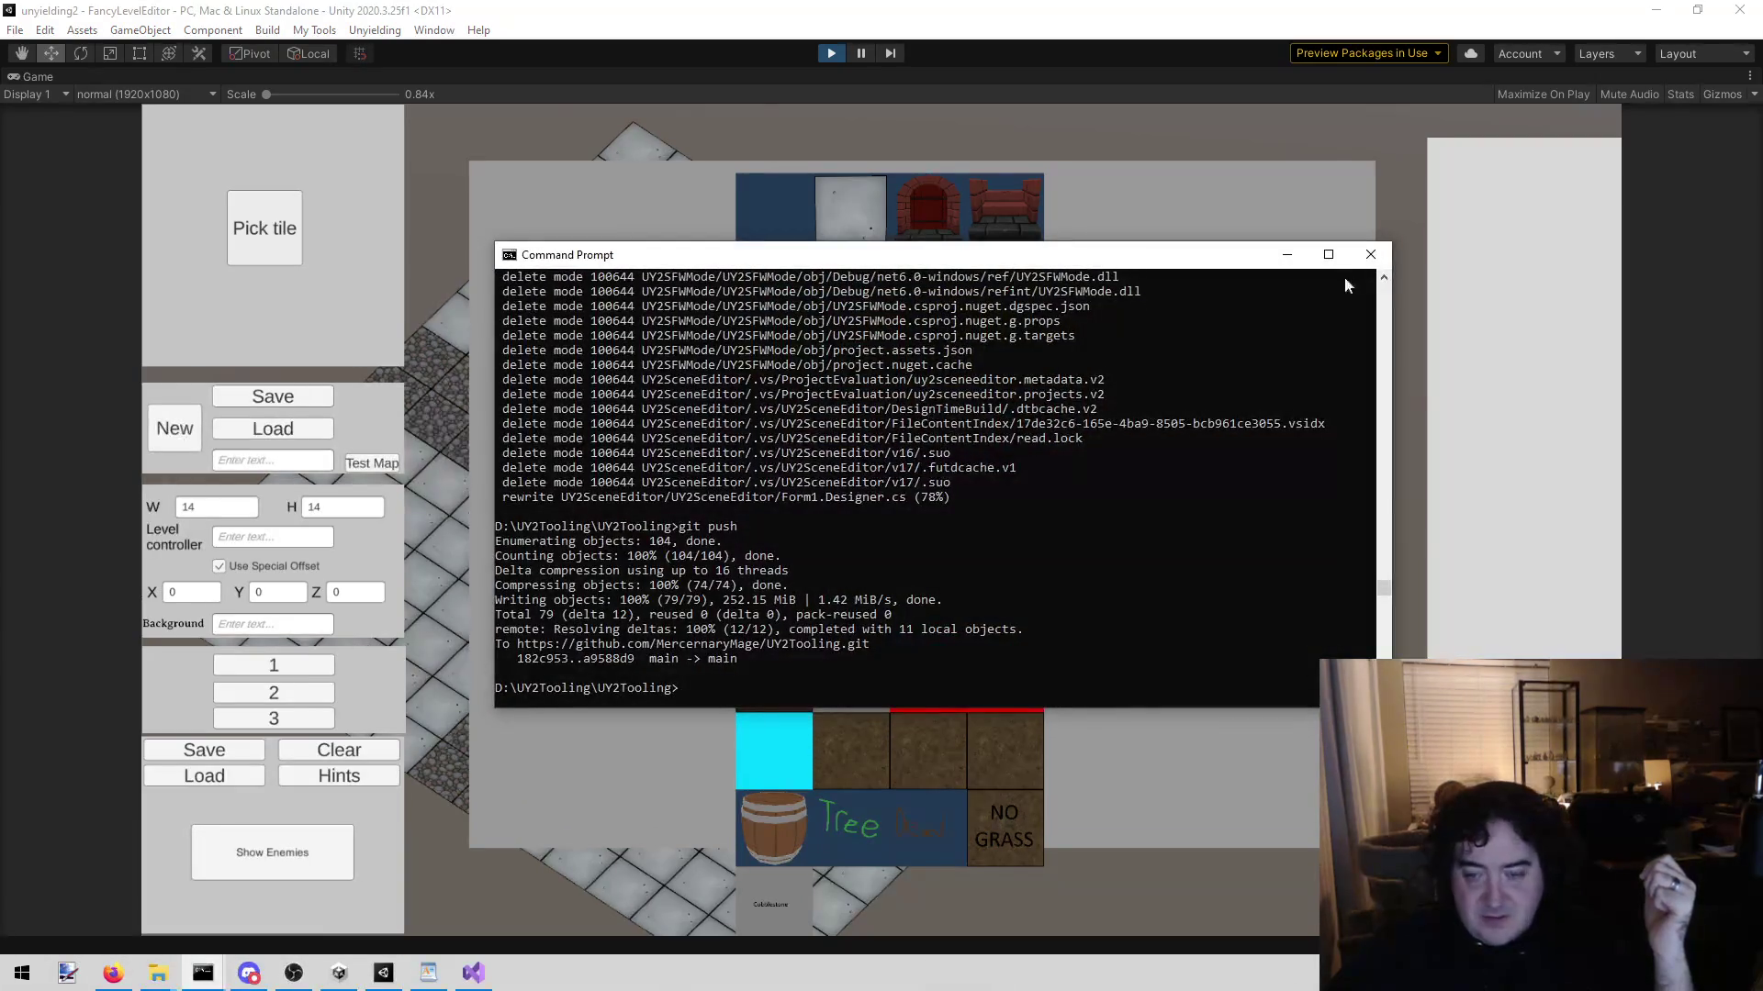
Step: Select the brick tile as the current painting tile
click(861, 290)
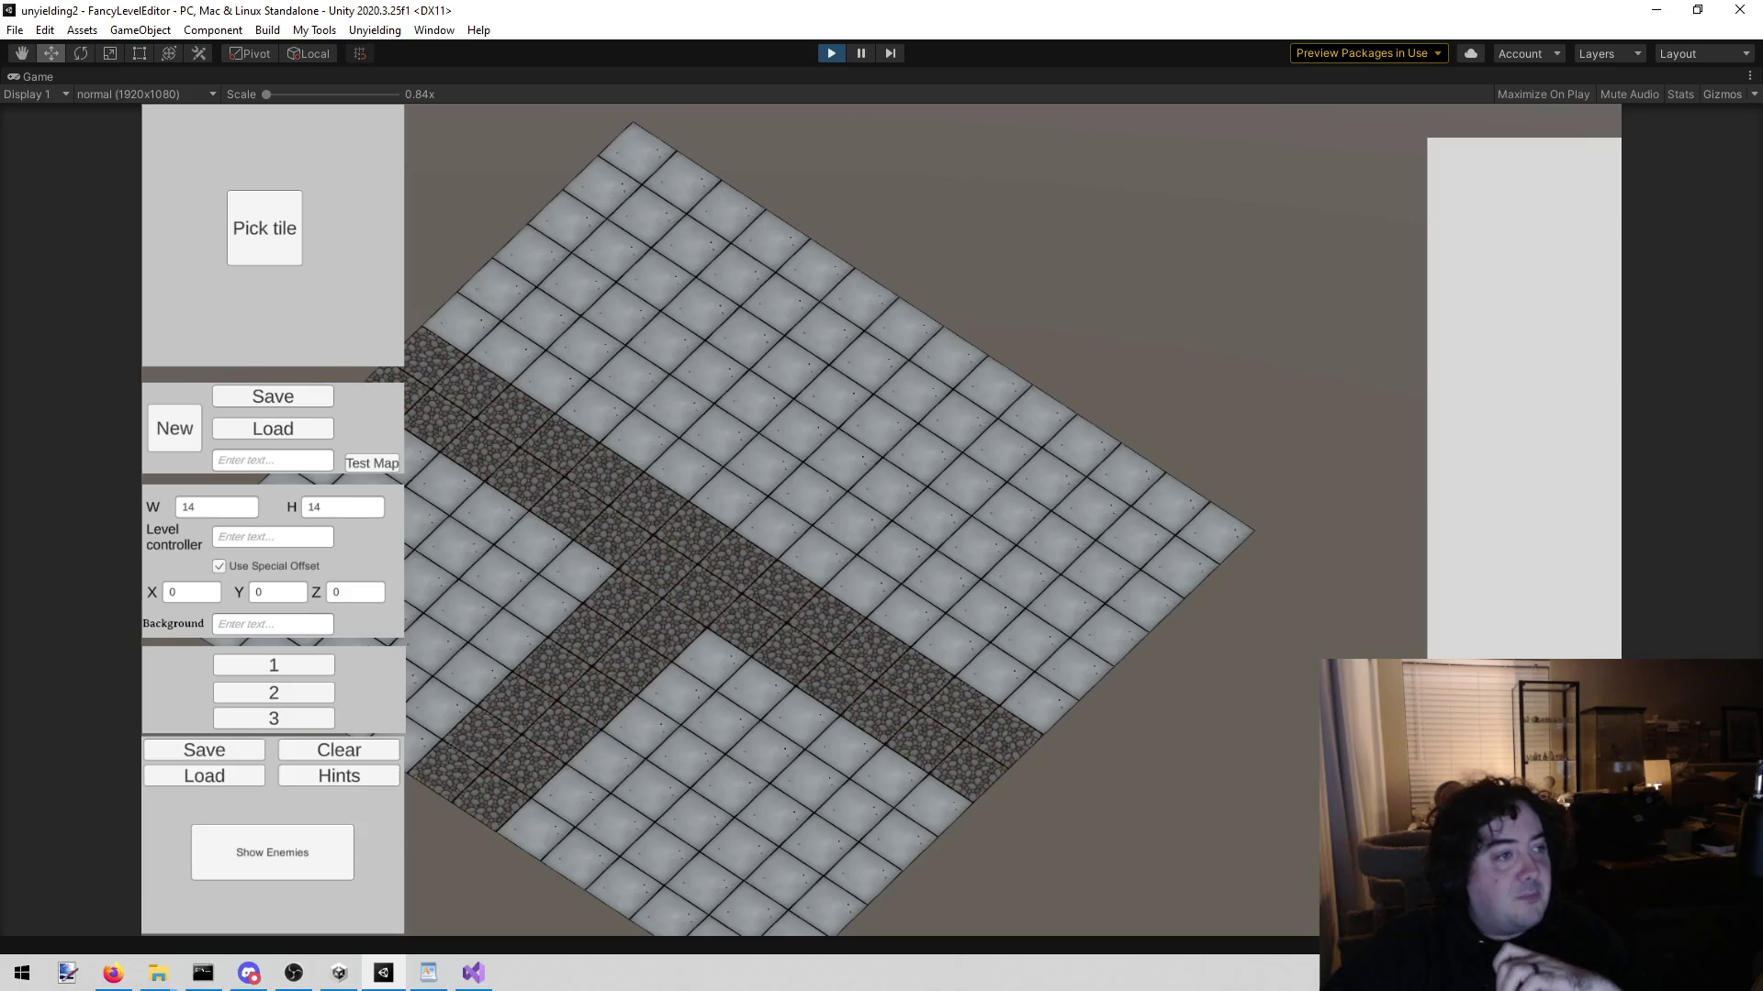
key(alt+Tab)
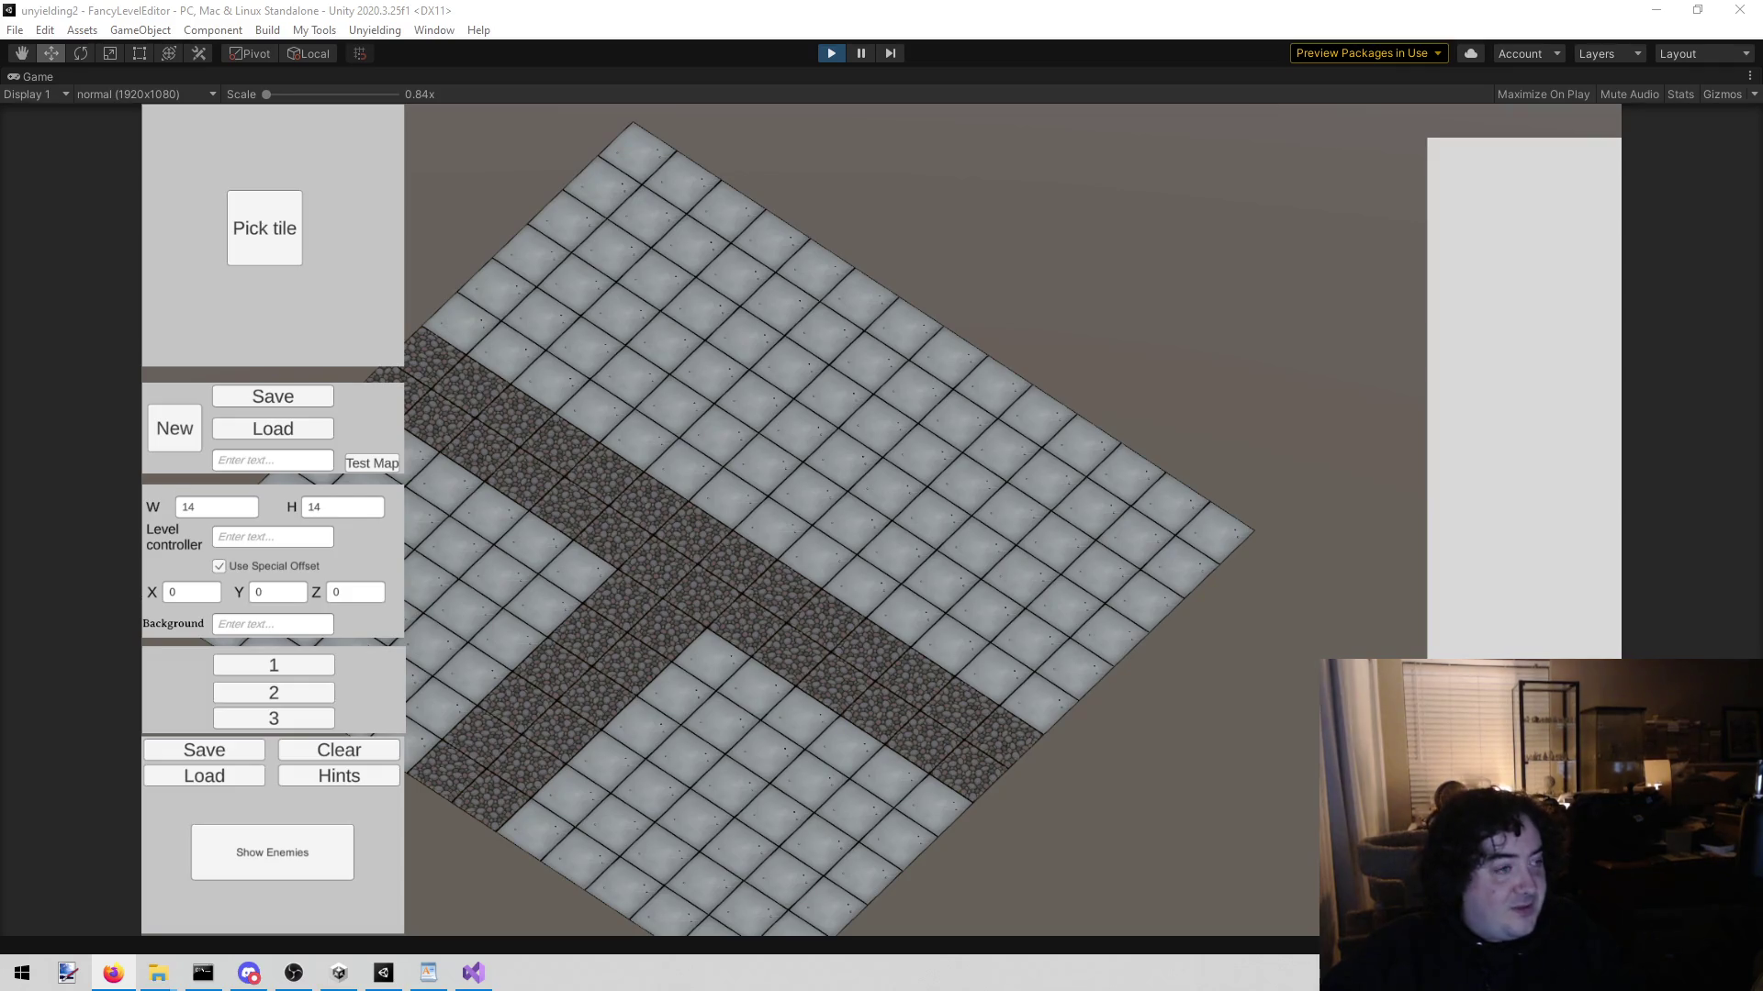
Step: Switch to the browser showing Wikipedia's Hyperbolic space article
key(alt+Tab)
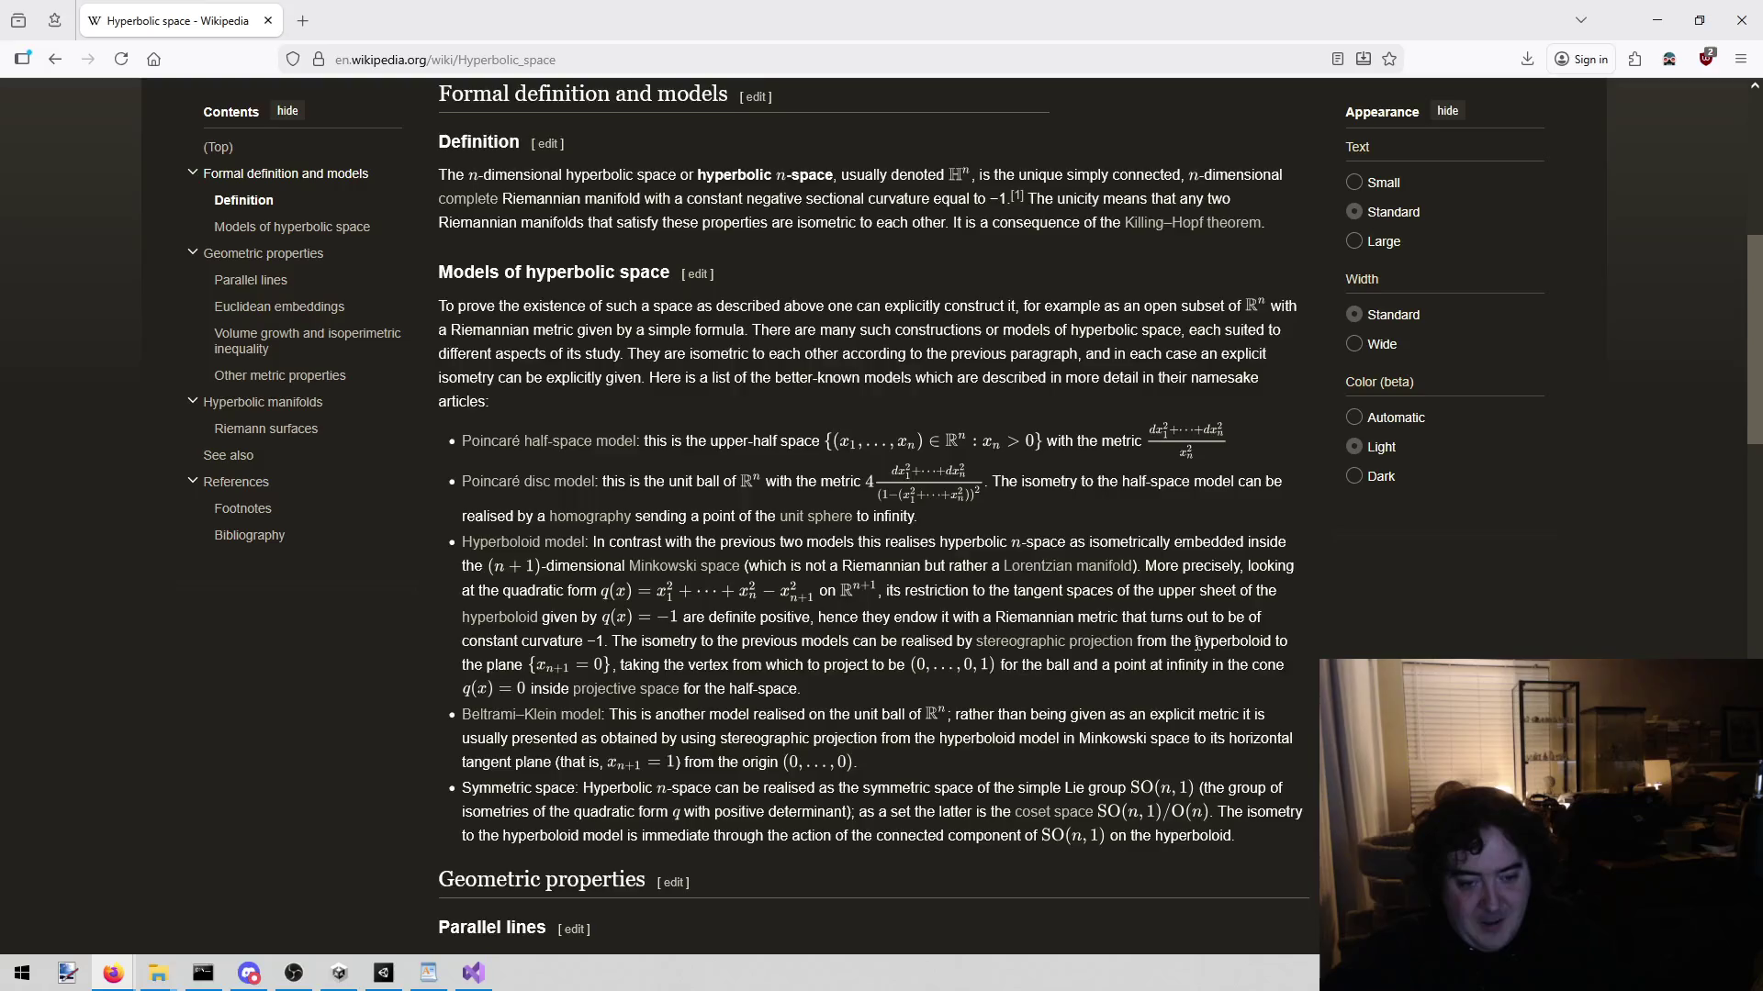
Step: Scroll through the Hyperbolic space article down to its references and back up slightly
scroll(1129, 611, down, 4)
scroll(1018, 641, down, 6)
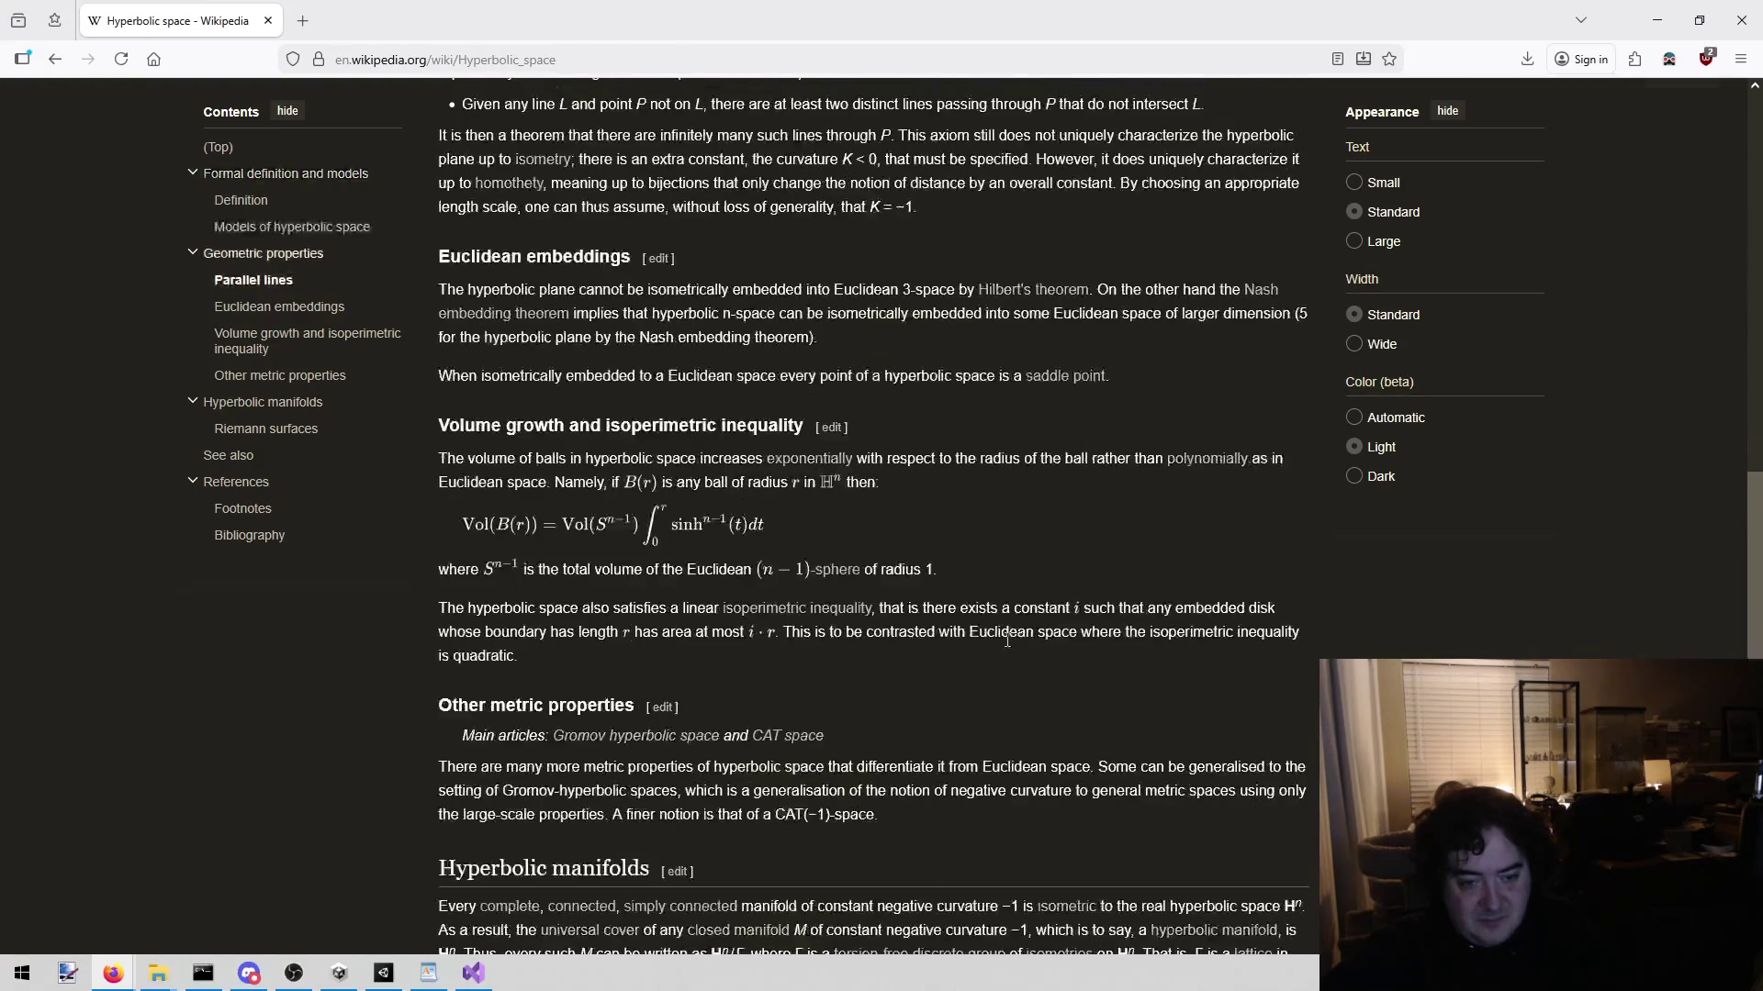
scroll(1007, 639, down, 11)
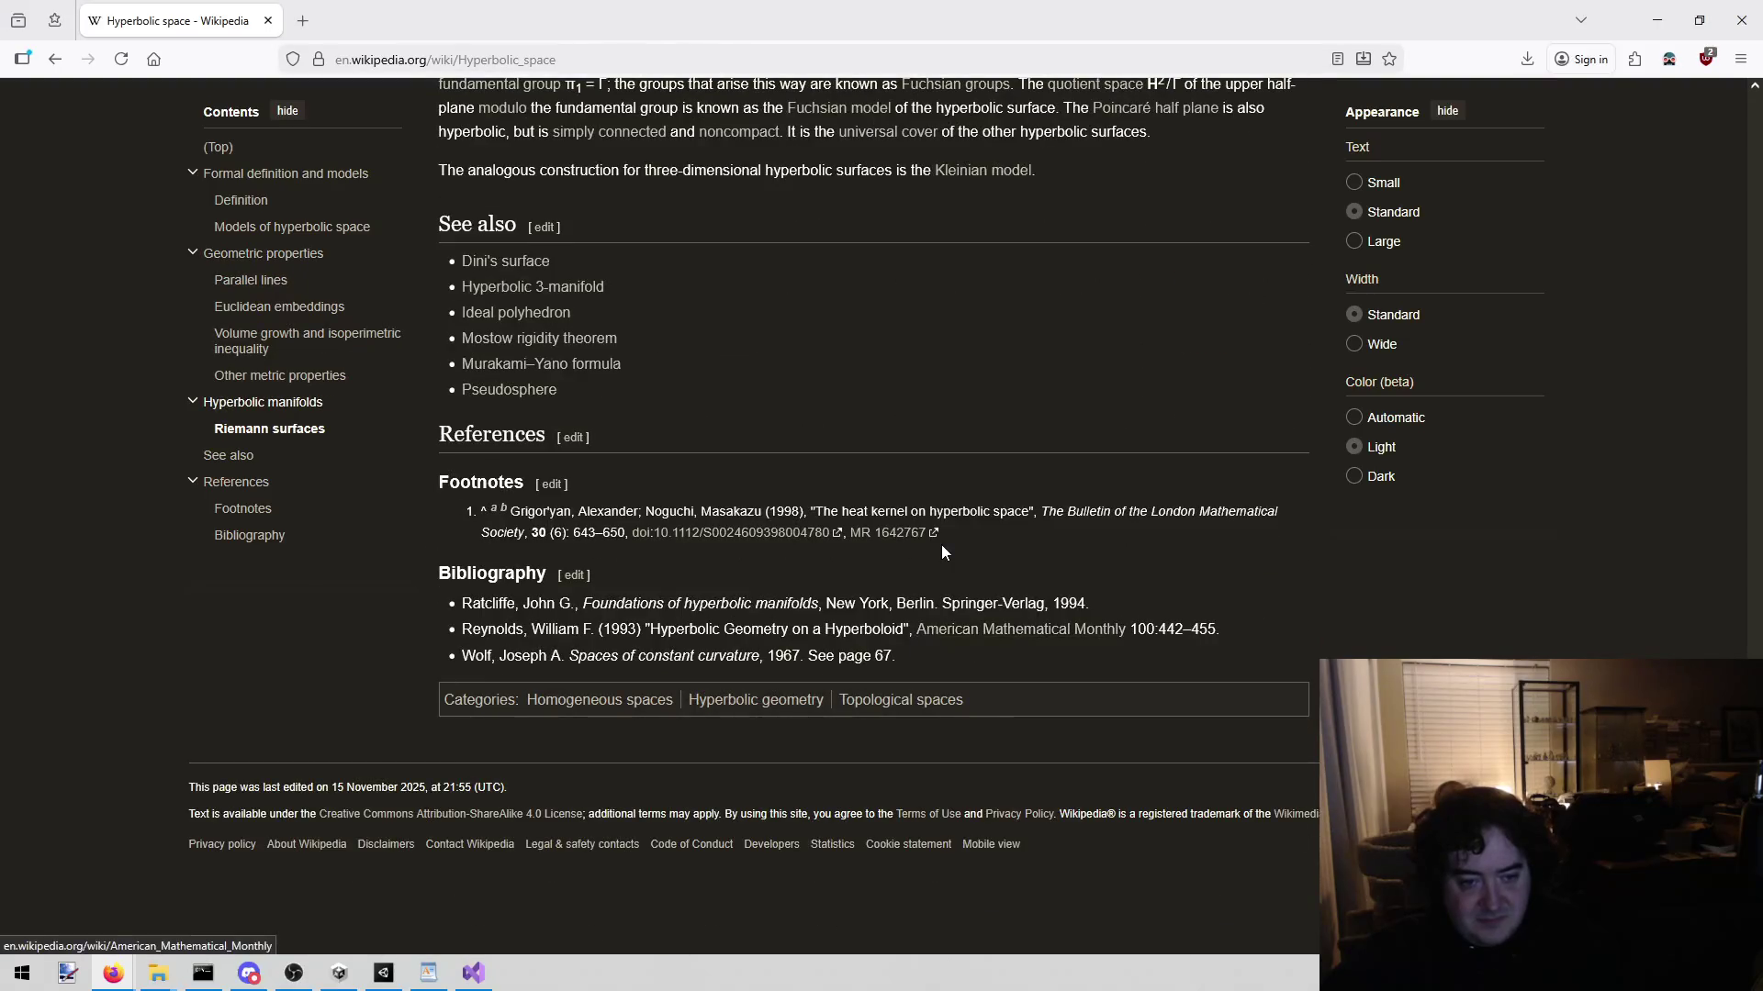
scroll(940, 543, up, 20)
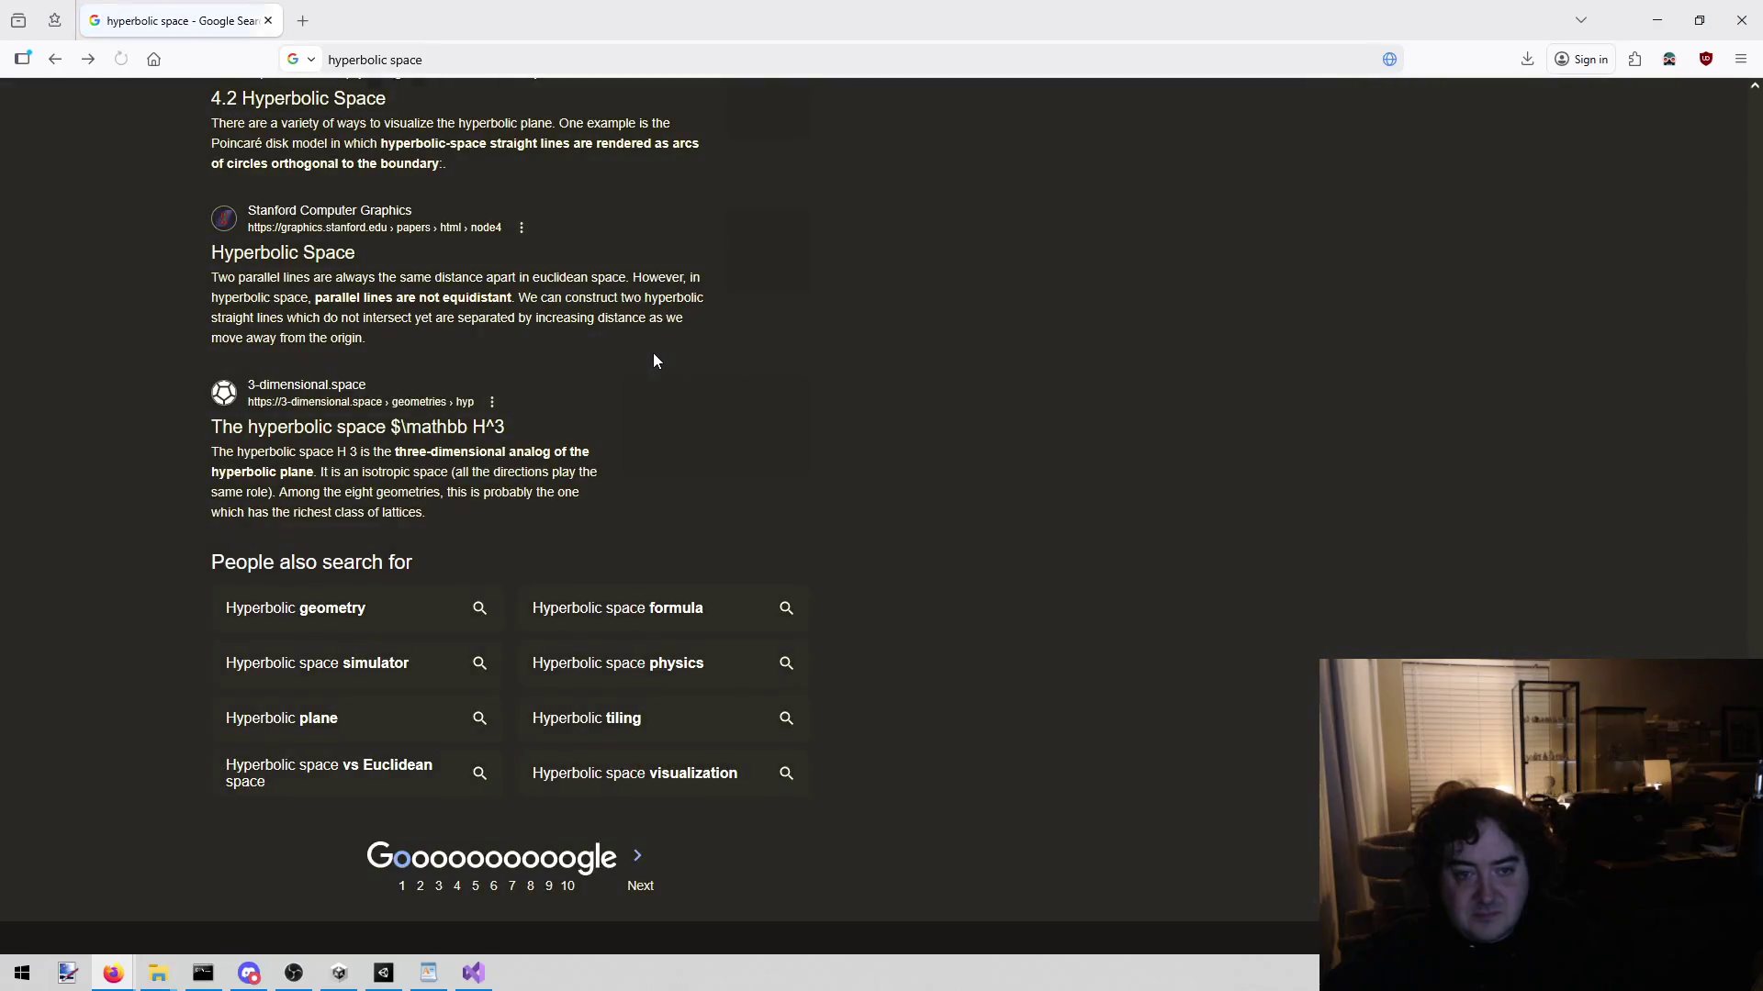
Step: Preview the Wikipedia image in Google image results, then open the Math Stack Exchange hyperbolas question
scroll(653, 356, up, 15)
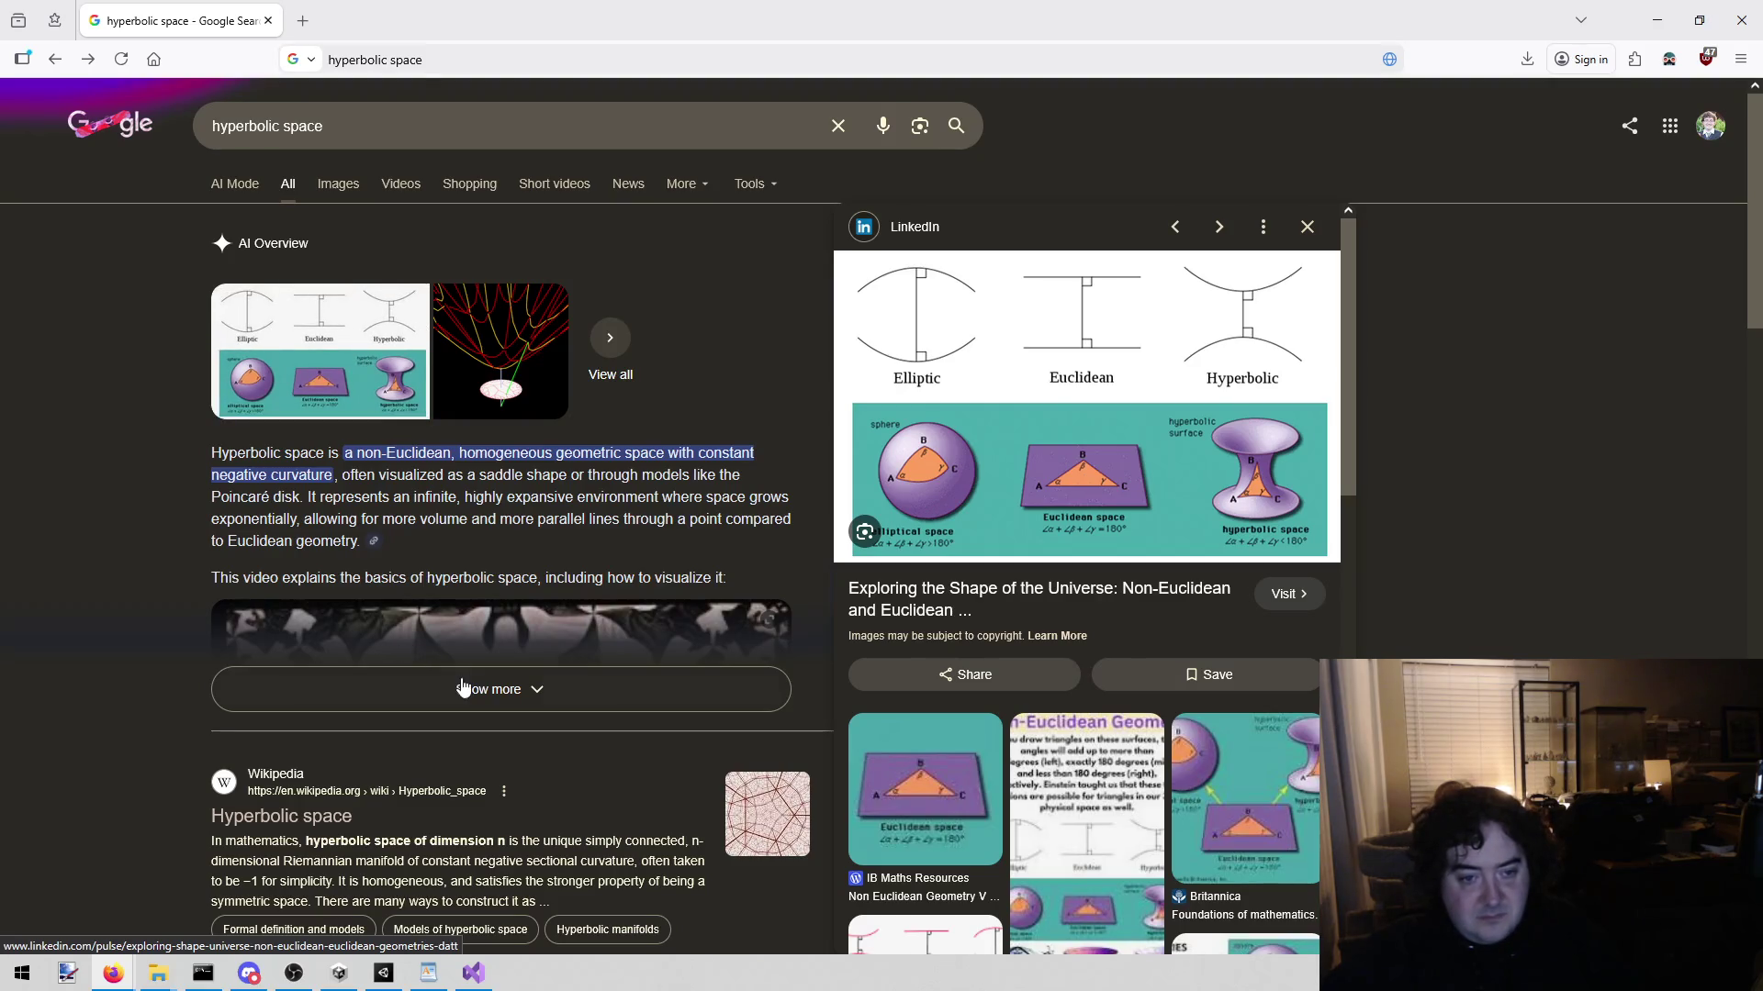
click(334, 186)
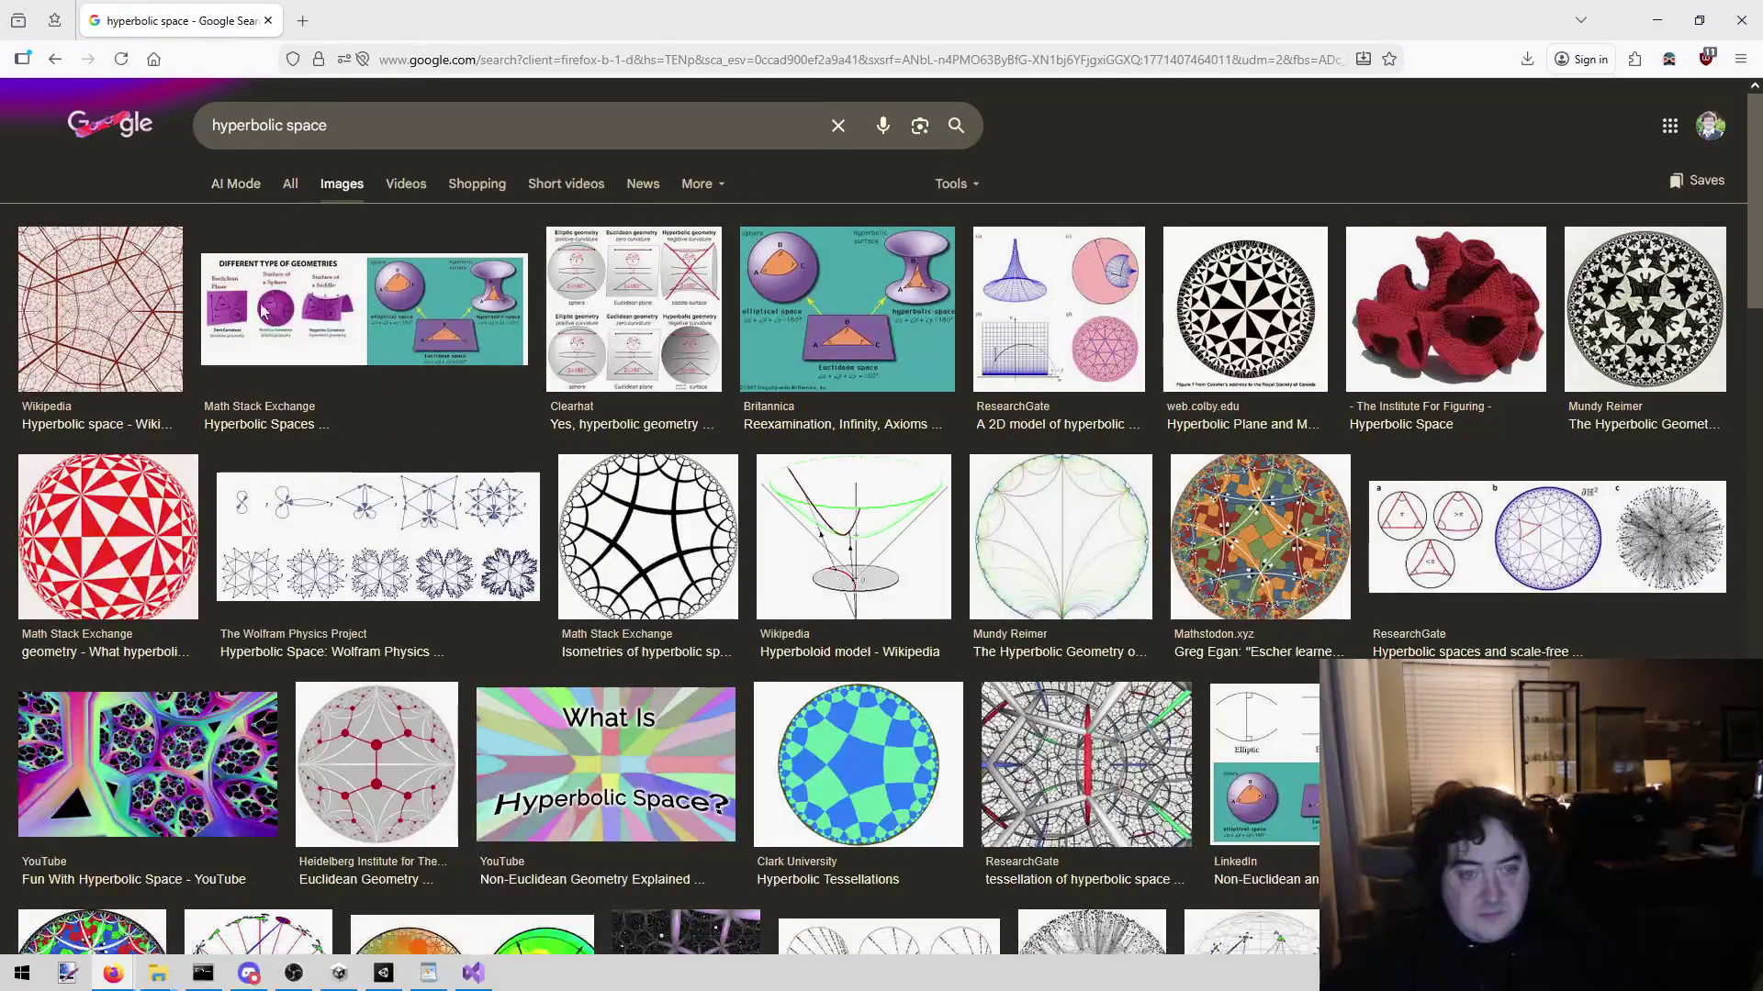
click(101, 312)
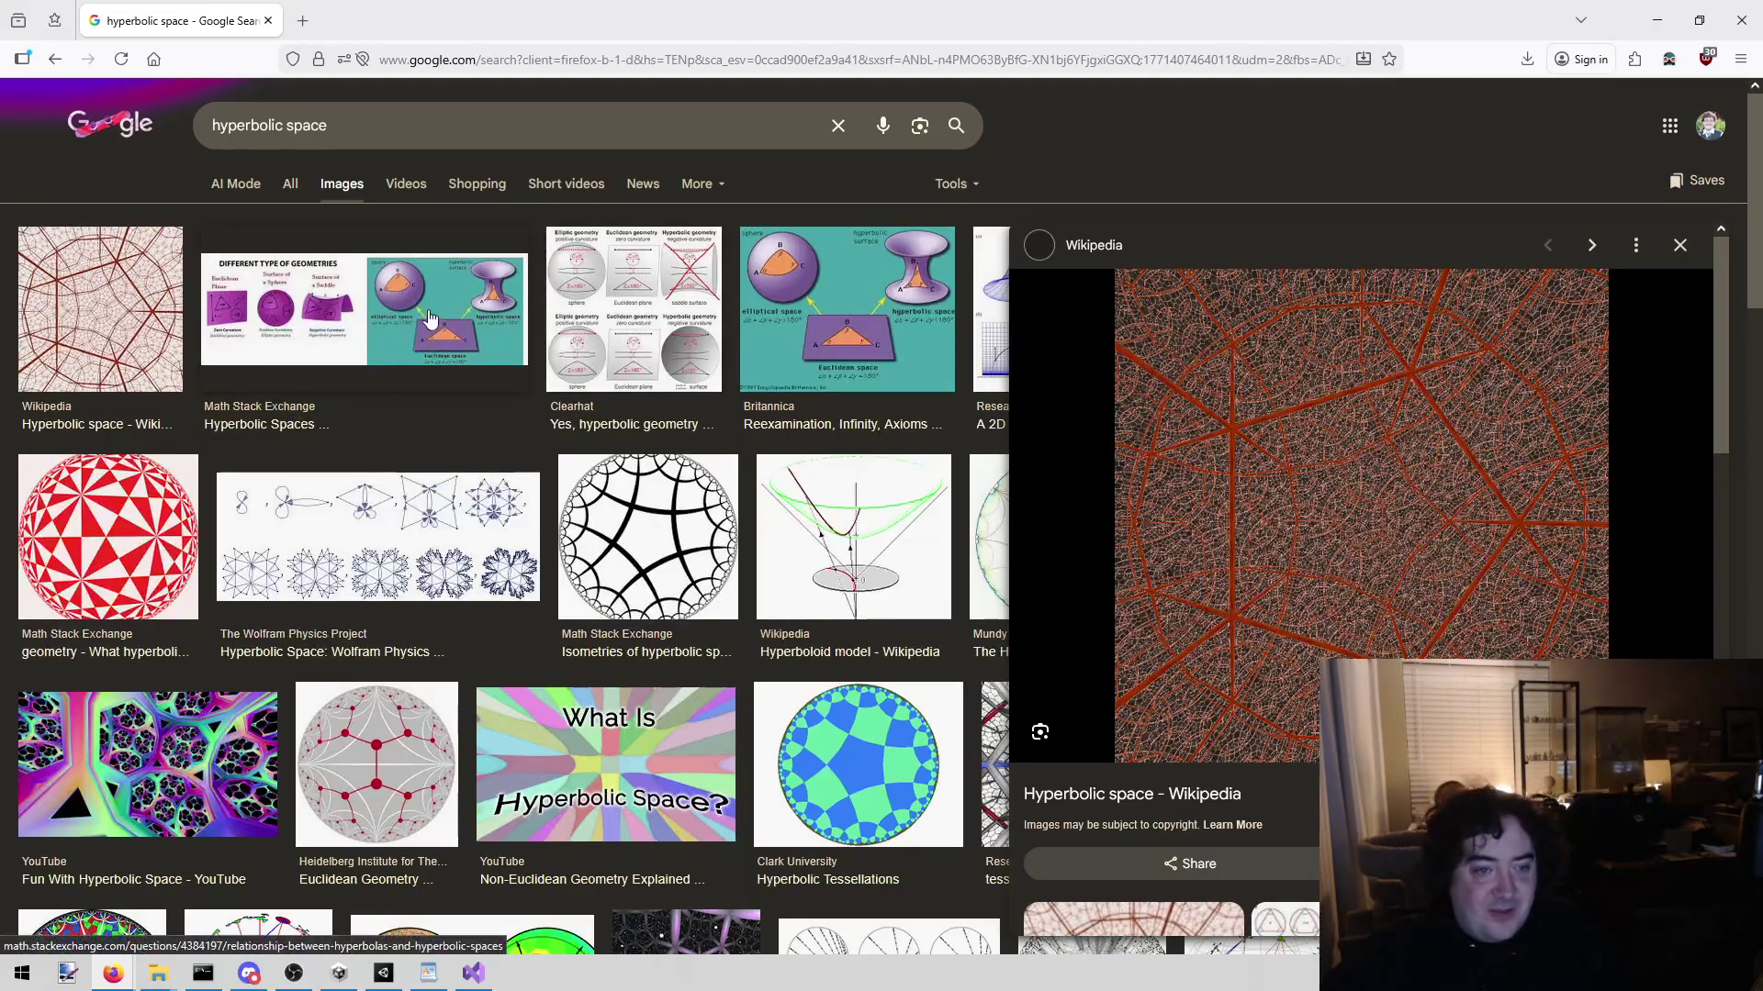
scroll(808, 328, down, 3)
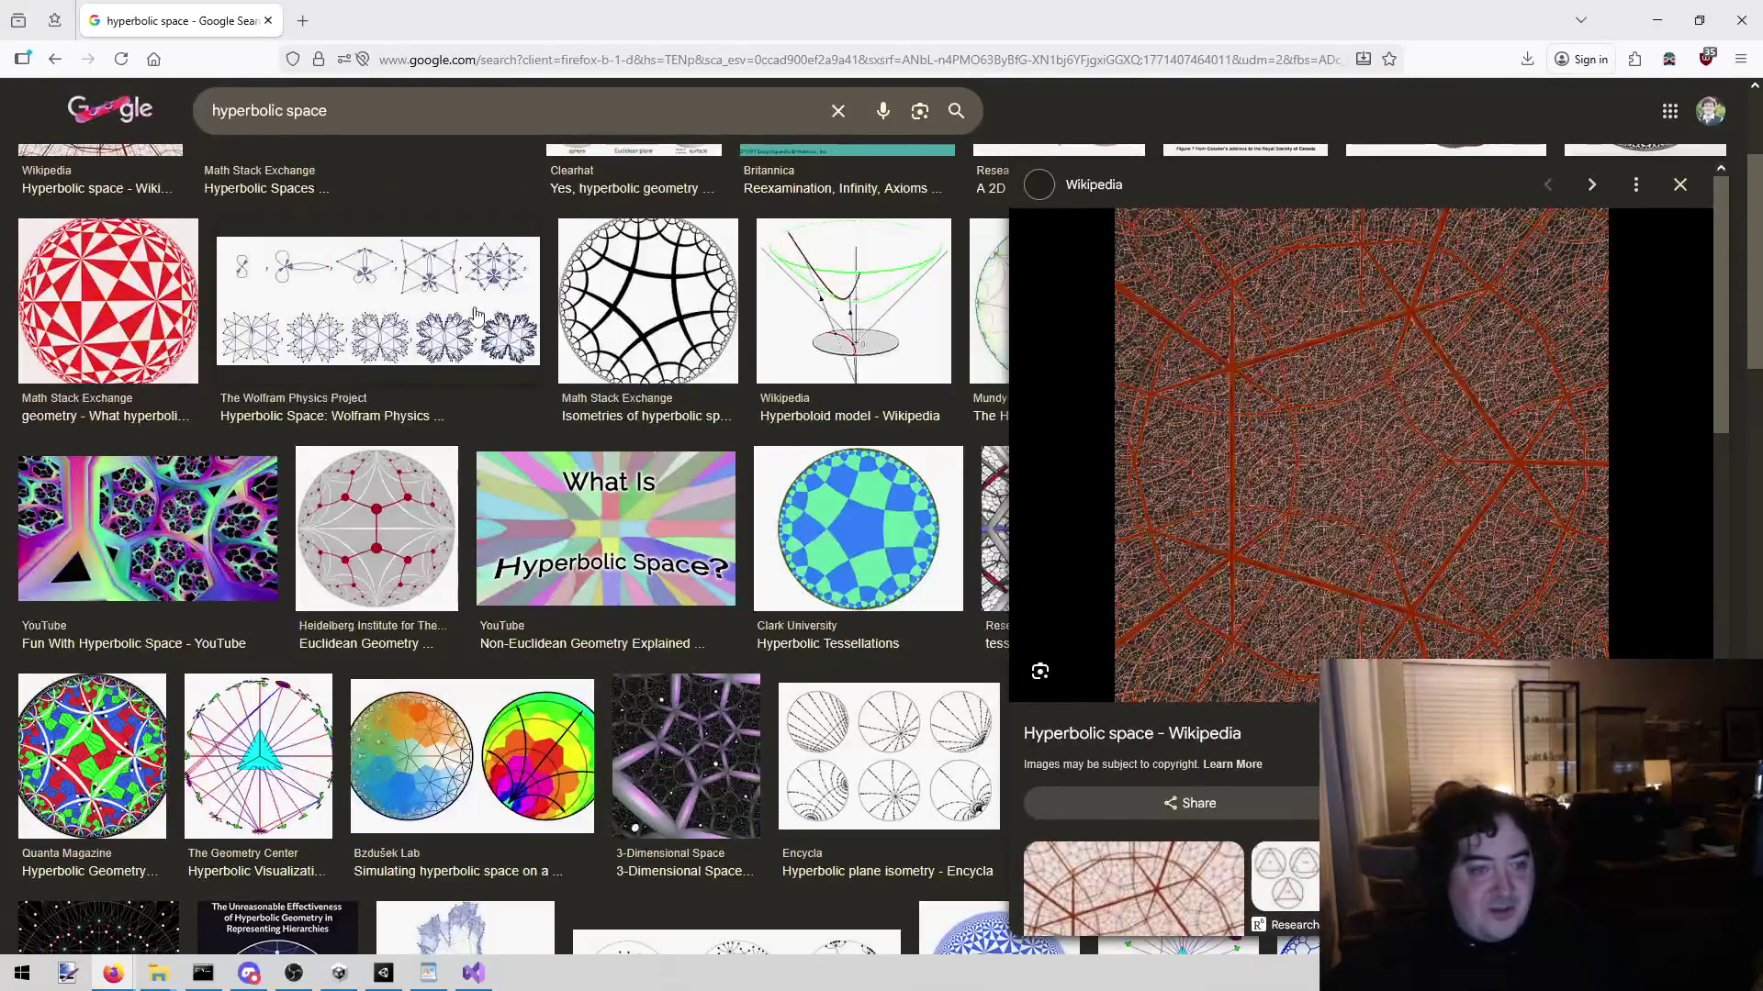
scroll(170, 354, up, 3)
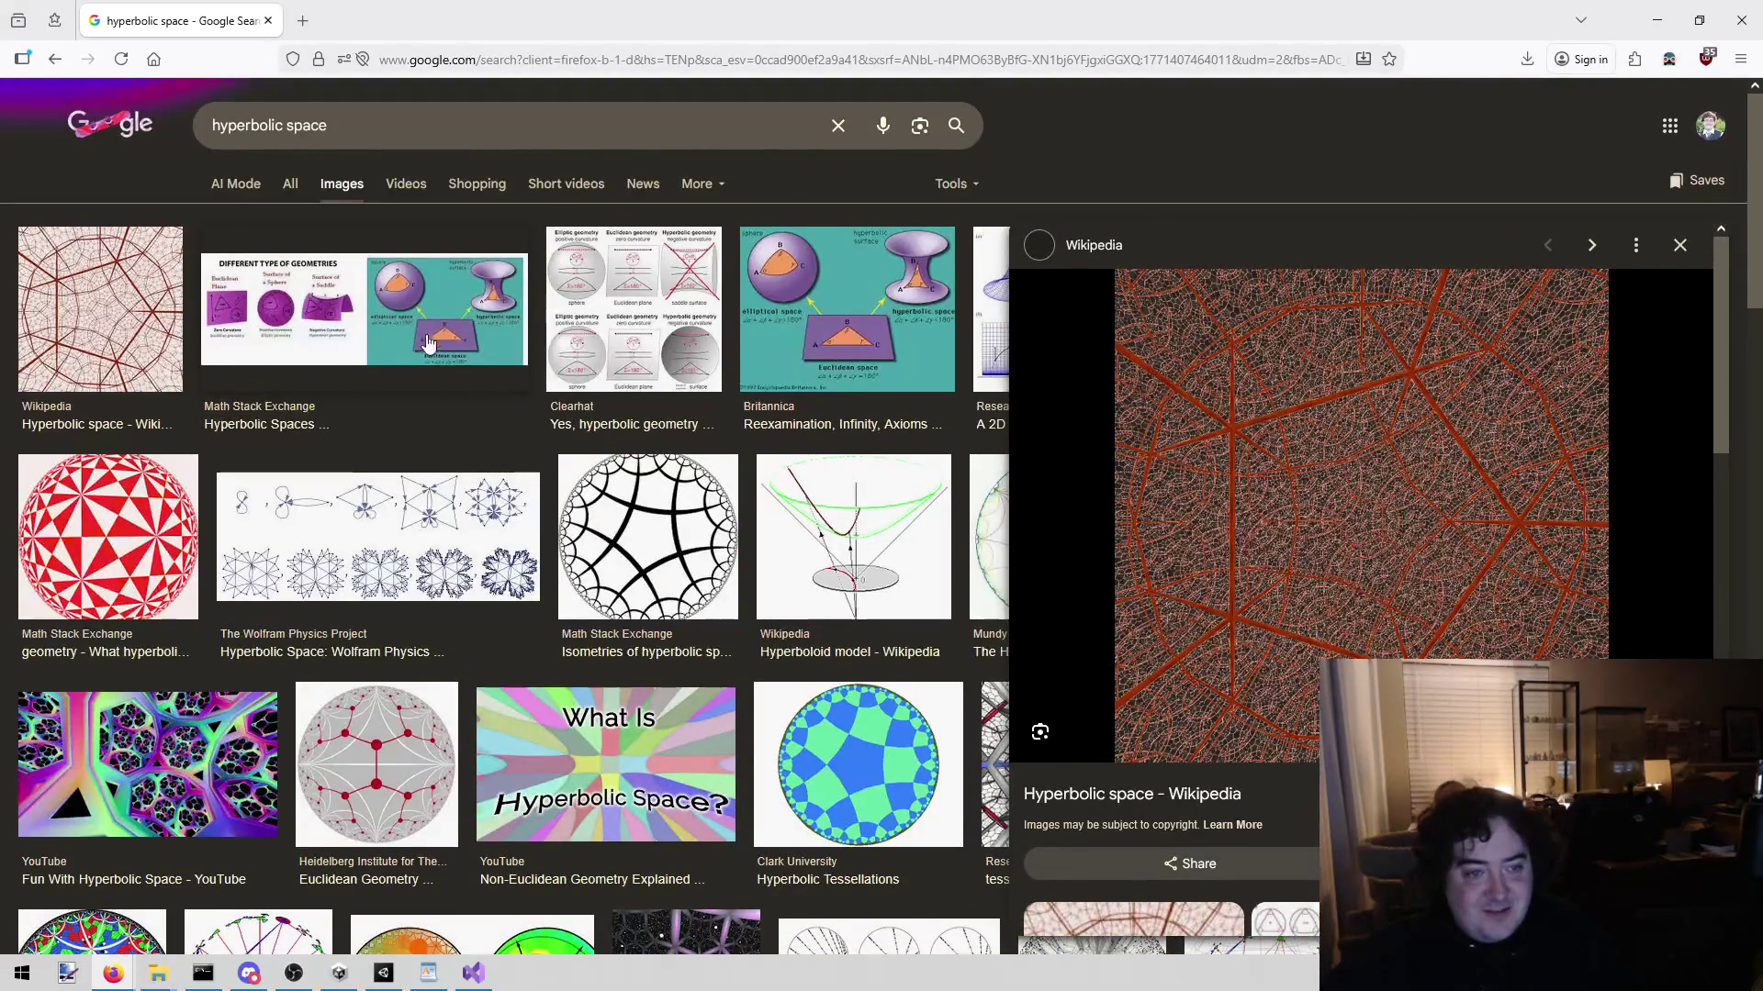
click(303, 406)
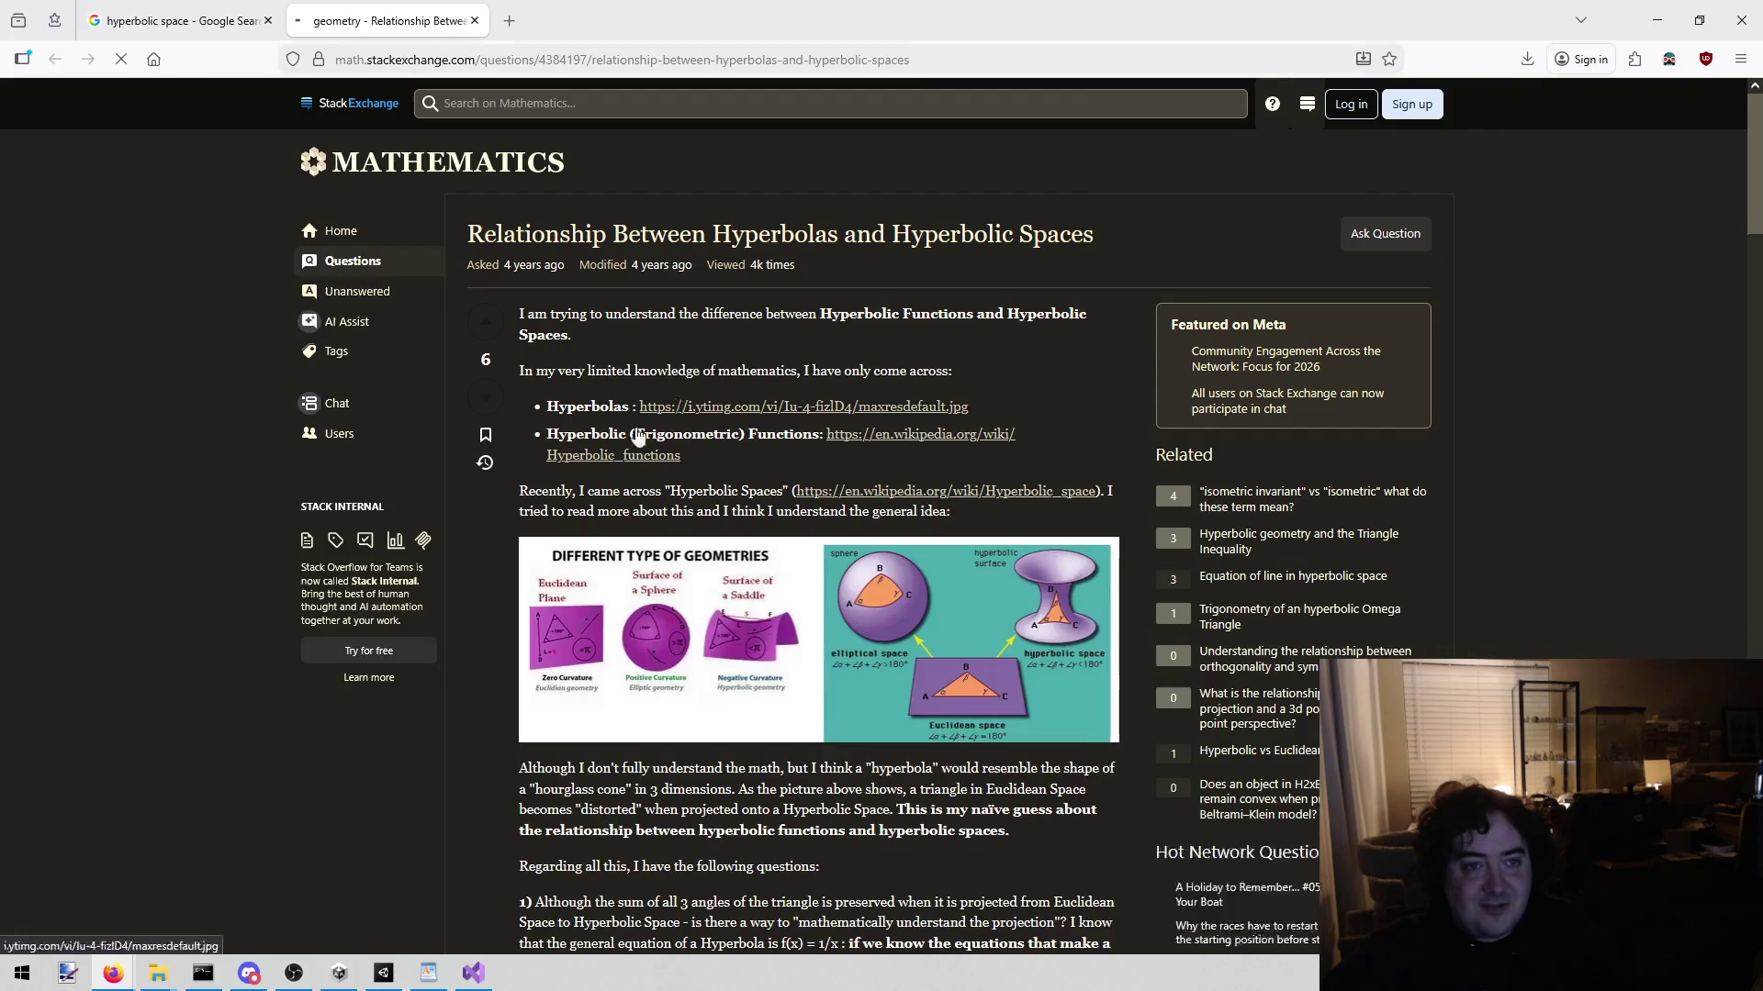
Step: Read the hyperbola question on Math Stack Exchange, then close its tab
scroll(863, 576, down, 2)
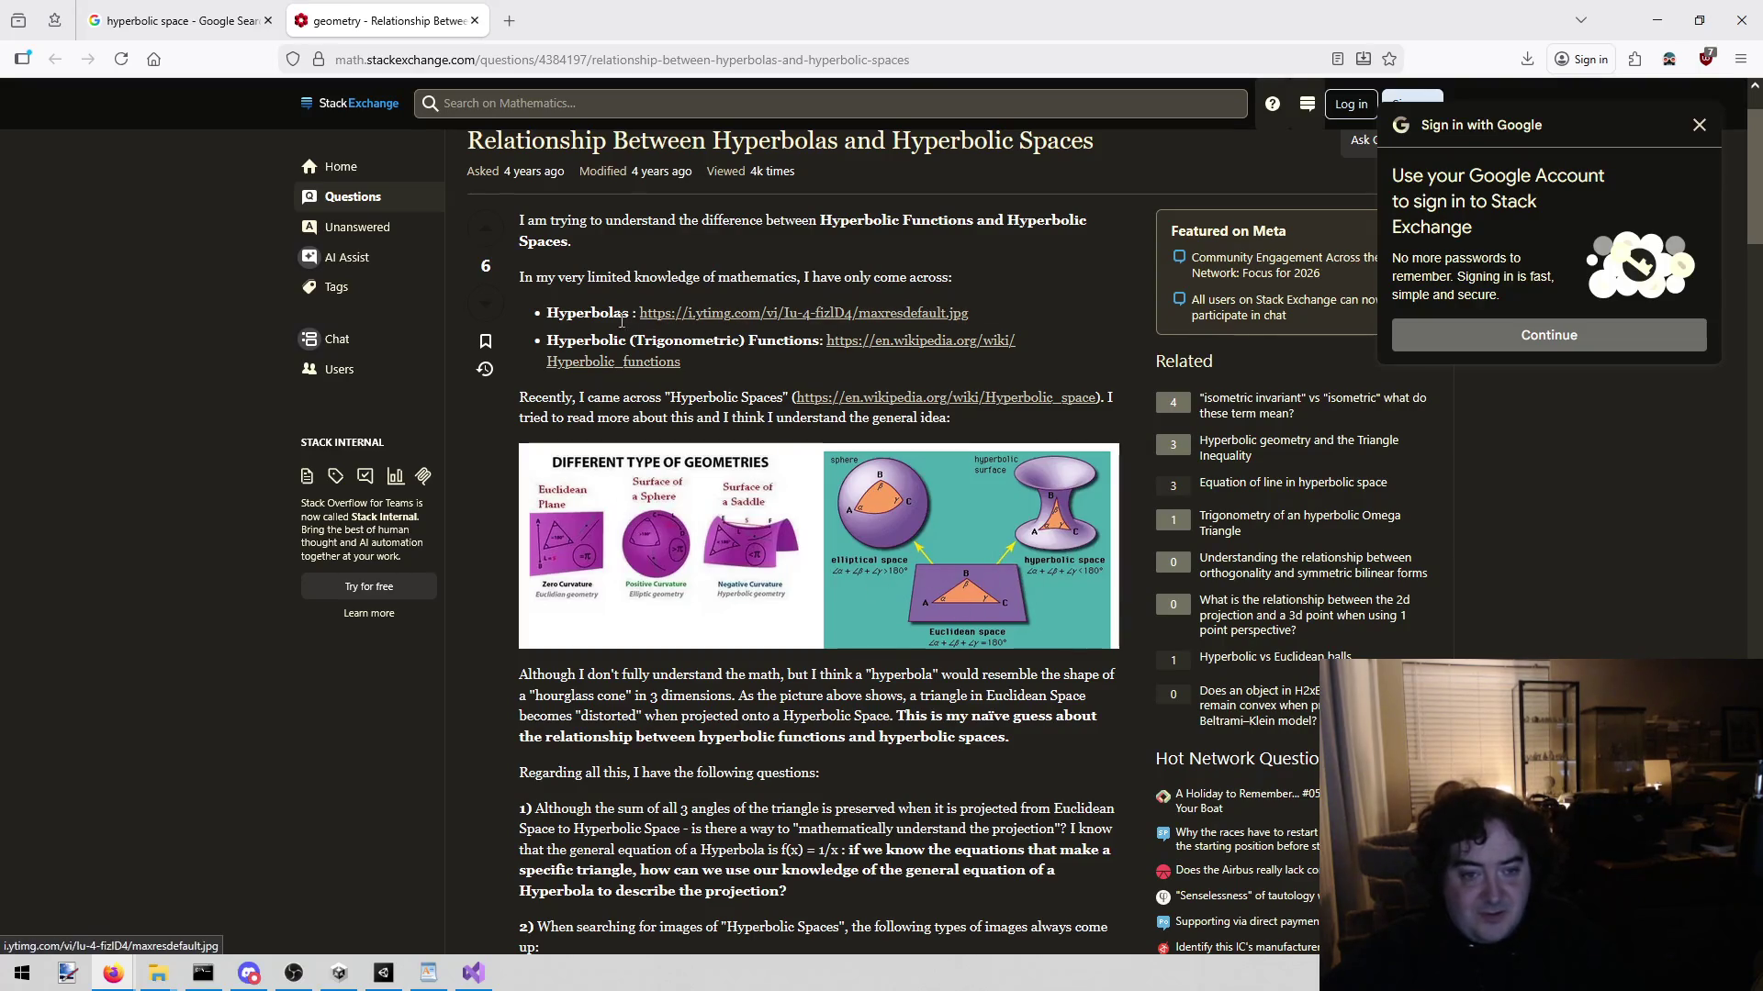
key(ctrl+w)
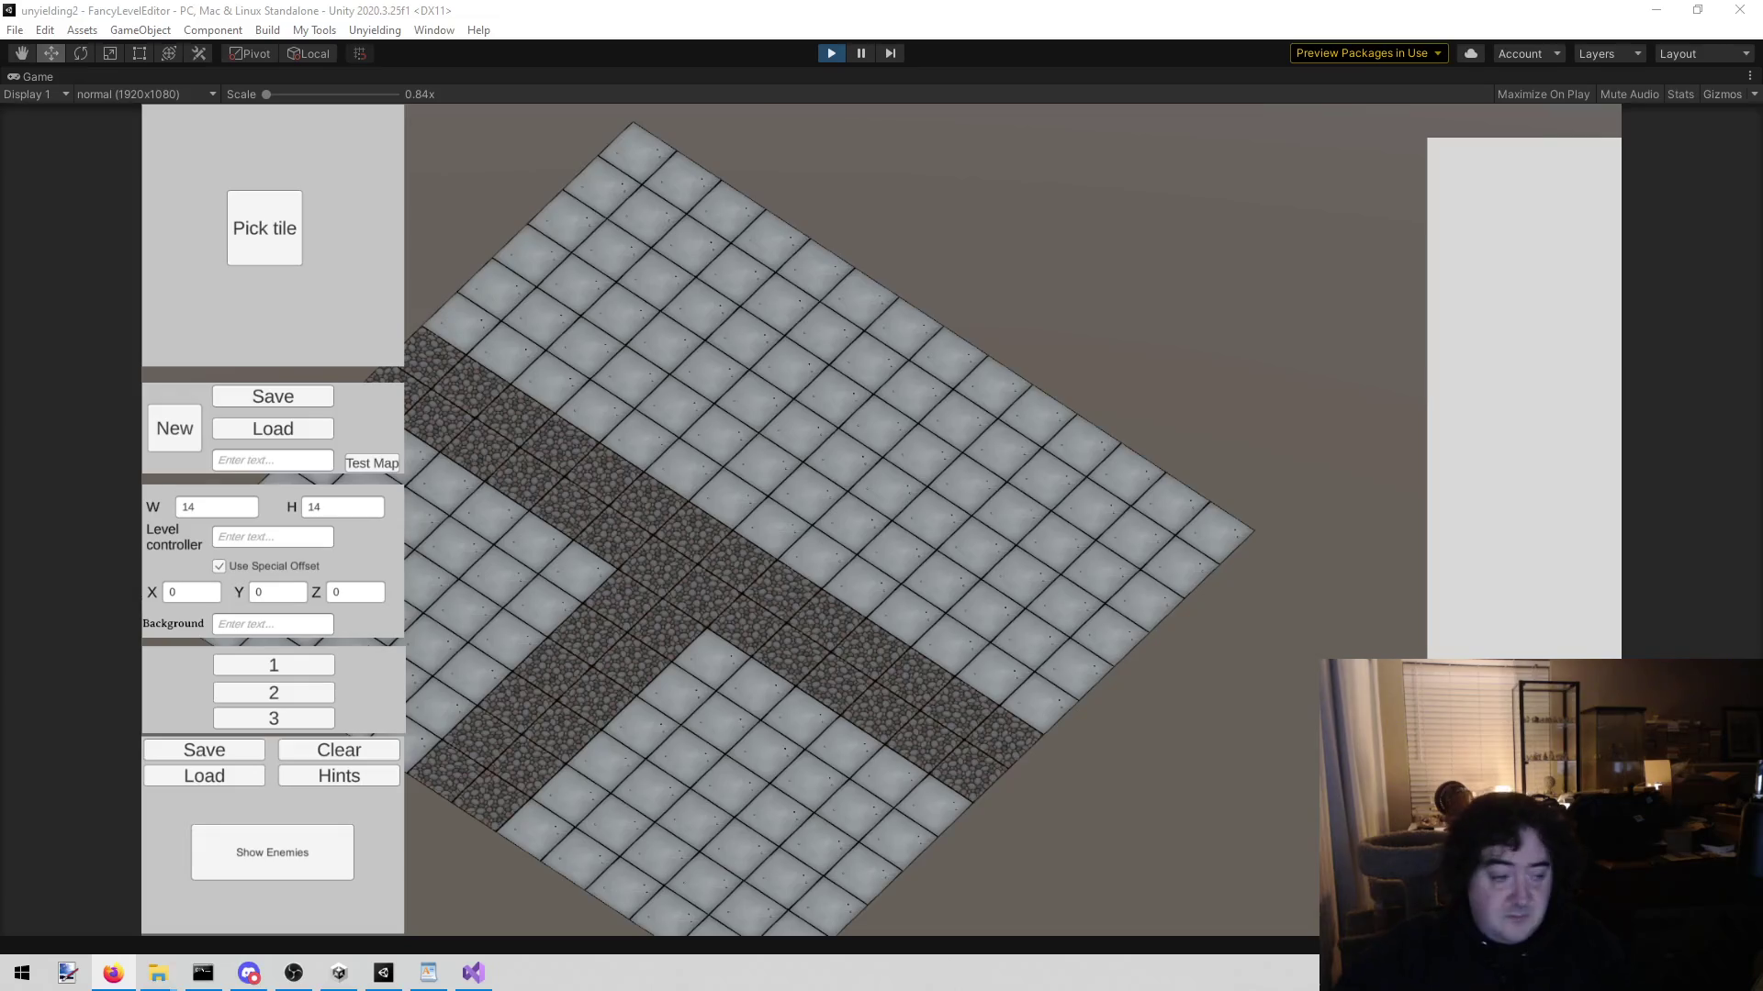
Step: Paint a long red brick wall diagonally across the upper tile grid with the brick wall tile
click(259, 256)
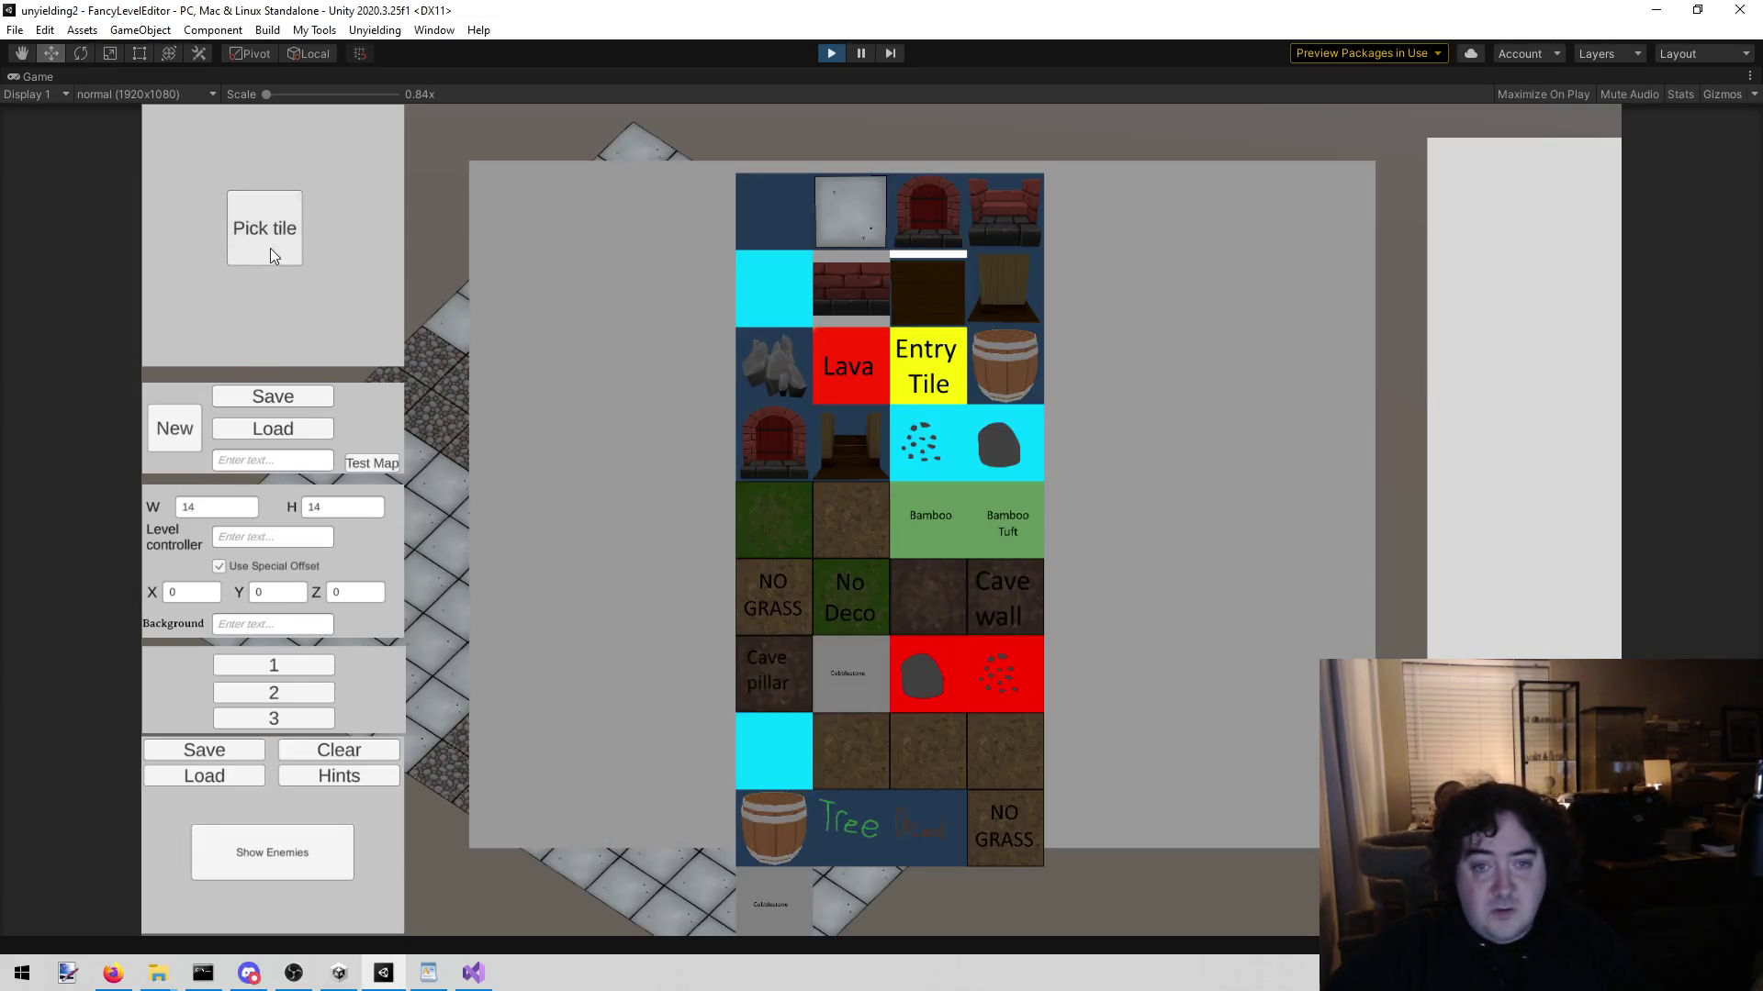
click(842, 308)
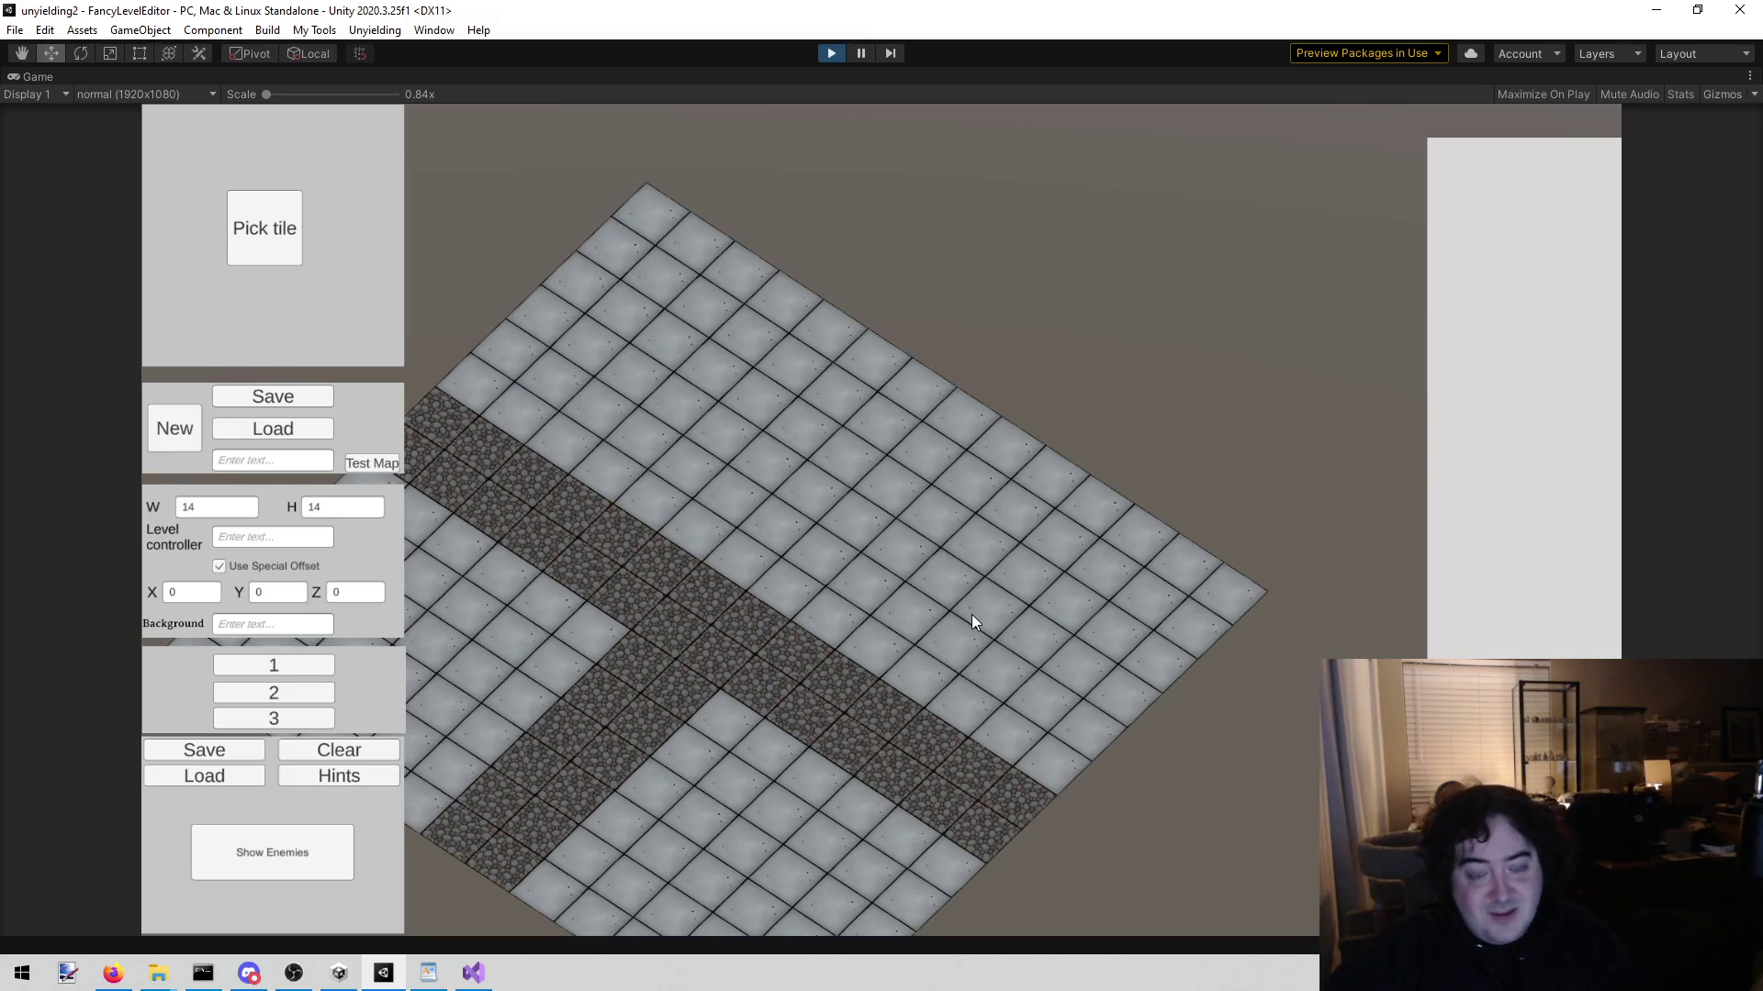
key(a)
key(w)
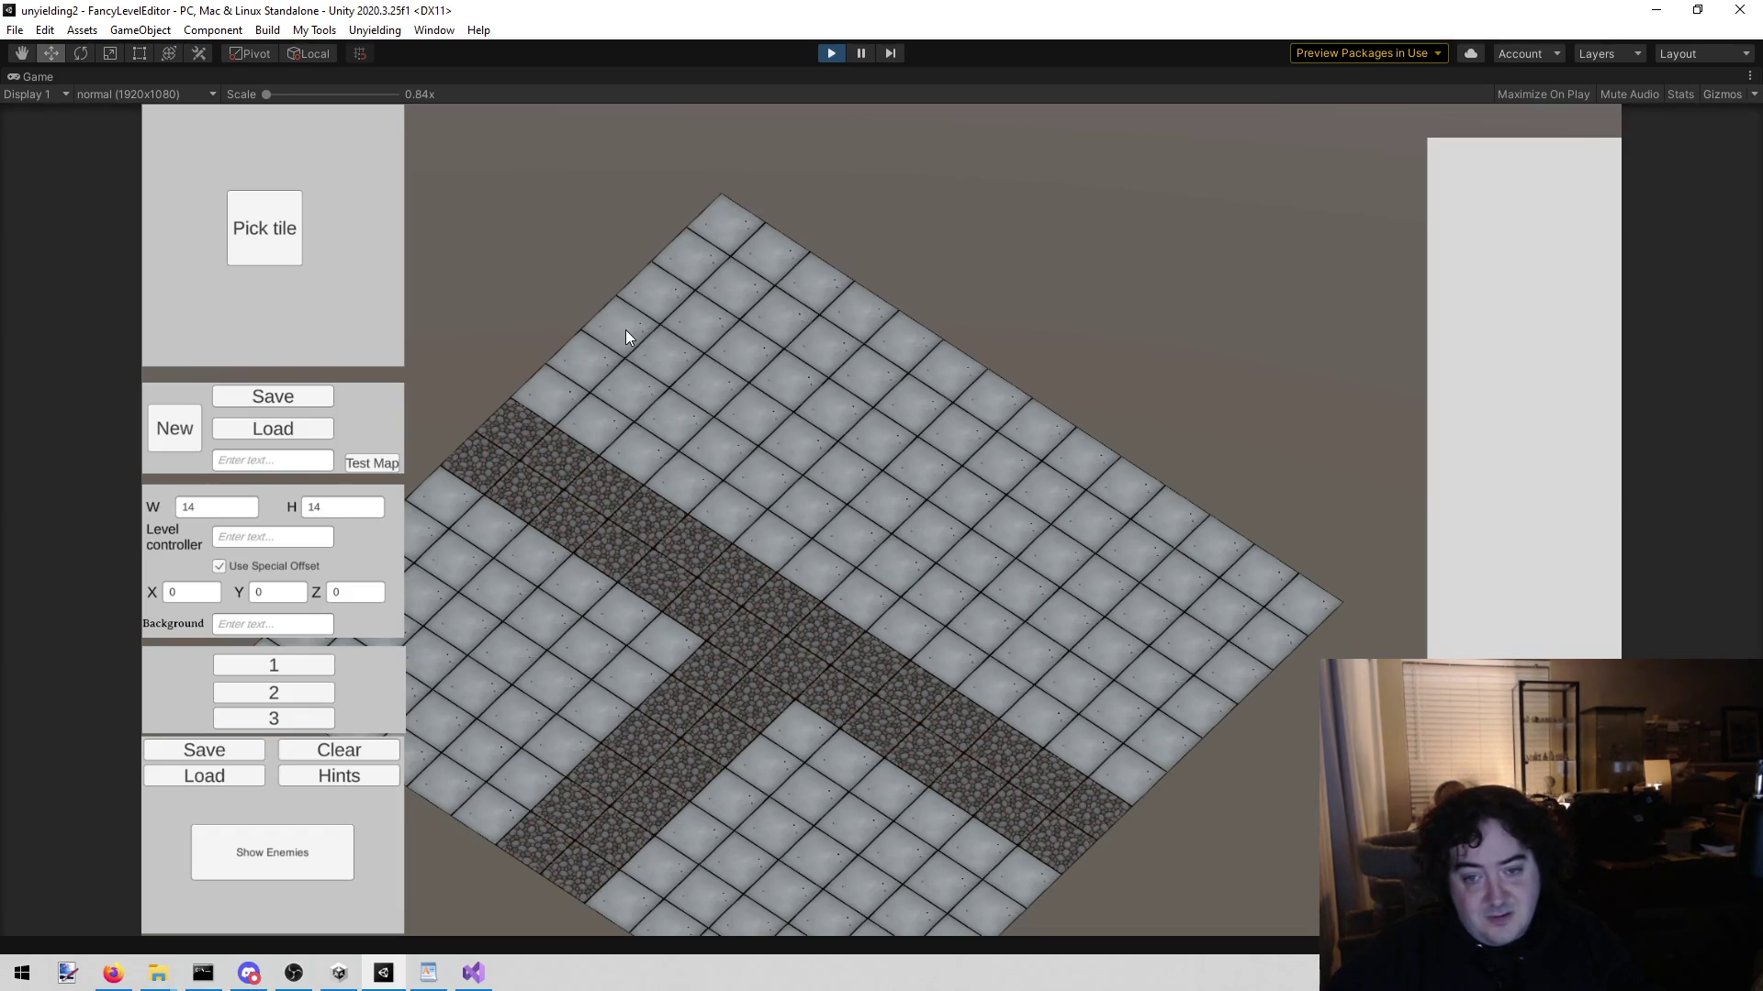
drag(630, 316, 1208, 708)
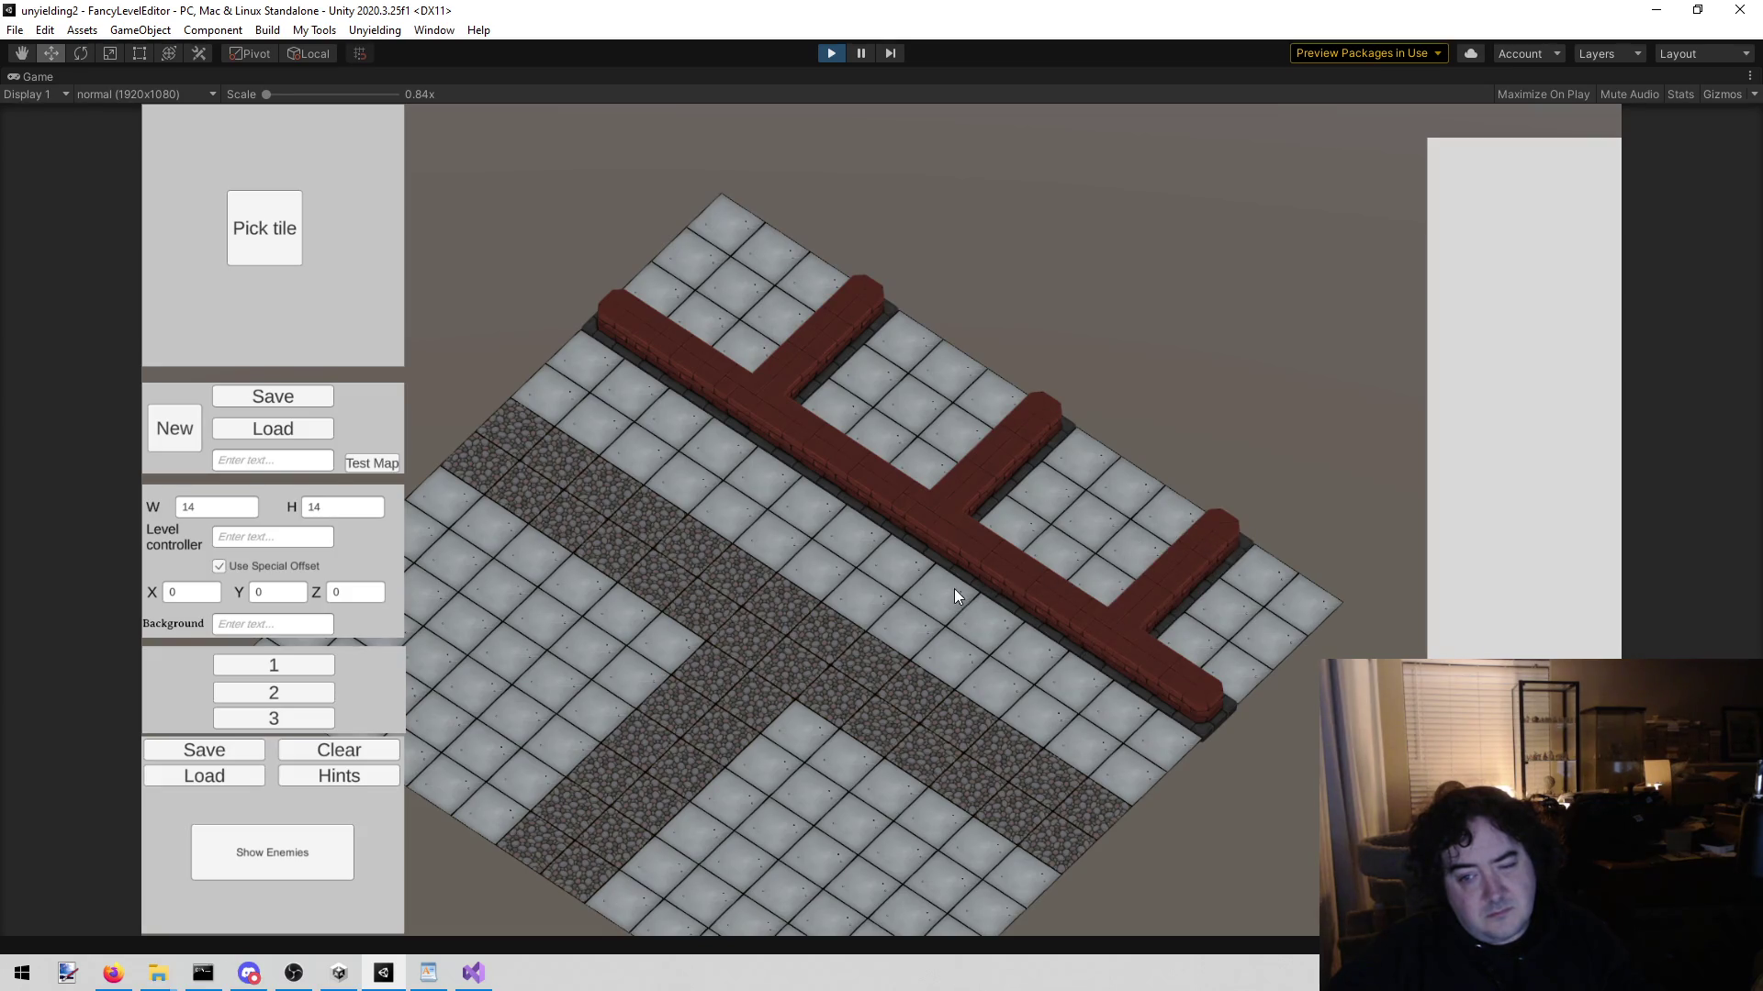
Step: Place brick doorways at wall tiles 10,11, 10,7 and 10,5, each rotated 90 degrees
click(281, 235)
click(950, 222)
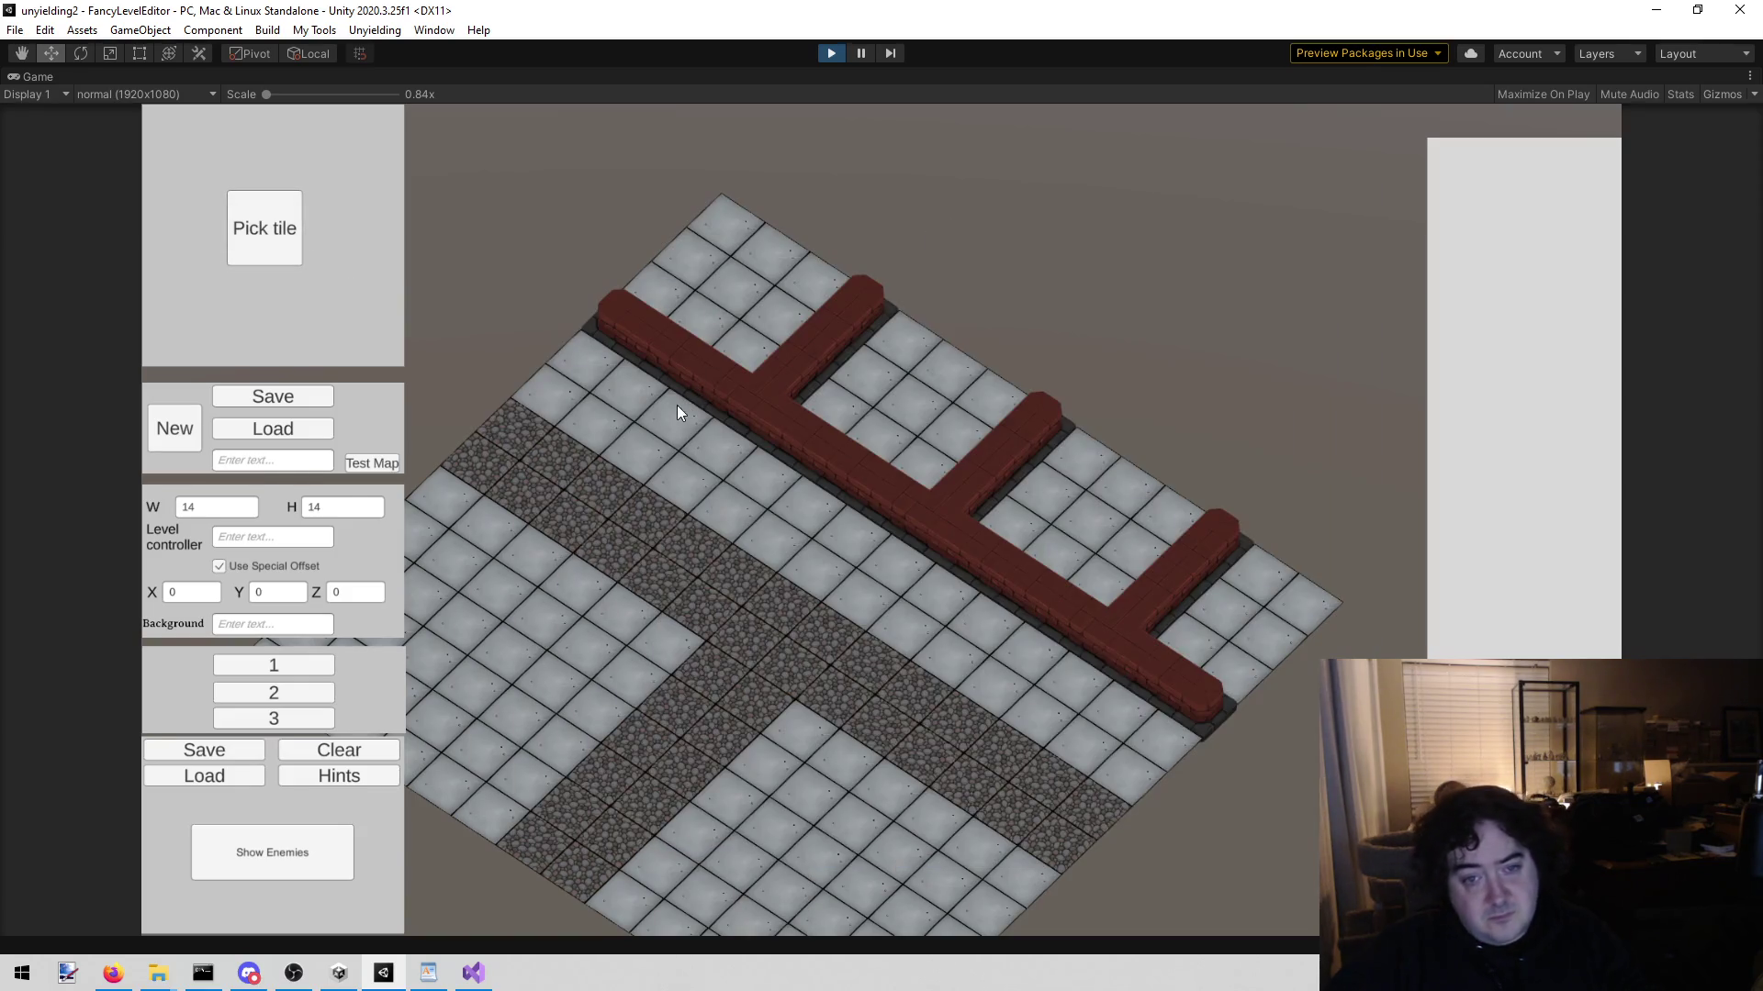
click(709, 368)
click(1538, 385)
click(883, 499)
click(1514, 388)
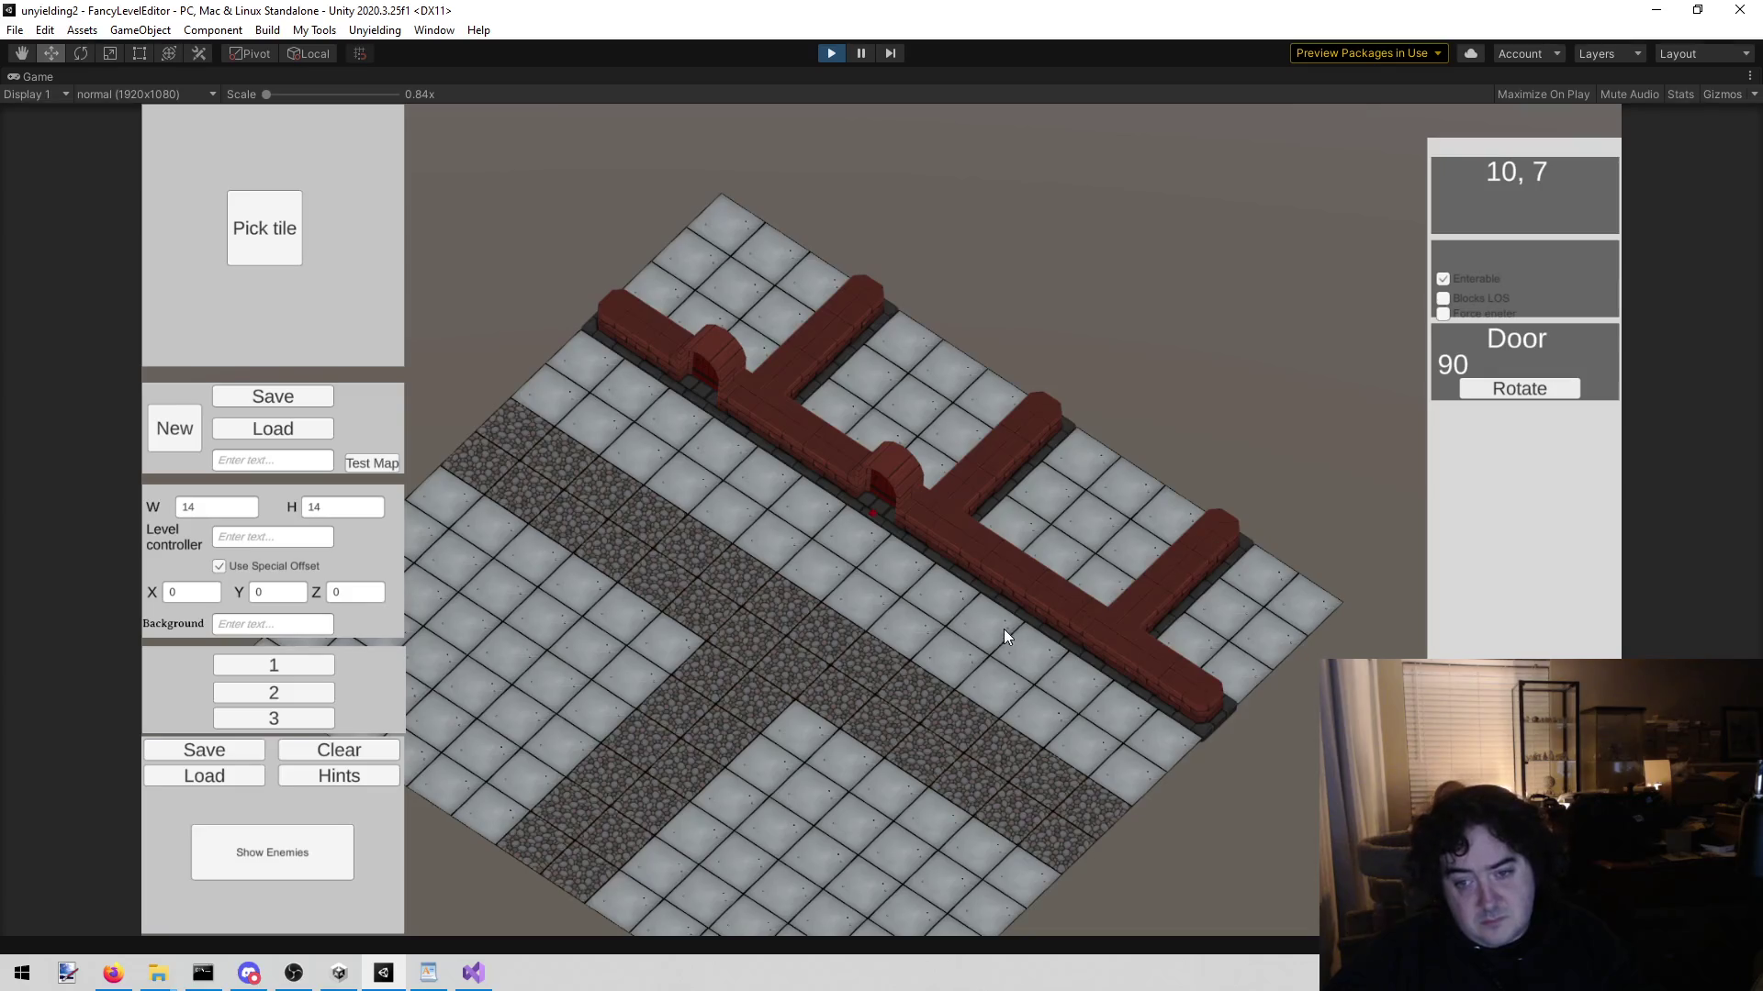
click(973, 540)
click(1523, 389)
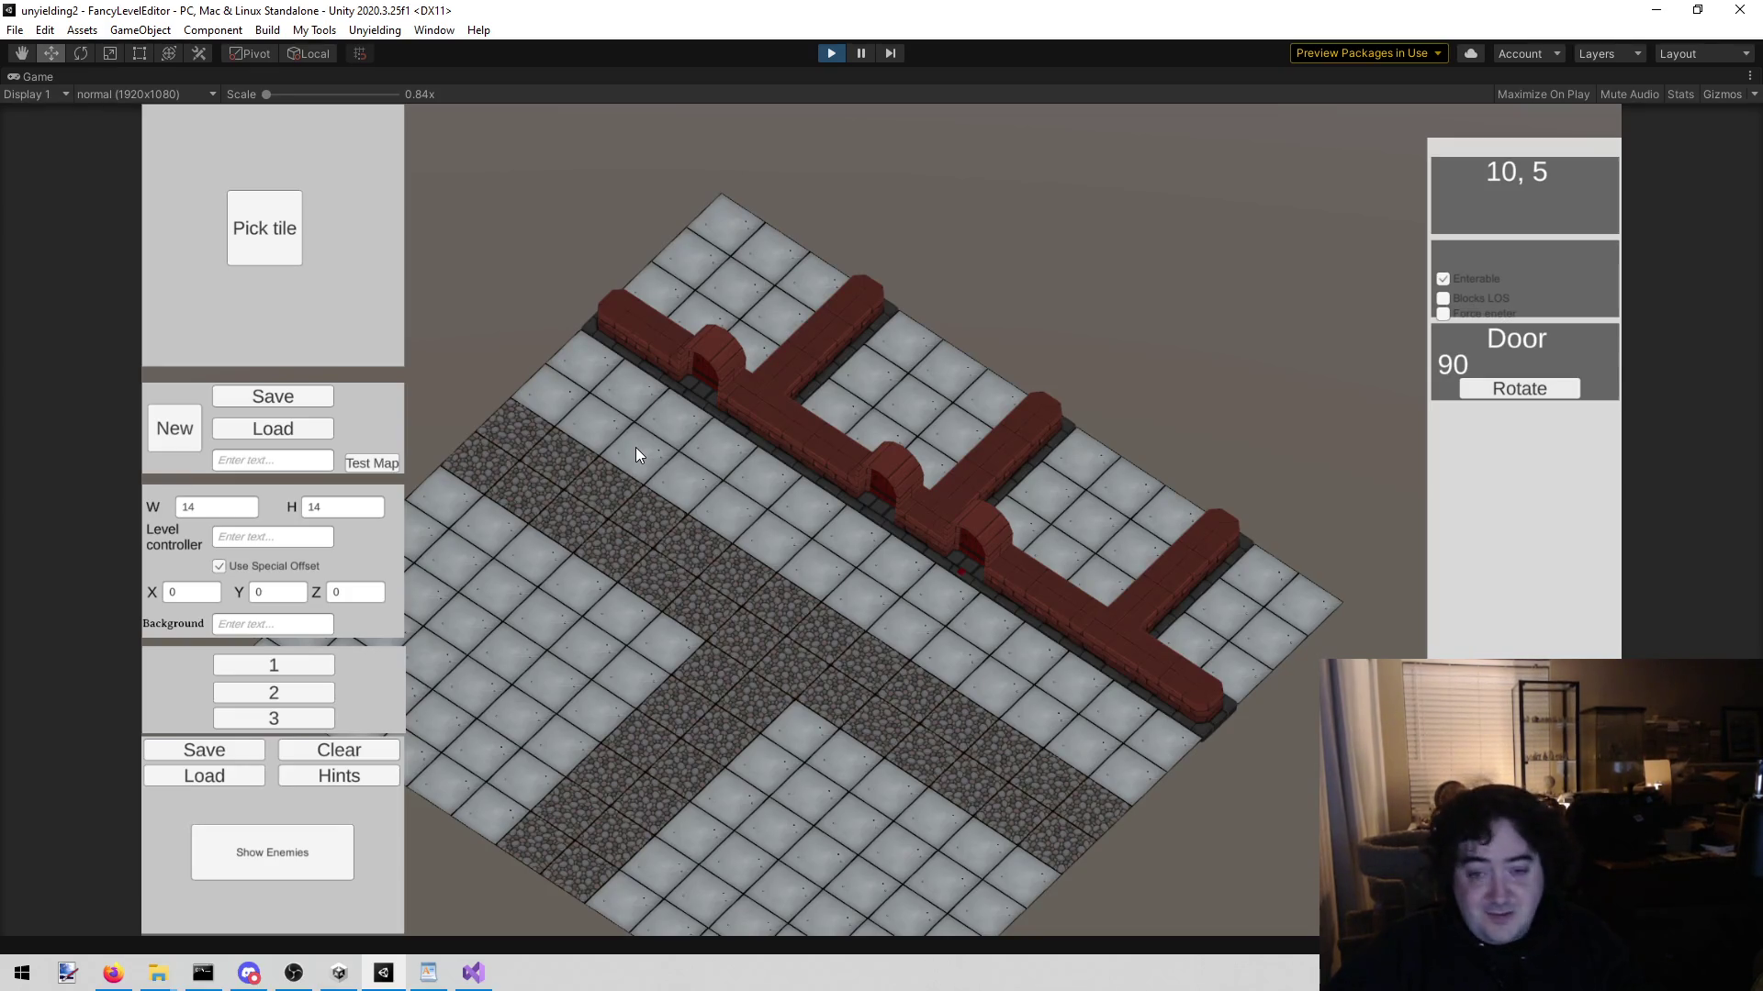
Step: Pan the isometric map view left, then back to the right
key(a)
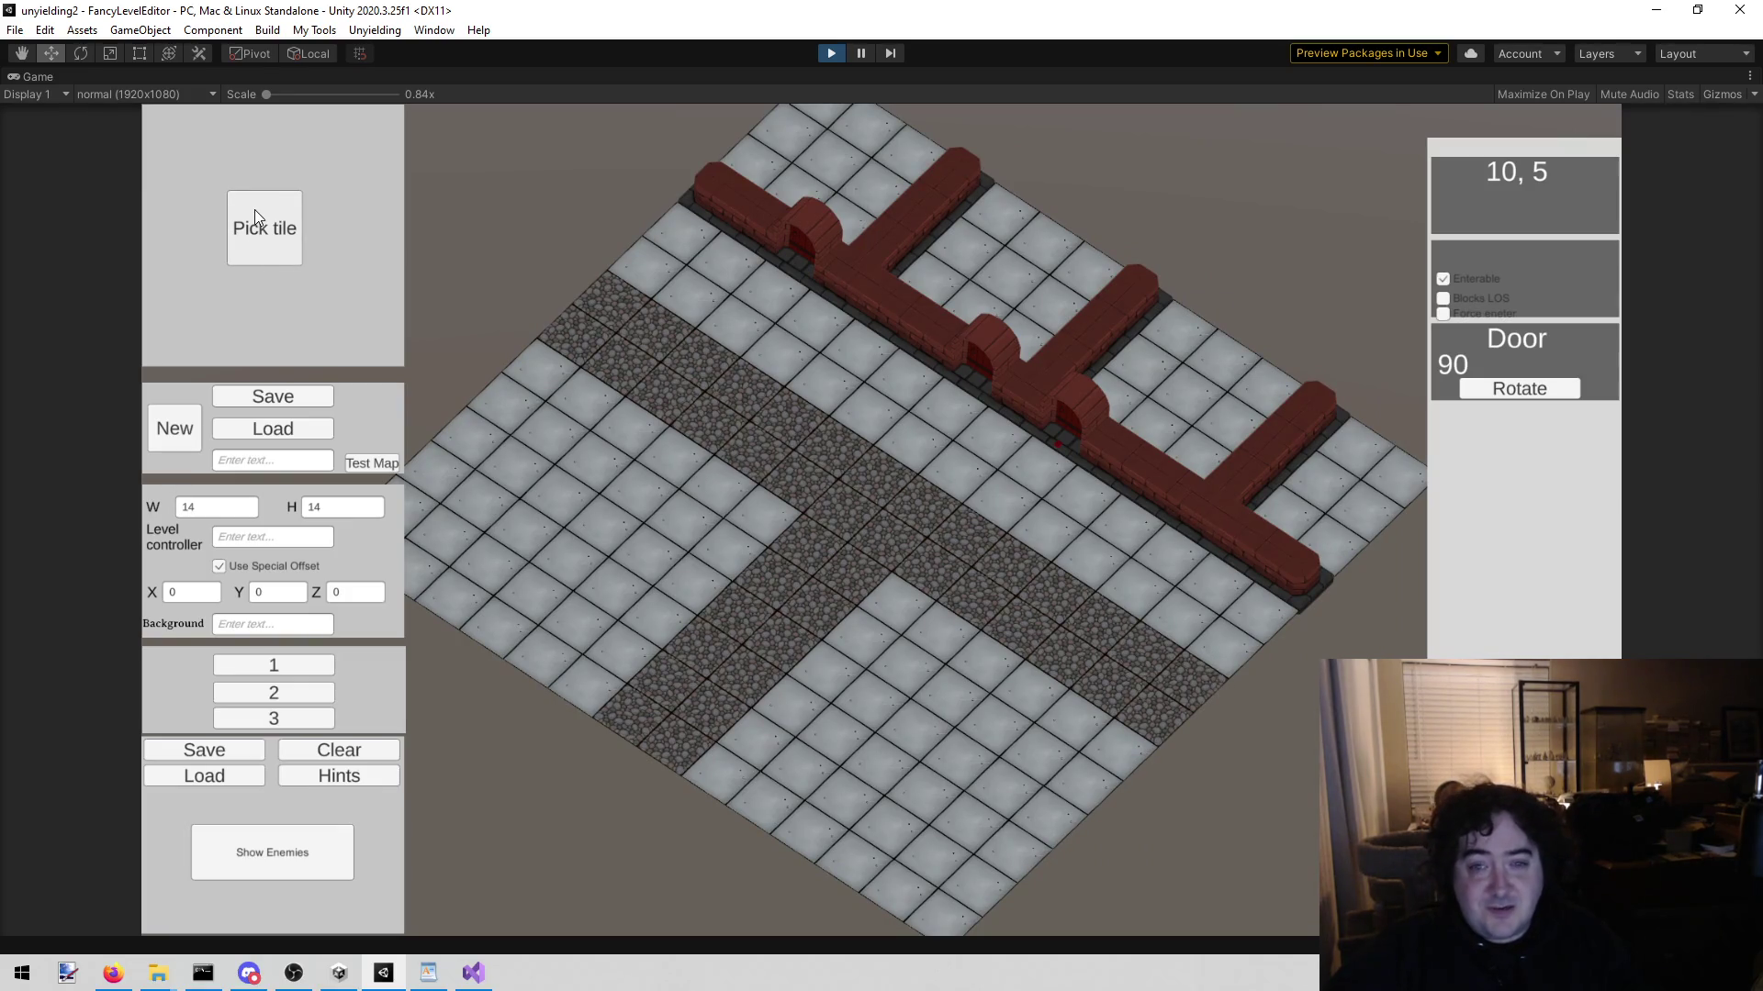
key(d)
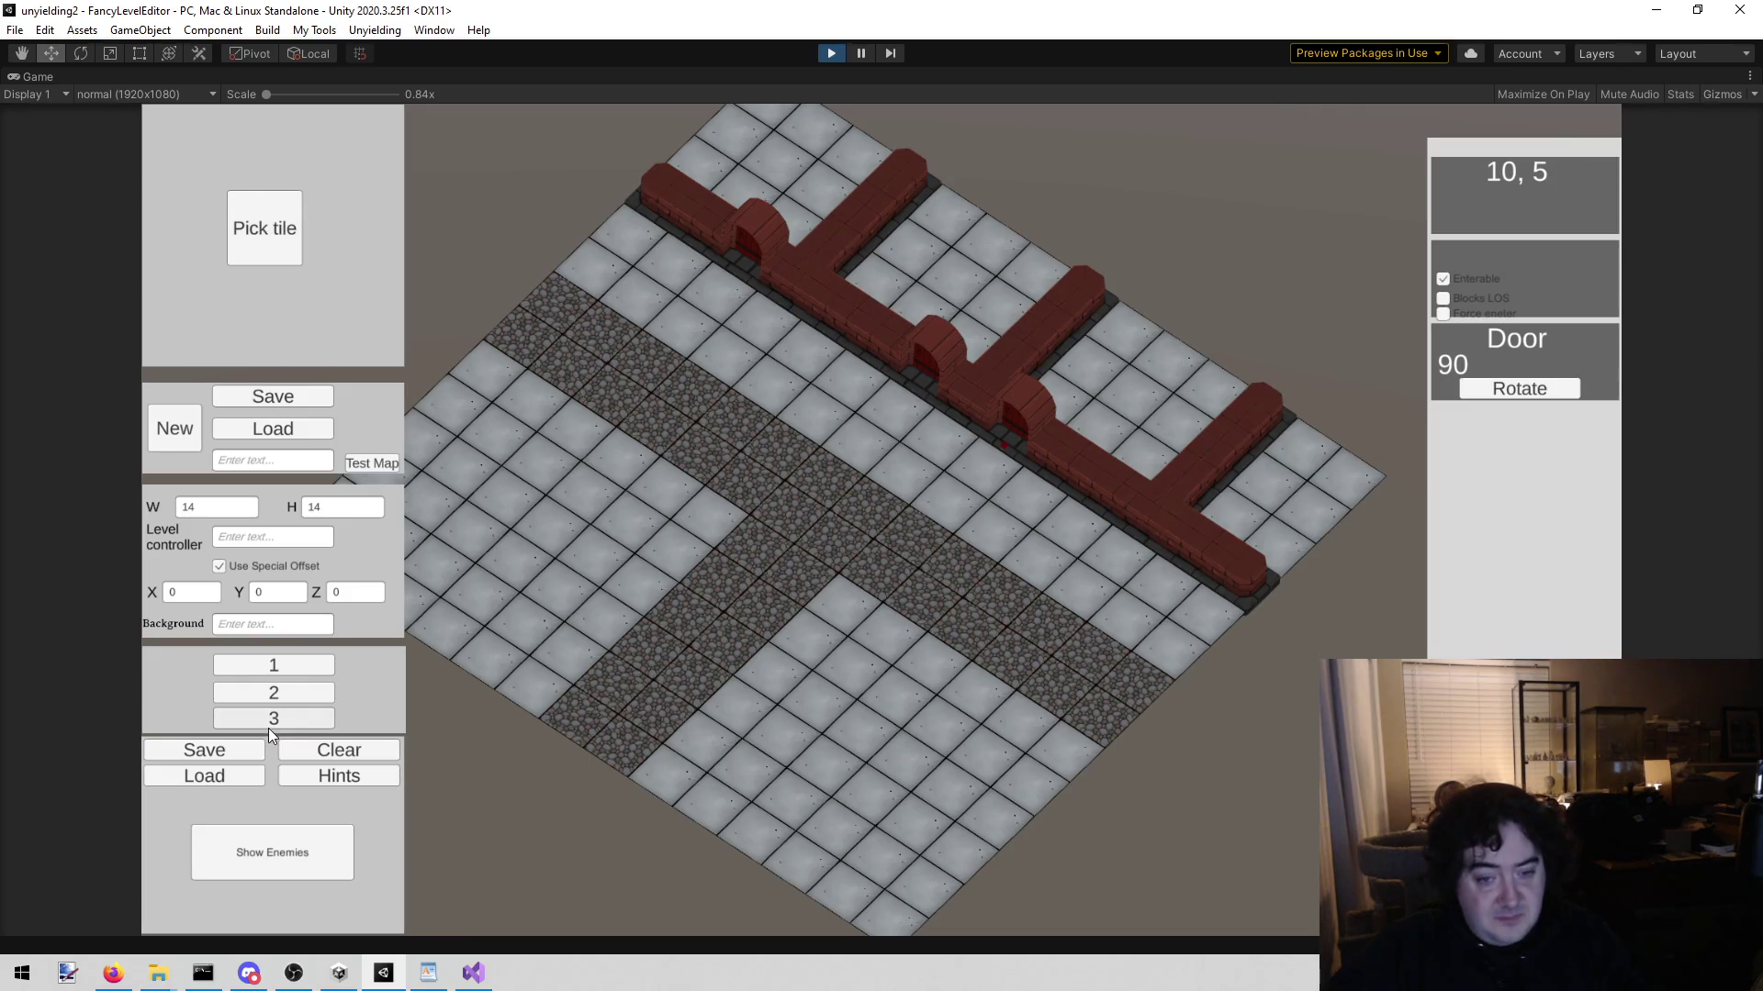
key(a)
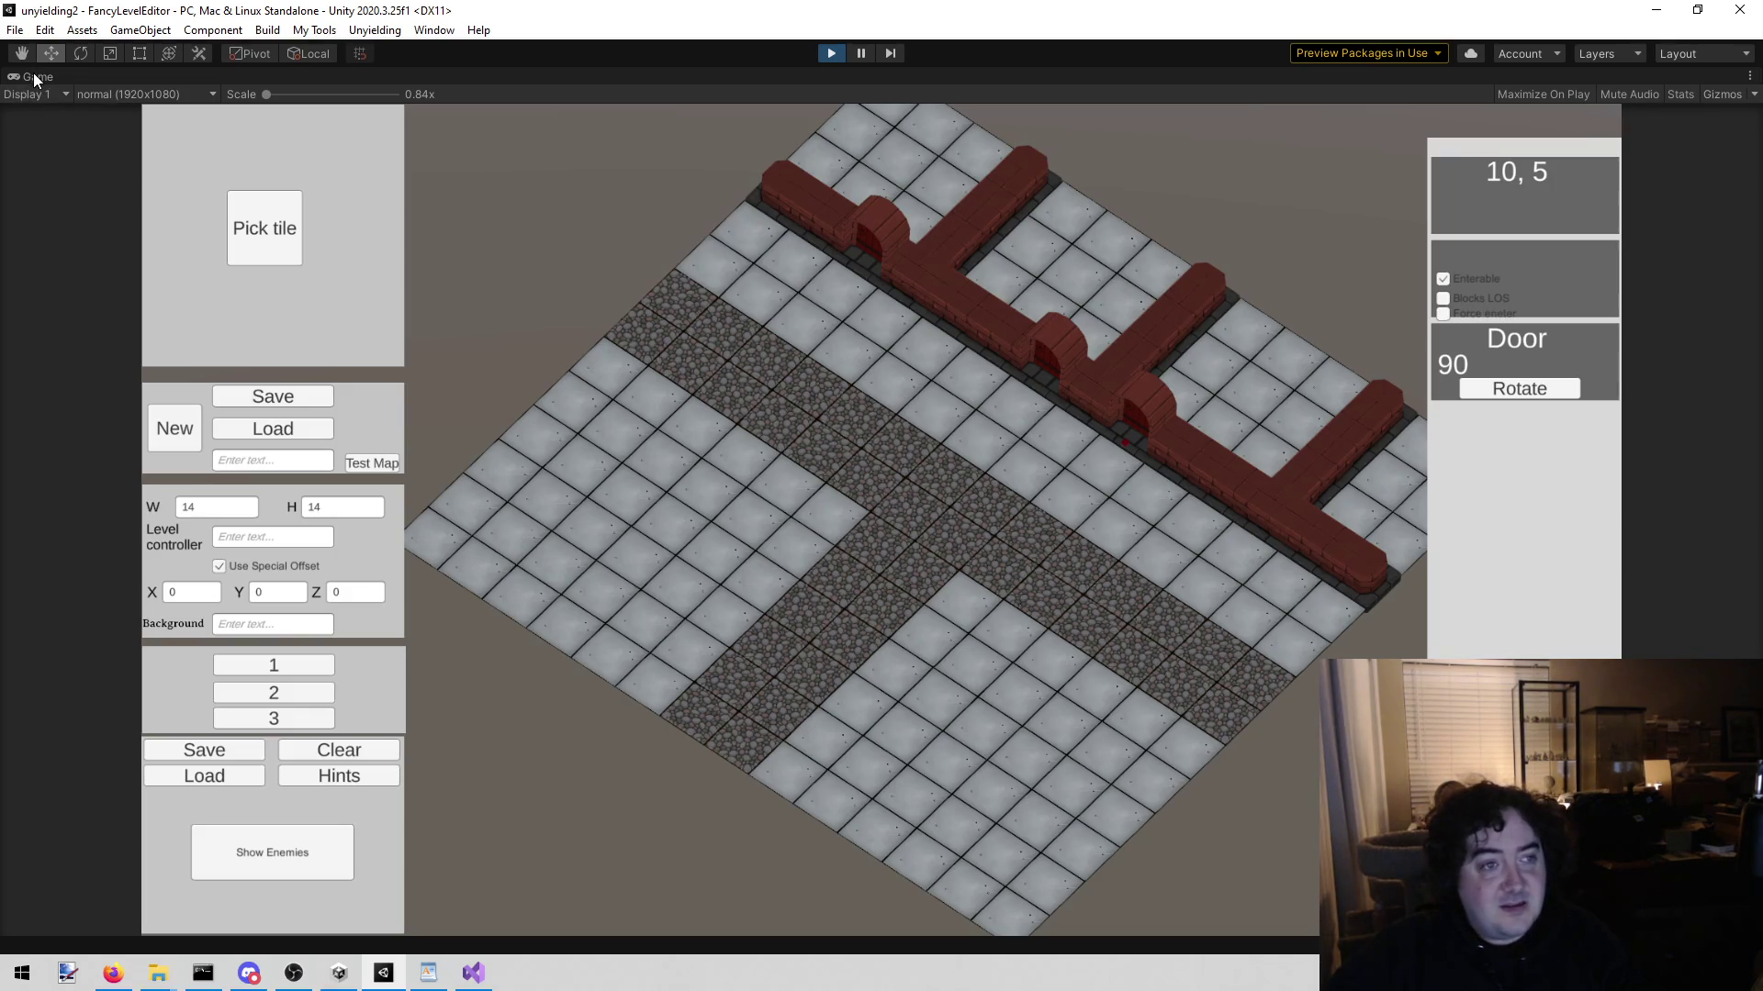
Step: Un-maximize the Game view so the Hierarchy, Project and Inspector panels return
right_click(33, 73)
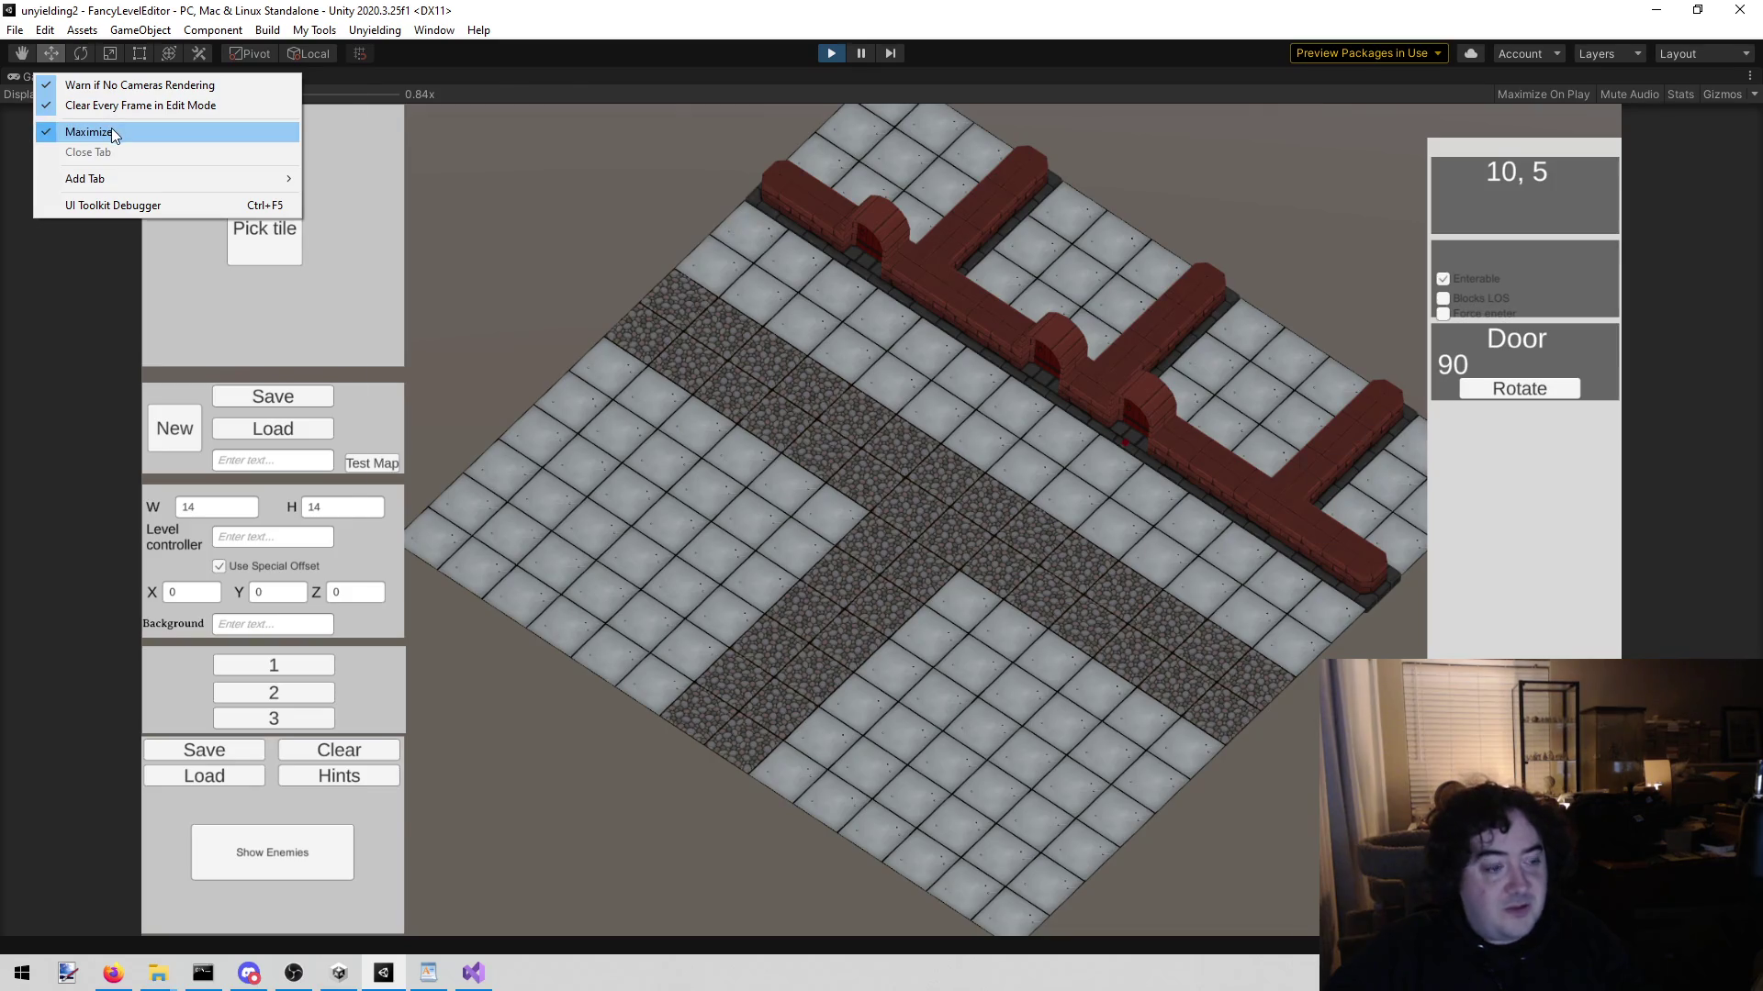
click(89, 131)
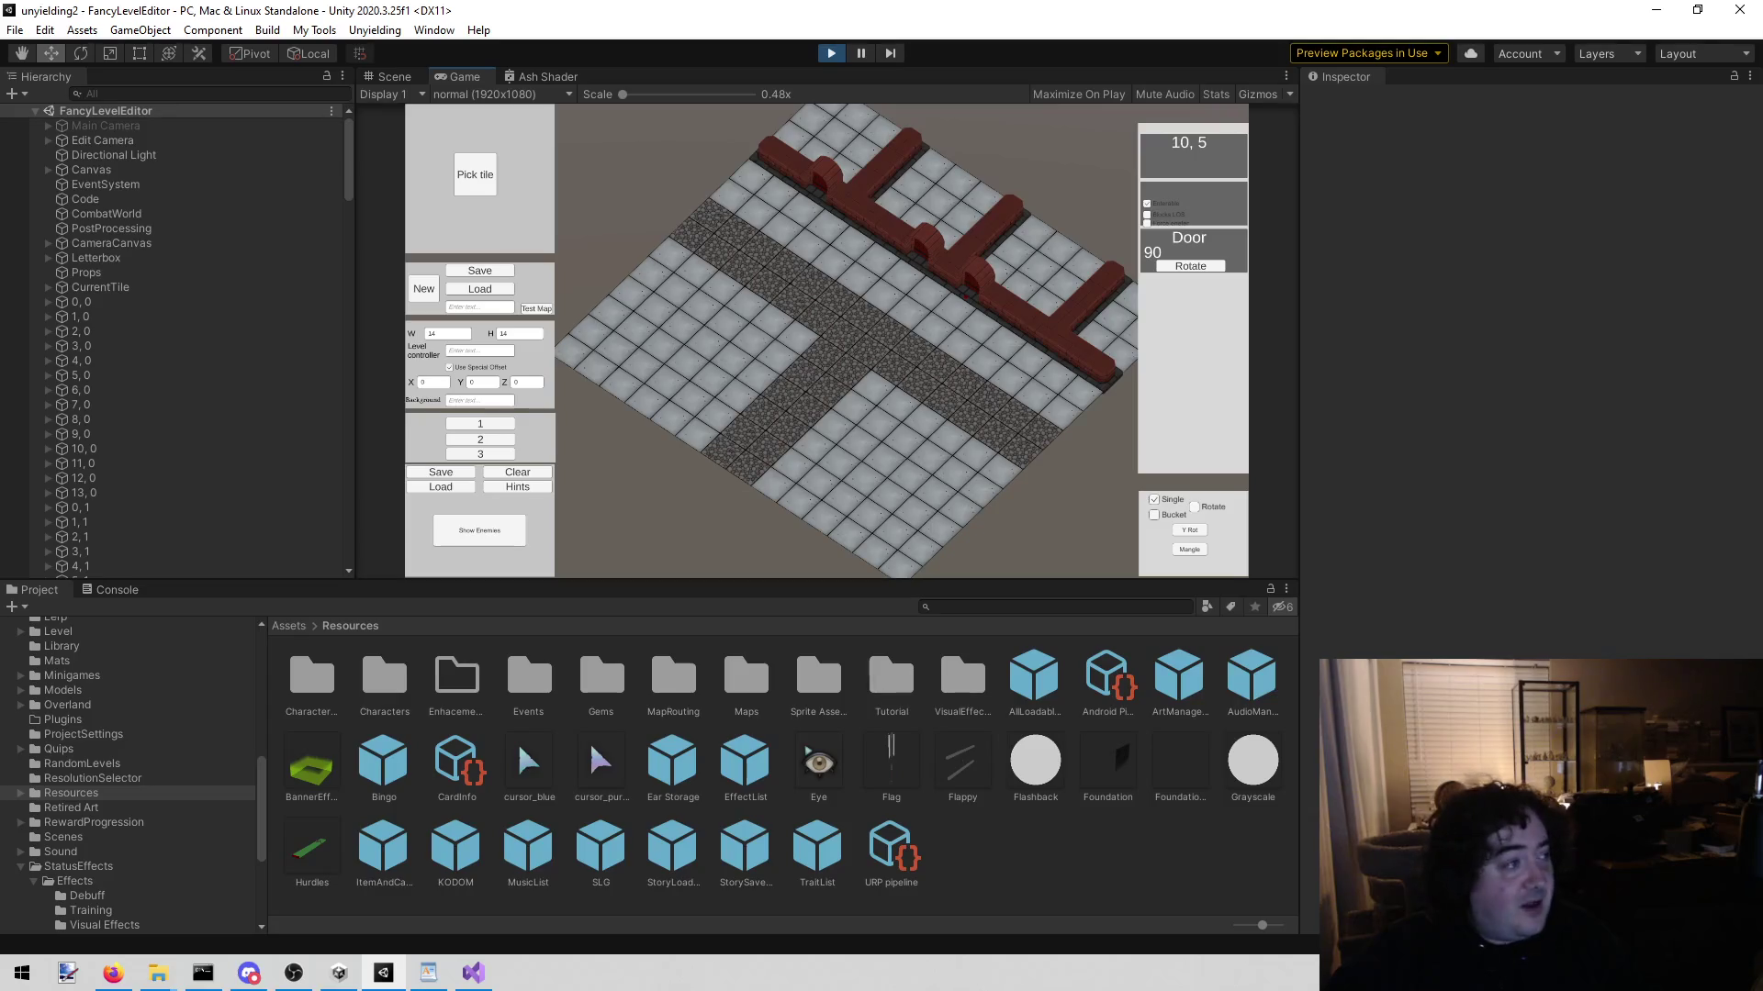
key(alt+Tab)
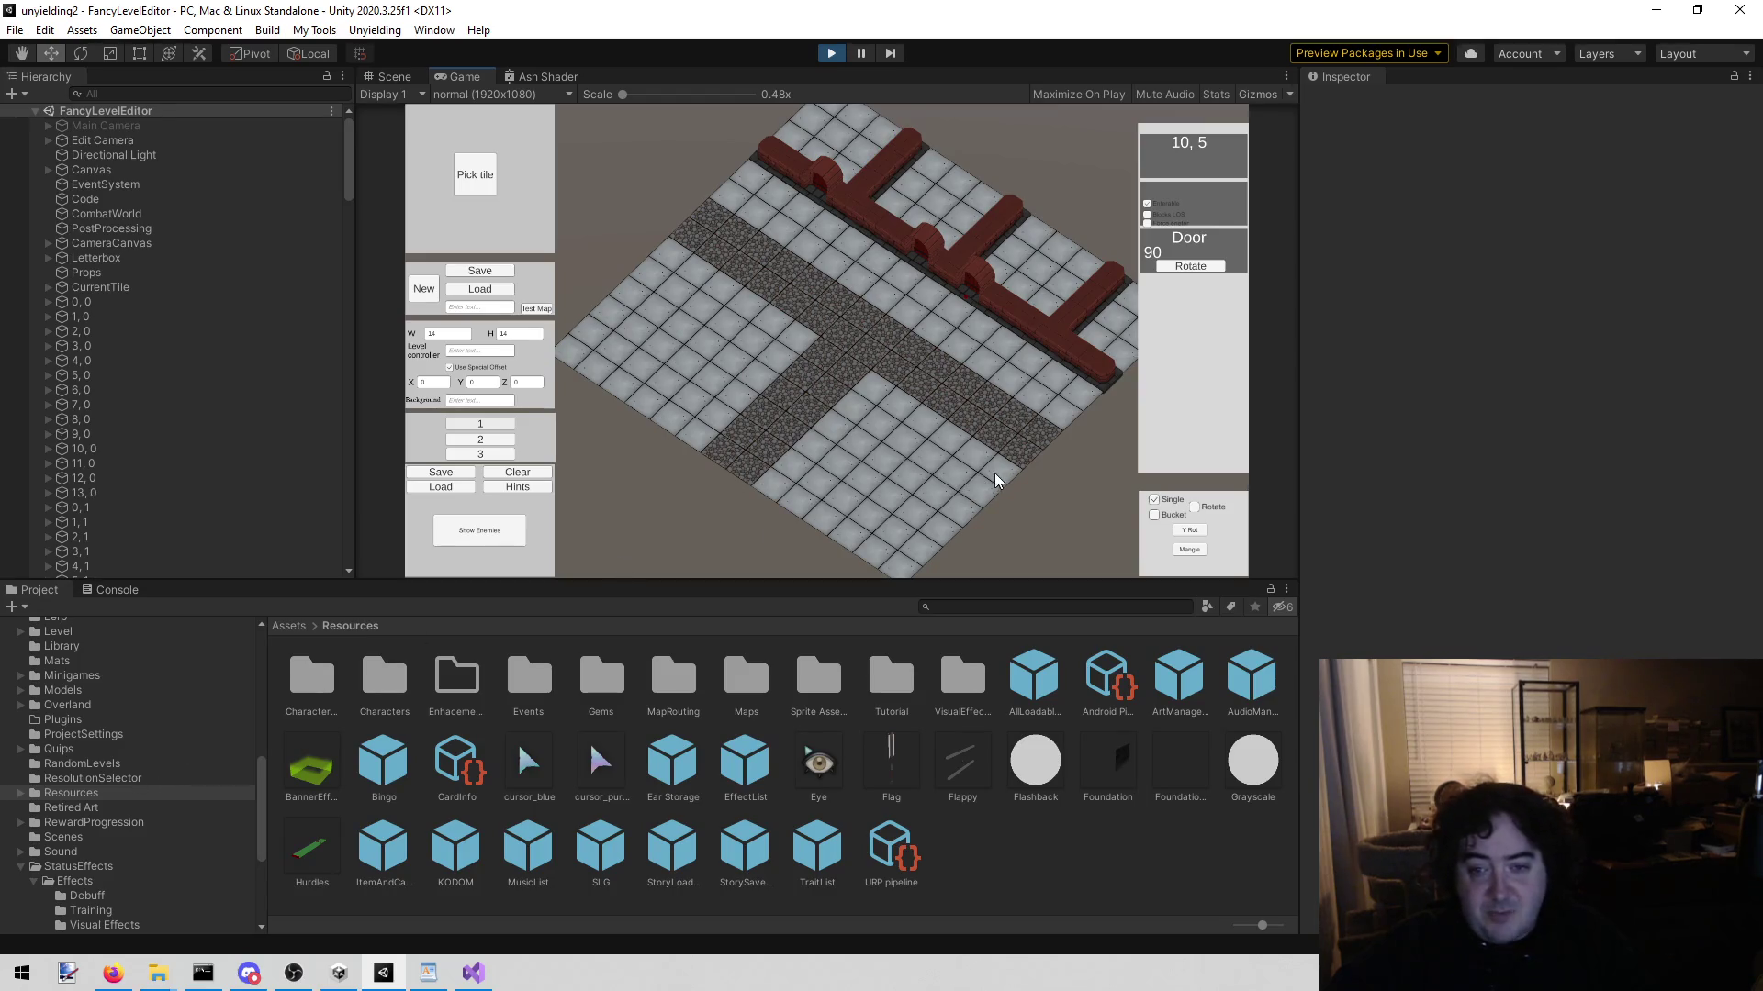
Step: Place the first two characters at tiles (4,0) and (2,0), rotating each
click(989, 498)
click(986, 496)
click(1184, 320)
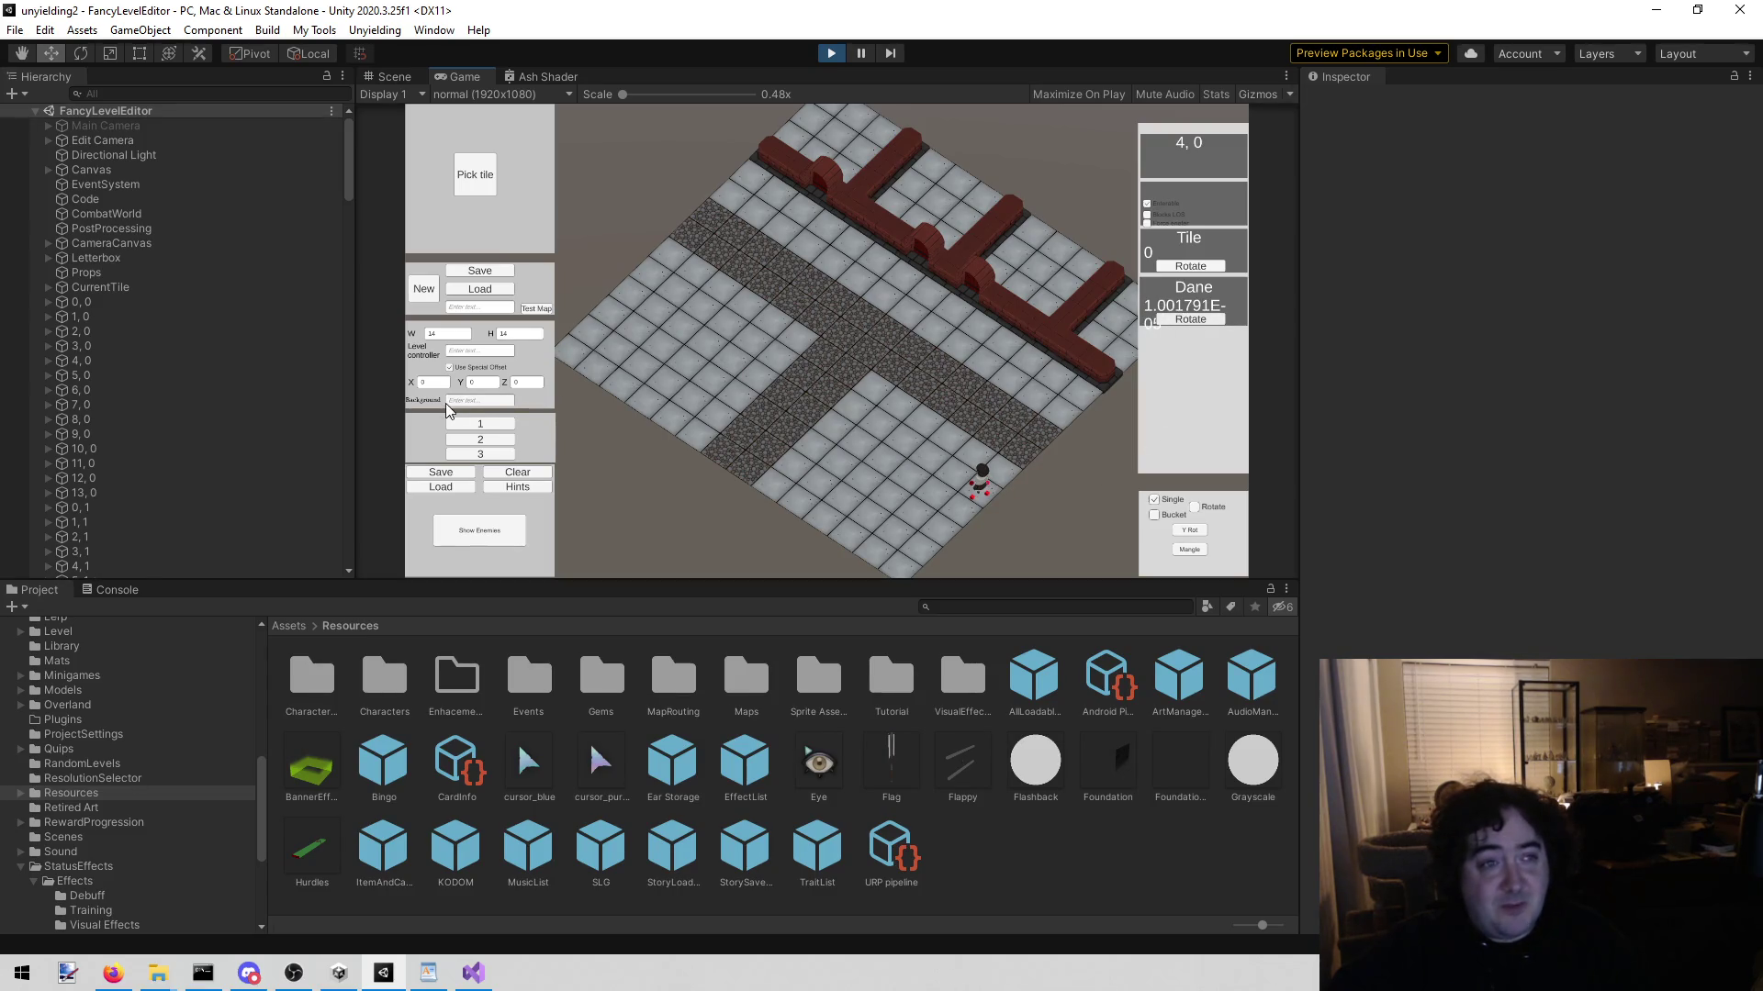
click(482, 440)
click(952, 533)
click(1206, 320)
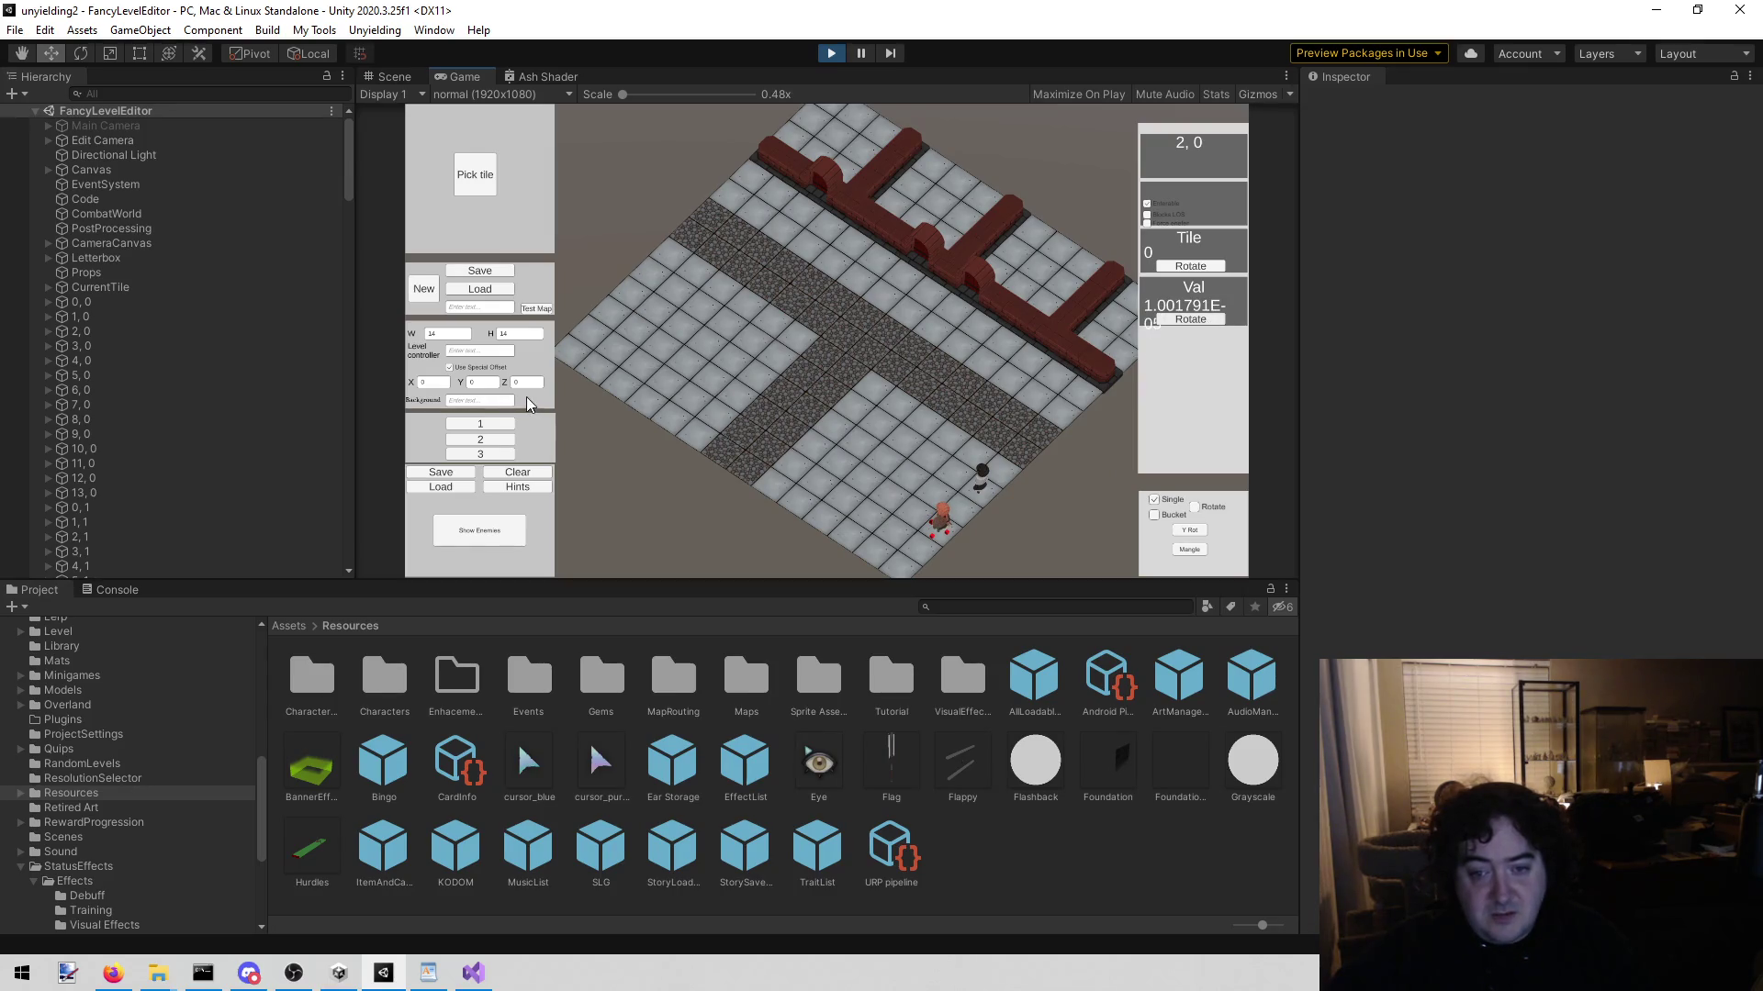
Step: Place the third character at tile (0,0) and rotate it to face a new direction
click(494, 452)
click(909, 567)
click(907, 562)
click(1191, 322)
click(1190, 323)
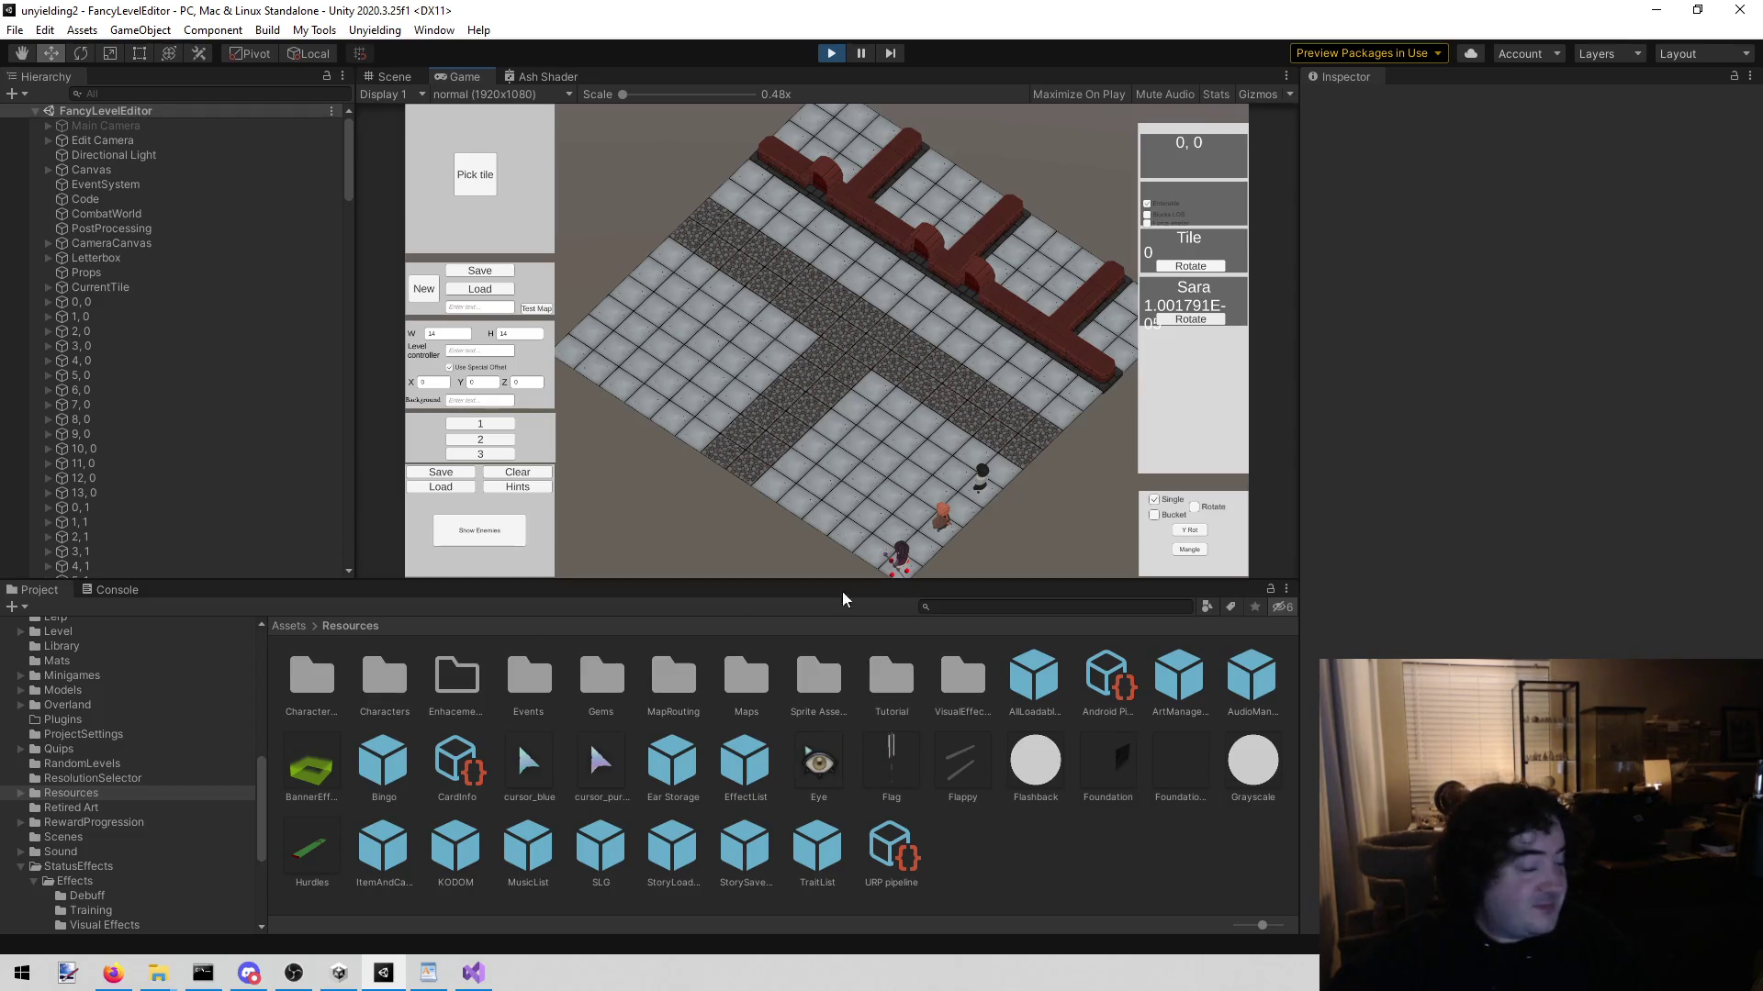
key(a)
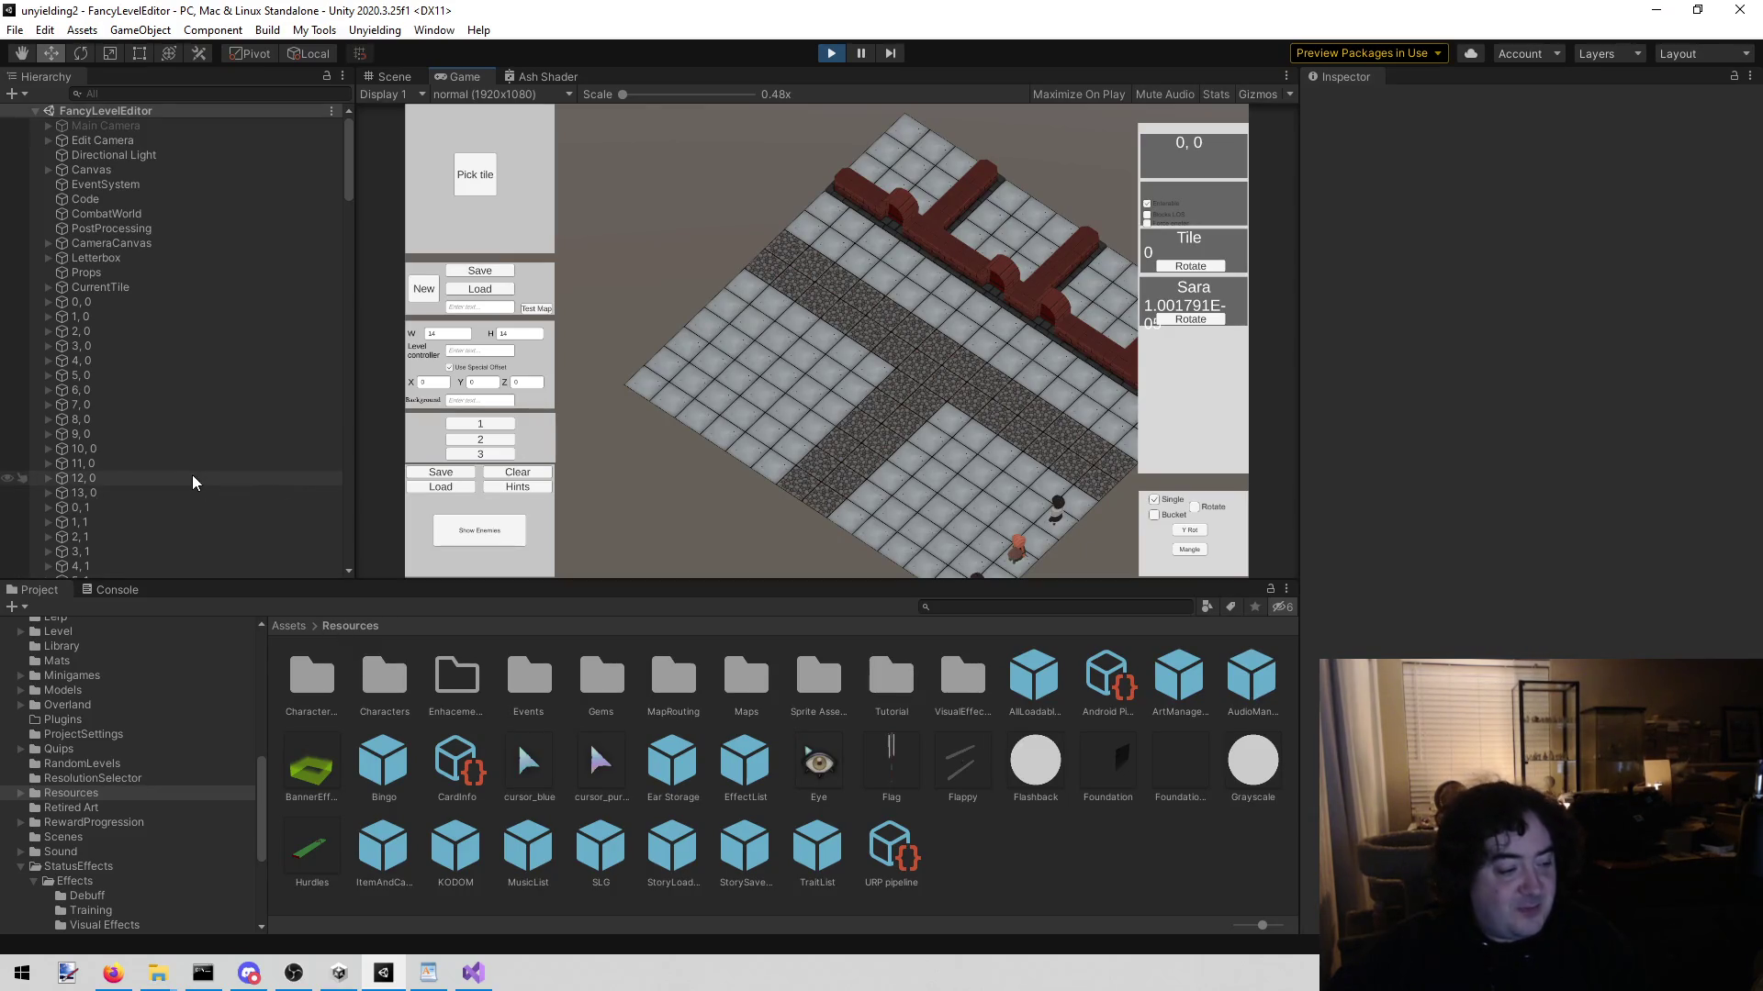
scroll(138, 698, down, 3)
Step: Collapse the ArtManager folder in the Project window's folder tree
scroll(136, 697, up, 3)
scroll(130, 779, down, 2)
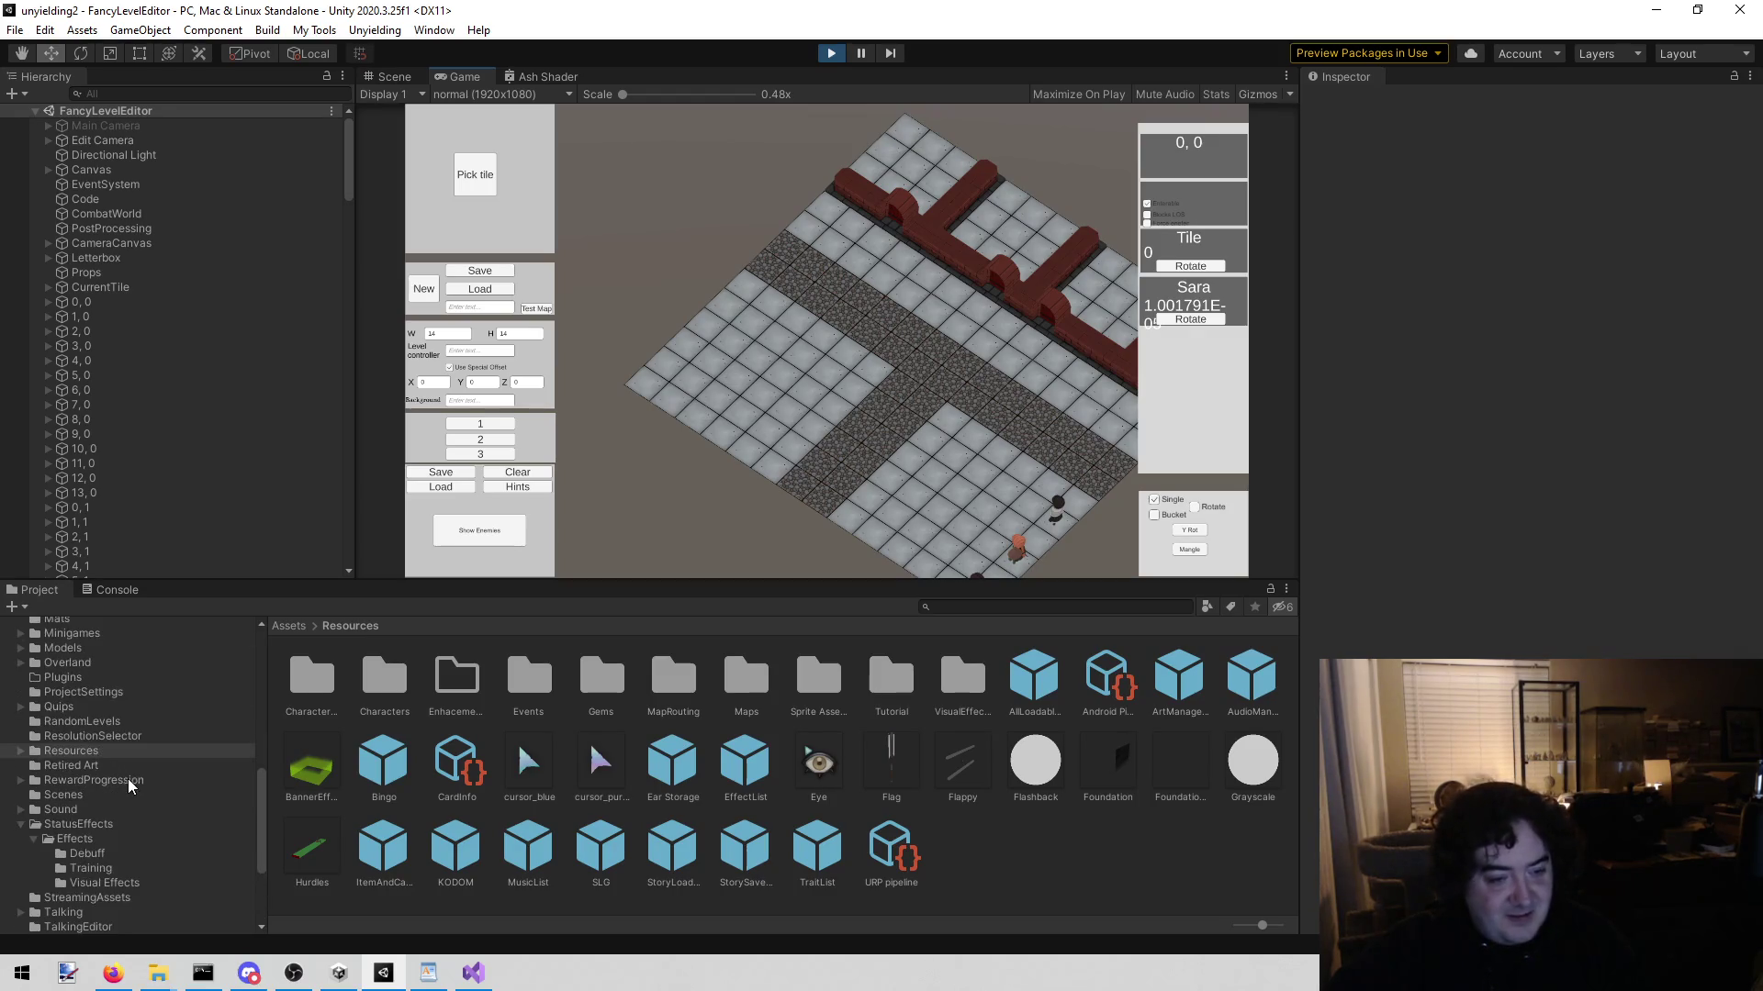
scroll(93, 785, up, 5)
scroll(94, 785, up, 5)
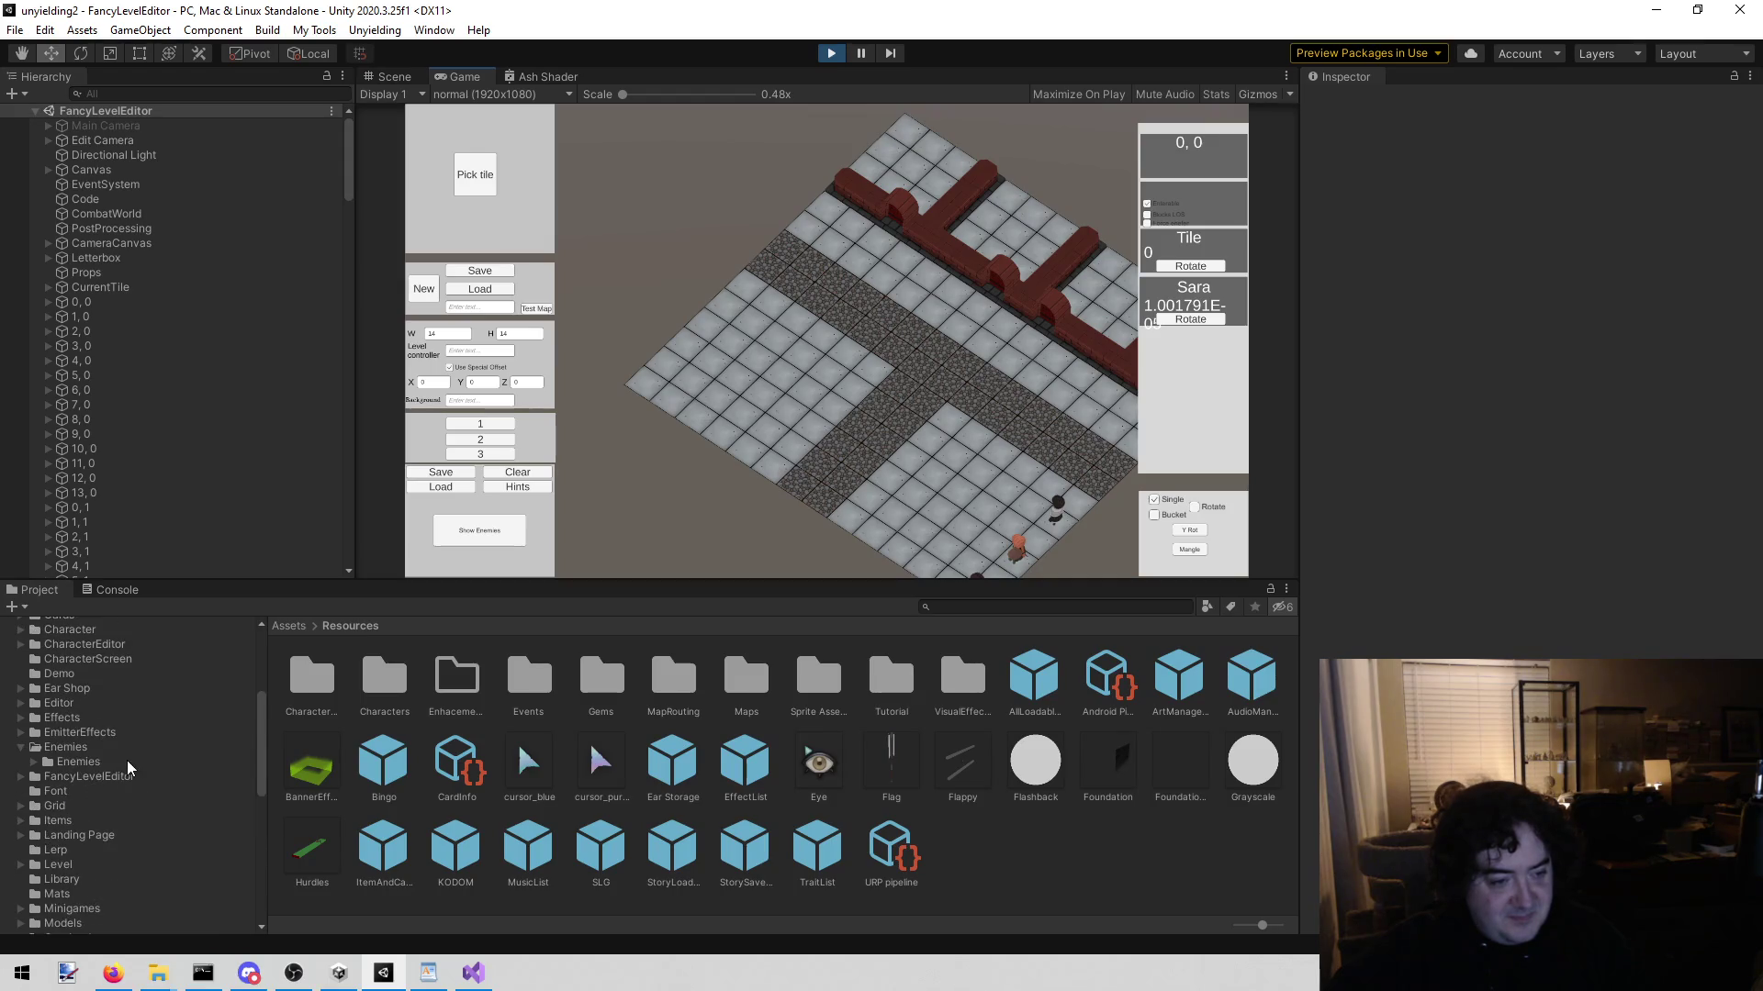
scroll(127, 760, up, 5)
scroll(129, 760, up, 3)
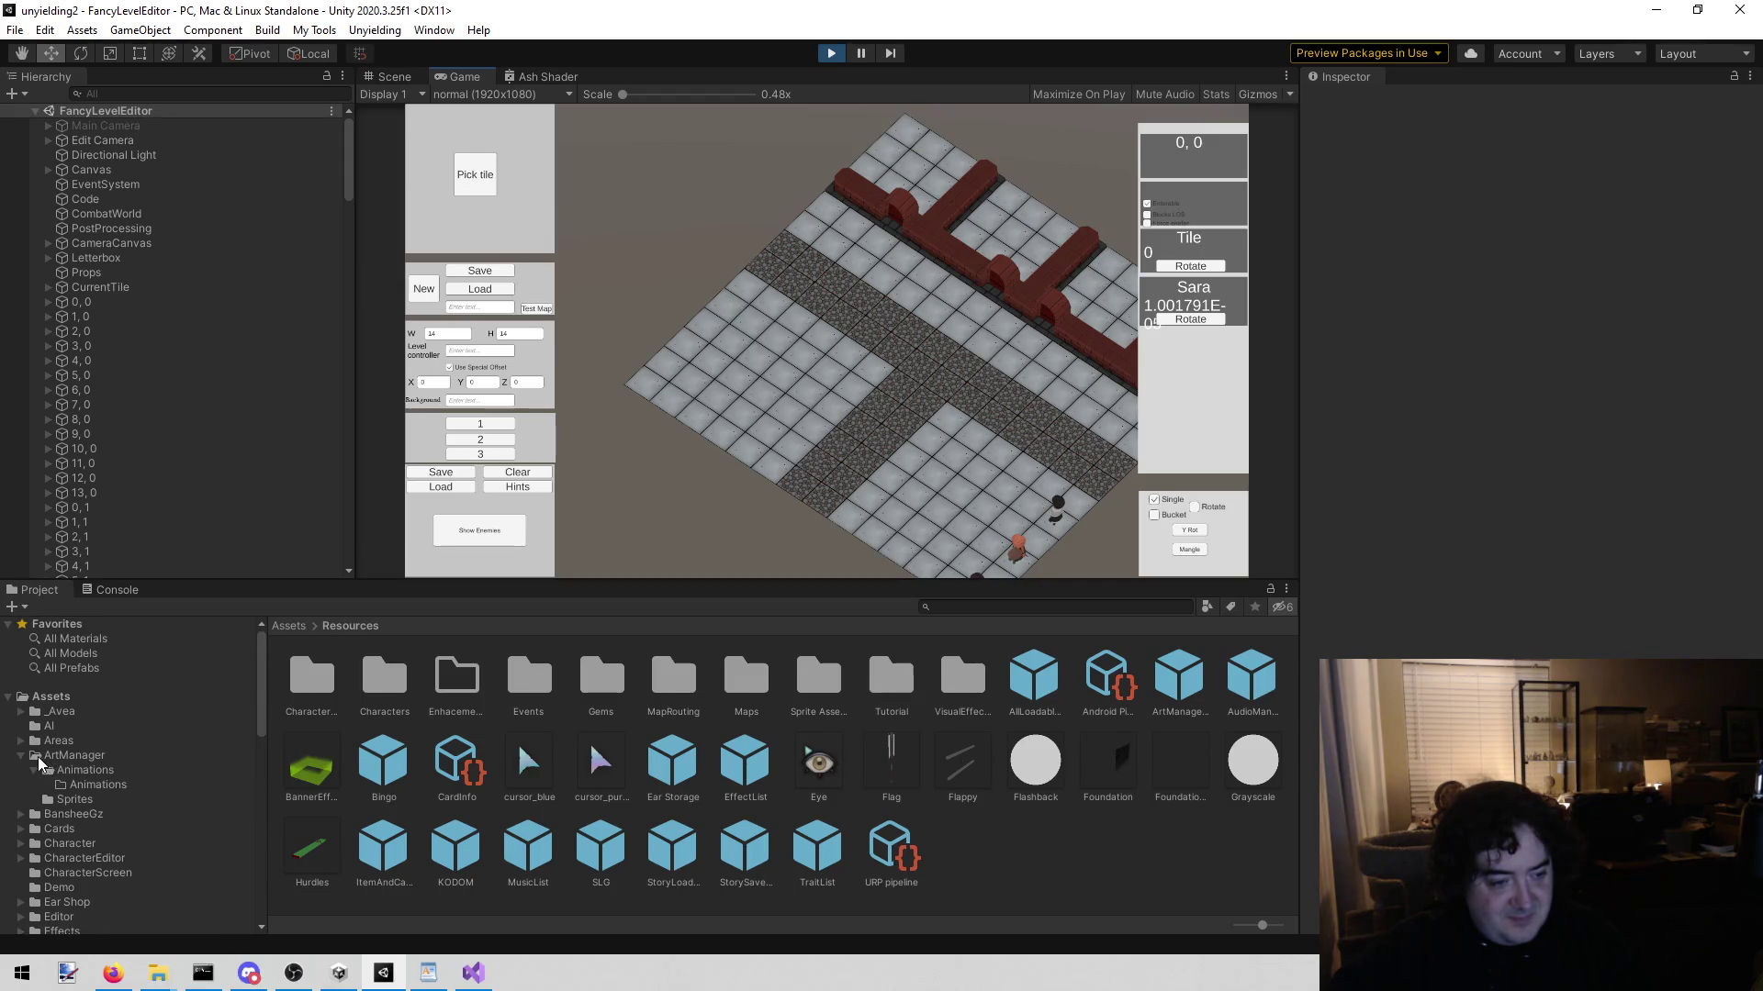
click(22, 756)
scroll(108, 765, down, 2)
scroll(117, 804, down, 2)
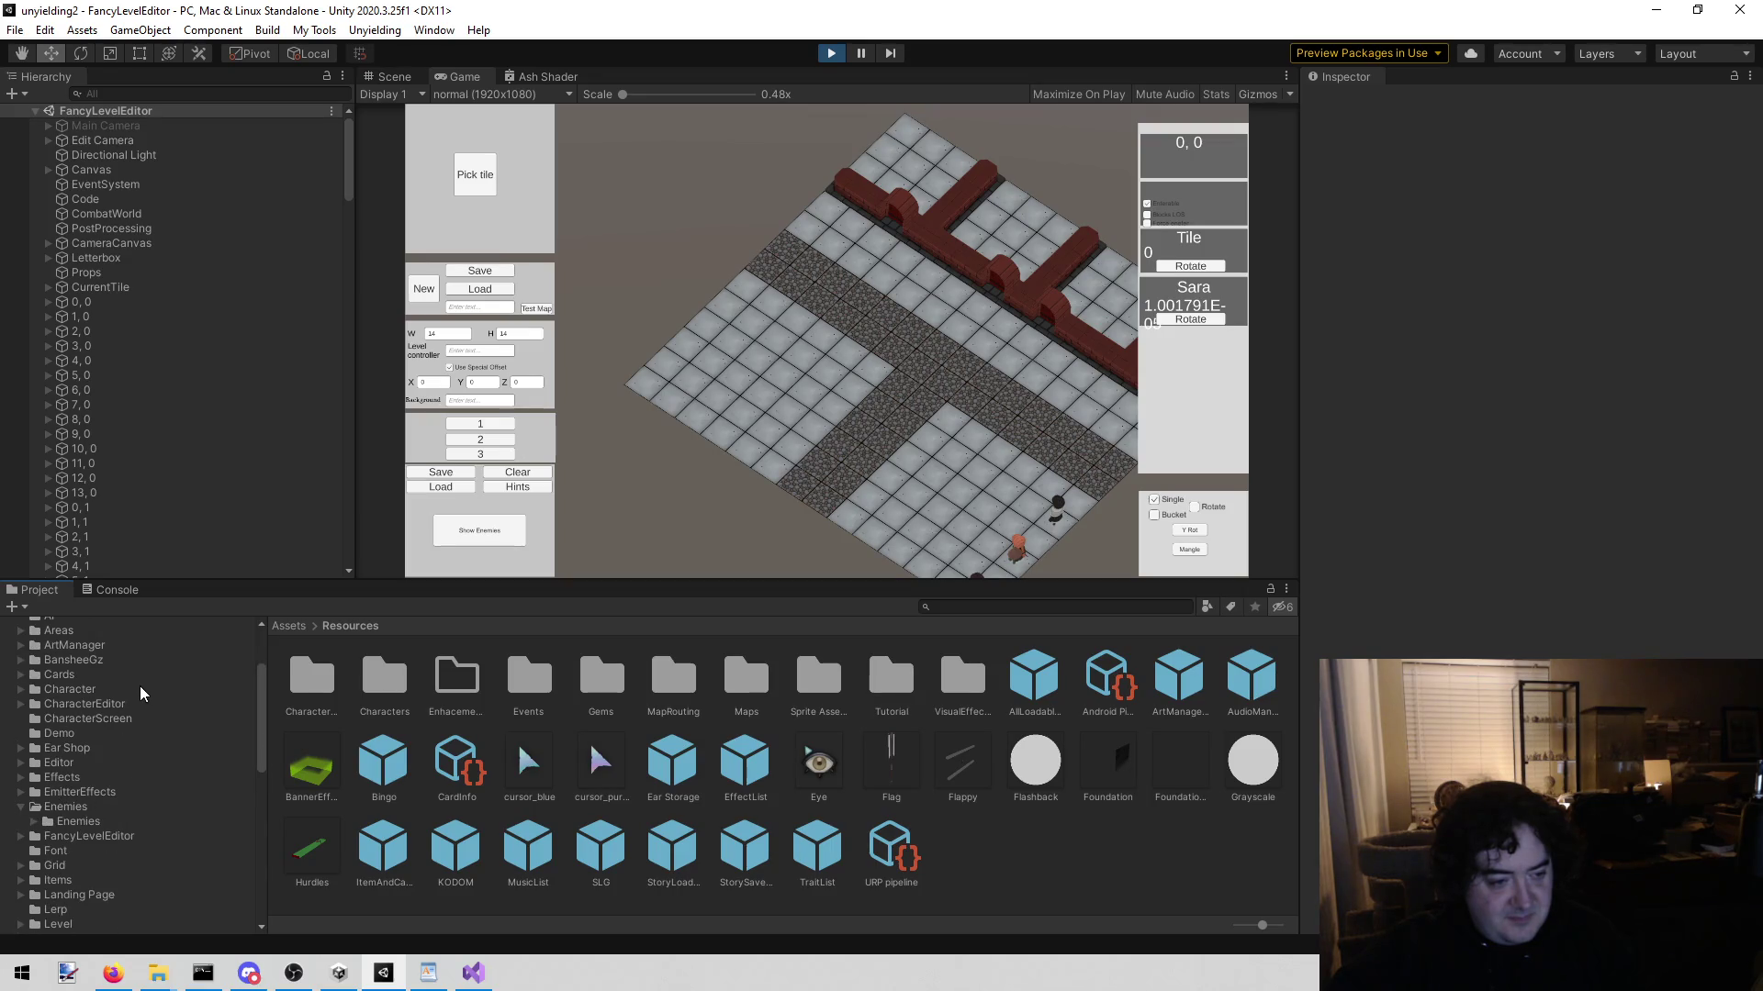
scroll(103, 780, down, 6)
Step: Open the Assets/Models/Prefabs/Props folder
click(110, 804)
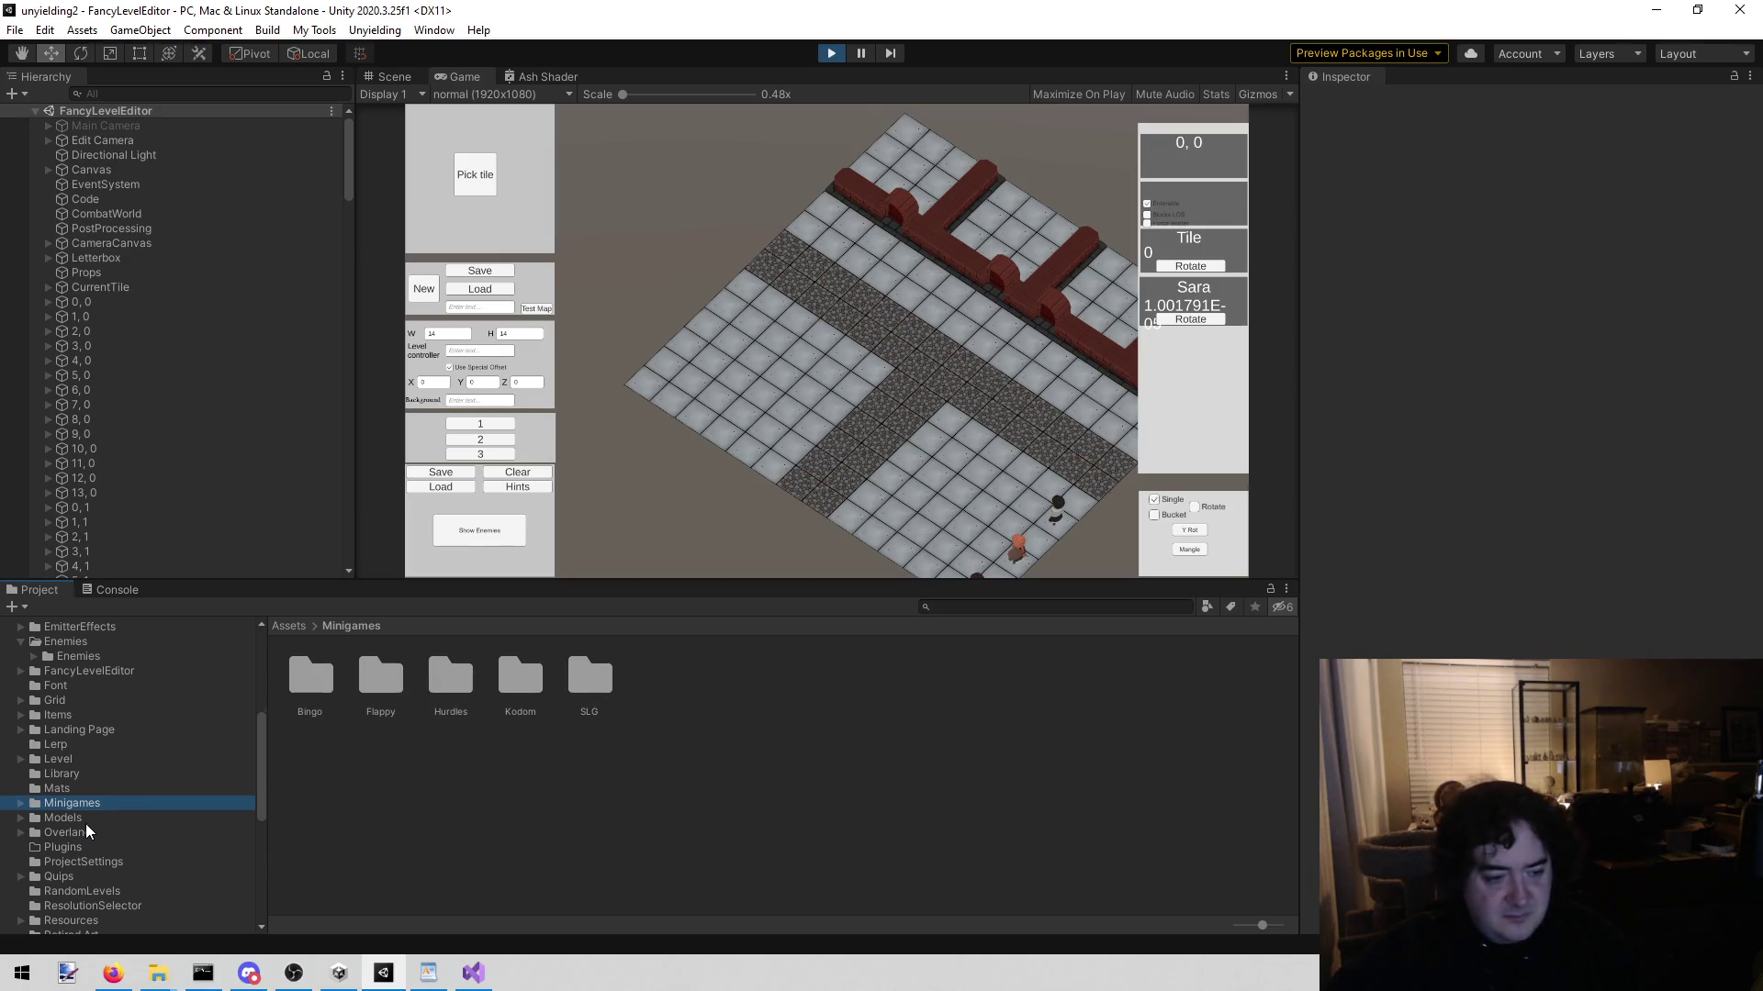
click(81, 820)
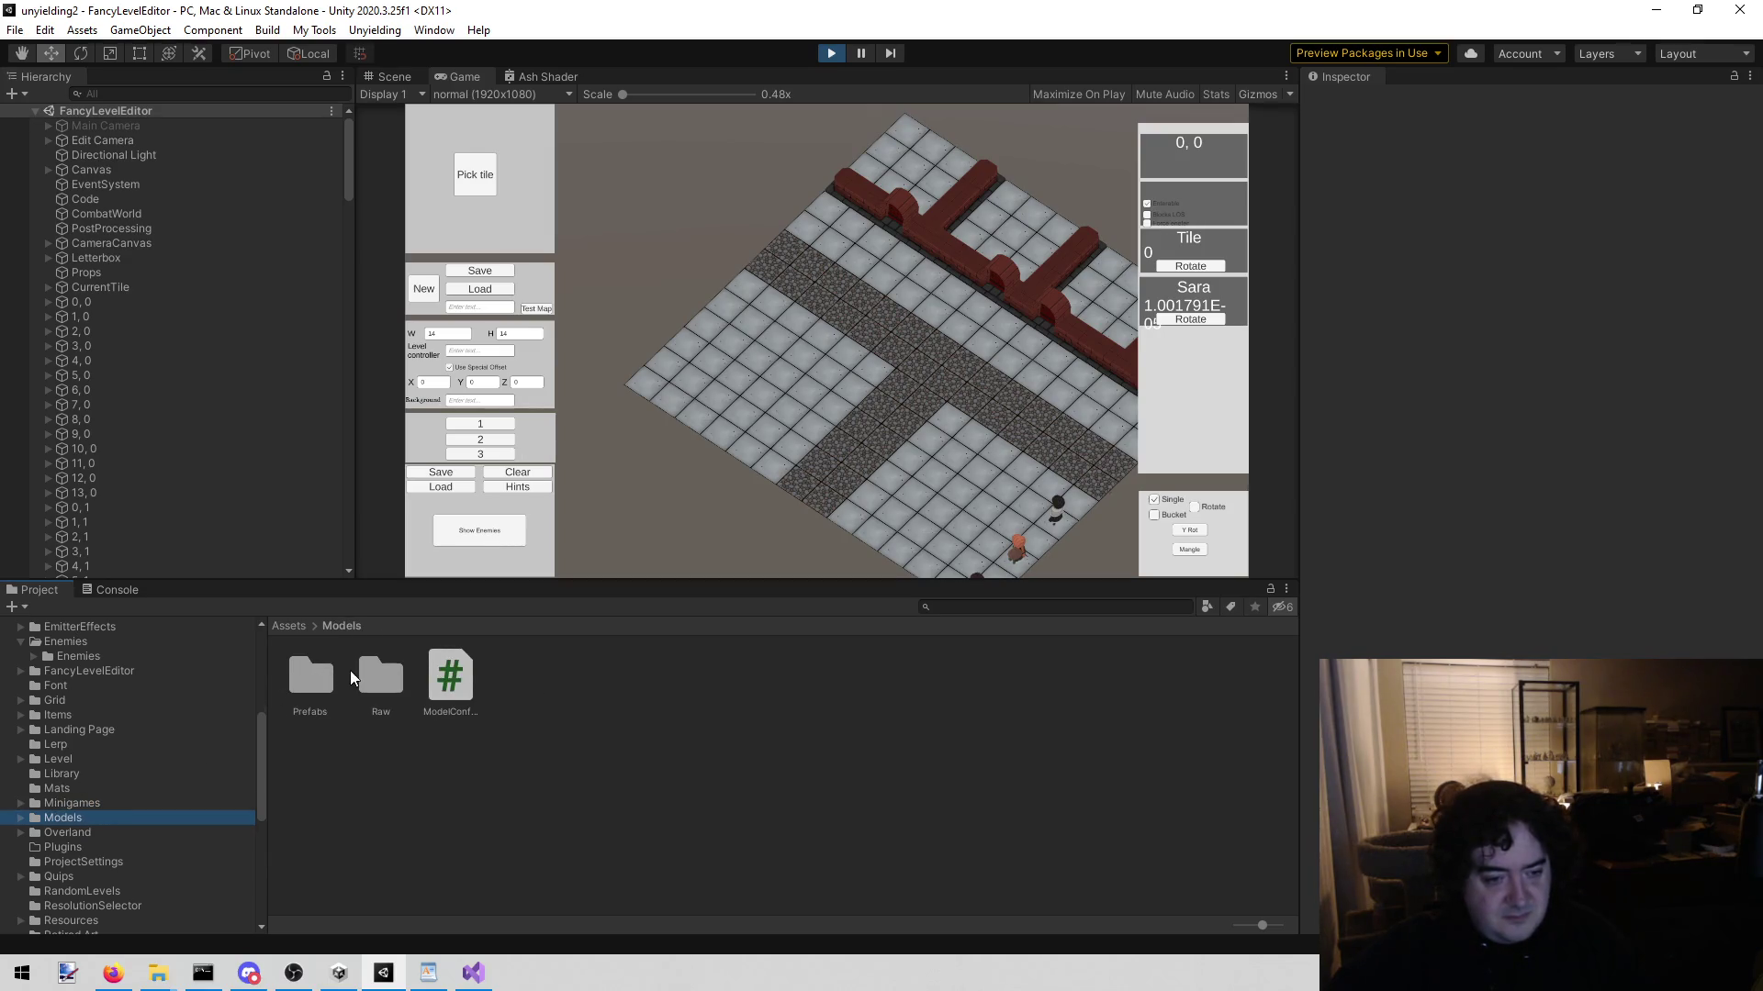
double_click(316, 676)
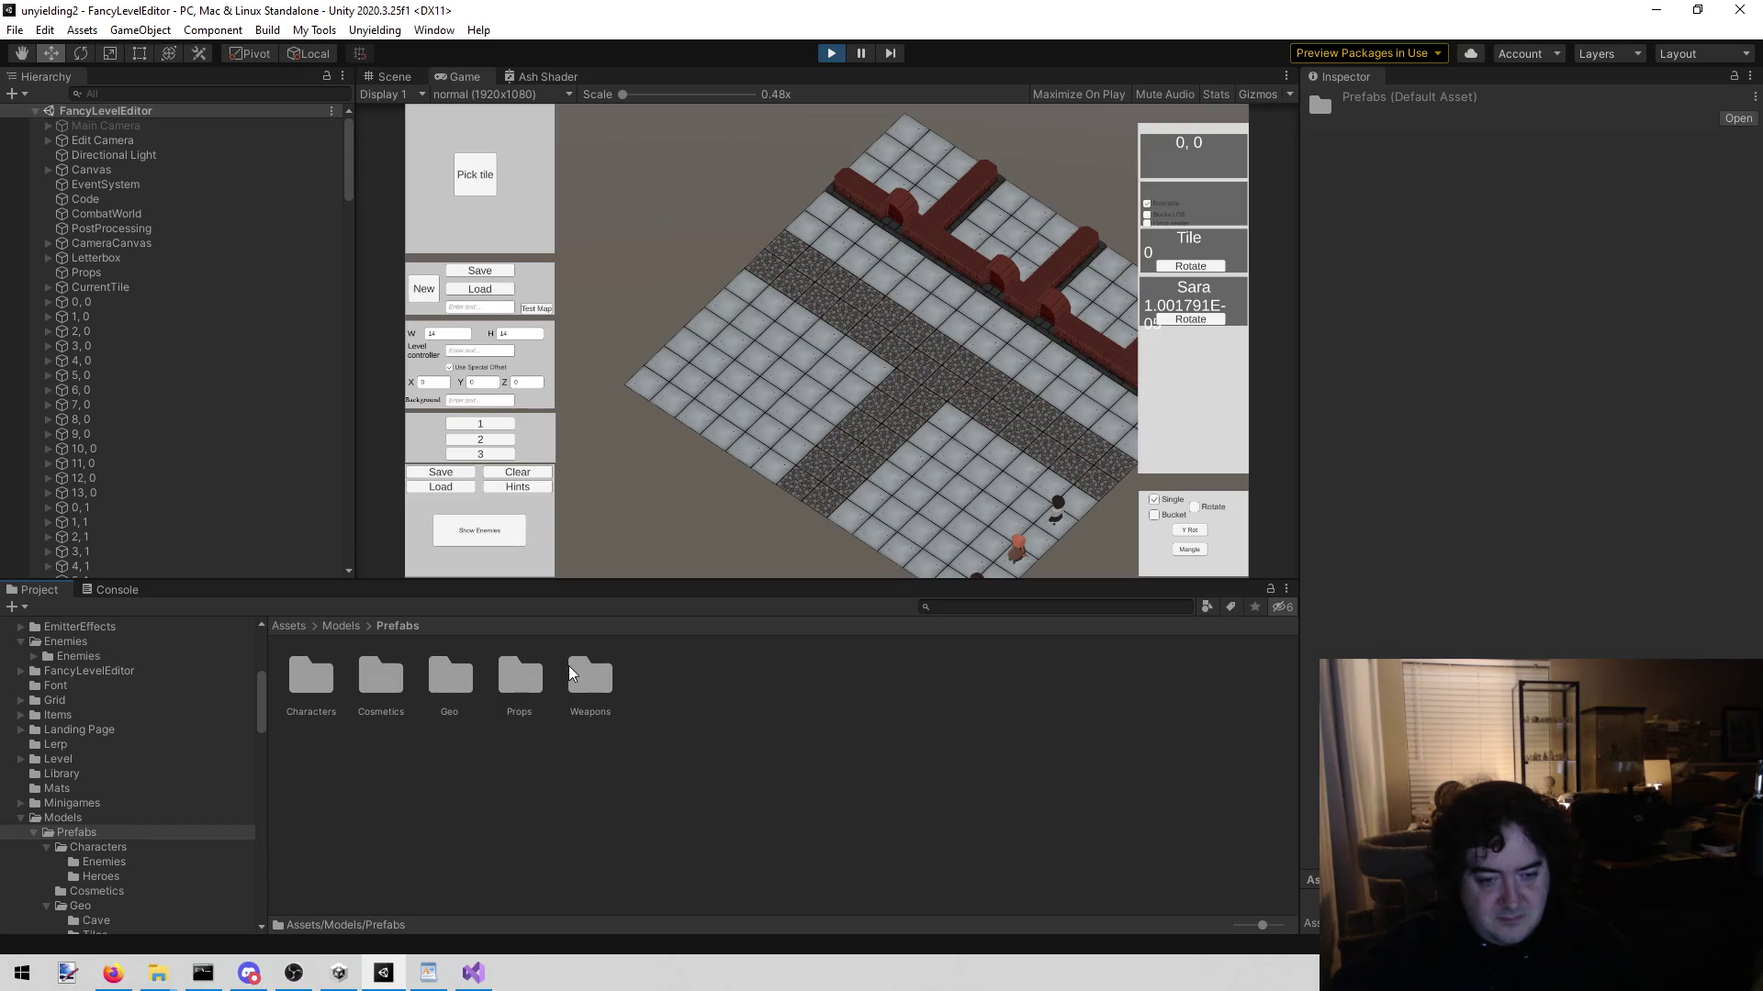
double_click(508, 676)
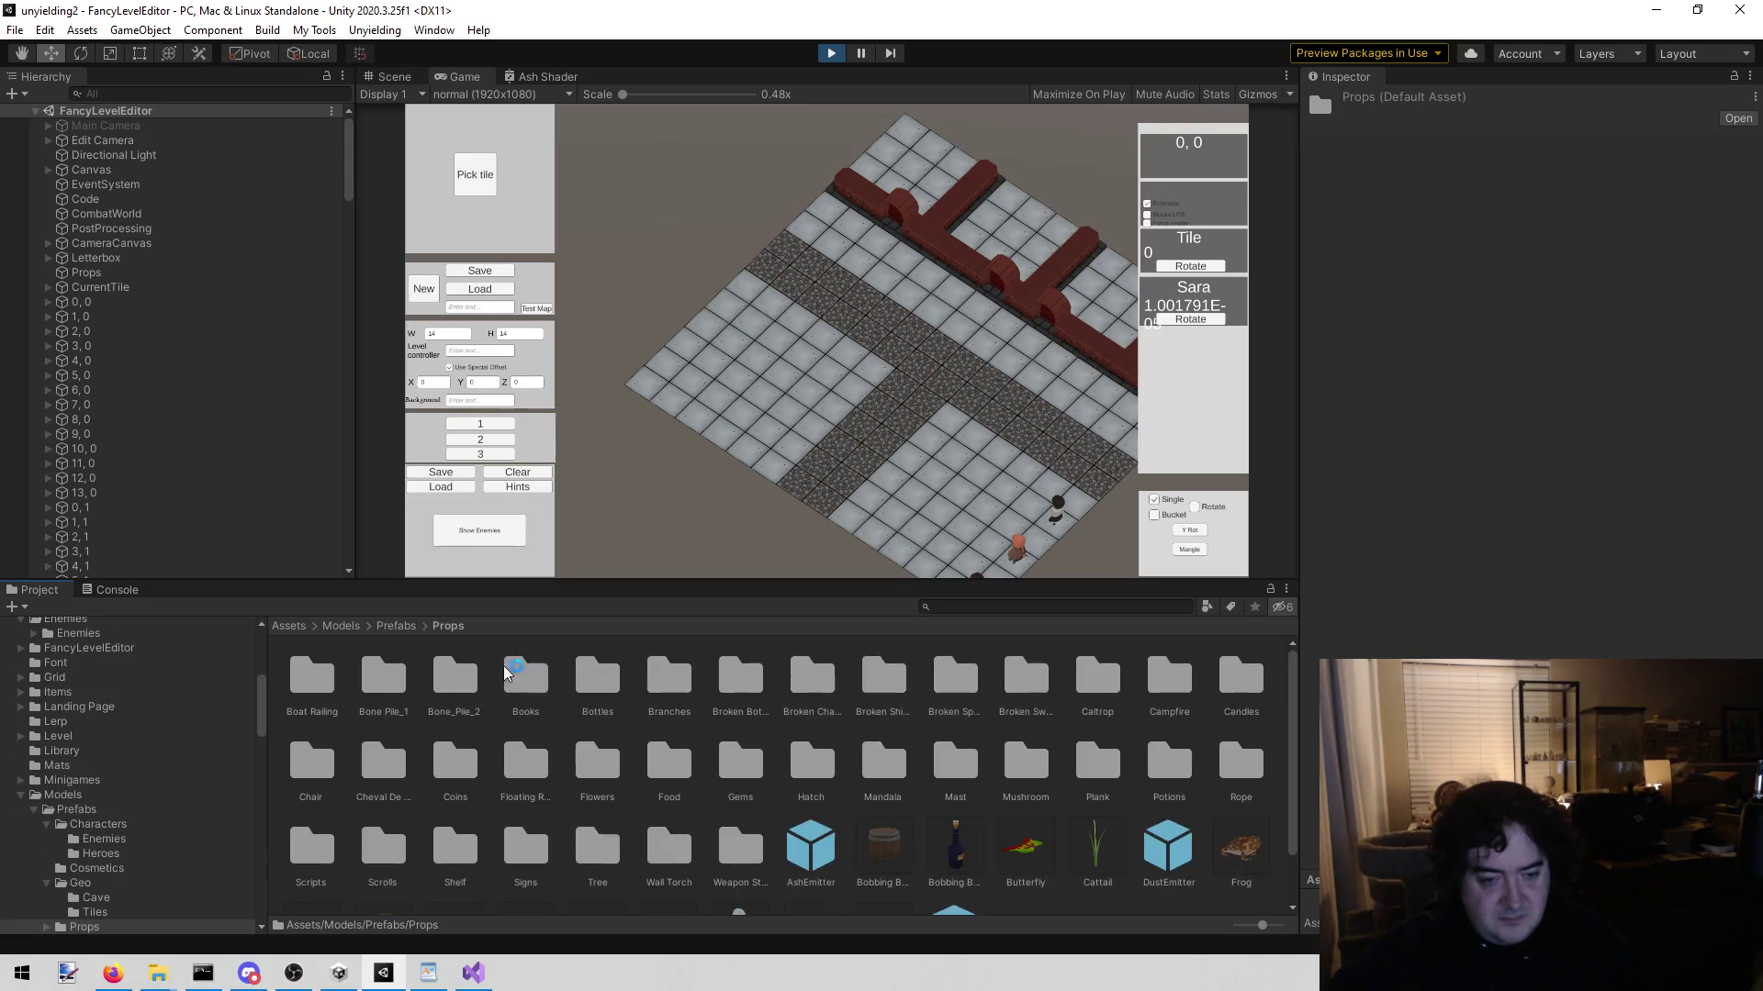
scroll(826, 826, down, 2)
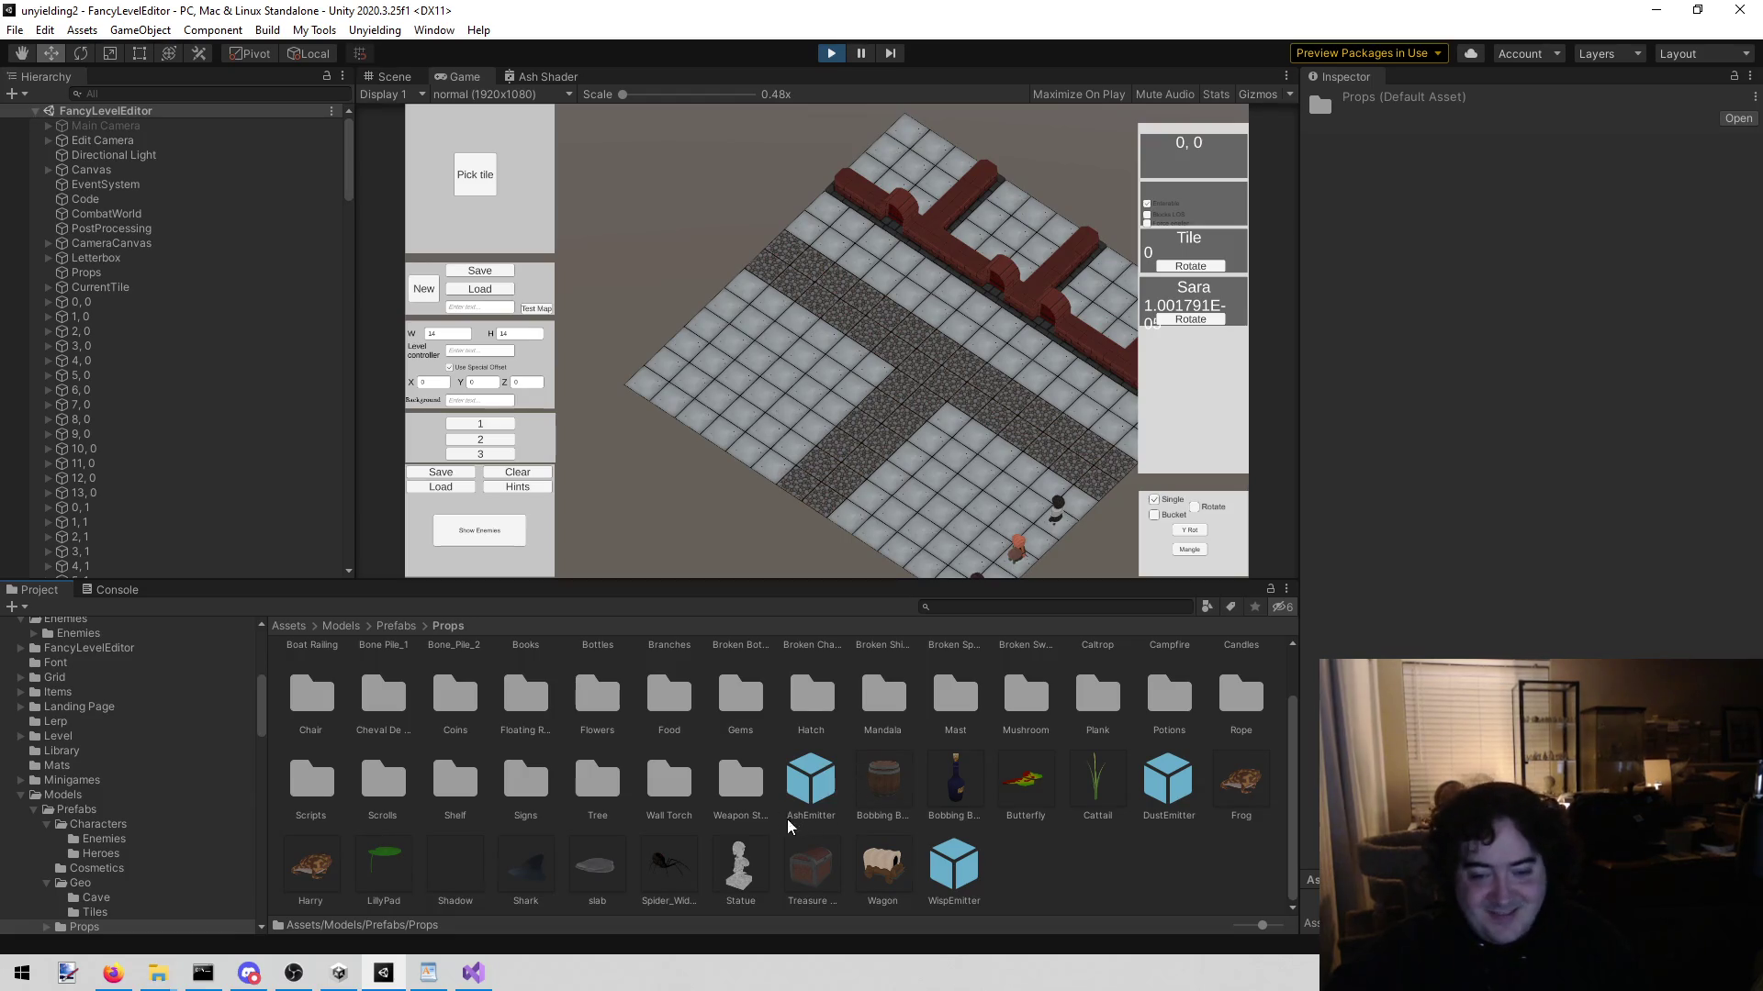
mouse_move(883, 881)
mouse_down()
mouse_move(120, 401)
mouse_move(129, 291)
mouse_move(110, 275)
mouse_up()
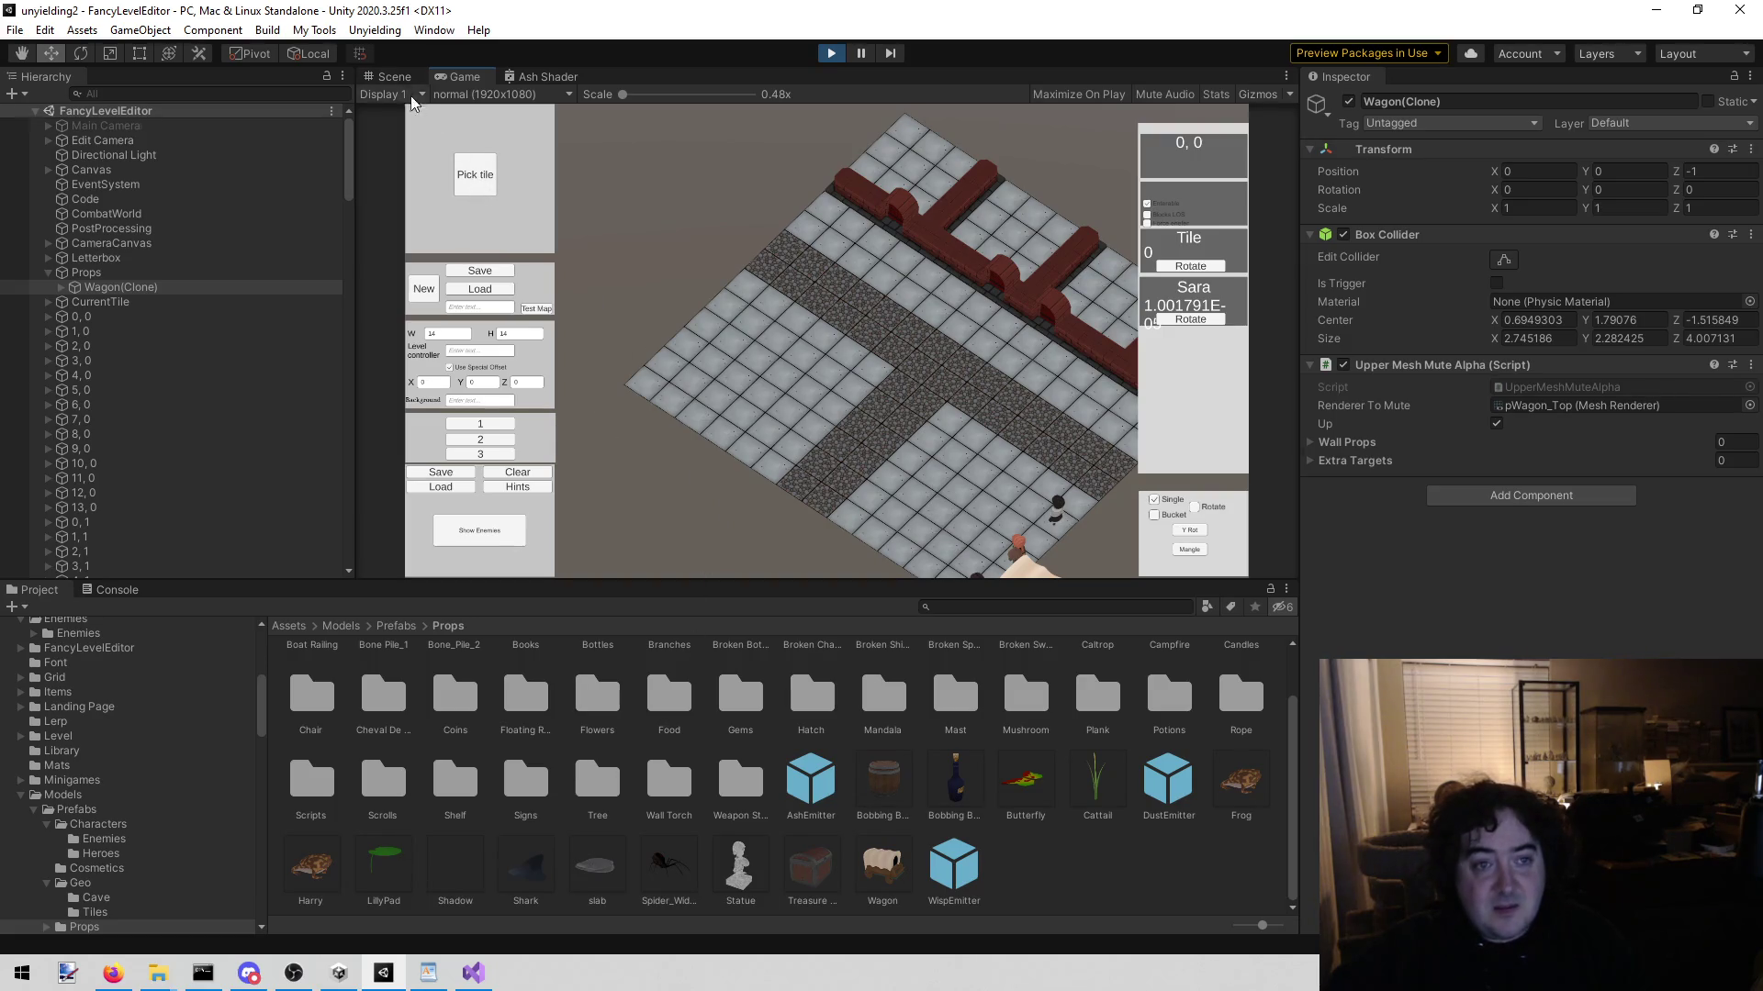
Step: Check the placed wagon from above in the Scene view
click(393, 76)
mouse_move(394, 138)
mouse_down()
mouse_move(252, 303)
mouse_move(211, 313)
mouse_move(280, 276)
mouse_move(410, 287)
mouse_move(441, 138)
mouse_up()
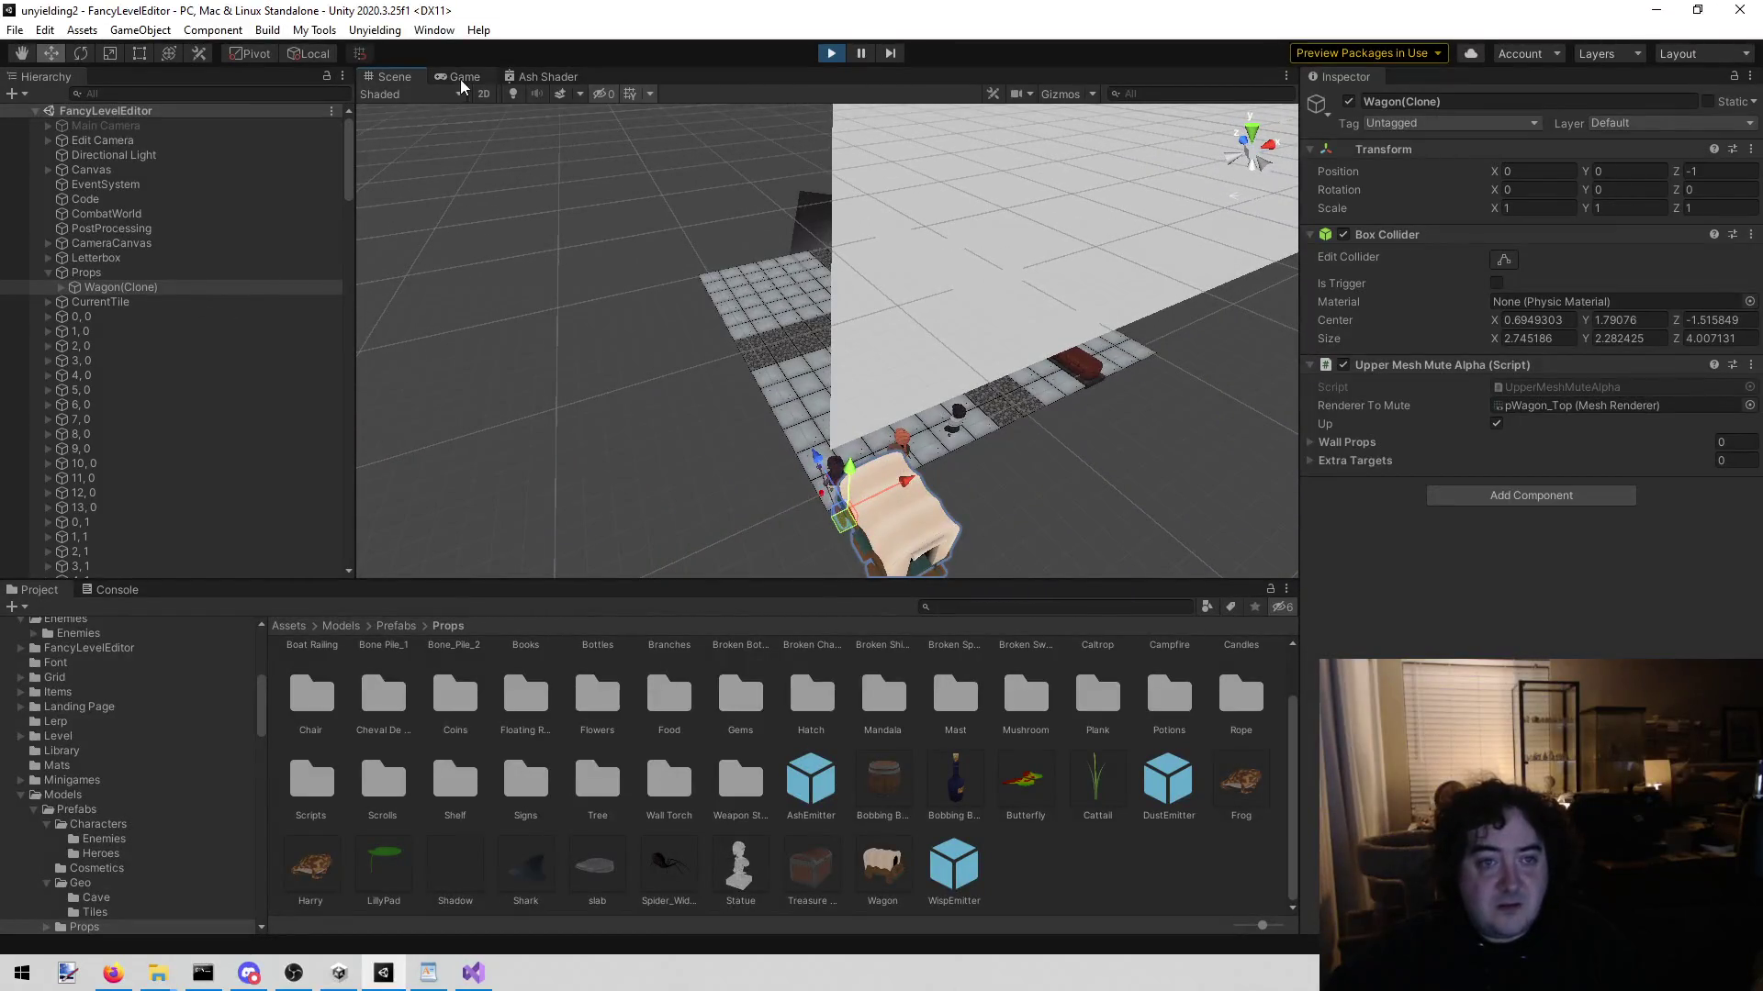
click(461, 76)
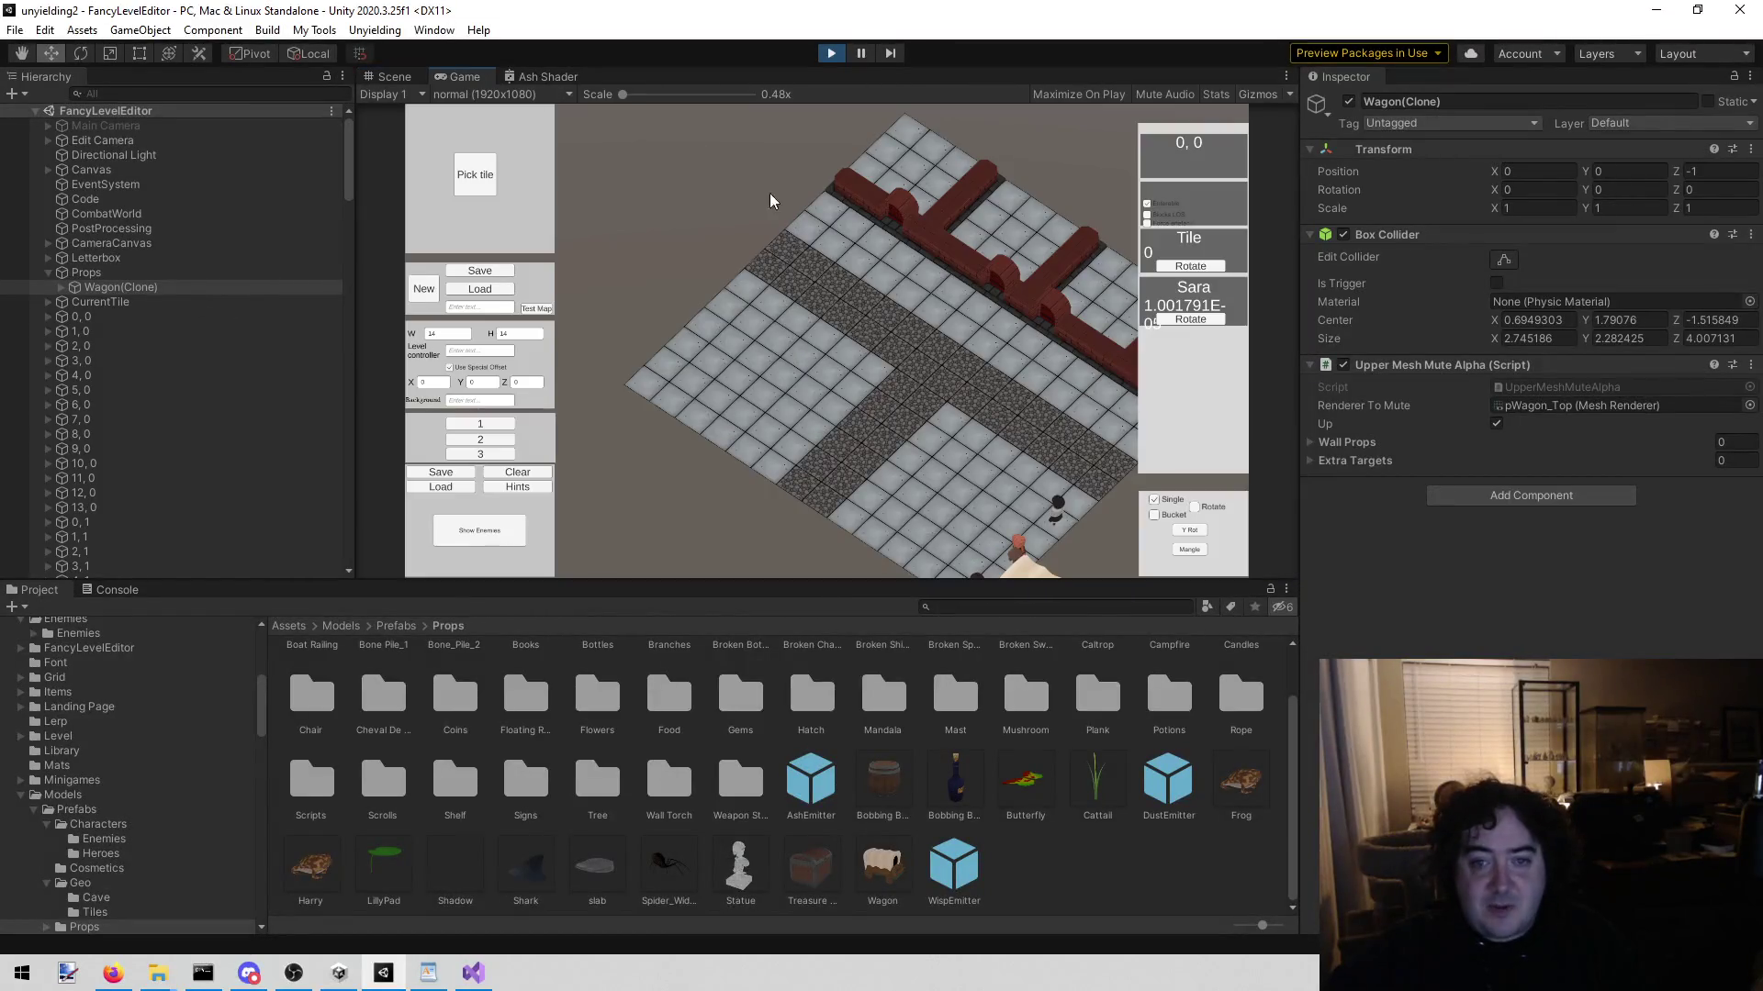
Step: Select cobblestone tile 5, 6 and maximize the Game view
click(924, 404)
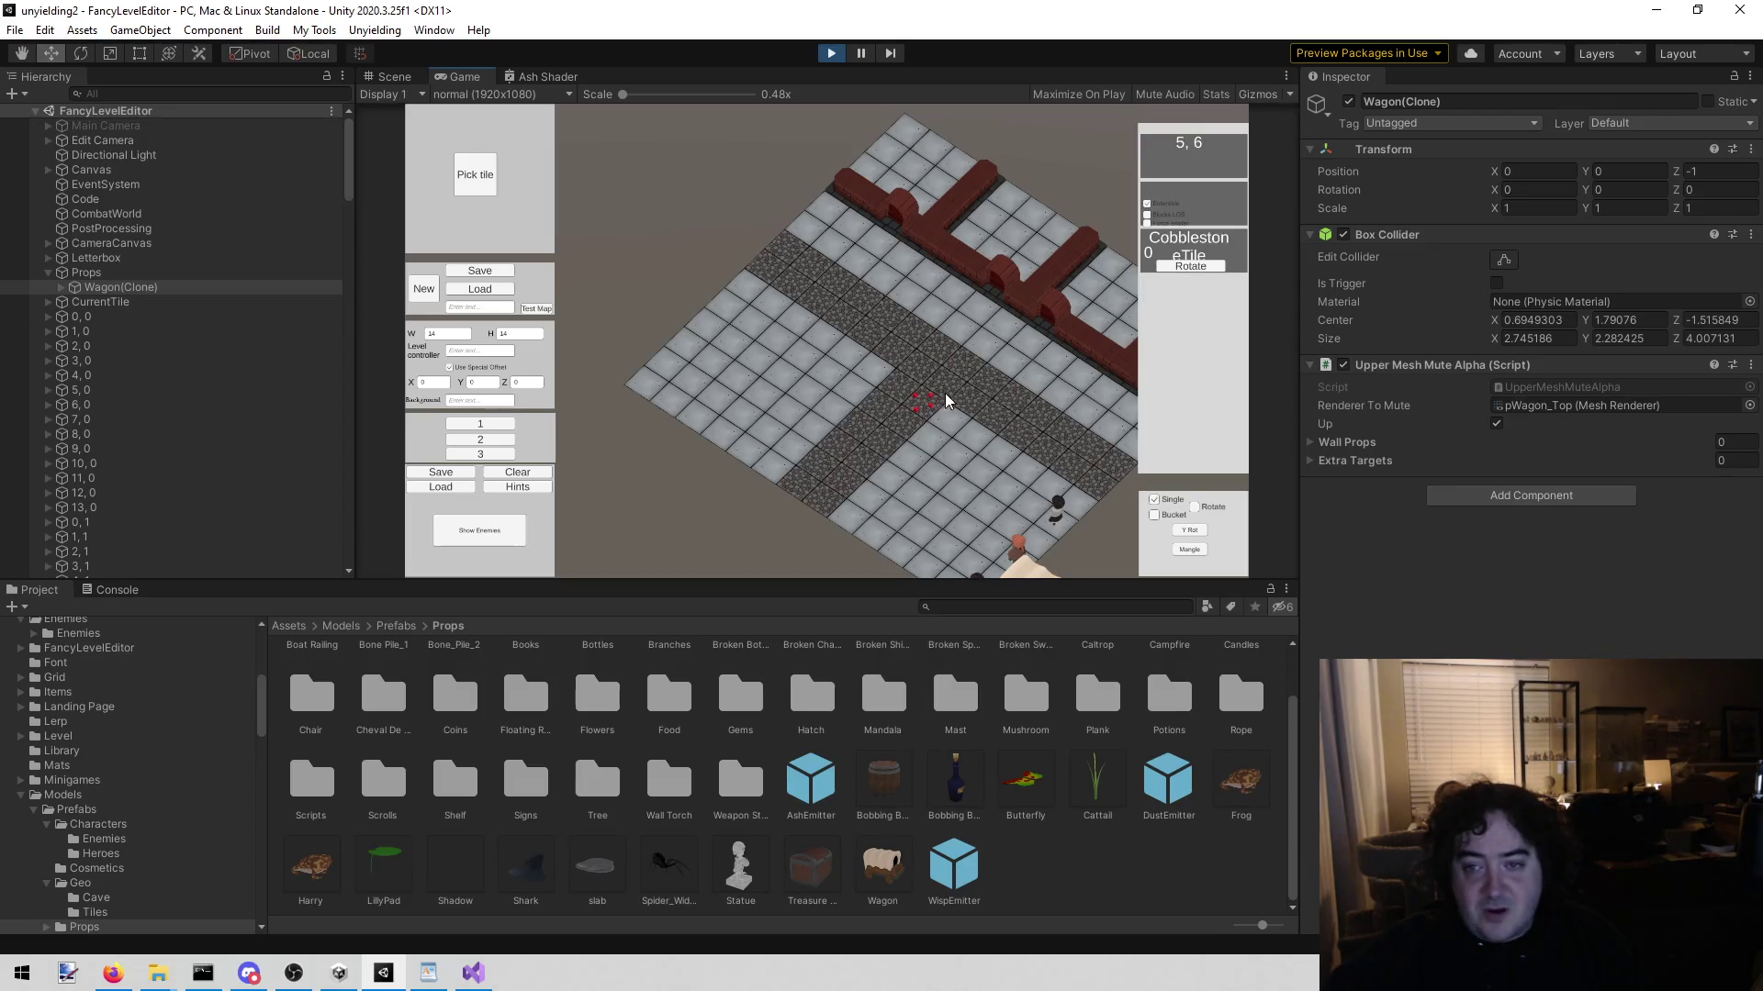
right_click(473, 78)
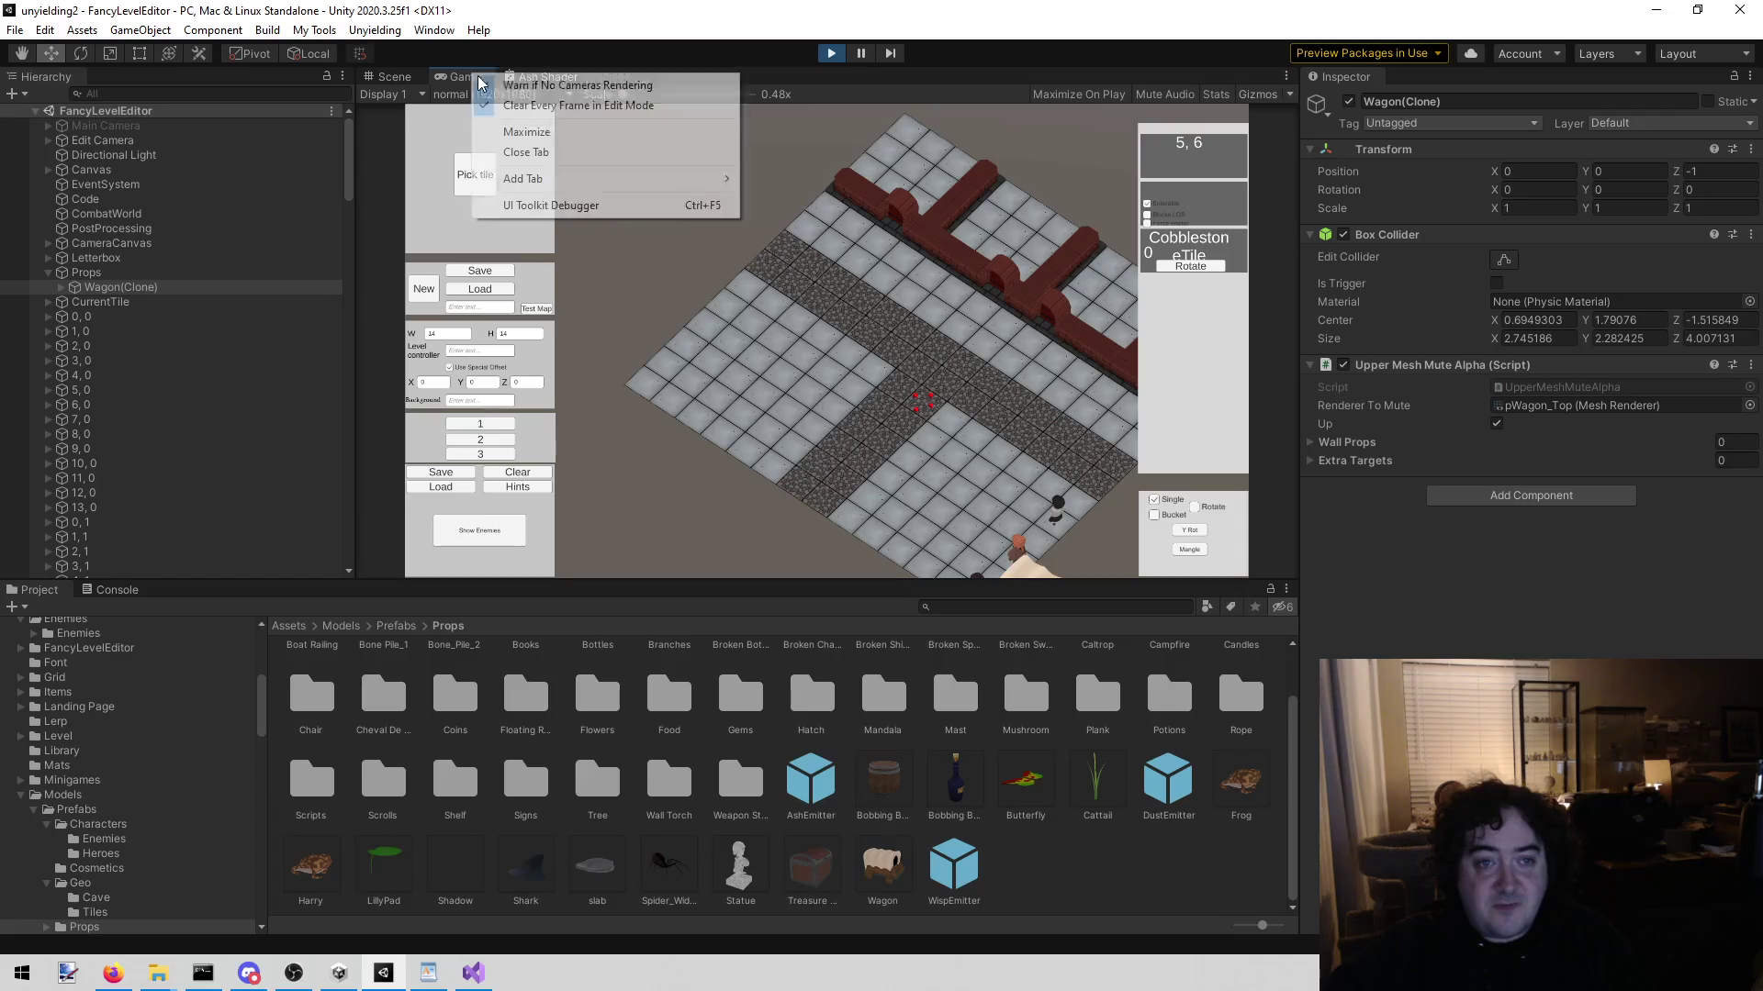
click(518, 132)
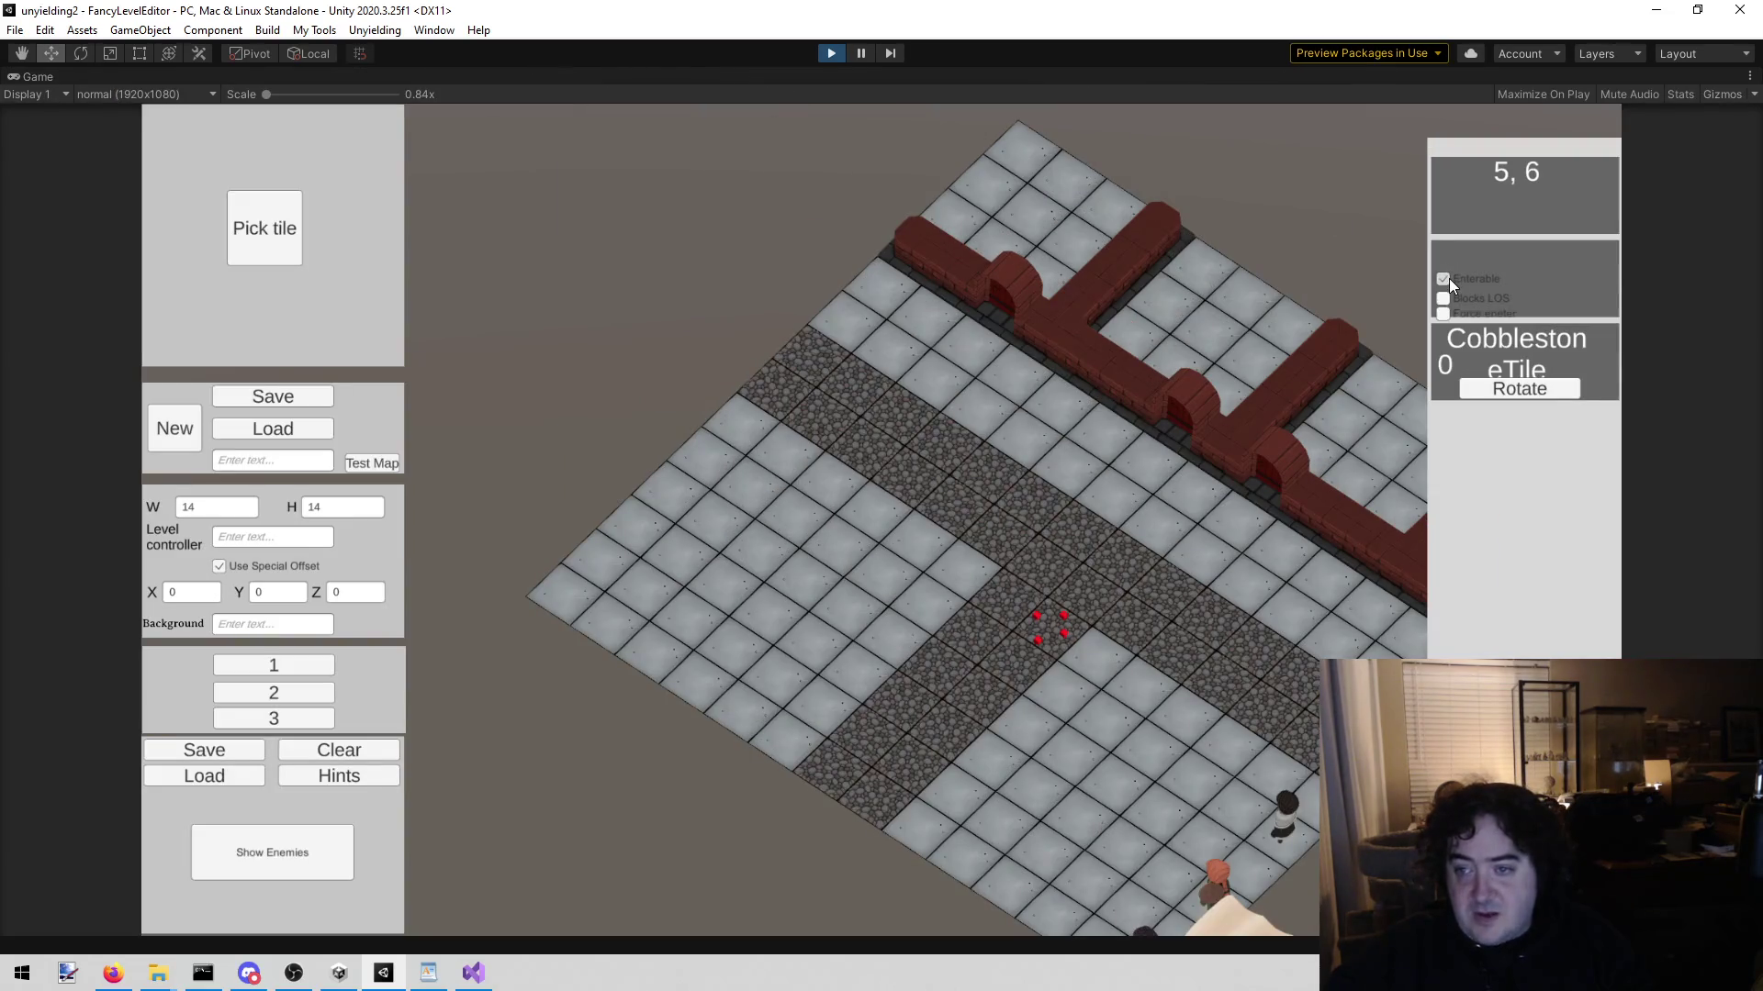
Step: Inspect the cobblestone tiles at 4,6, 3,6, 3,7 and 4,7
click(1024, 661)
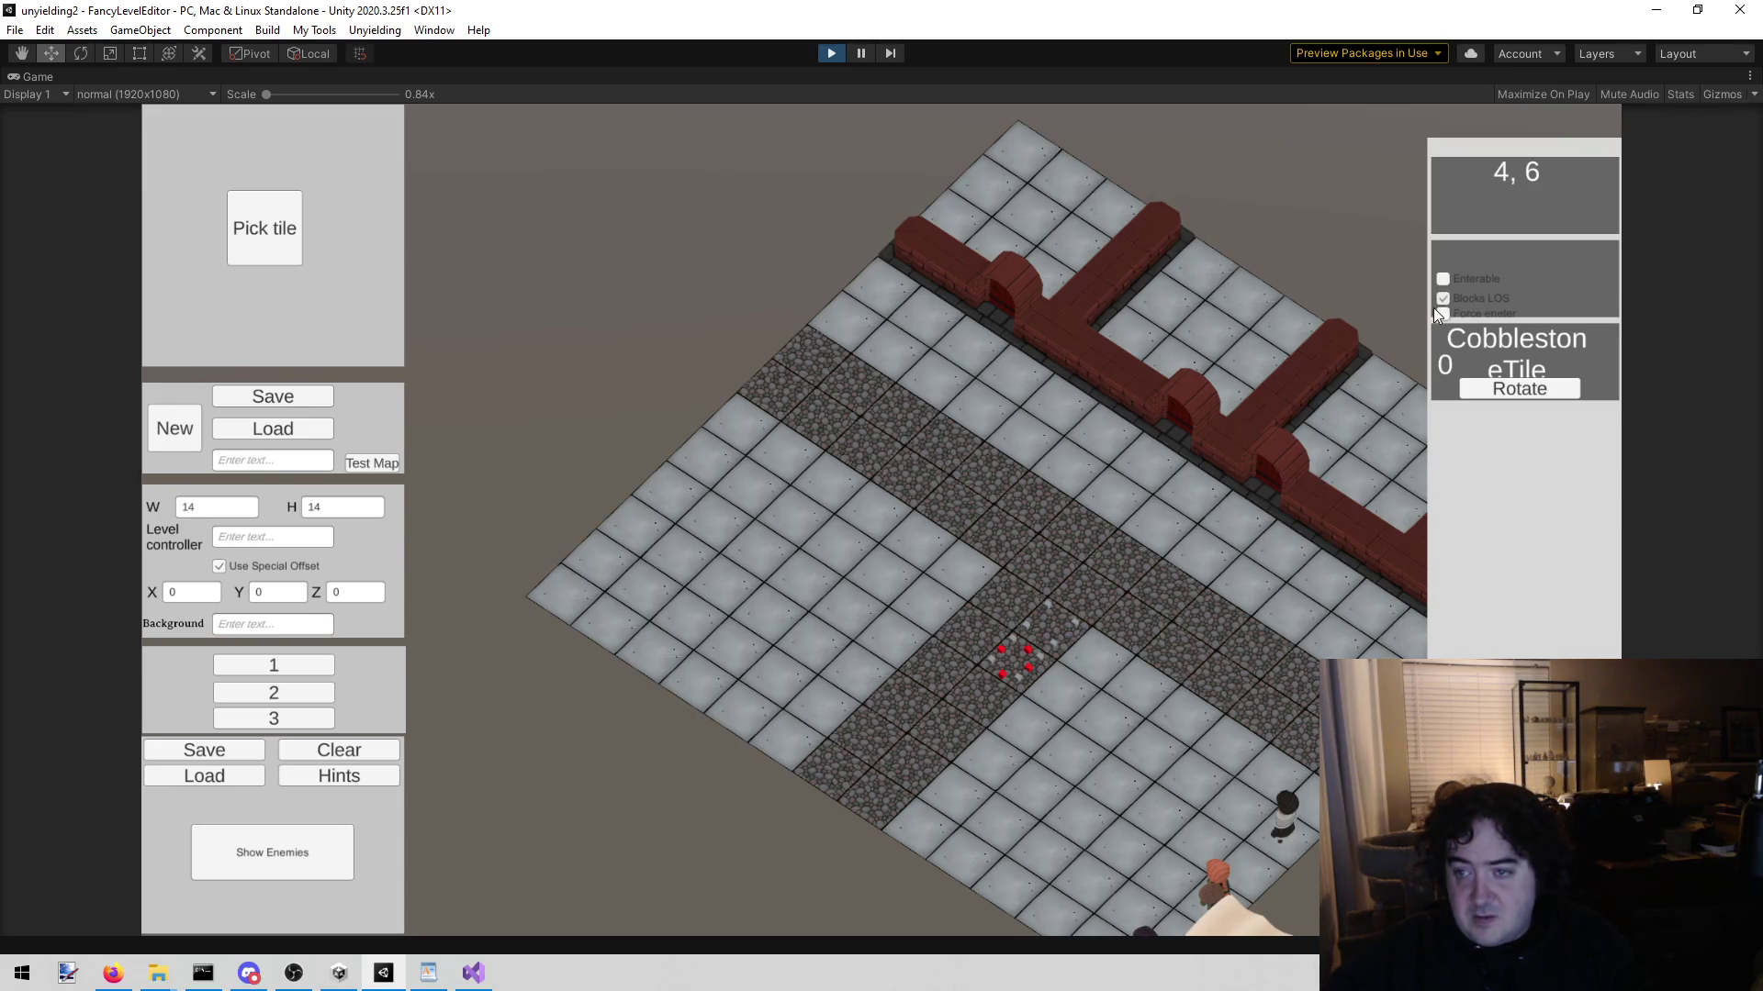
click(999, 699)
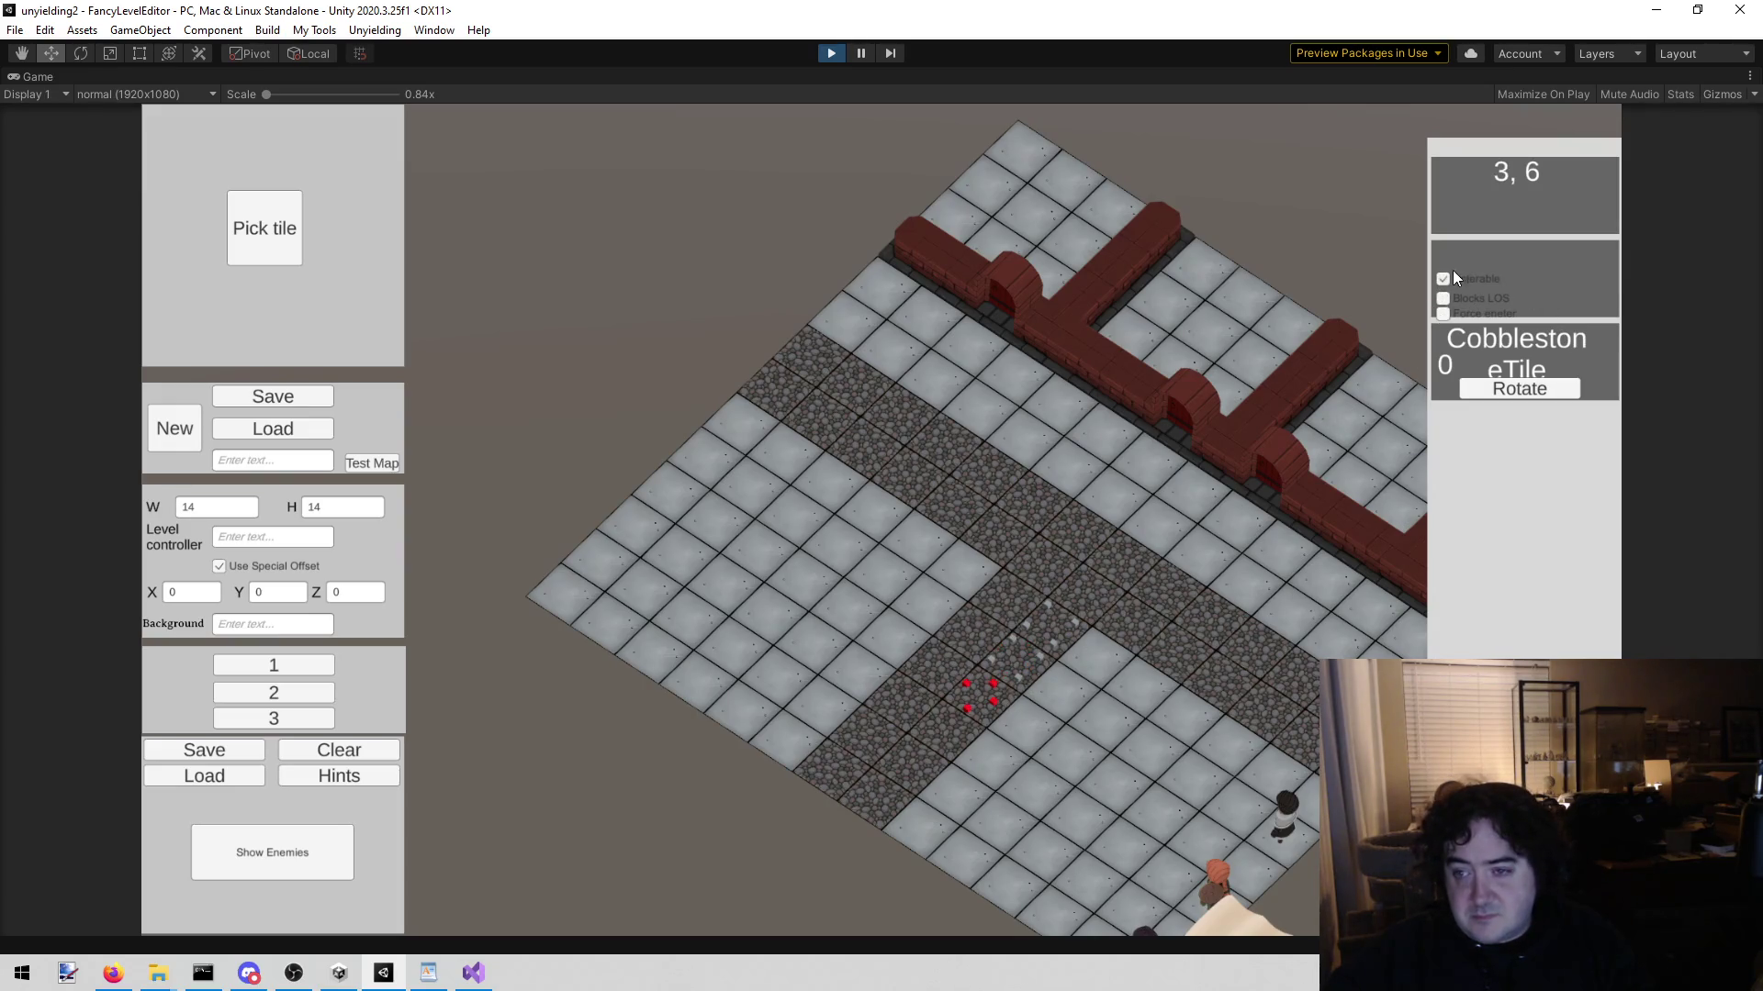
click(939, 652)
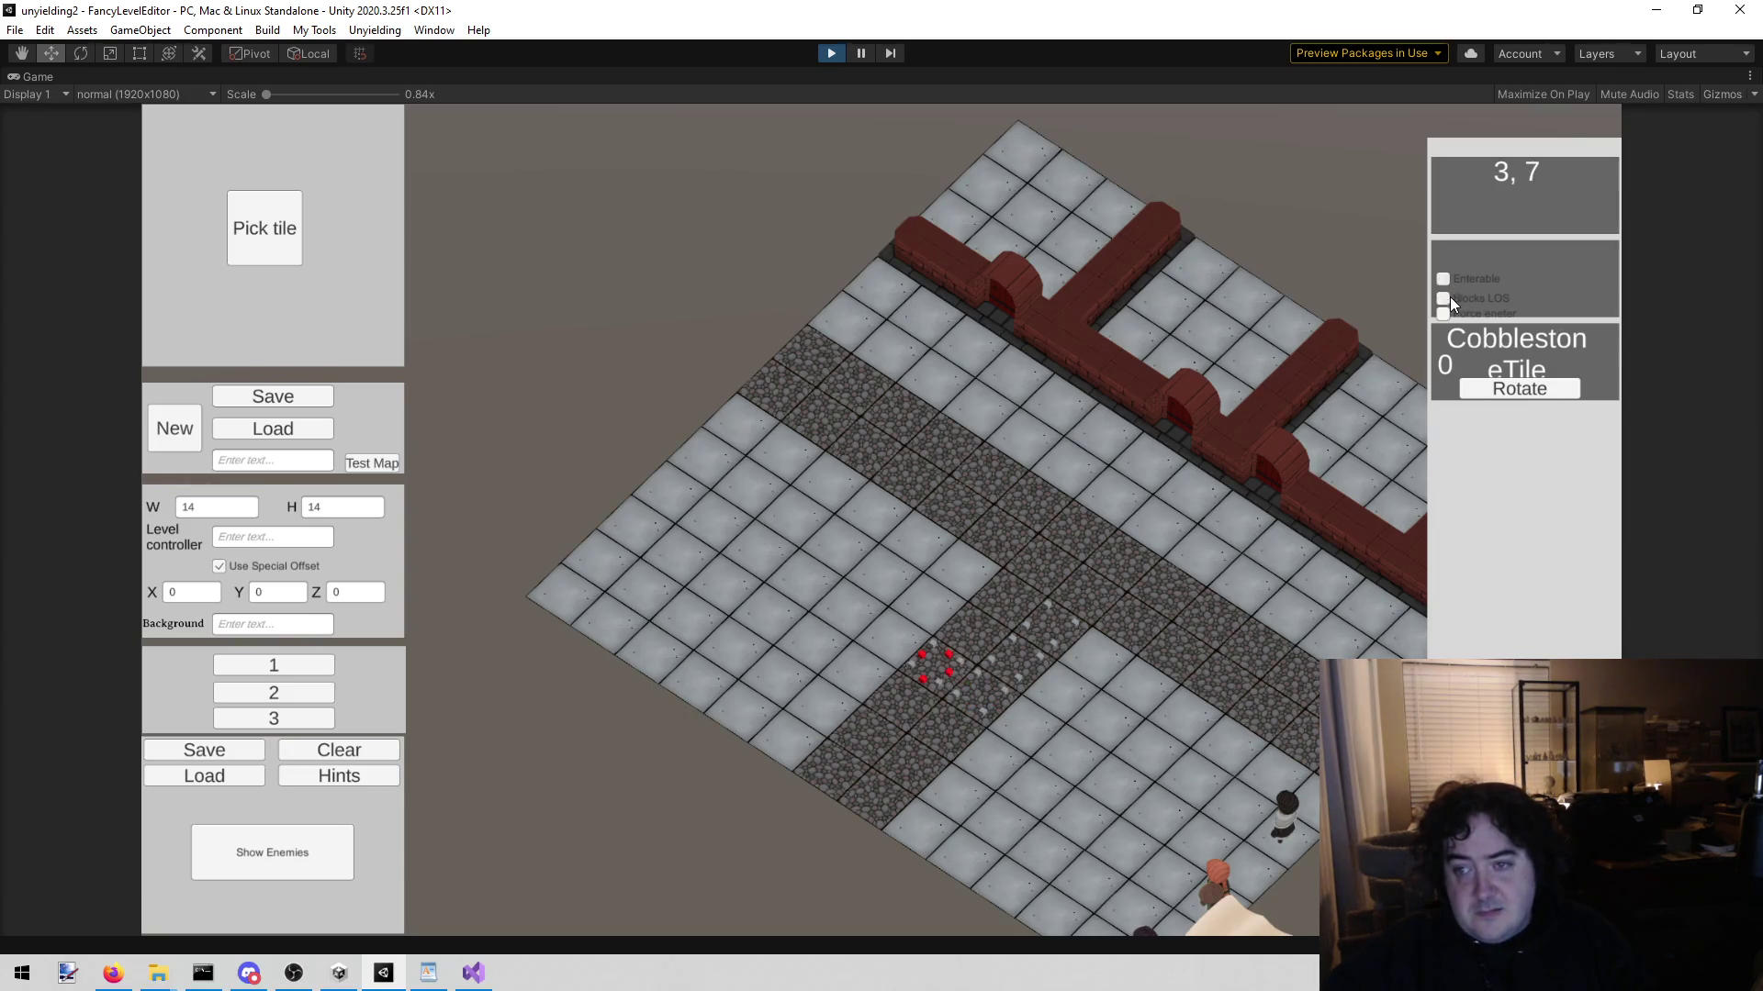
click(987, 624)
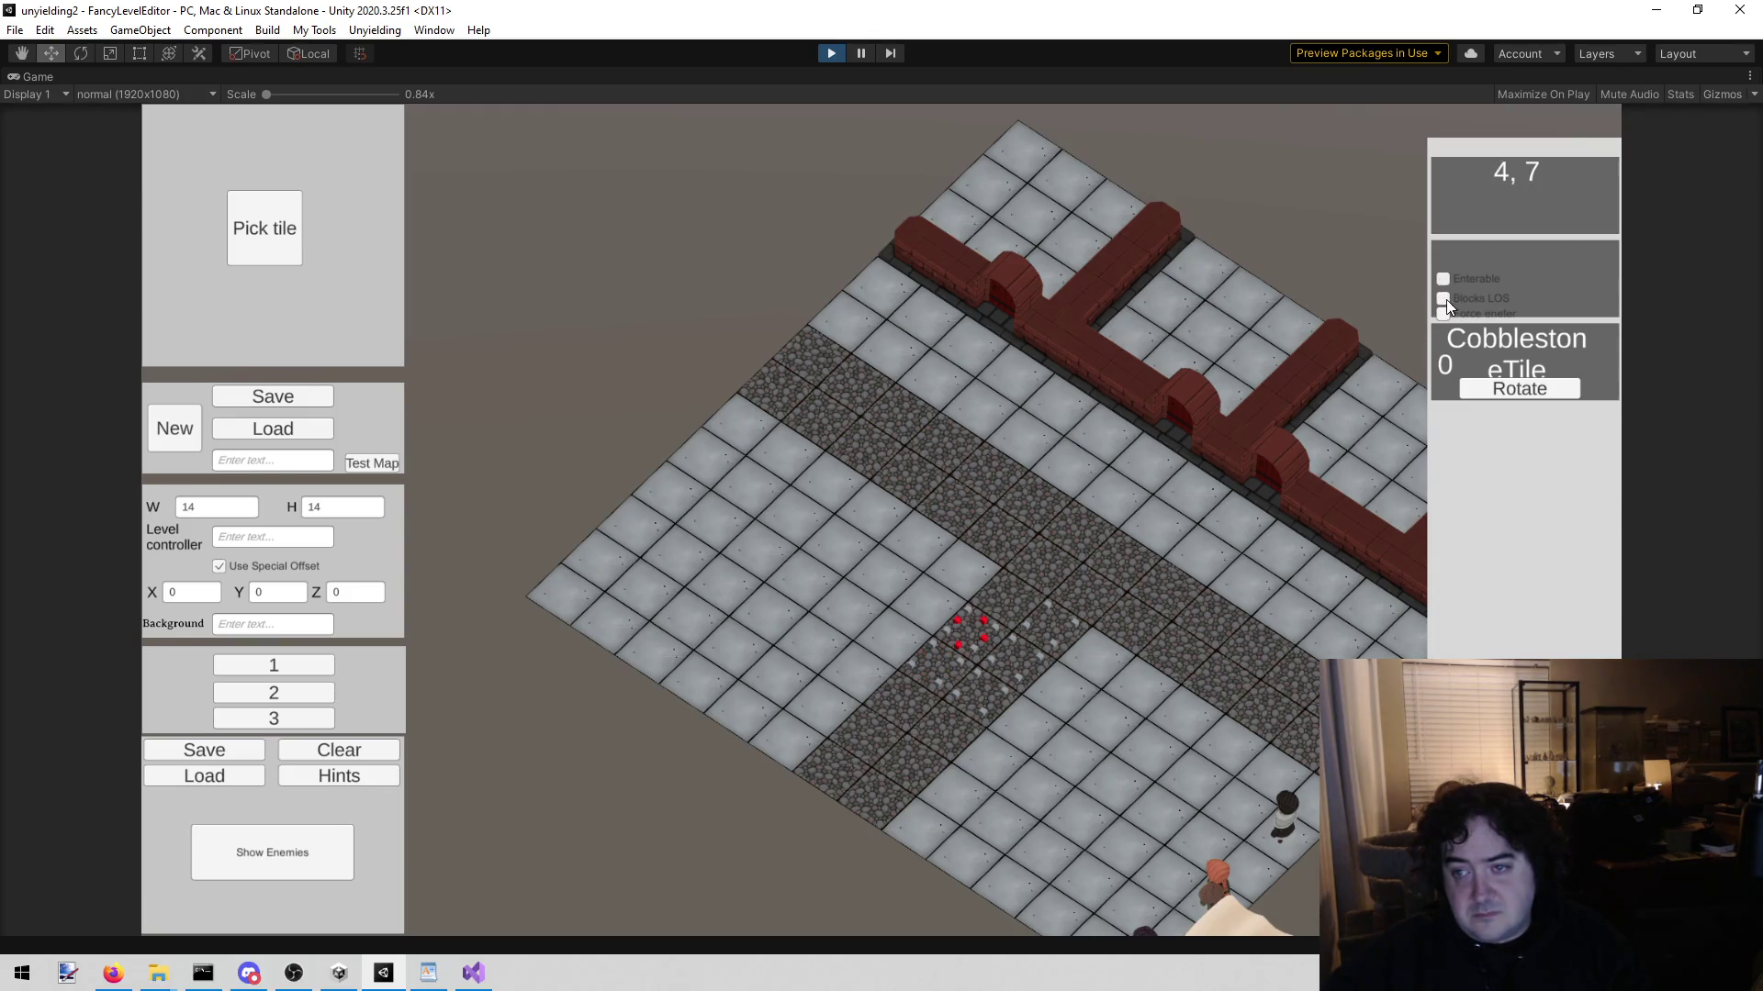
Step: Make tile 5,7 non-enterable and blocking line of sight, then un-maximize the Game view
click(1013, 602)
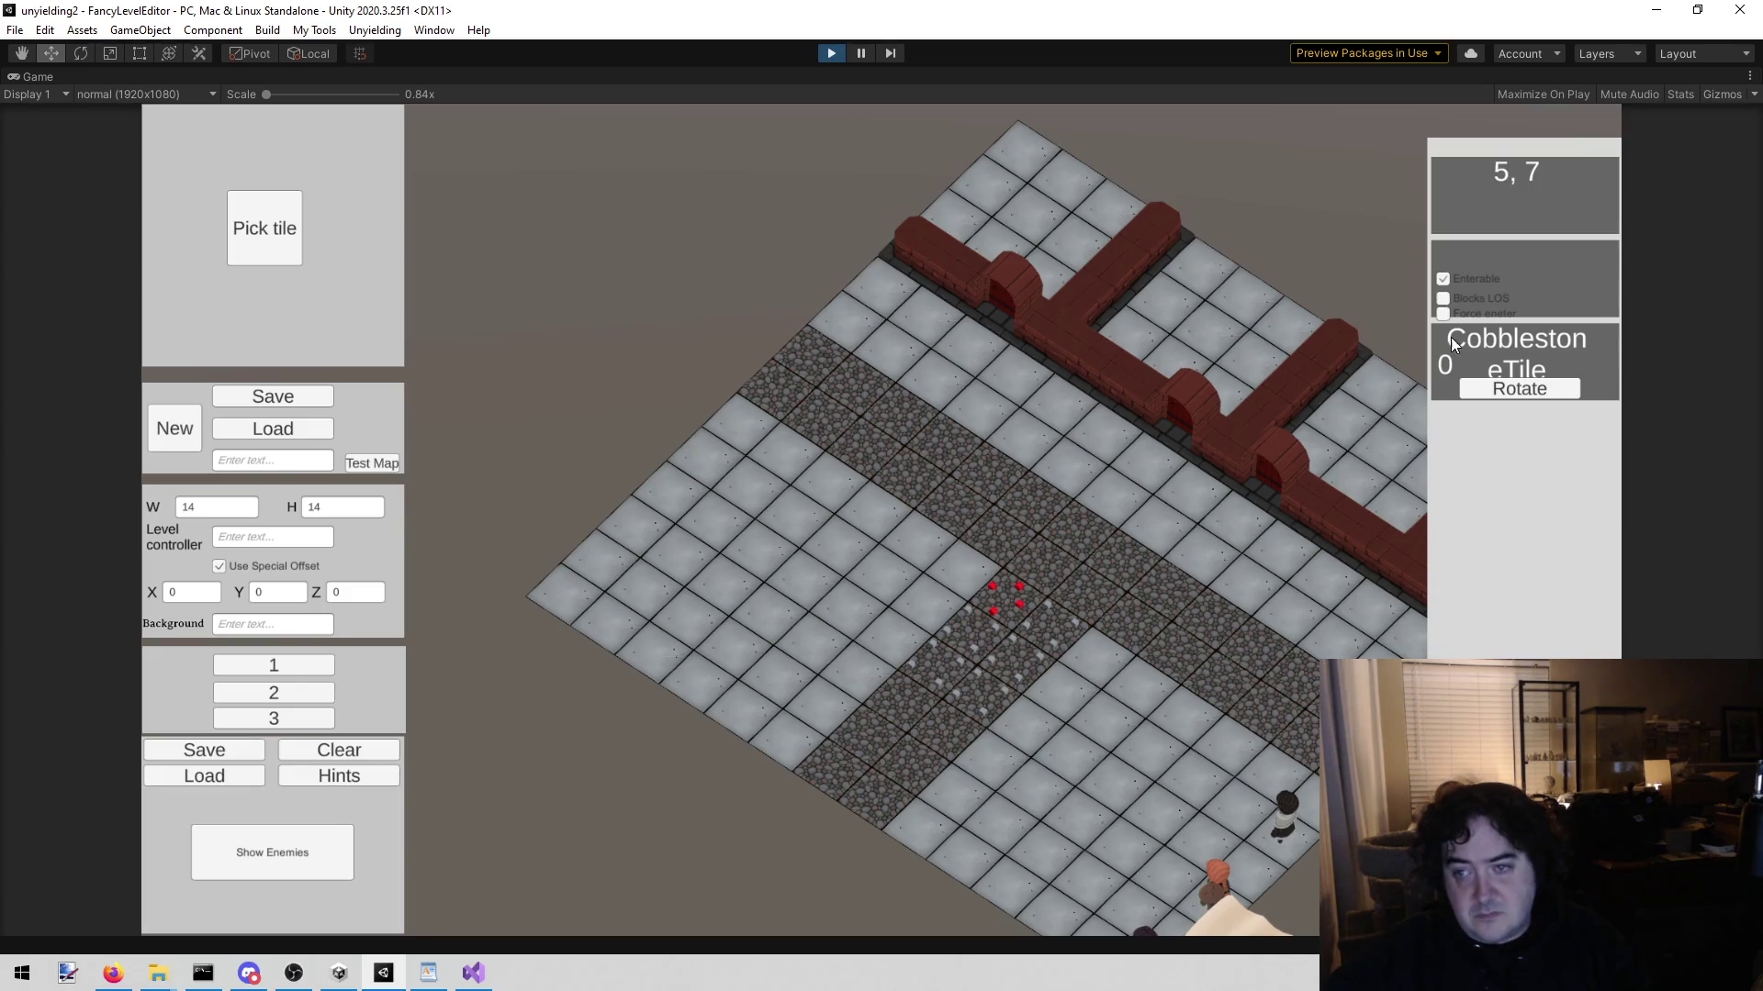
click(1443, 278)
click(1443, 298)
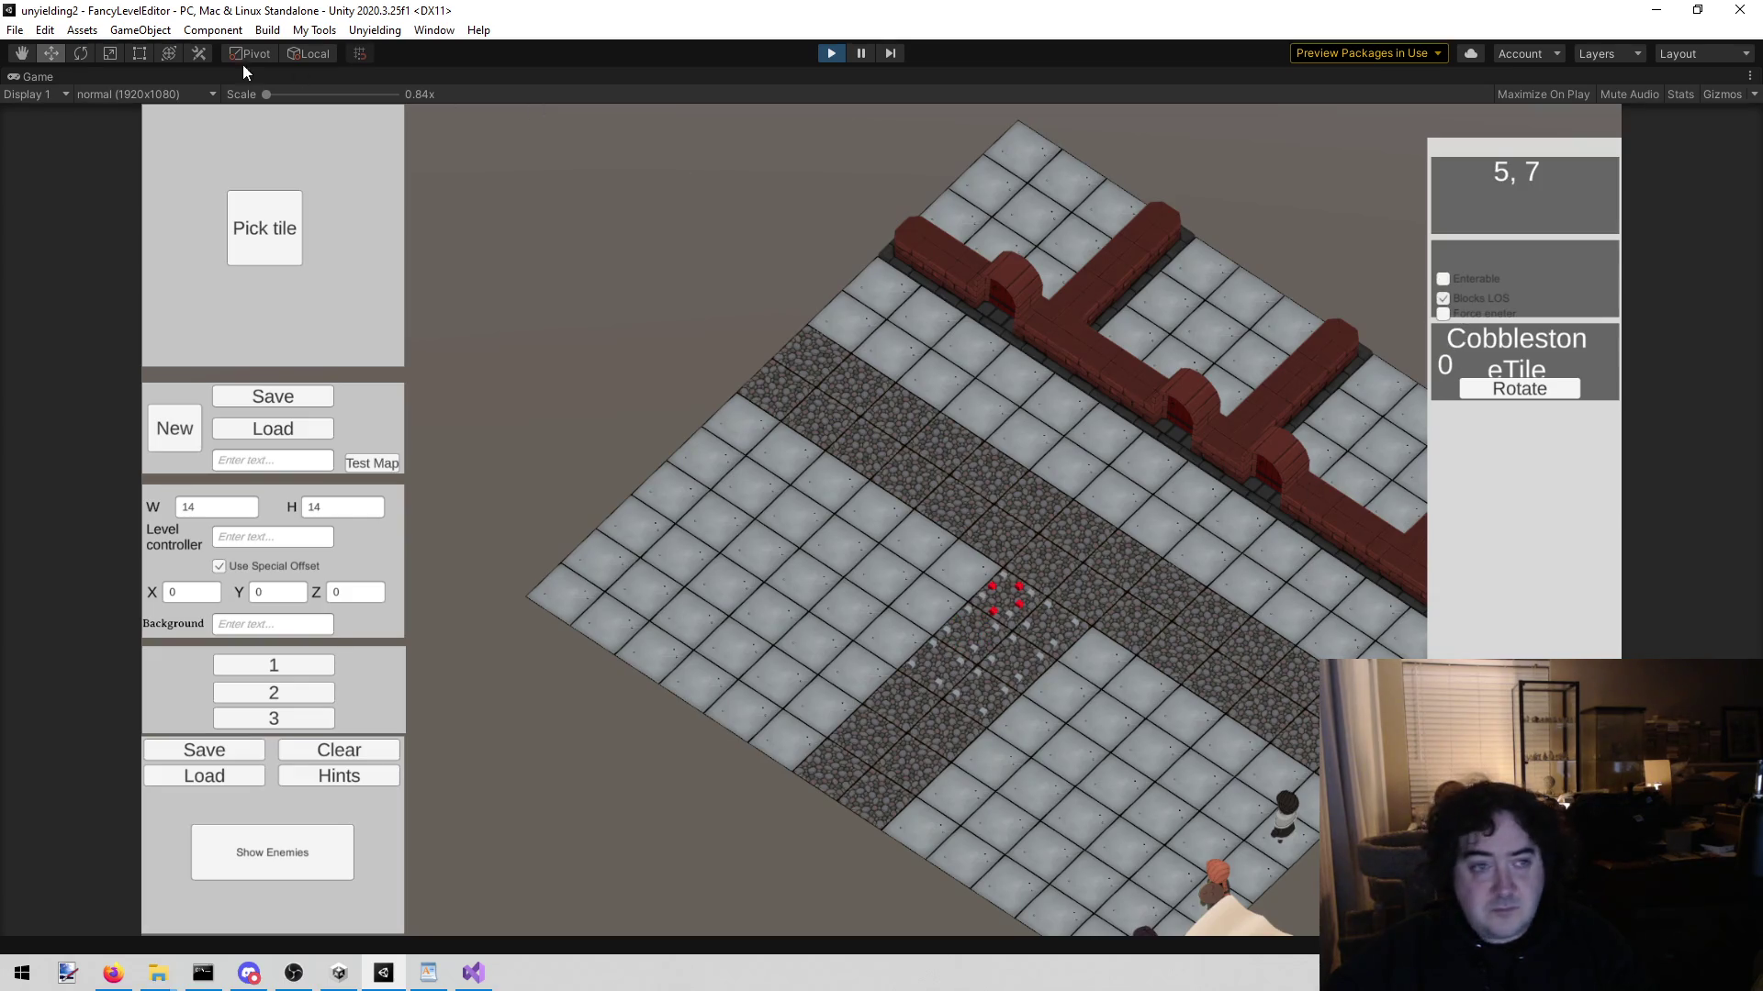
right_click(37, 75)
click(69, 126)
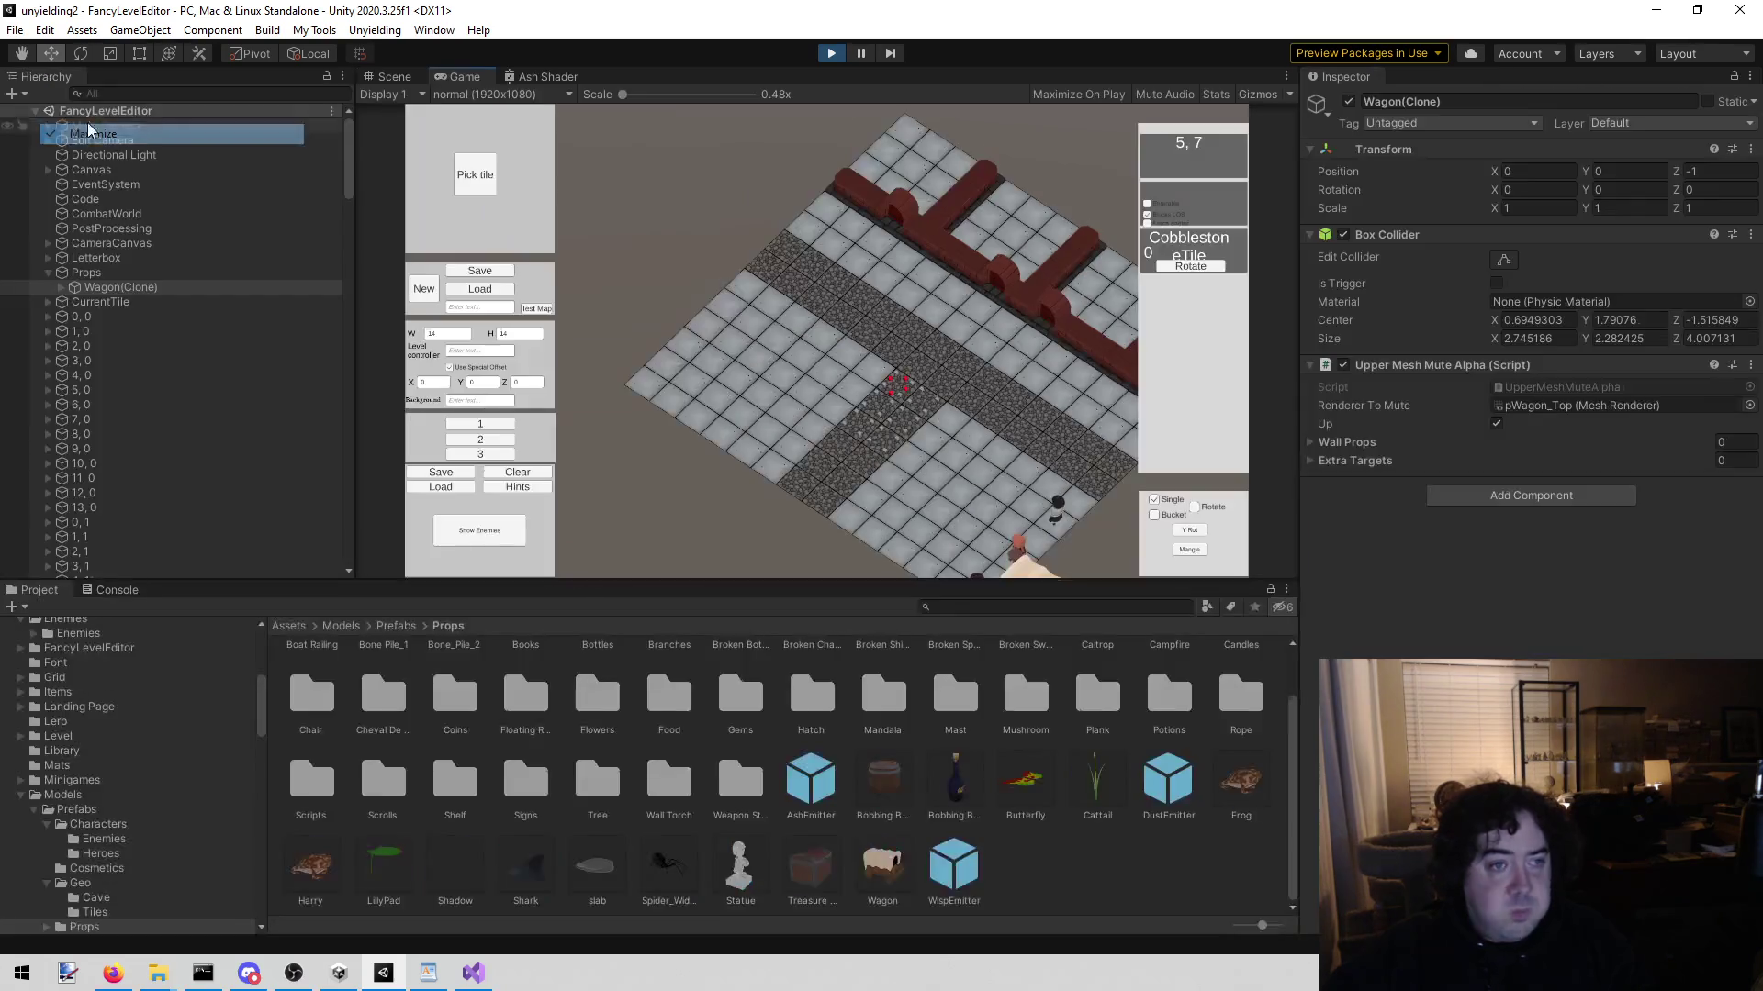
Step: Rotate the Wagon(Clone) to a Y rotation of 90 degrees
click(389, 81)
mouse_move(551, 321)
mouse_down()
mouse_move(955, 386)
mouse_move(794, 352)
mouse_up()
key(e)
click(1626, 190)
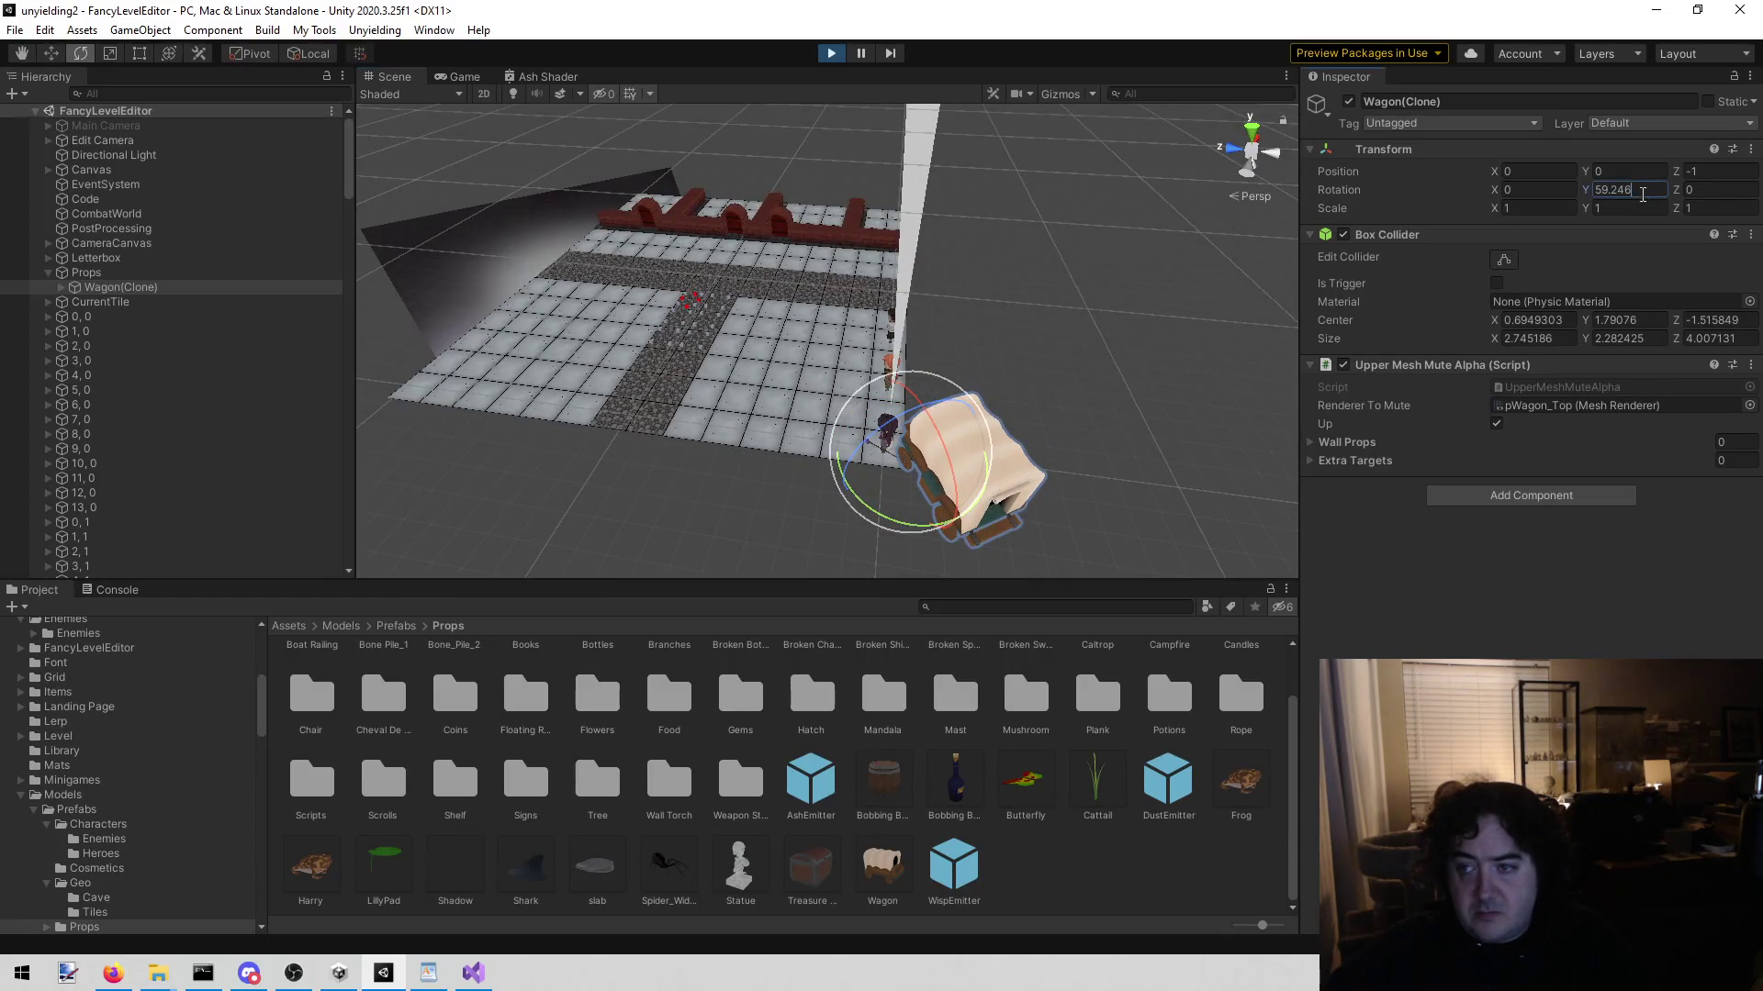
key(shift+Left)
key(shift+Left)
key(shift+Left)
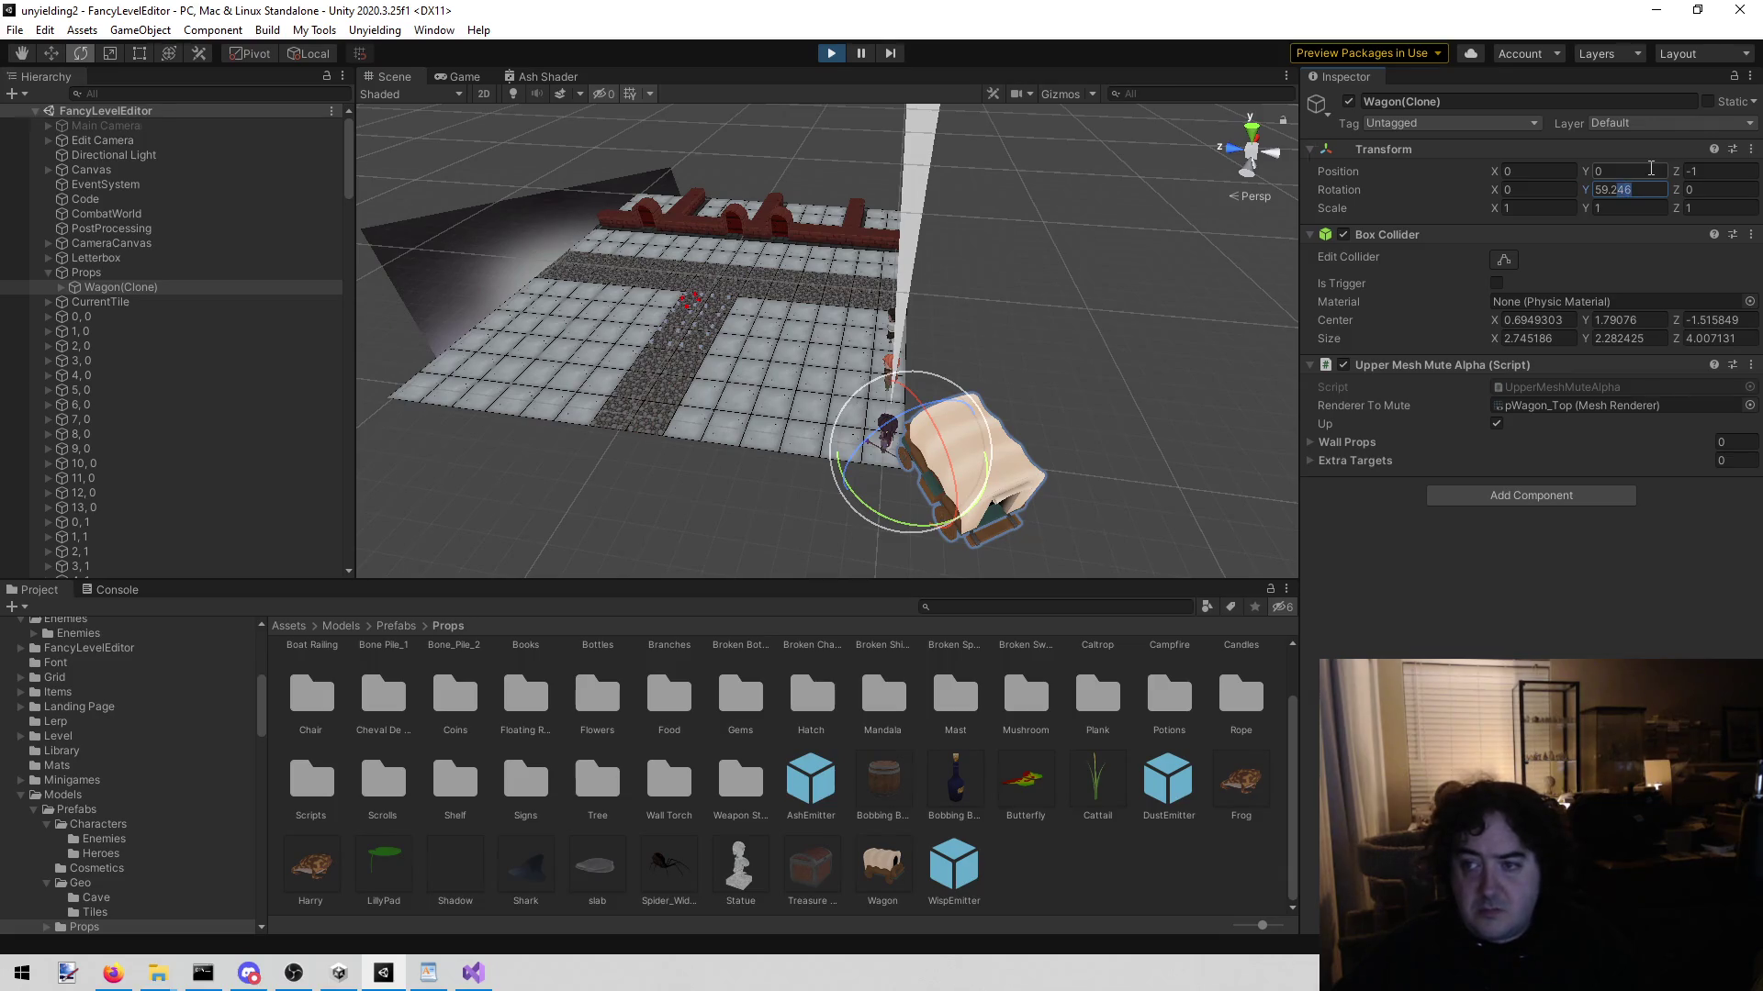
text(90)
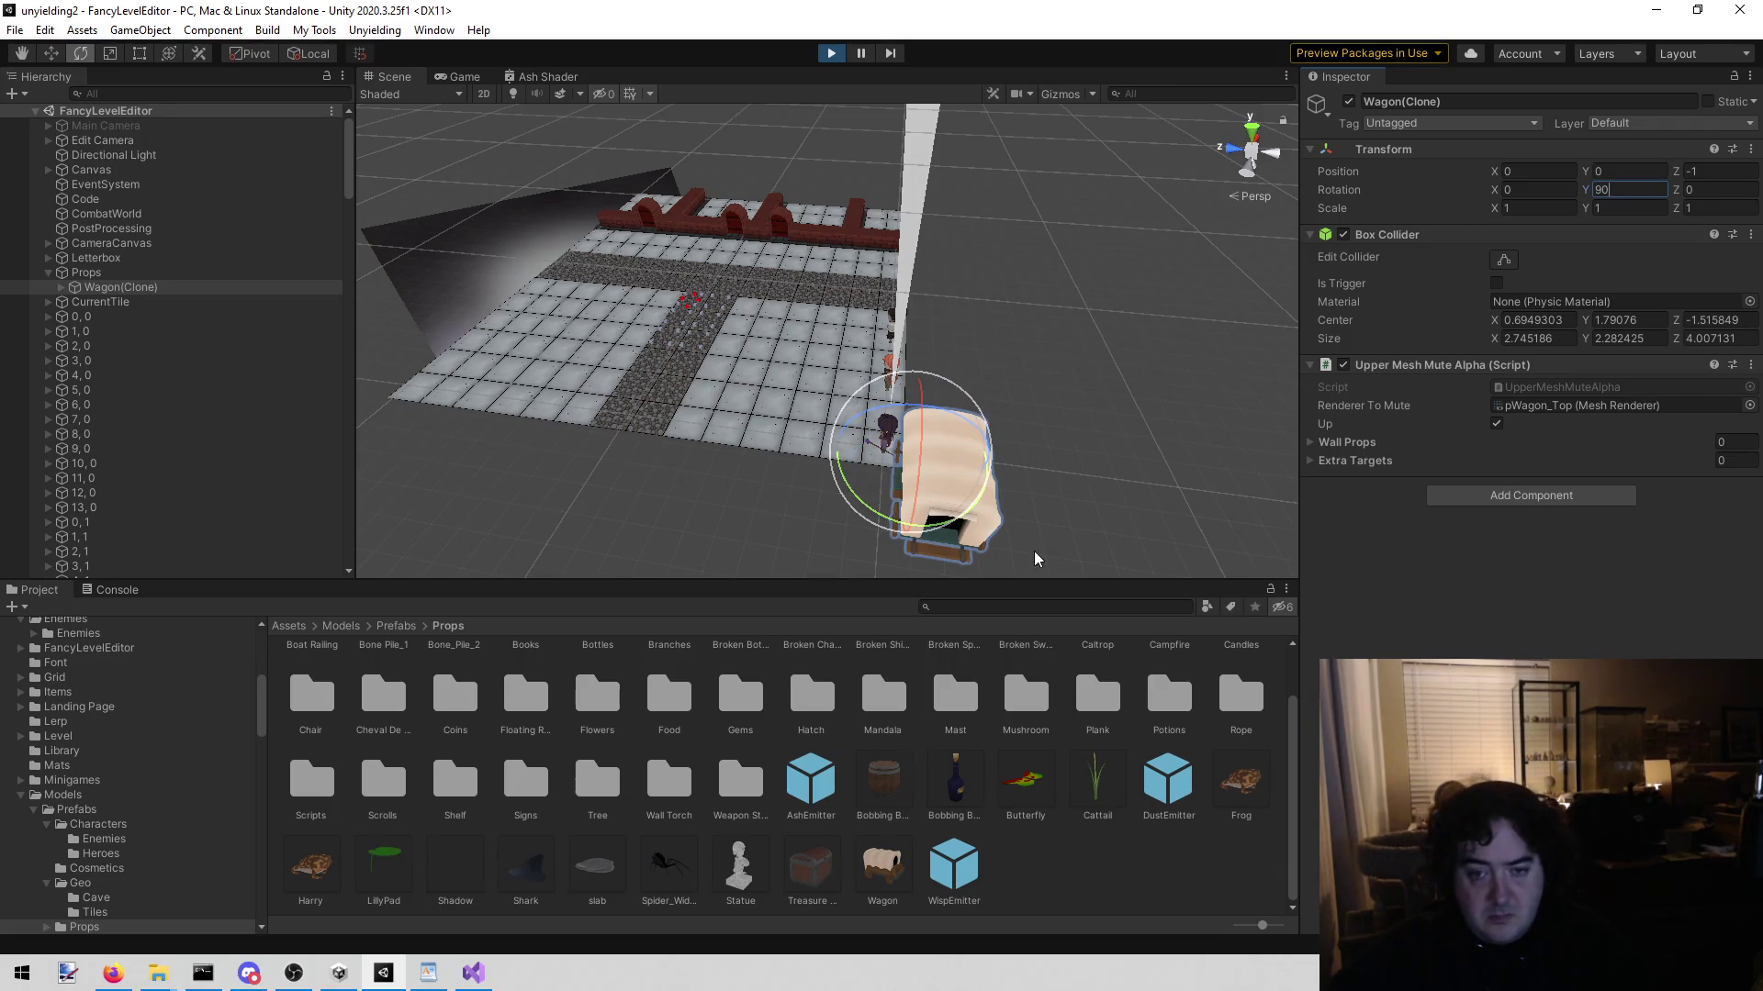
click(112, 243)
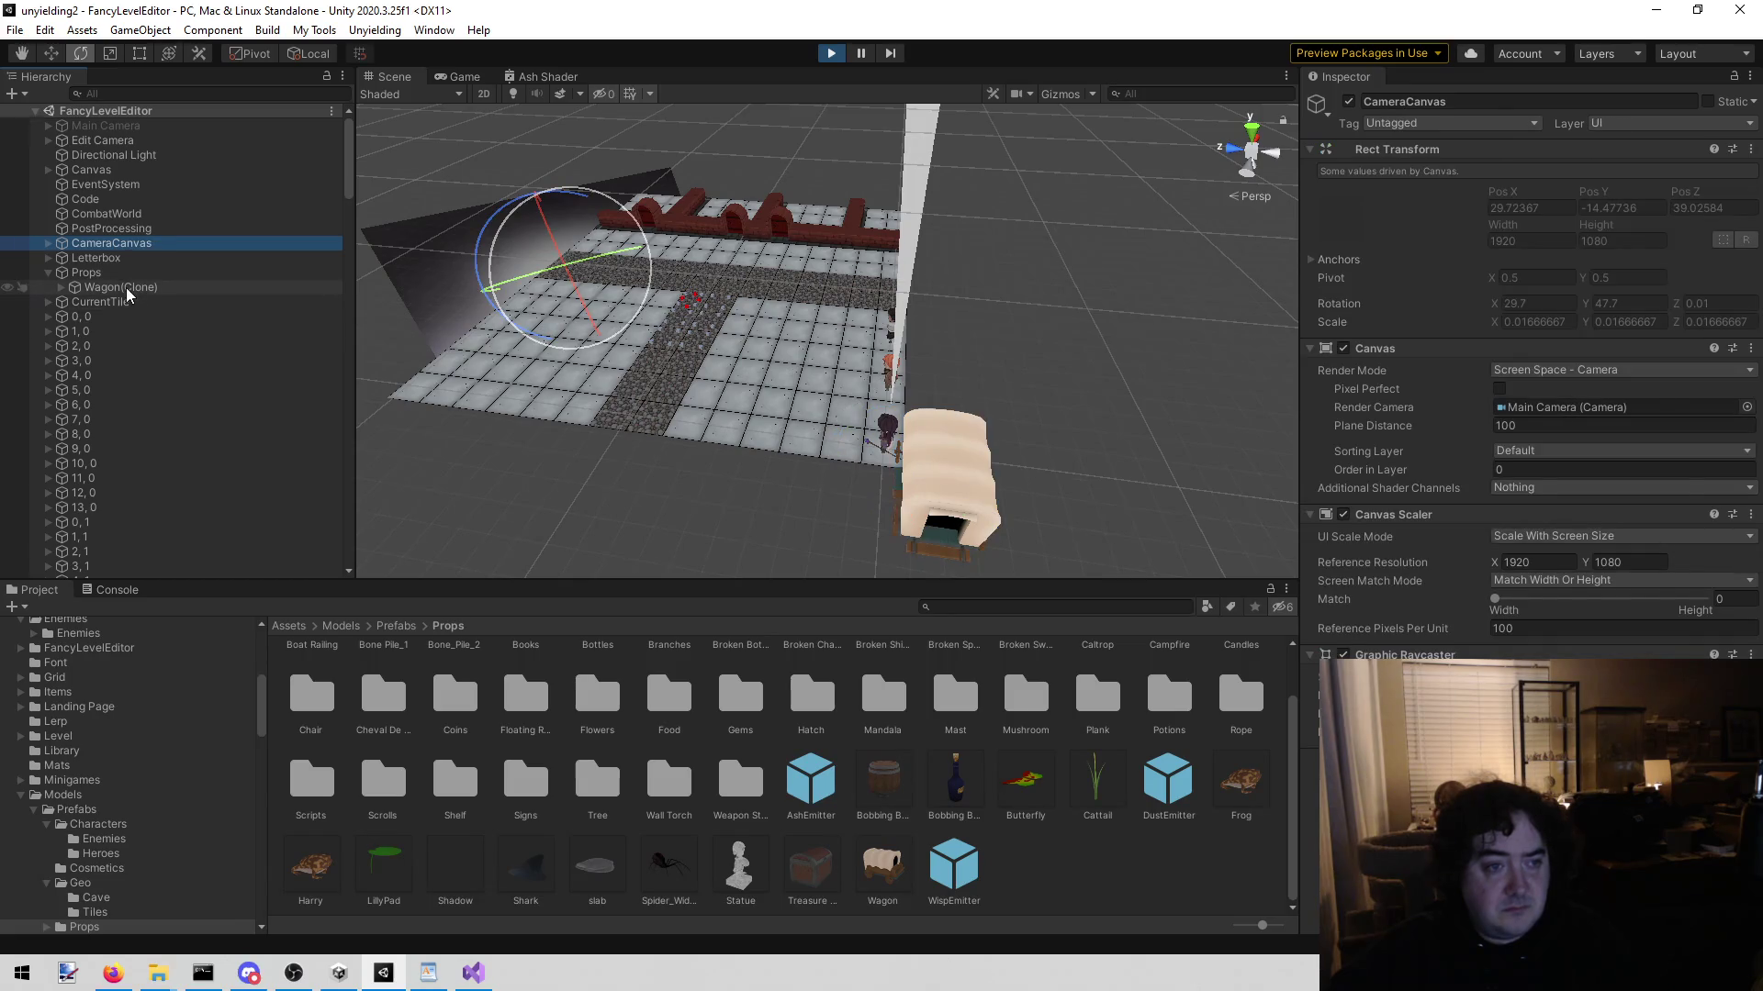
Step: Move the wagon onto the path at Position X 7.5, Z 10.5
click(120, 288)
key(w)
mouse_move(897, 472)
mouse_down()
mouse_move(642, 302)
mouse_move(675, 308)
mouse_move(640, 140)
mouse_move(715, 453)
mouse_up()
key(f)
click(1514, 171)
drag(1492, 174, 1563, 171)
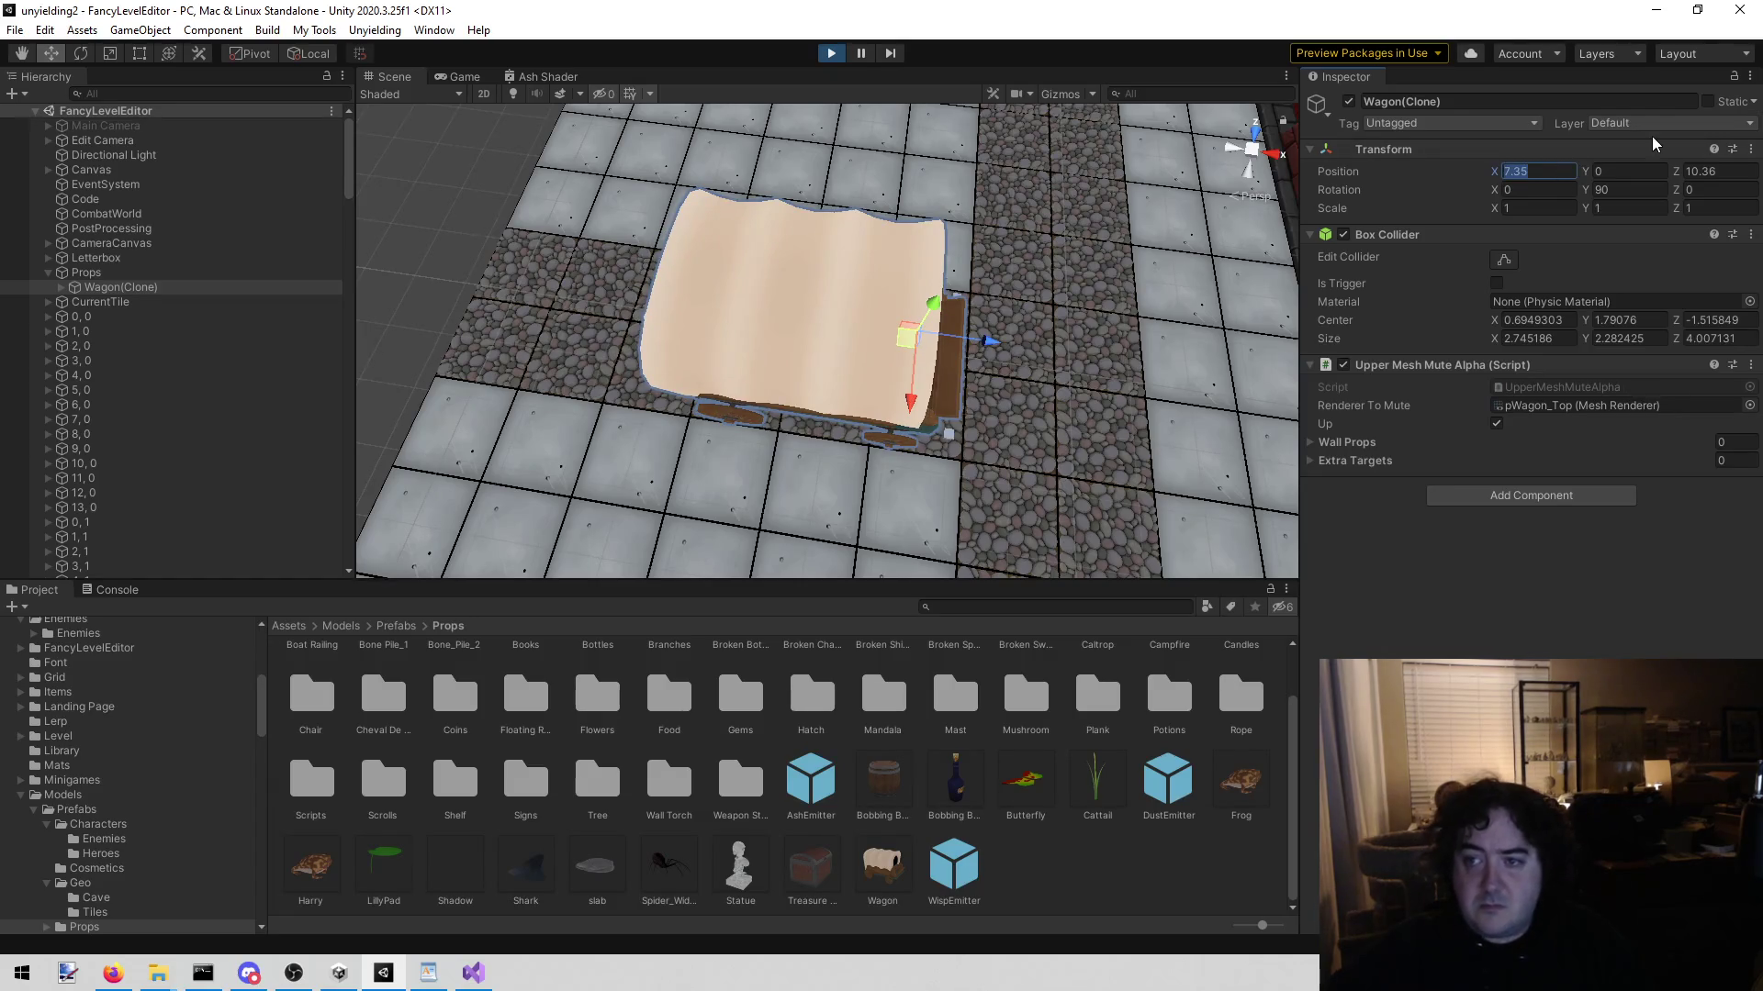
text(7.5)
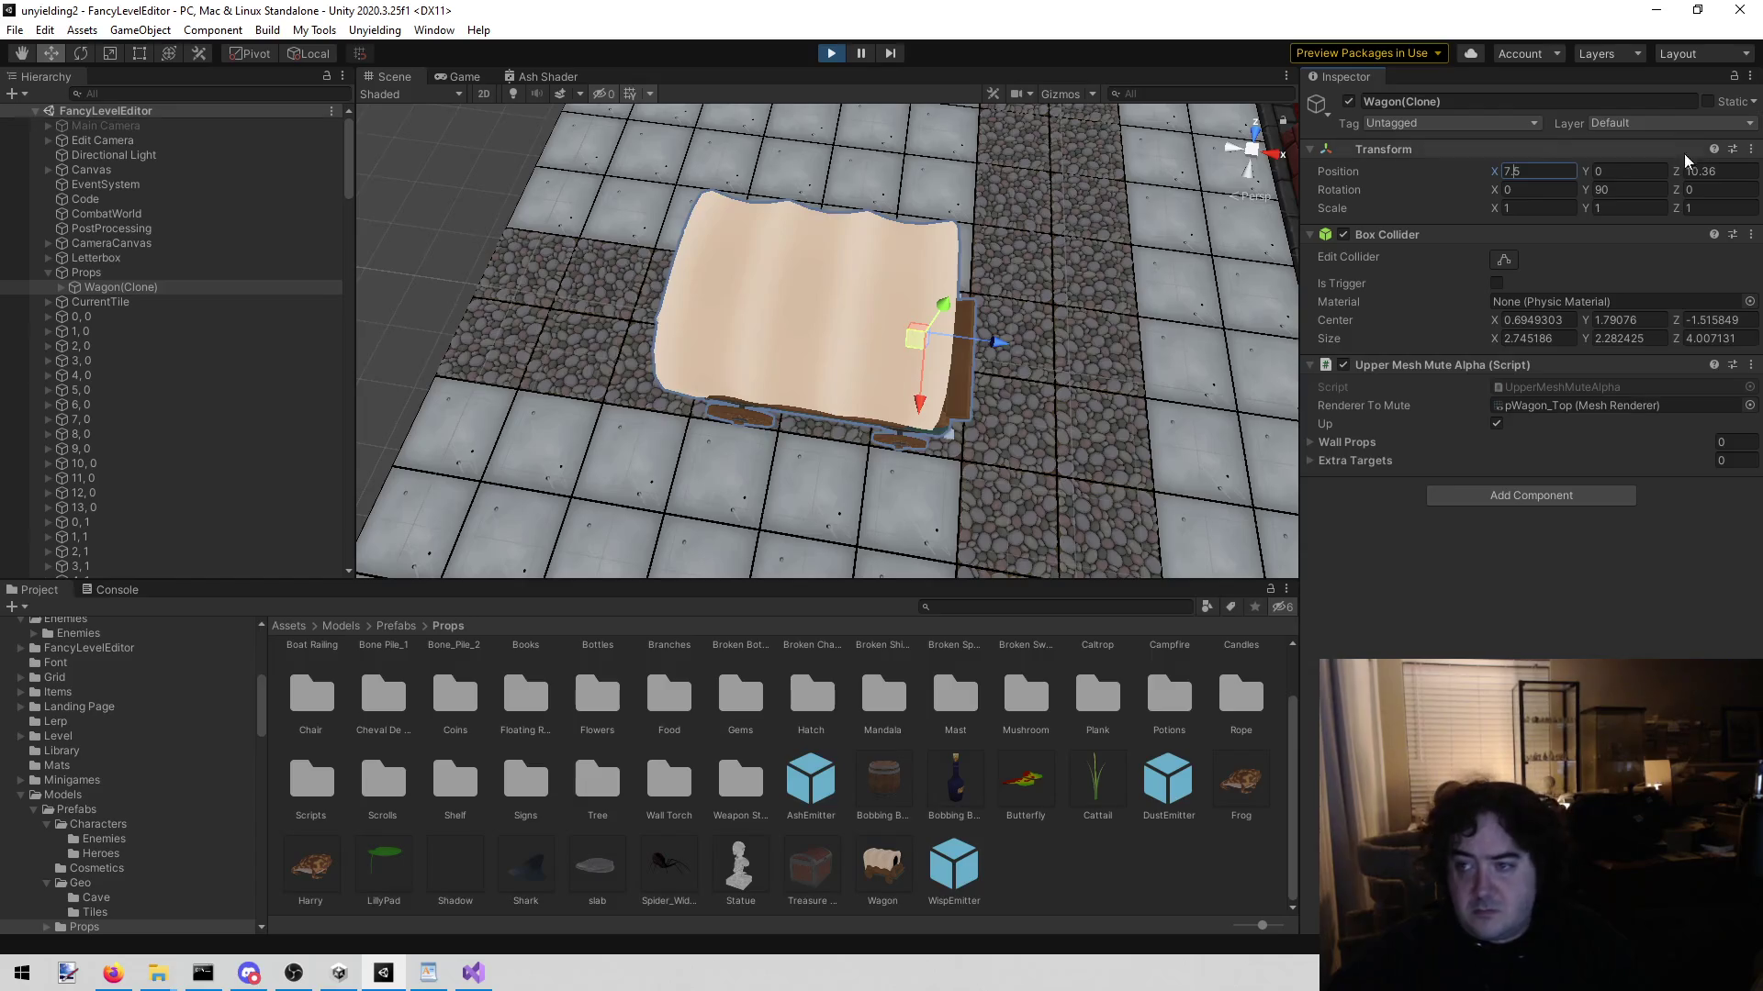
click(1705, 175)
key(BackSpace)
key(BackSpace)
text(5)
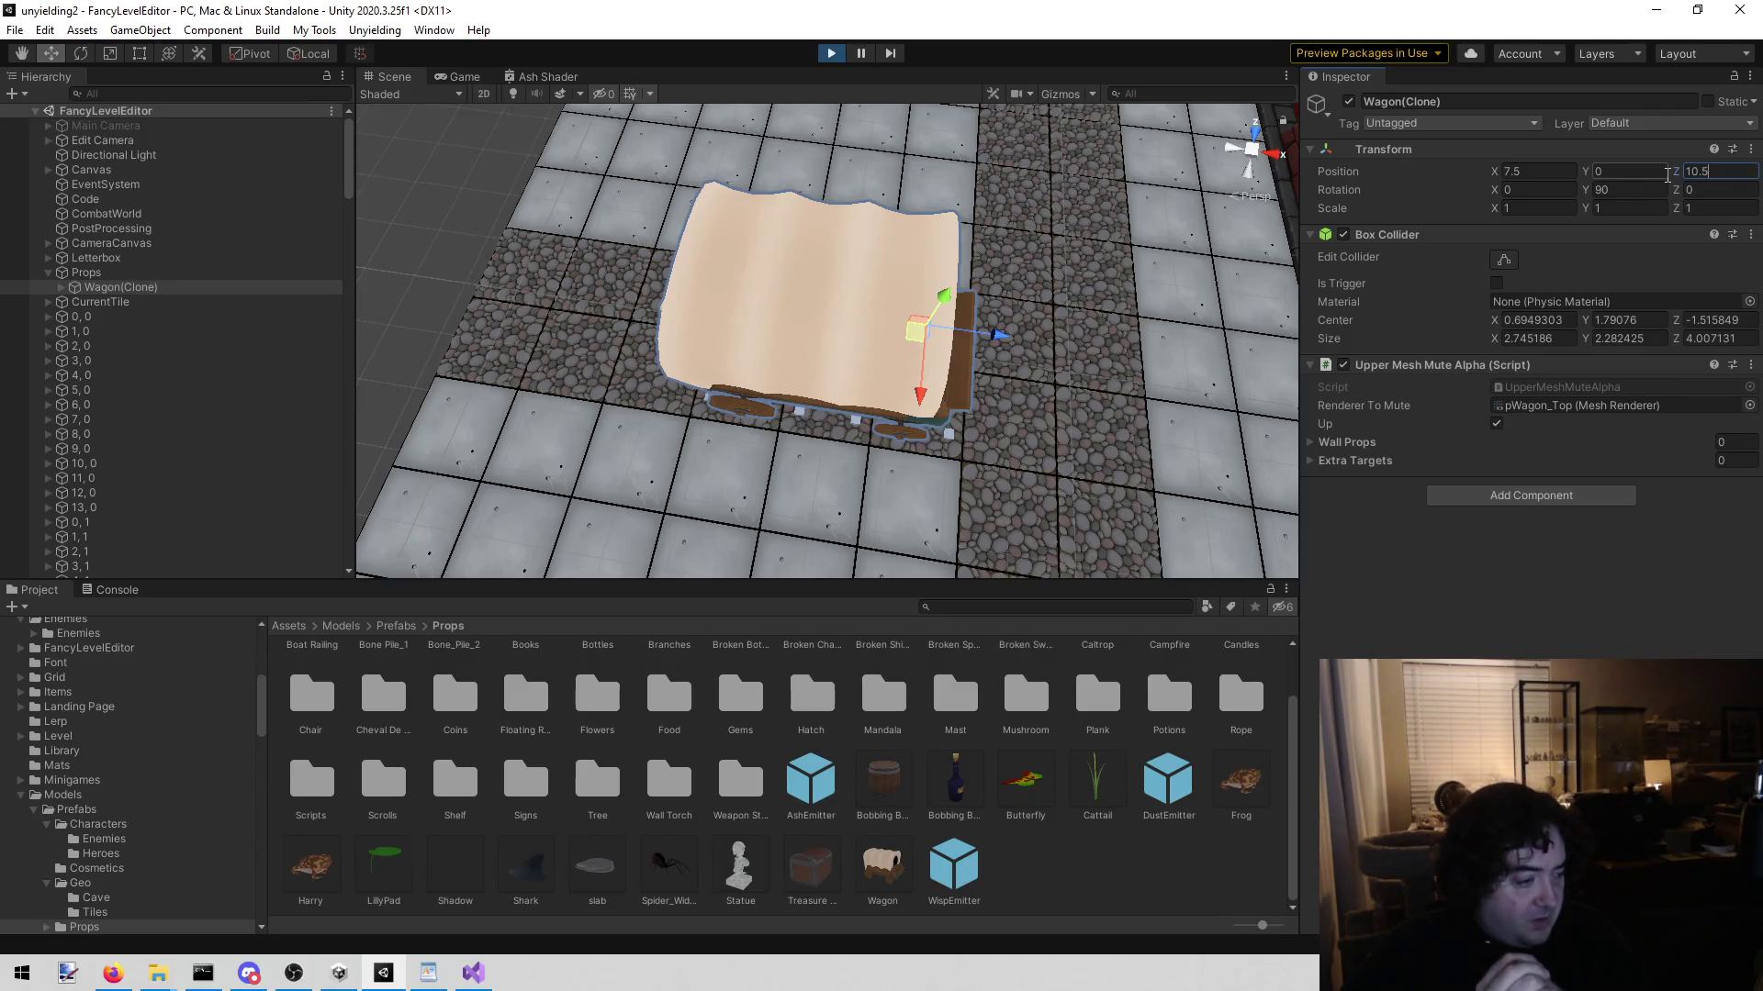
key(ctrl+2)
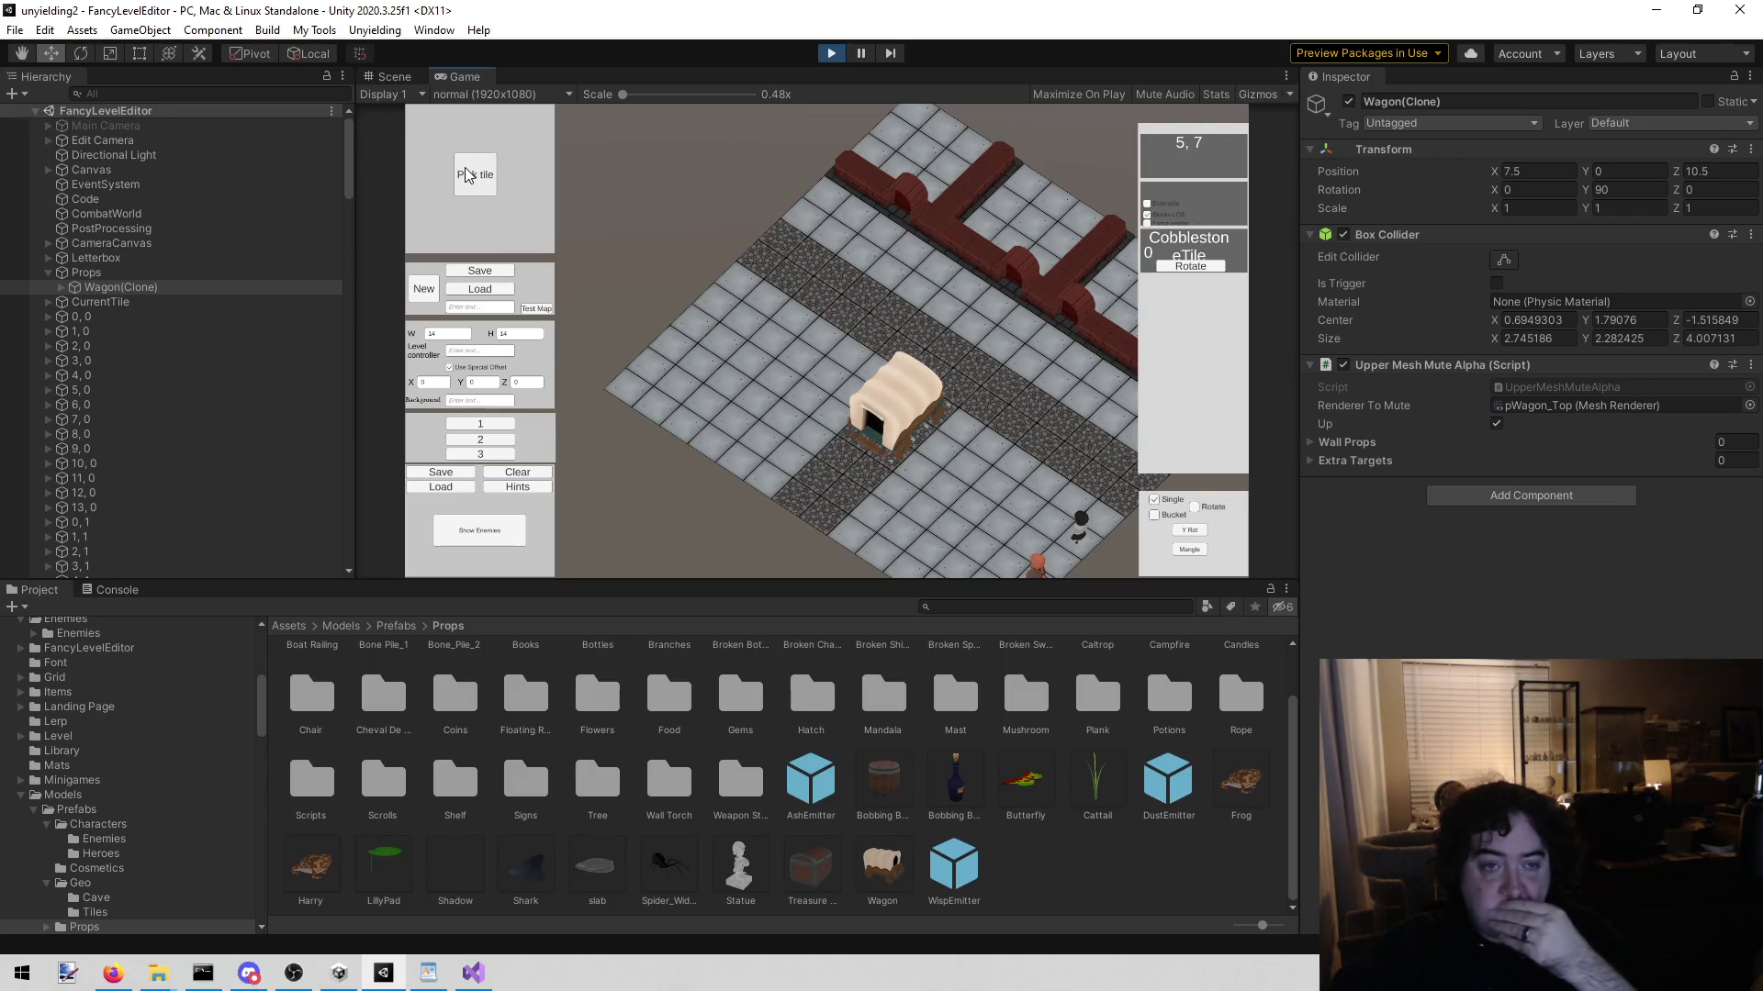
Step: Pick the barrel from the tile palette and place the first barrels beside the wagon
click(468, 174)
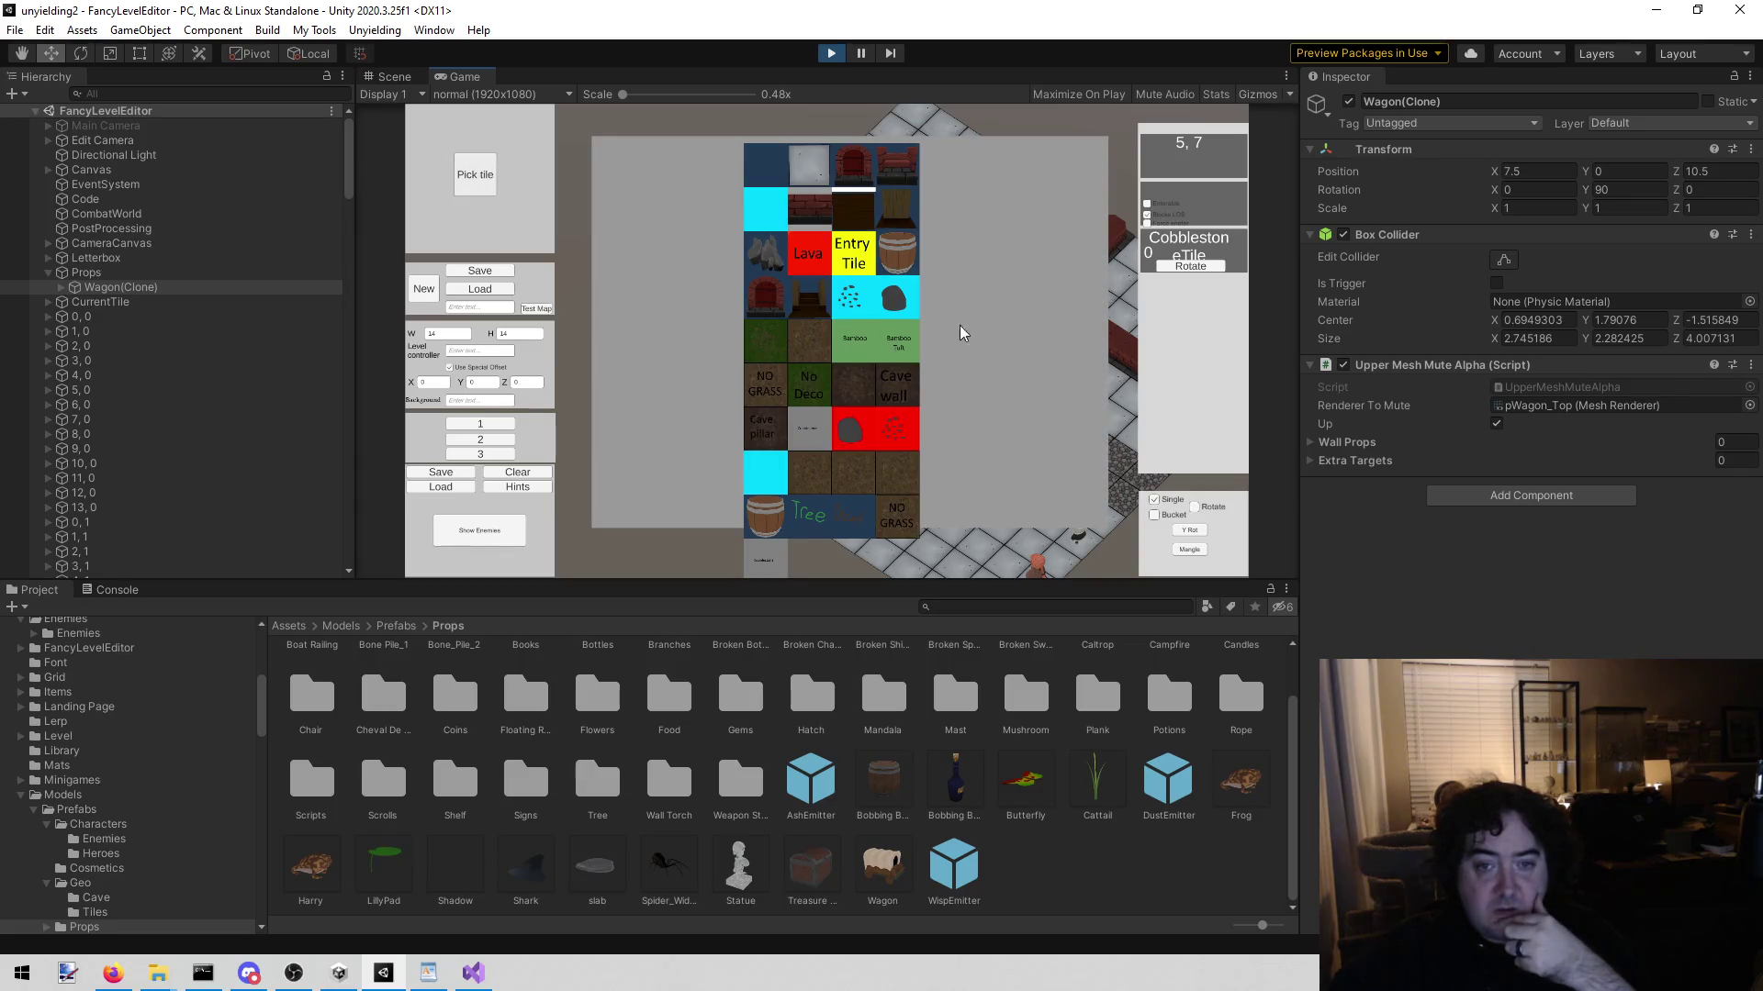
click(895, 271)
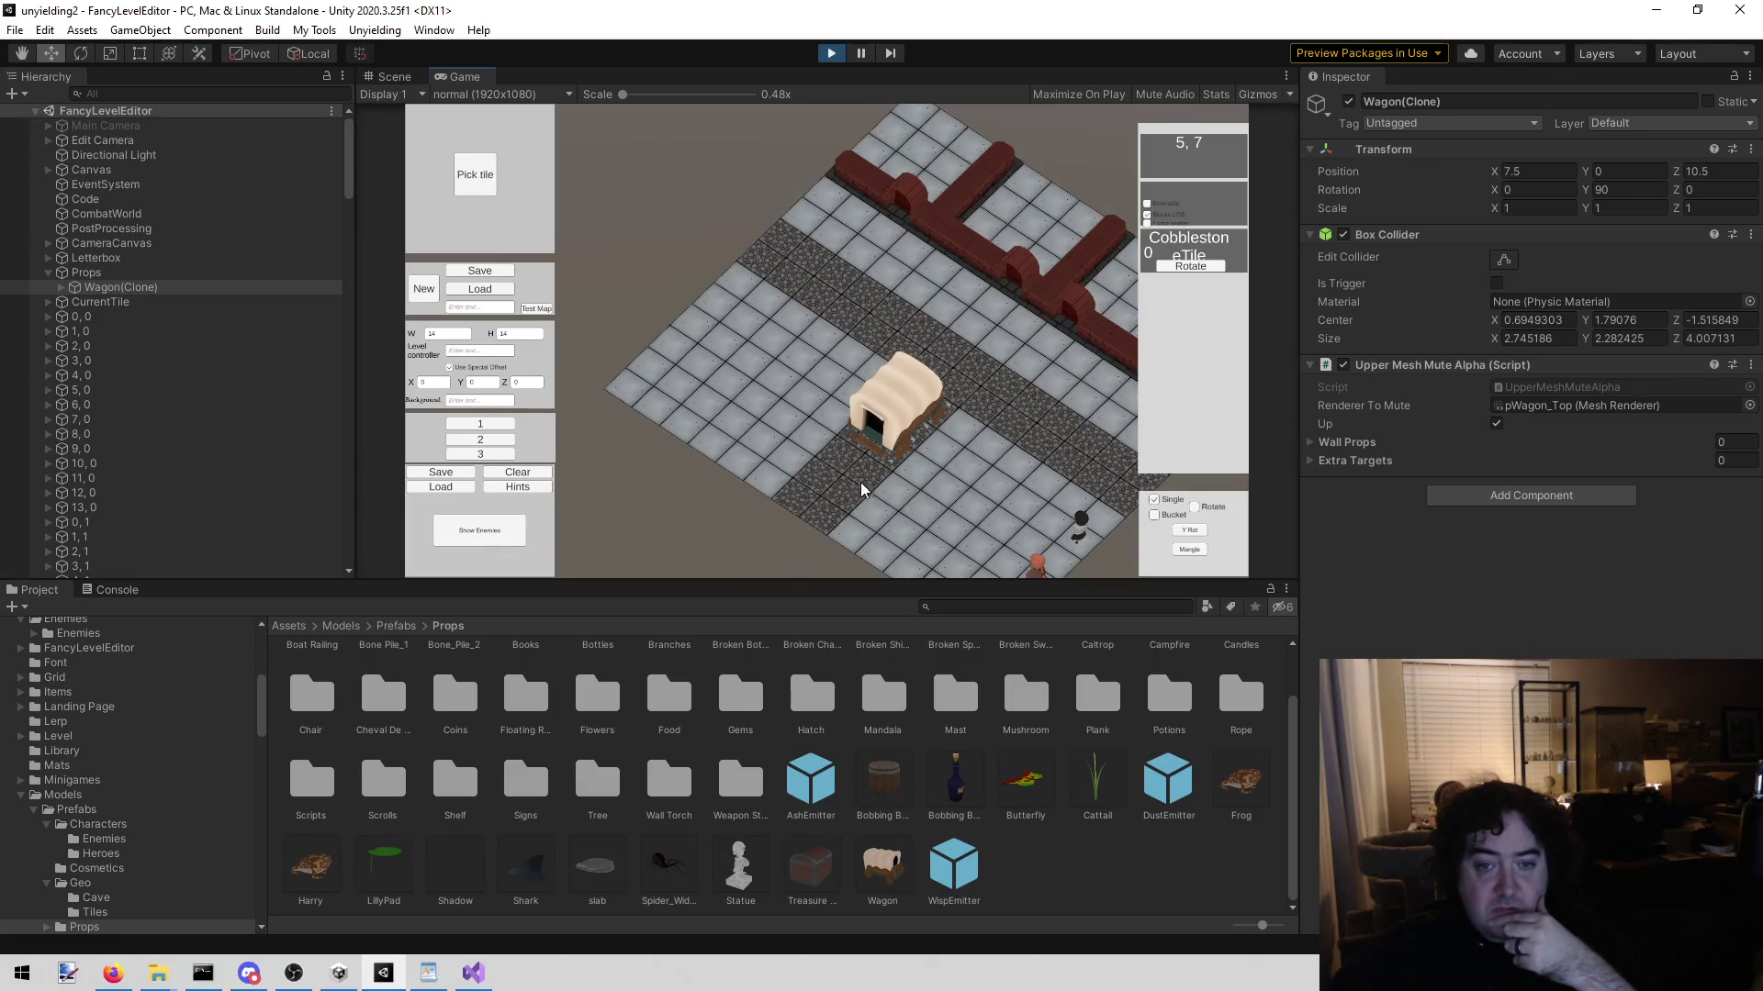
click(474, 174)
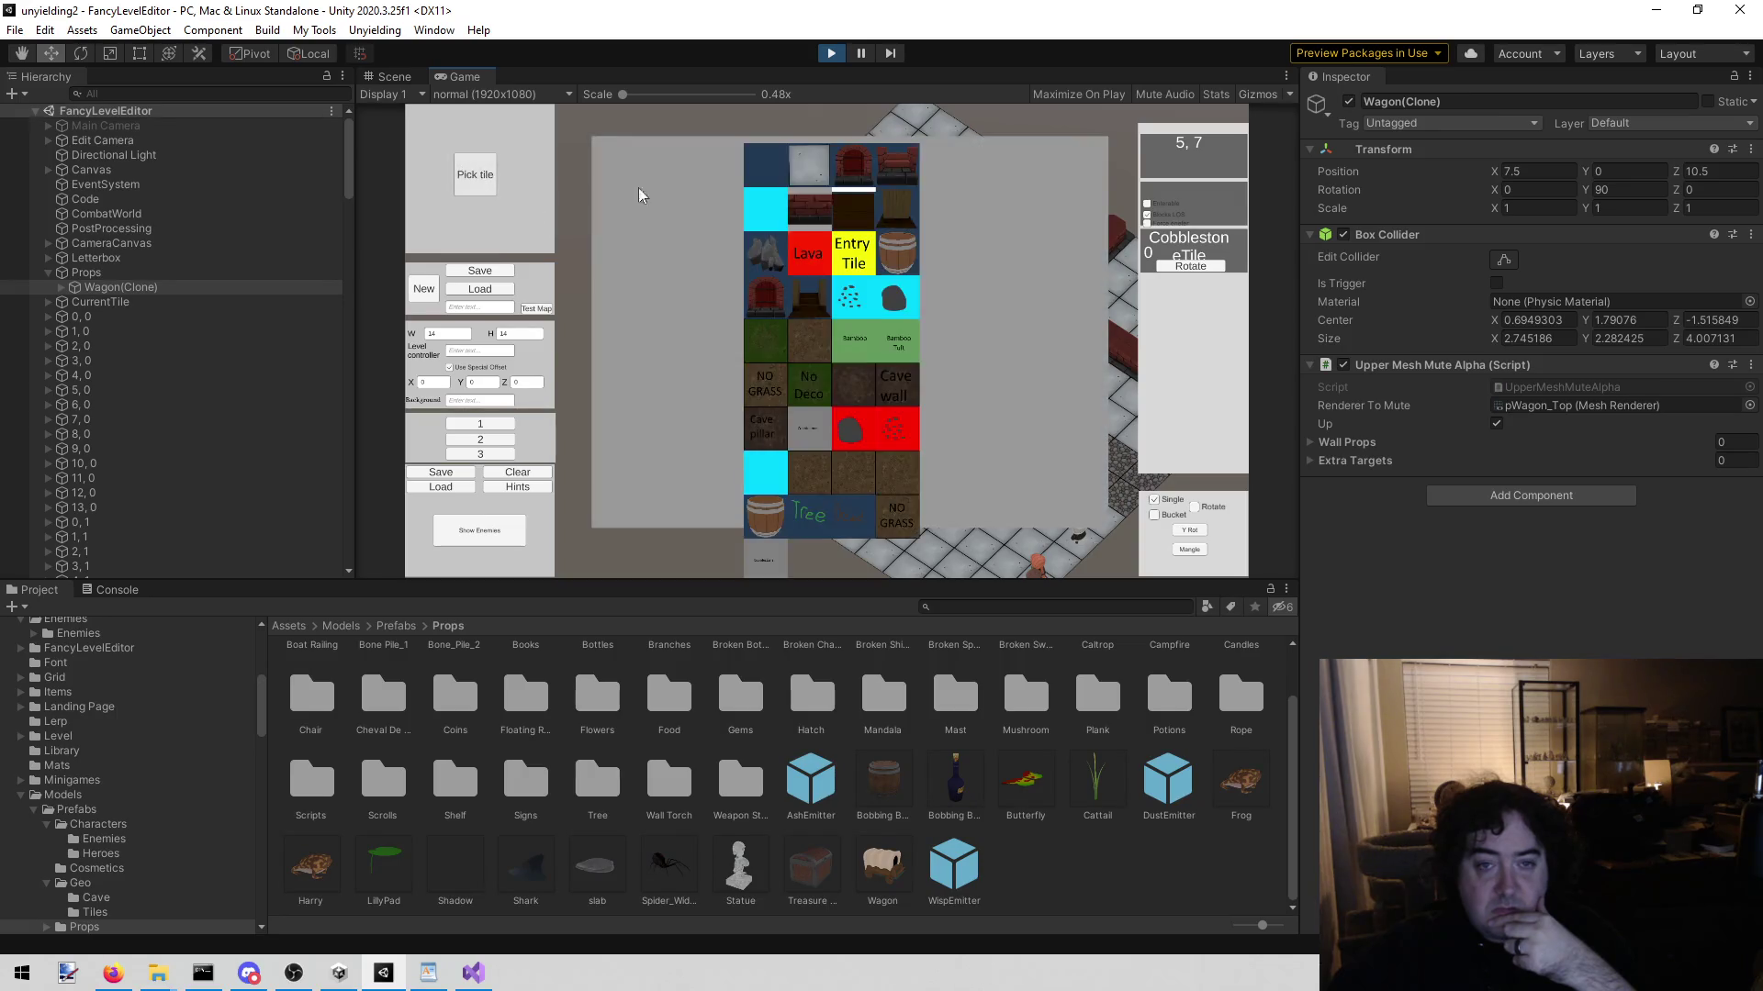
click(876, 249)
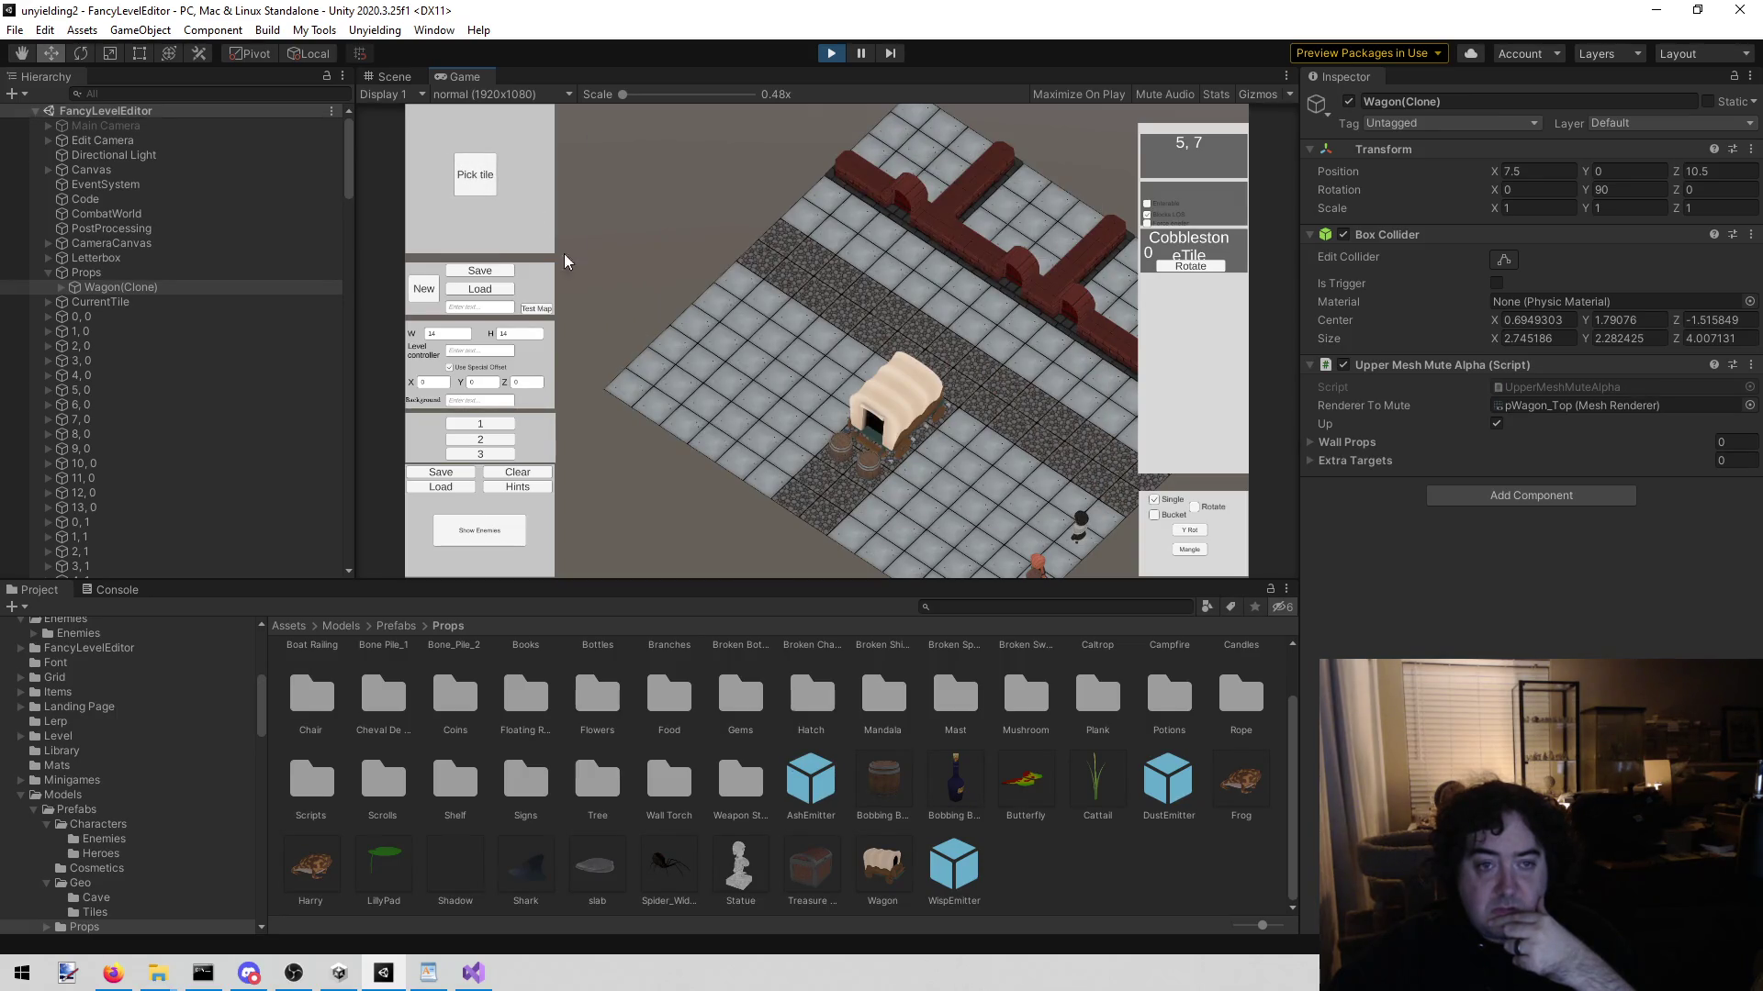
click(487, 184)
click(890, 265)
Step: Add more barrels to the cluster, including one on its left side
click(463, 176)
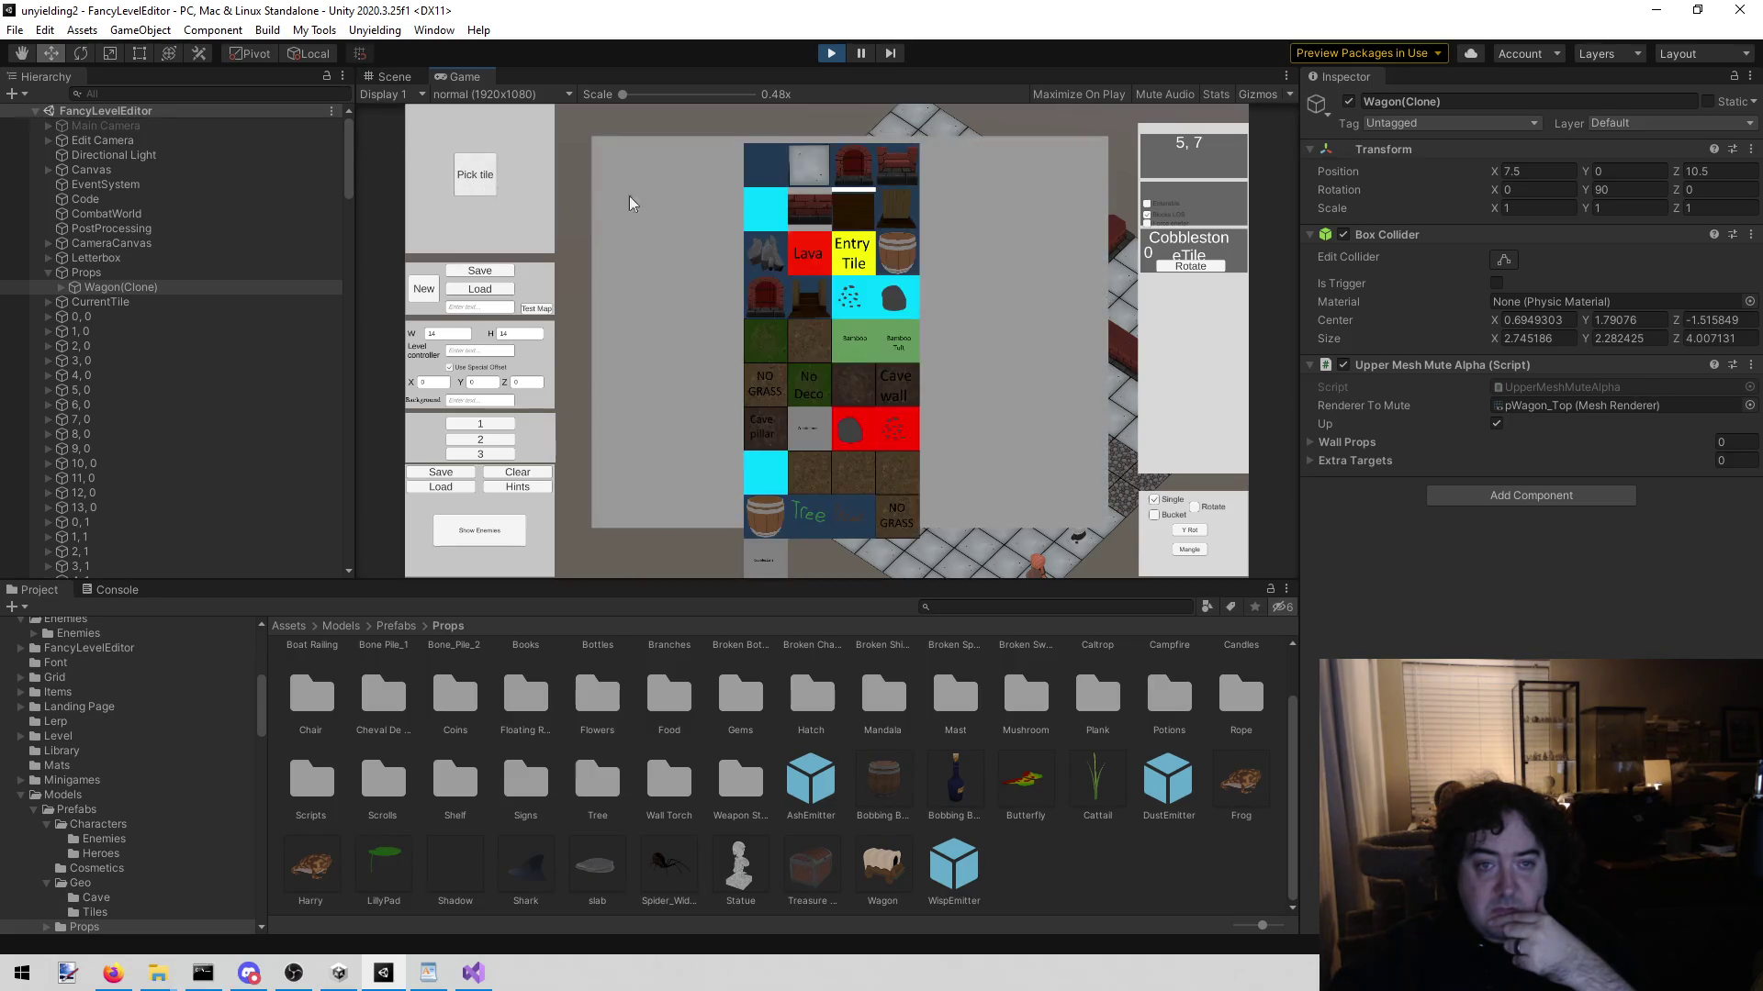
click(904, 266)
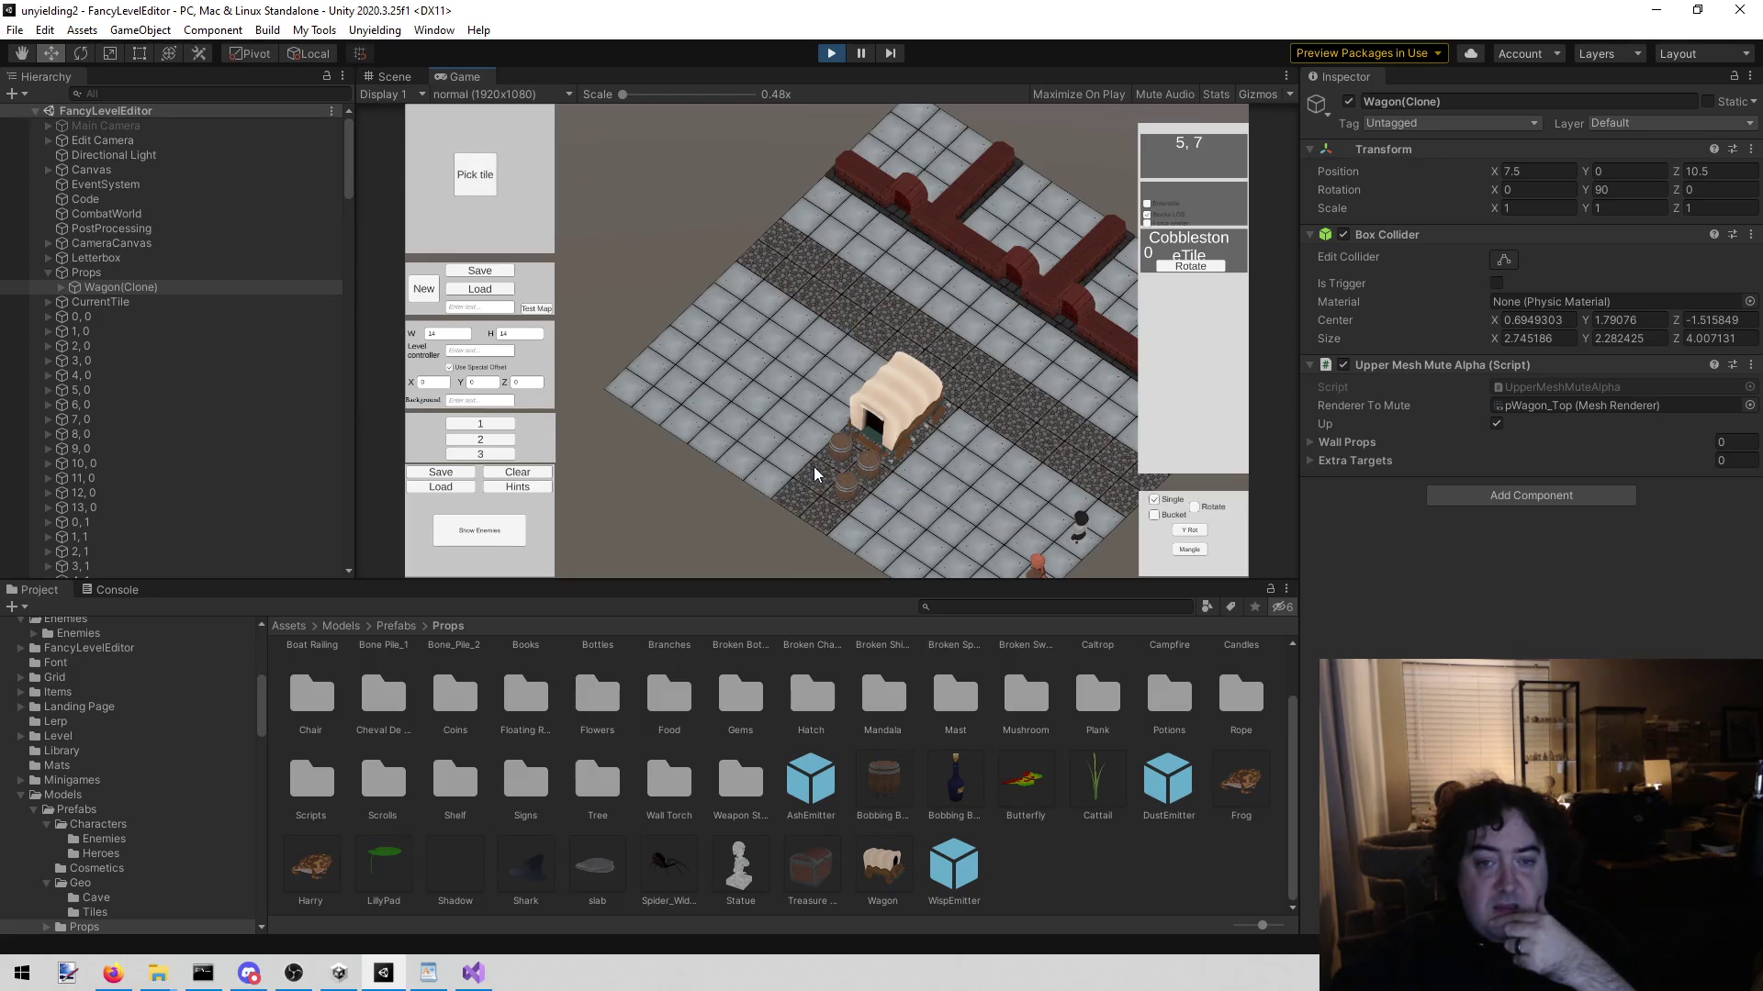
click(463, 176)
click(895, 250)
click(466, 177)
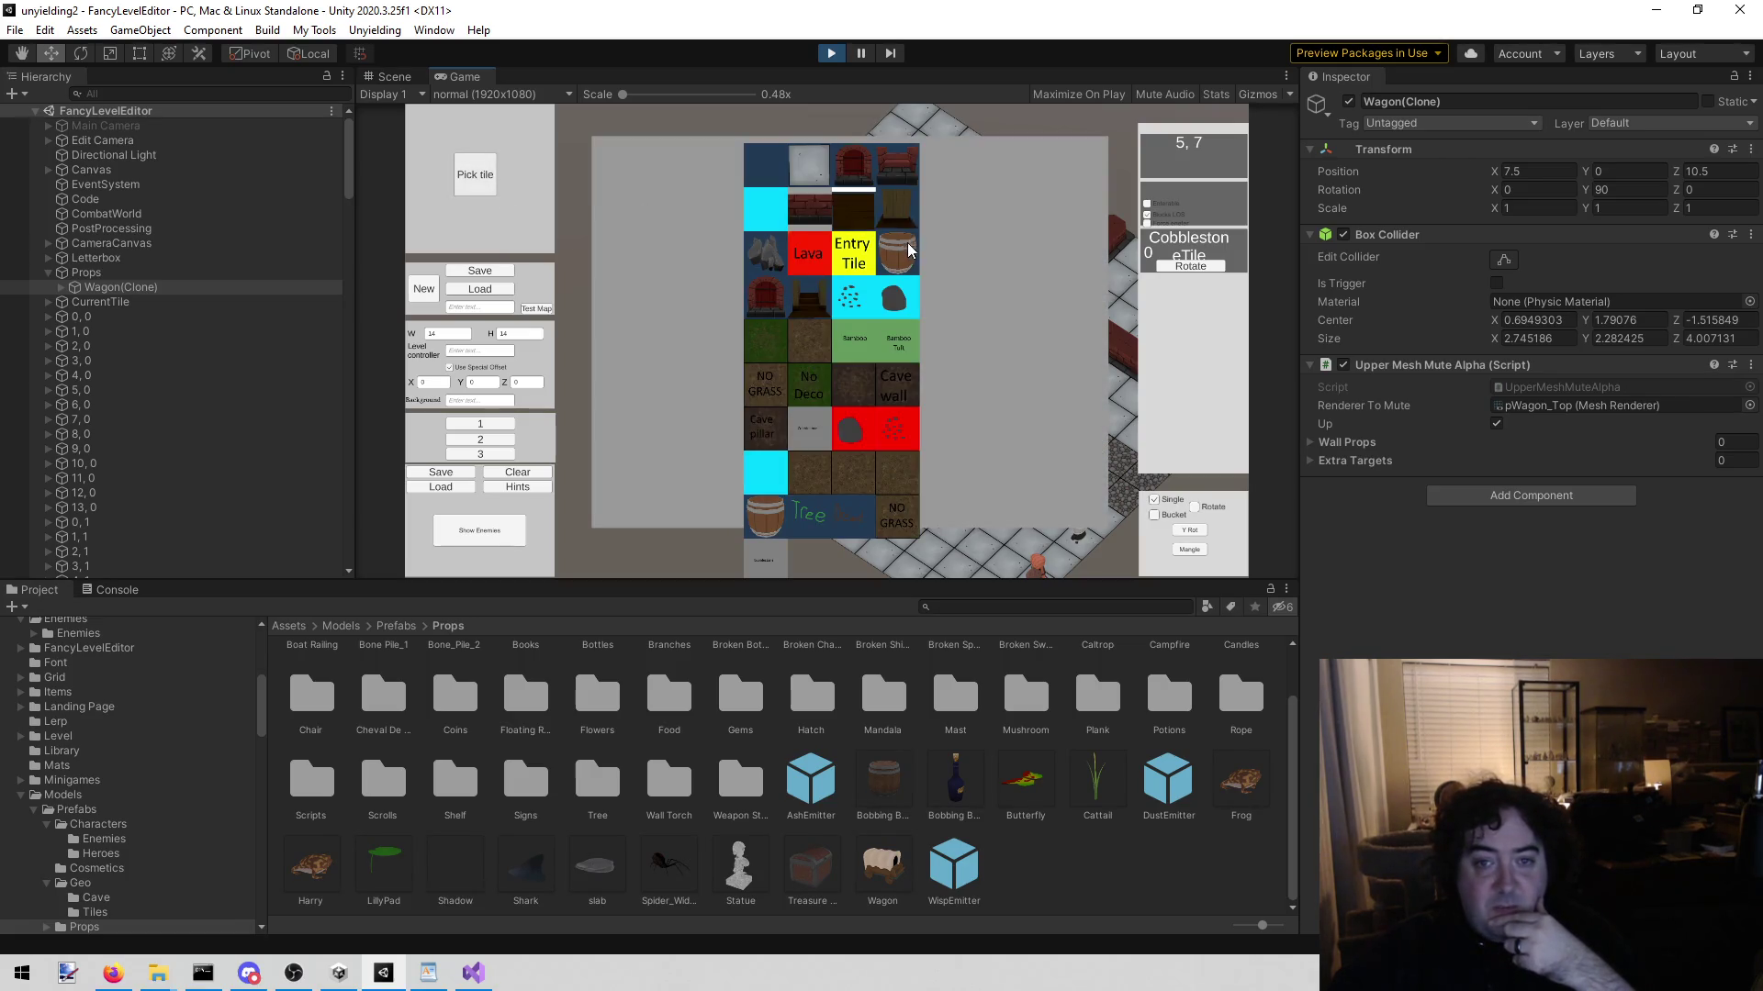
click(907, 235)
click(795, 487)
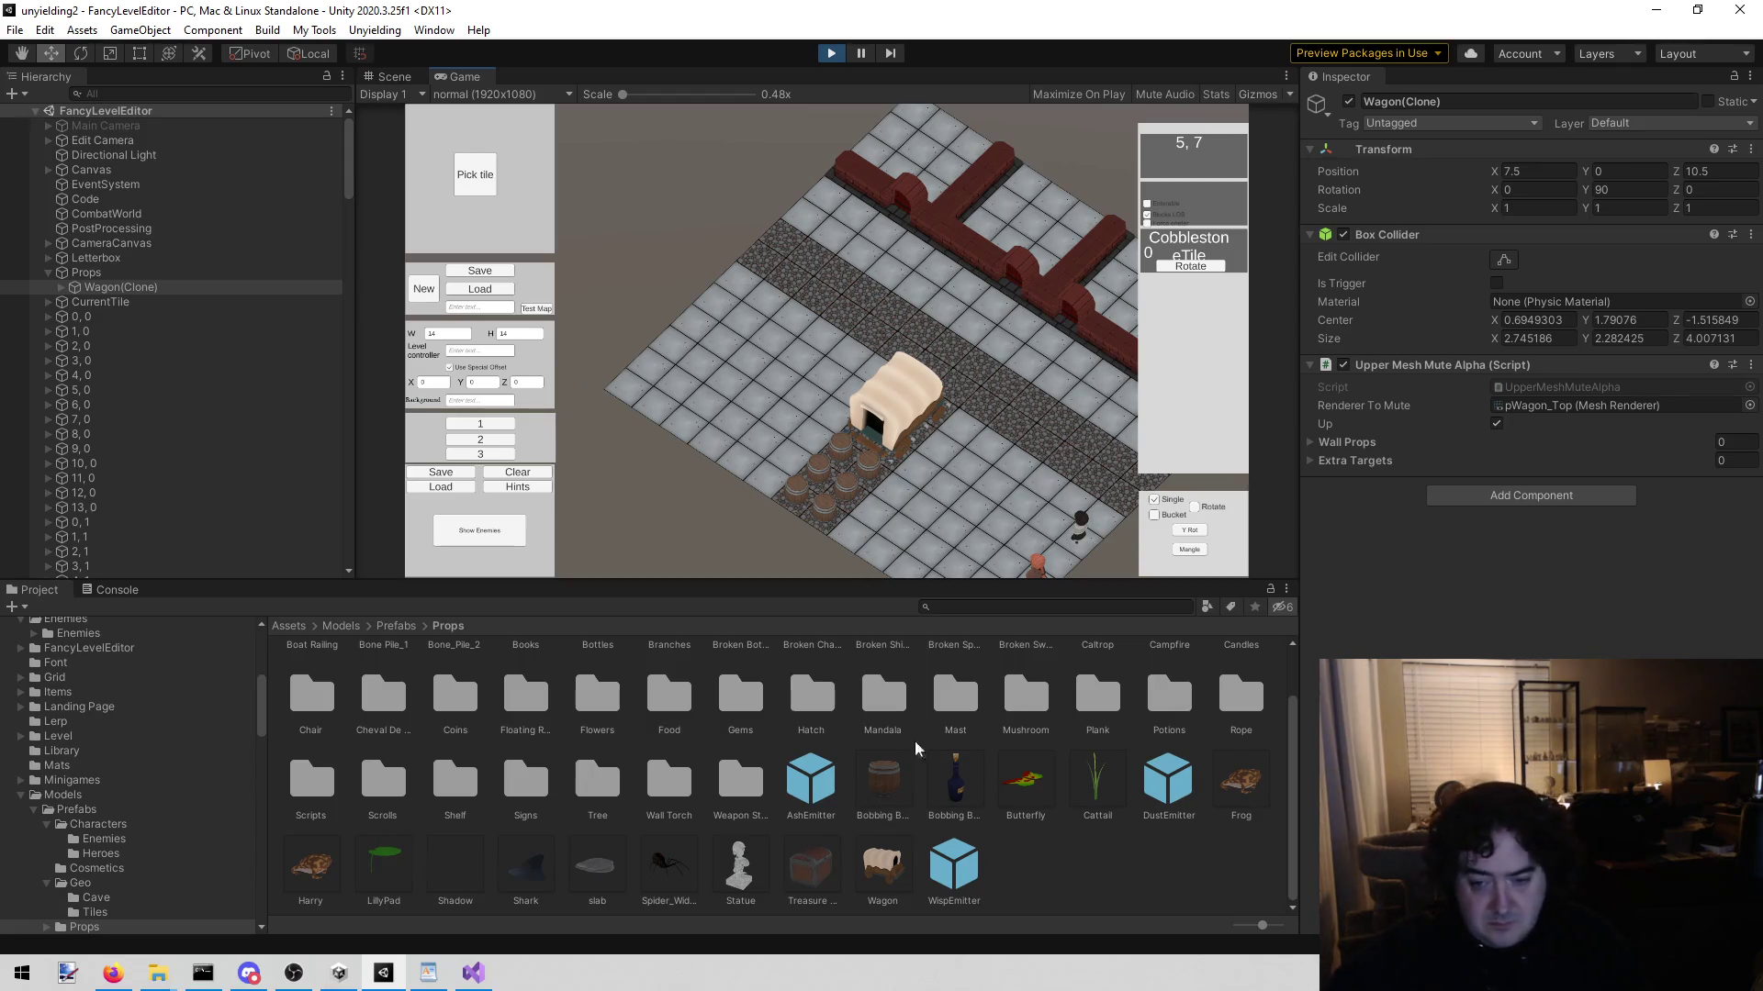
Step: Add the Sign Both signpost under Props and move it onto the floor by the wall
double_click(529, 776)
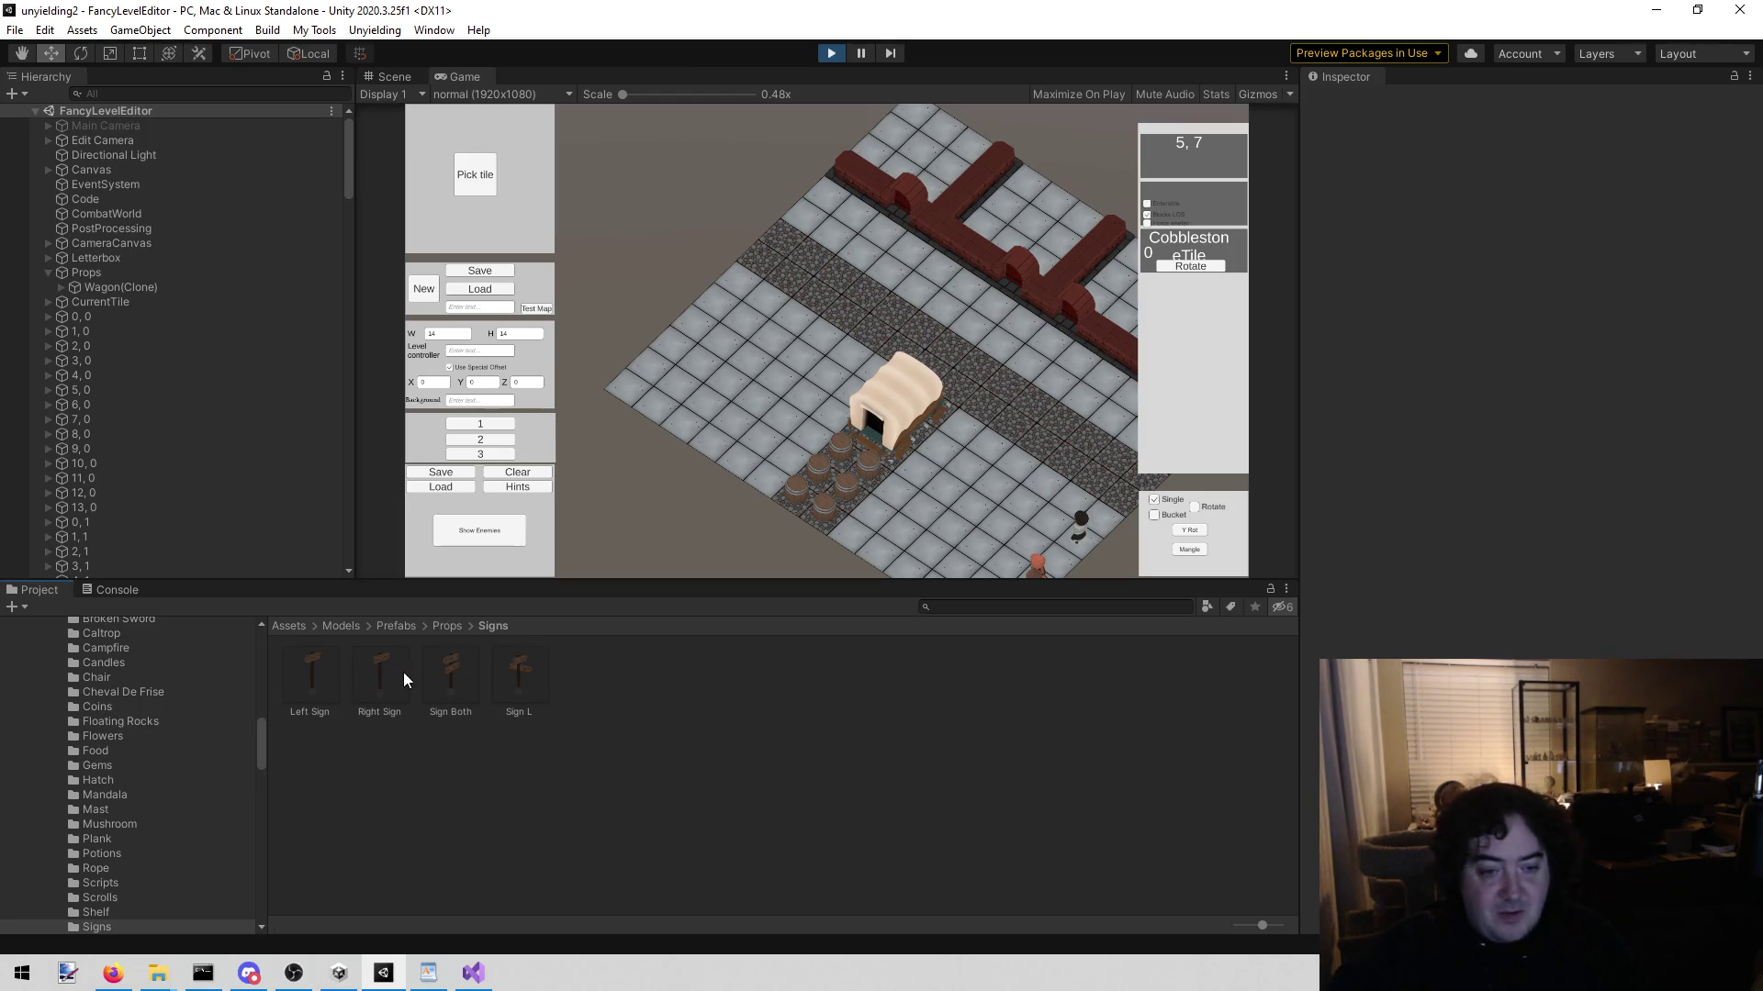
mouse_move(447, 681)
mouse_down()
mouse_move(190, 294)
mouse_move(115, 274)
mouse_up()
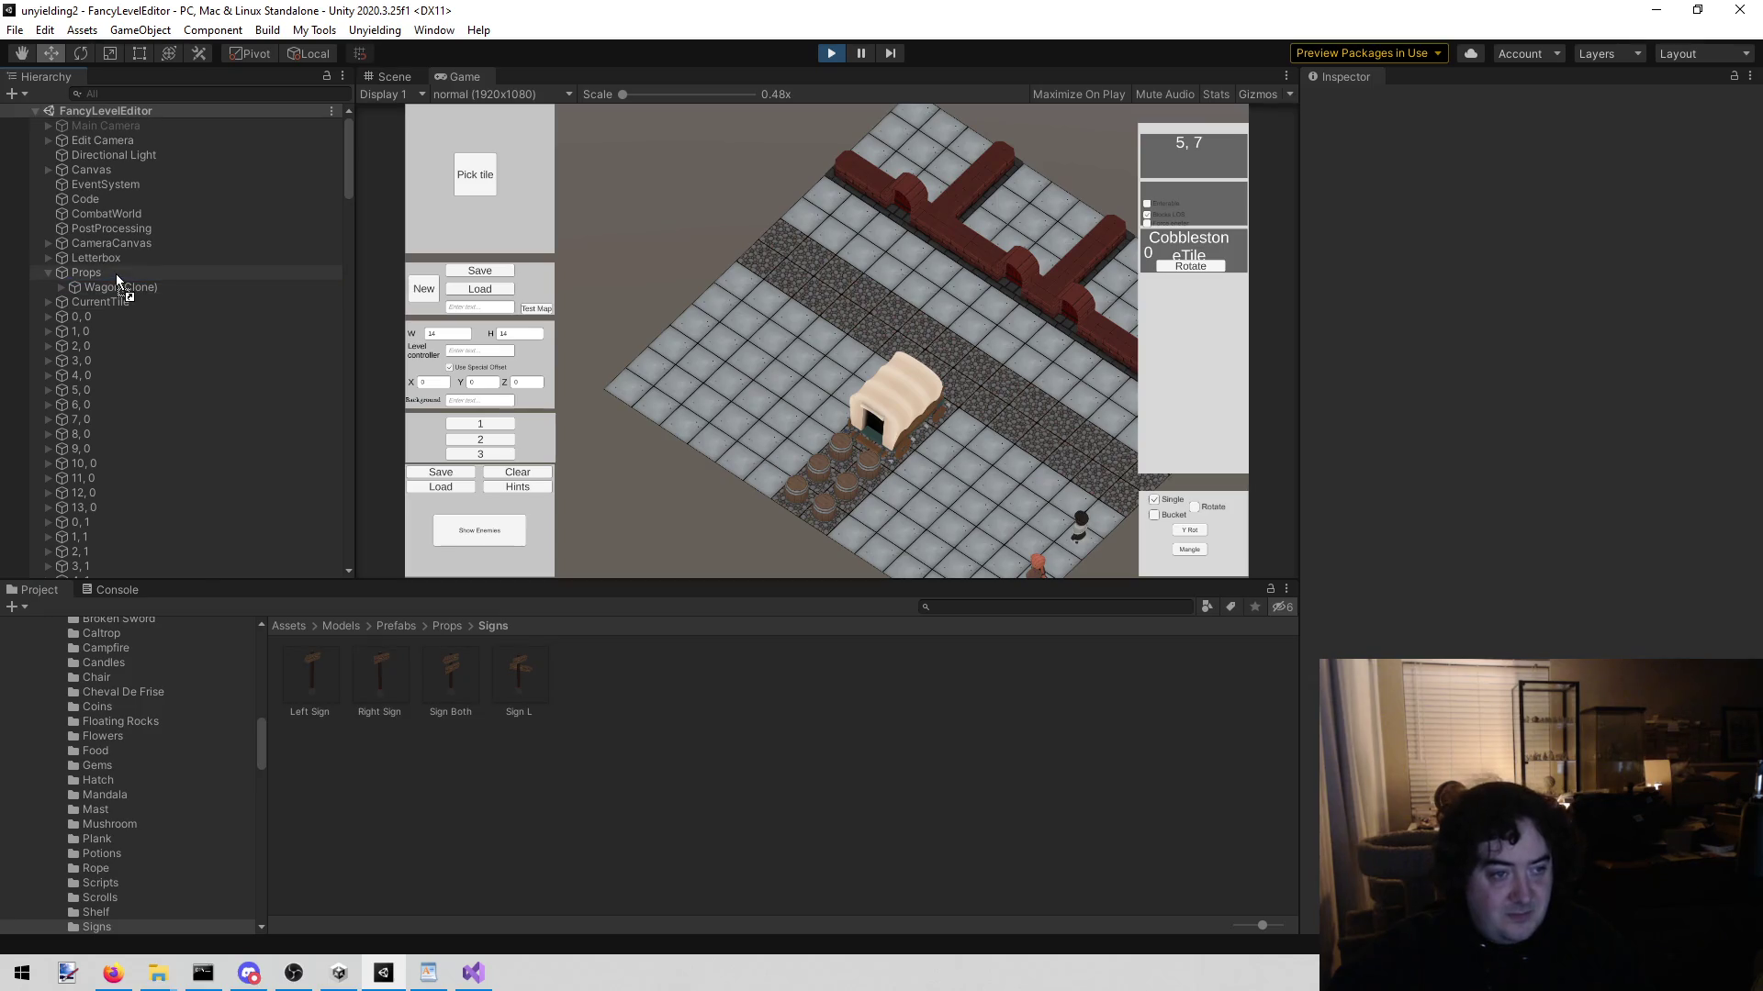
click(393, 79)
scroll(736, 321, down, 4)
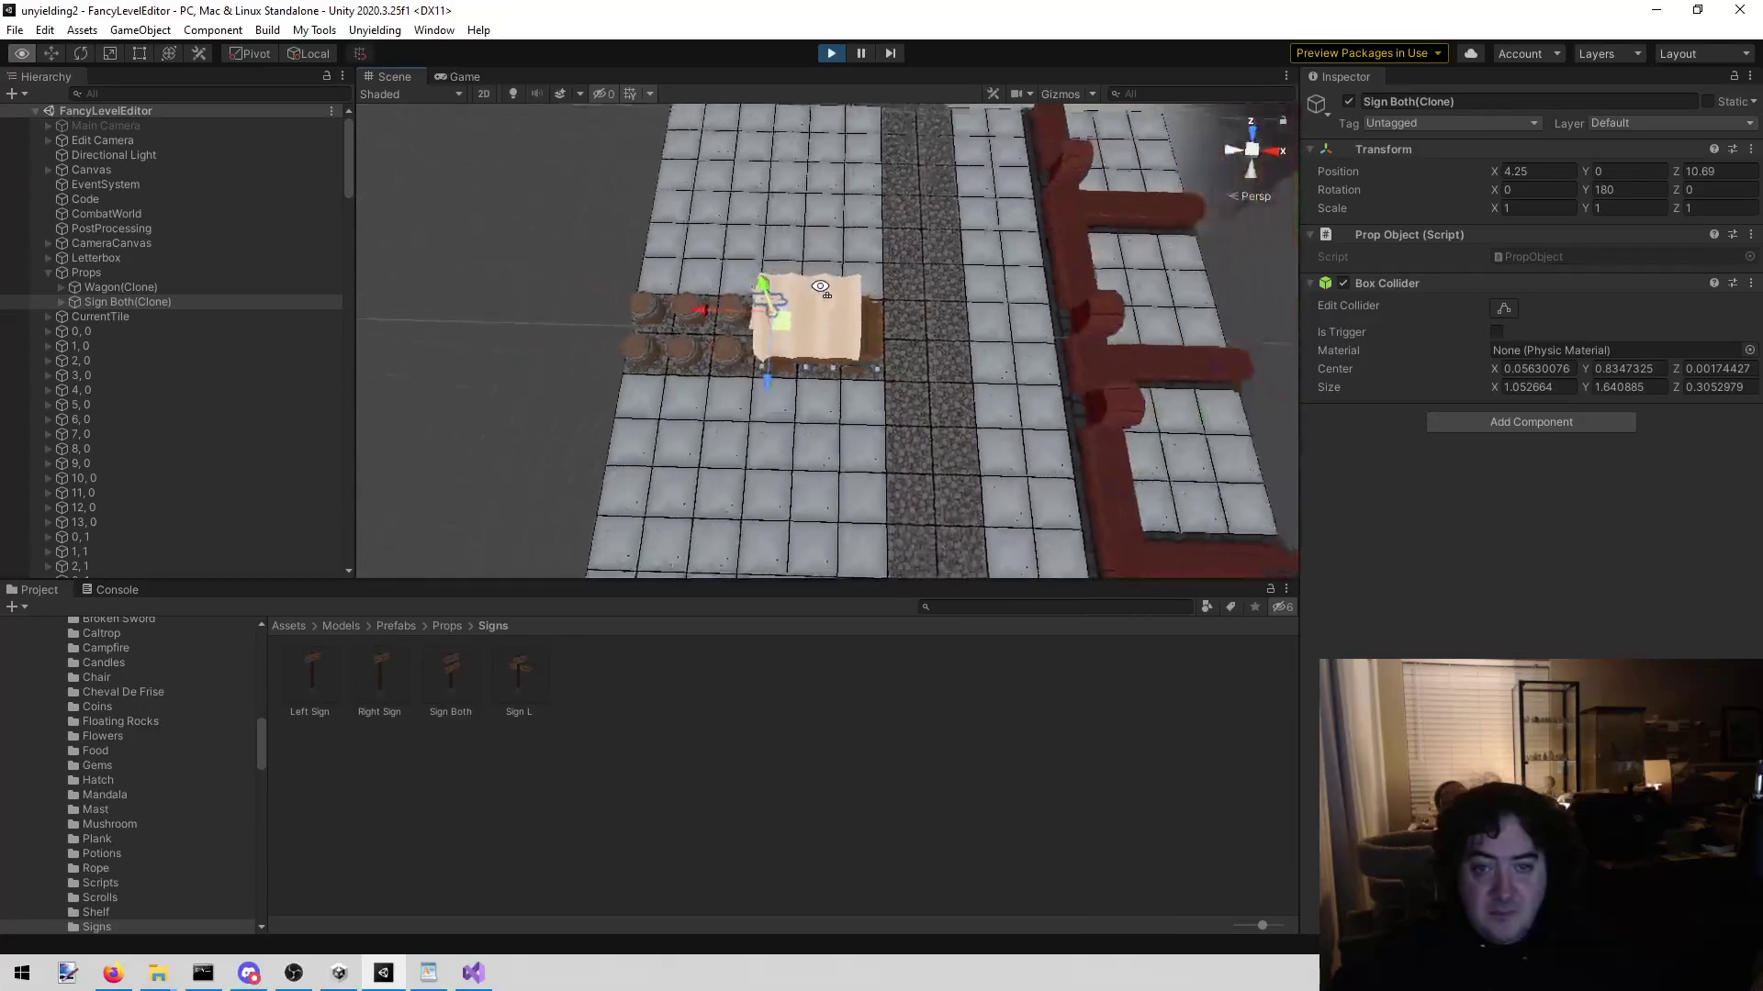
mouse_move(765, 317)
mouse_down()
mouse_move(978, 328)
mouse_move(1427, 101)
mouse_move(1309, 118)
mouse_up()
Step: Rotate the signpost to Y rotation 270 and return to the Game view
key(e)
mouse_move(877, 404)
mouse_down()
mouse_move(868, 445)
mouse_move(807, 482)
mouse_move(642, 510)
mouse_up()
click(1652, 189)
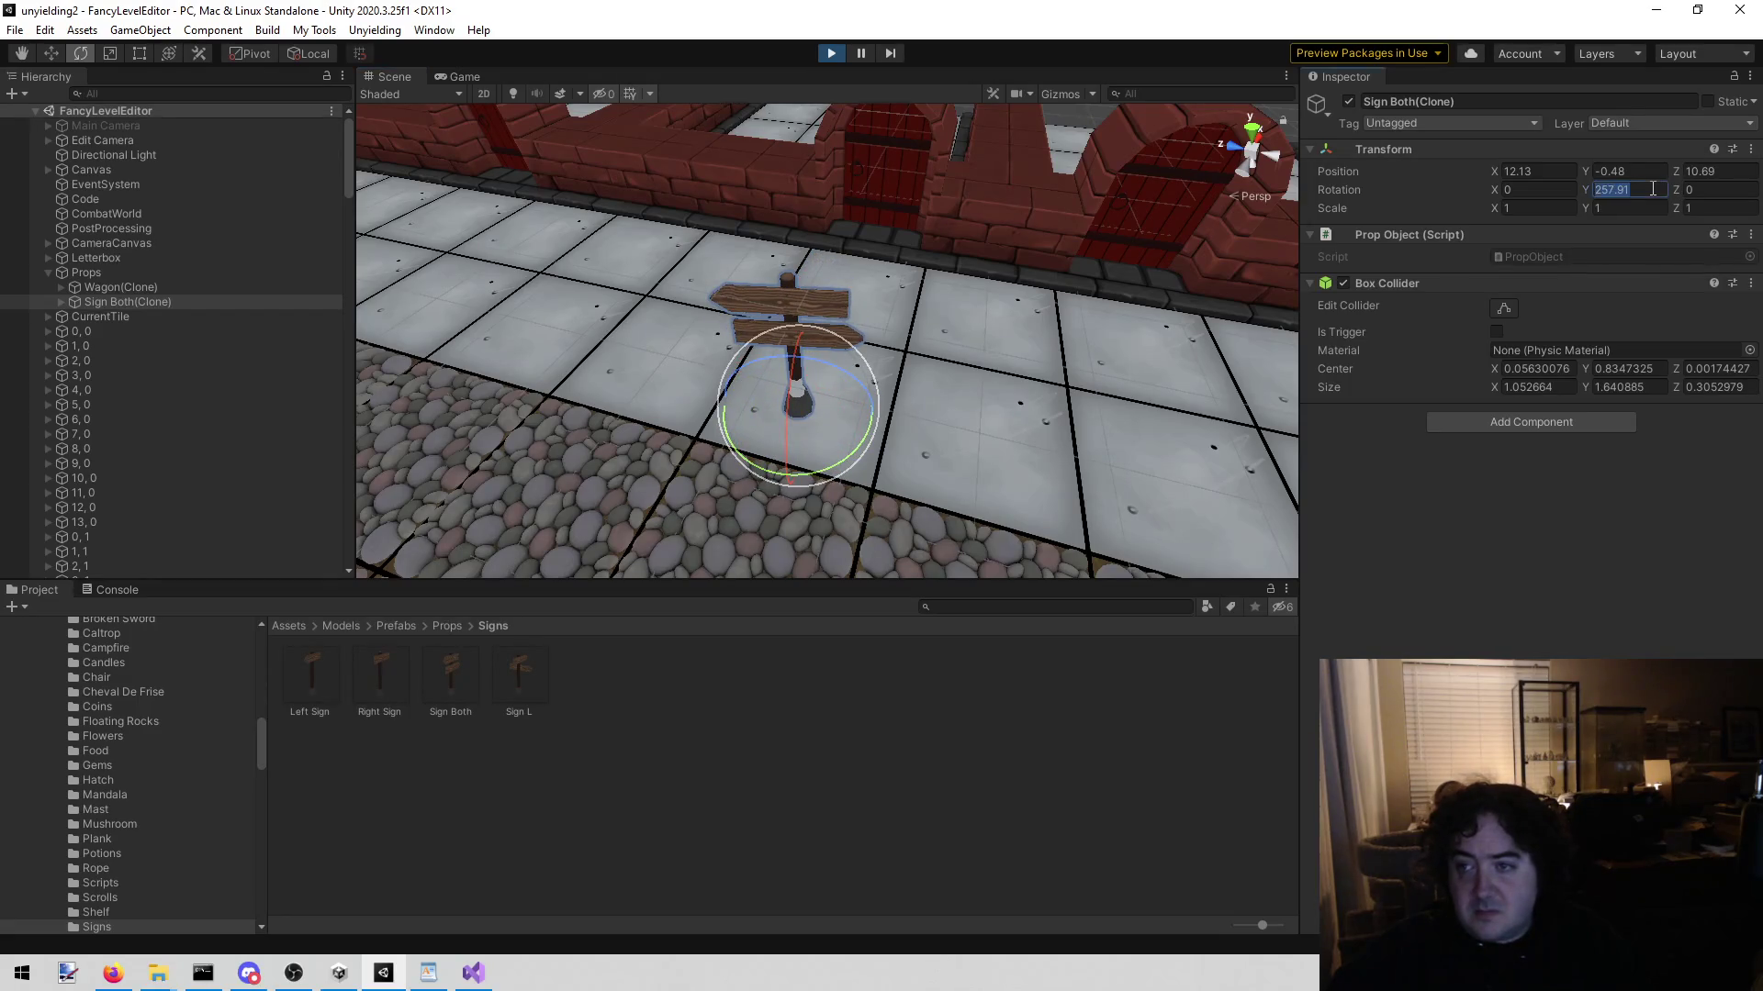
text(270)
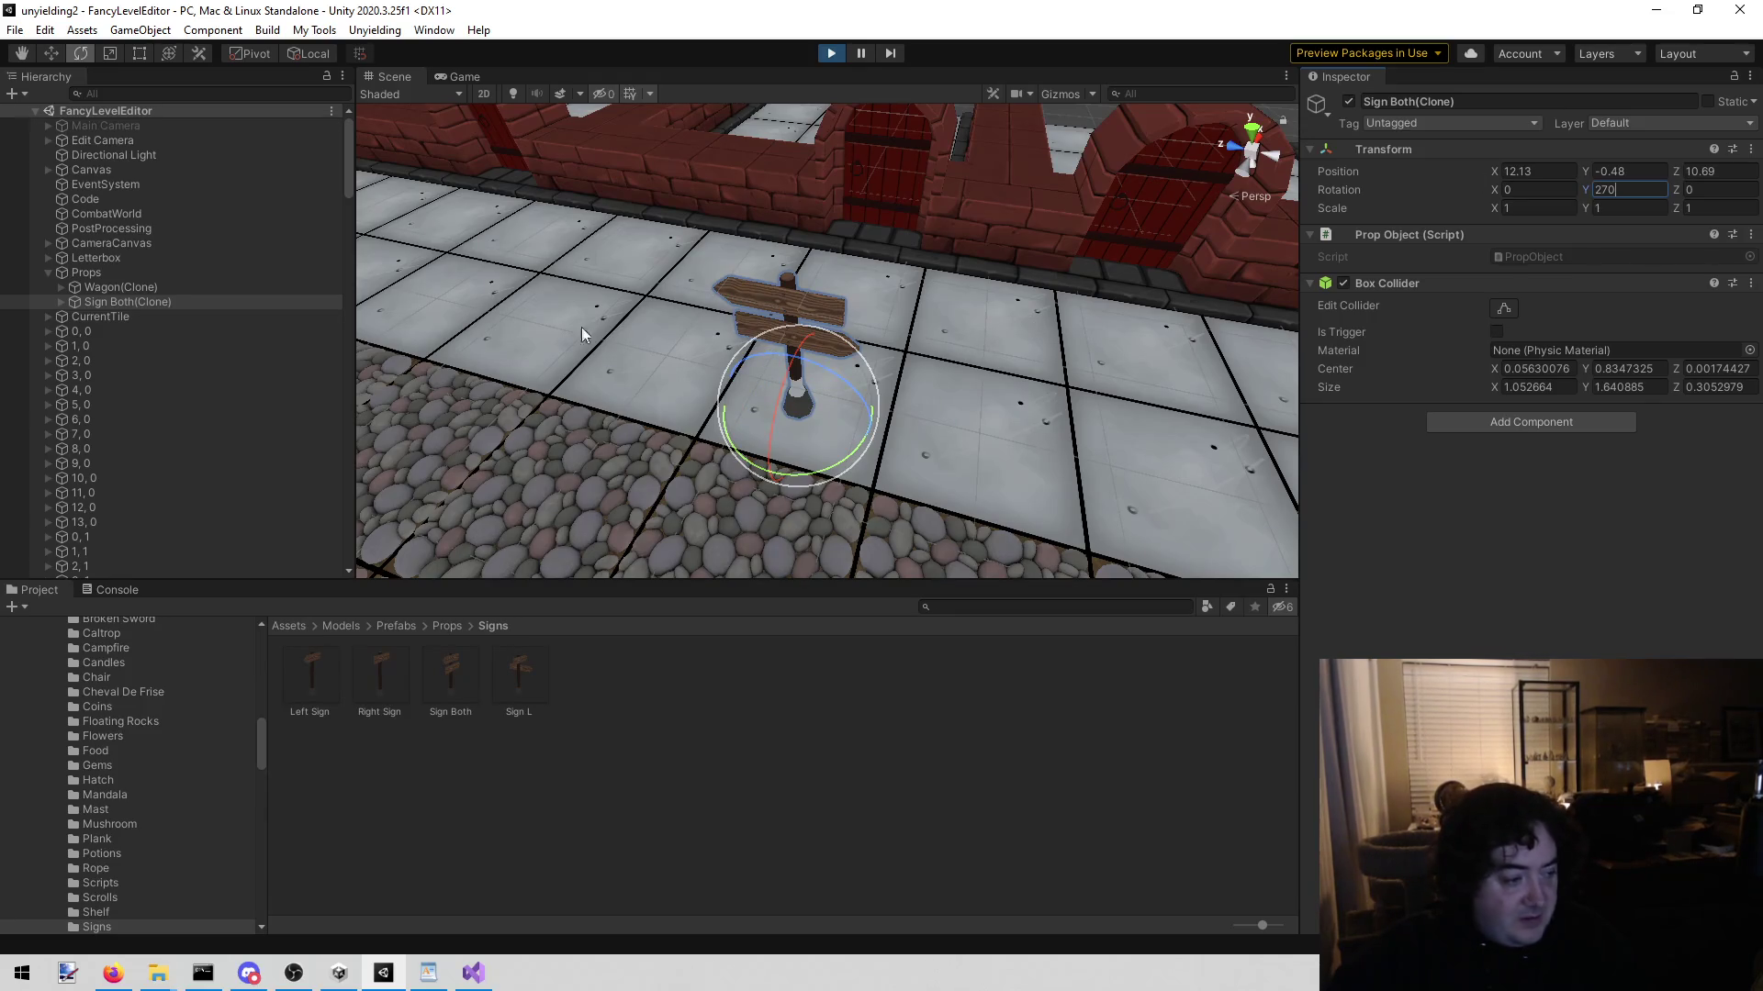
click(465, 77)
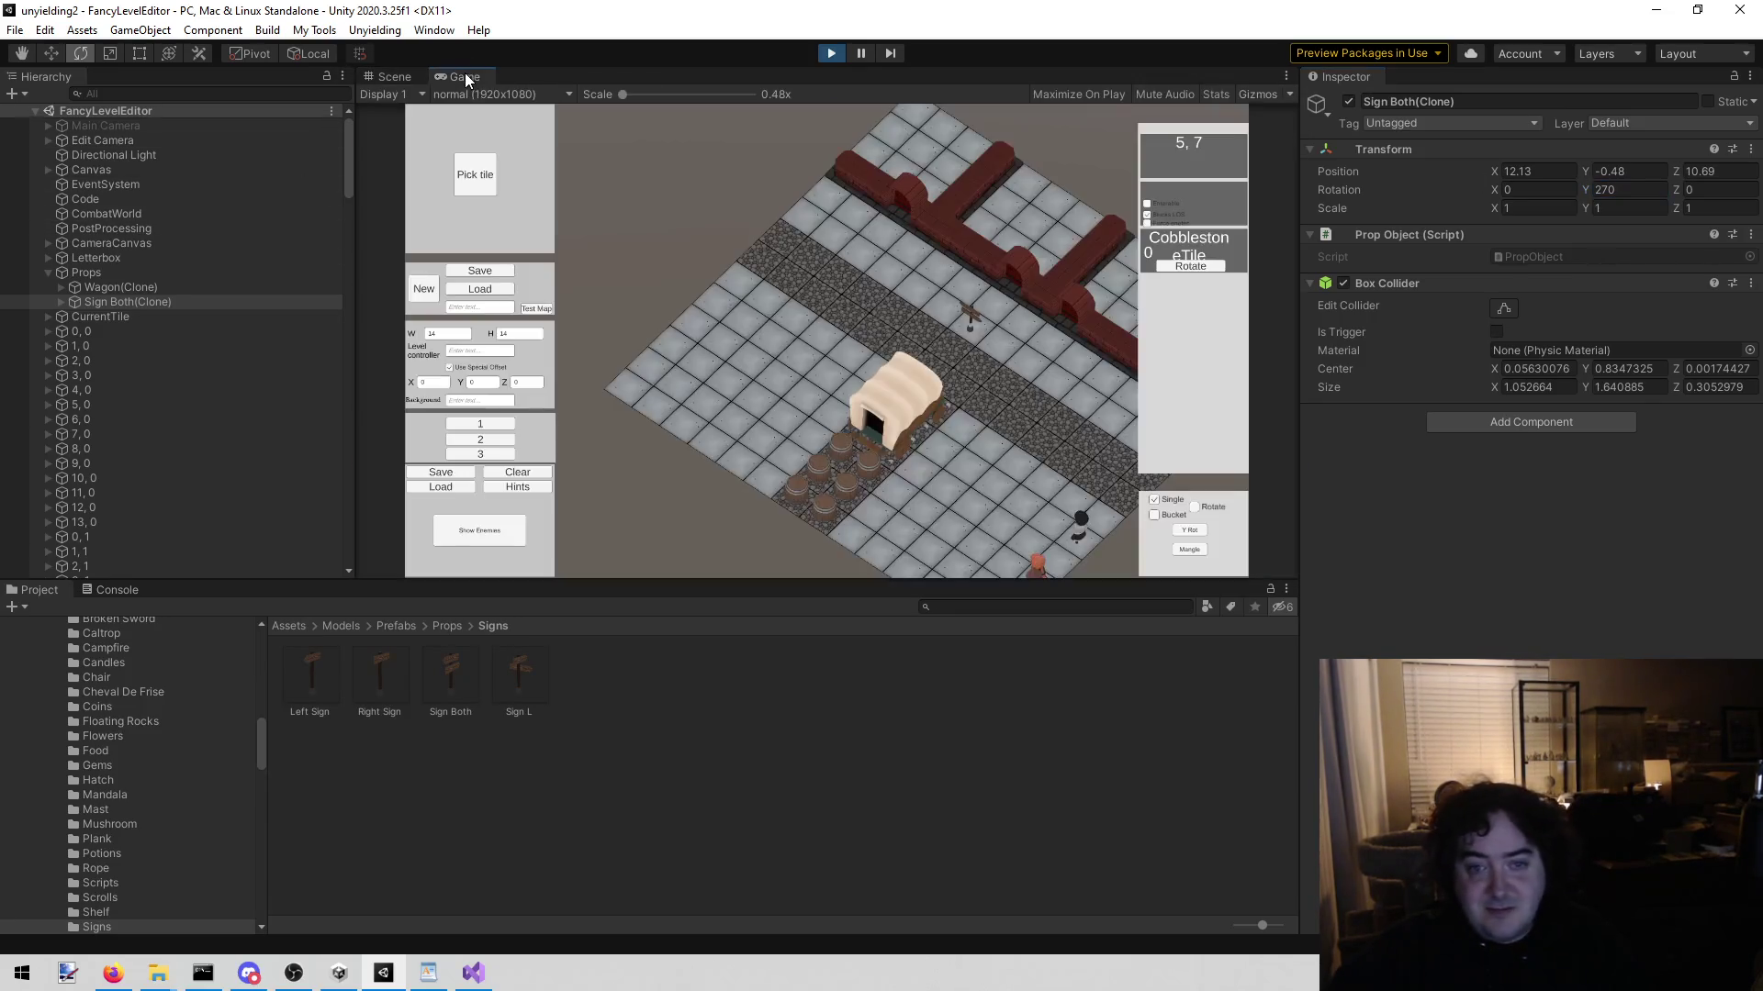
Step: Pan the map view with the D, A and W keys to recentre it
key(d)
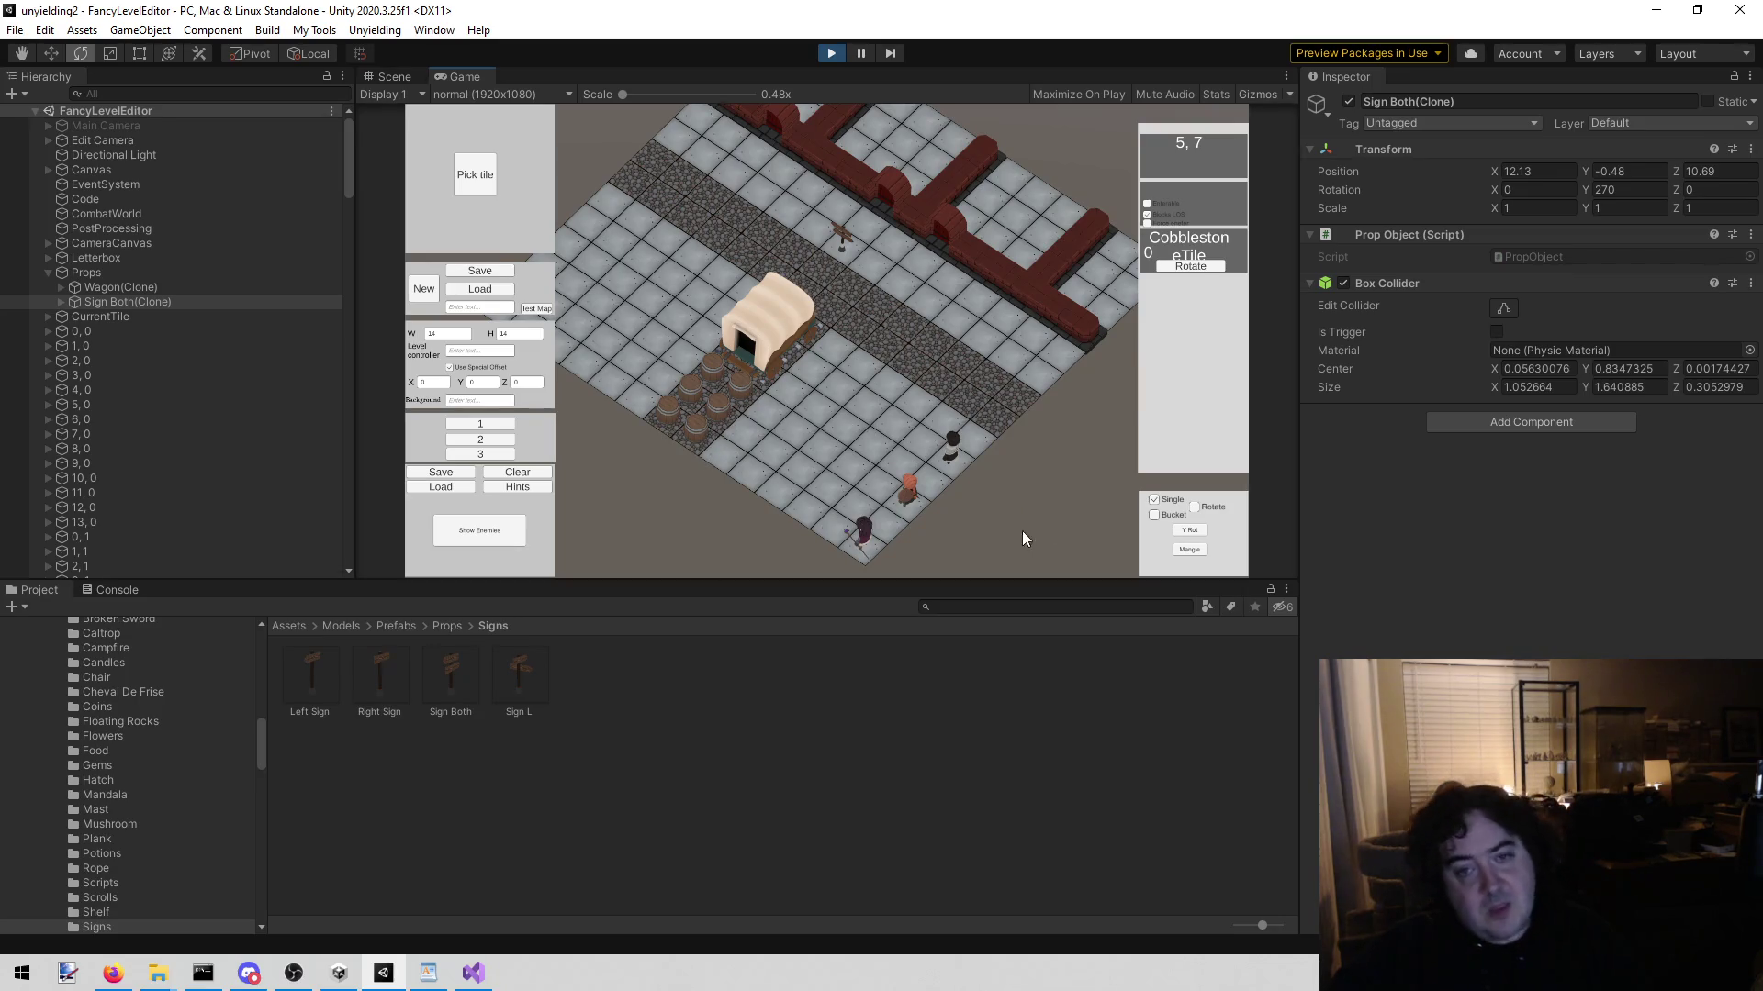
key(a)
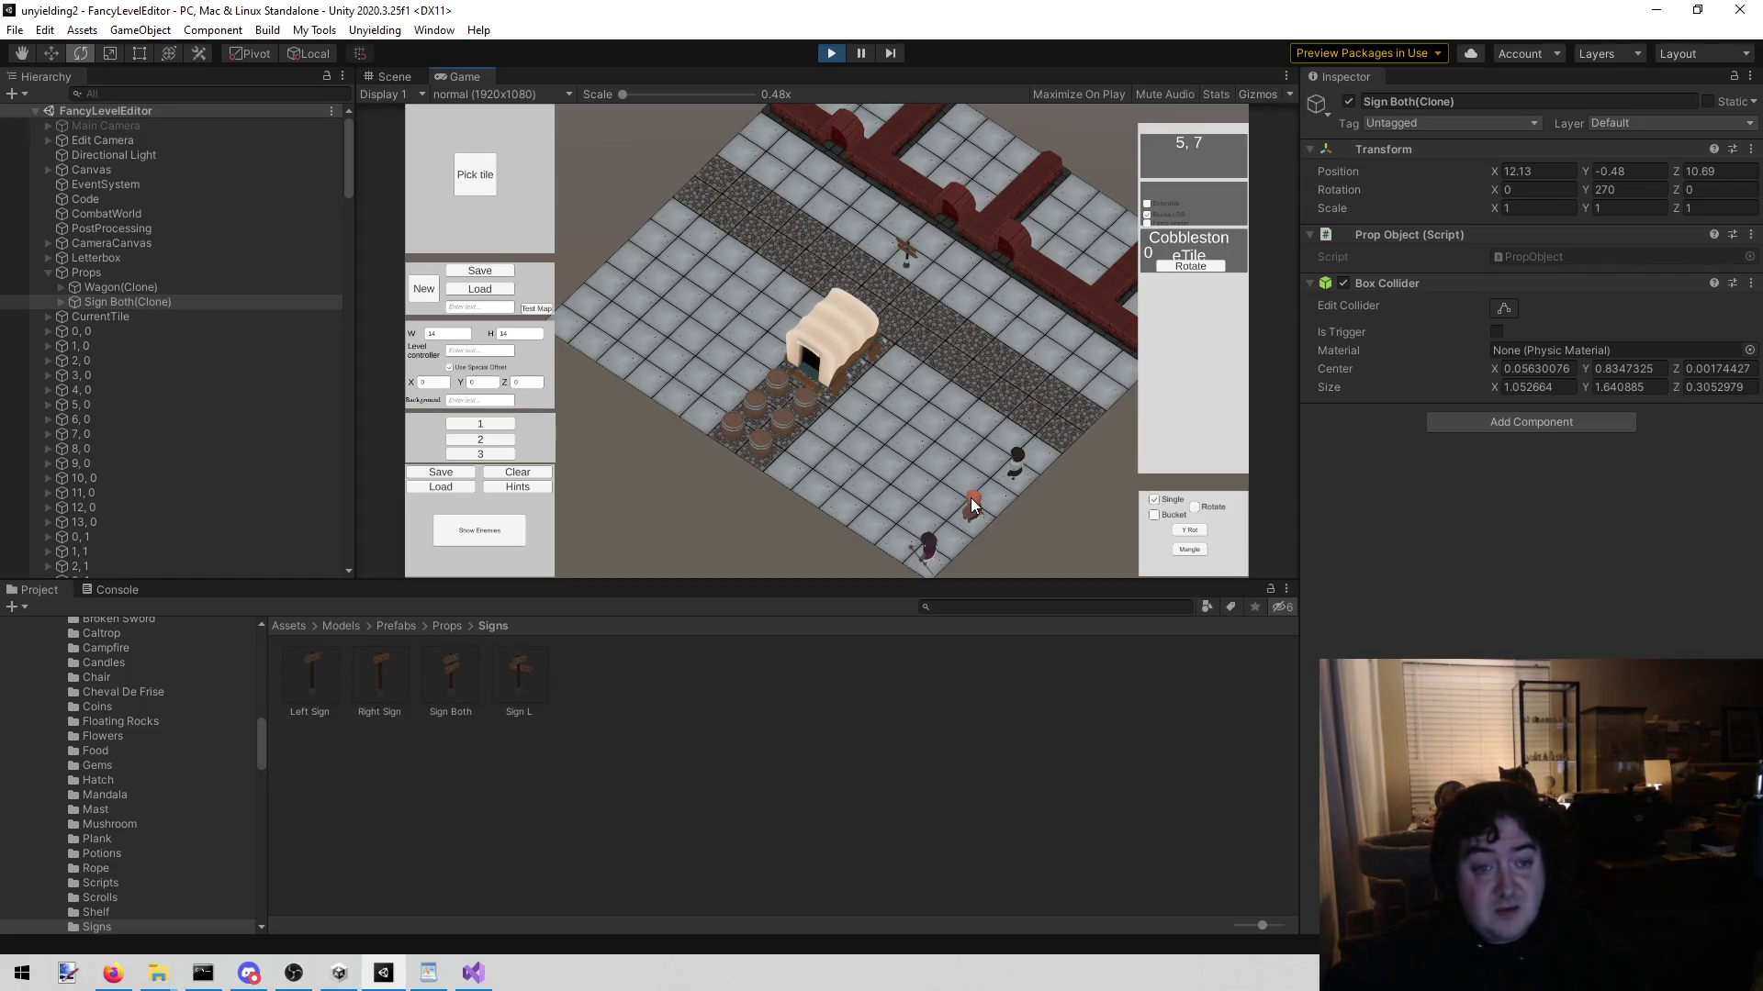
key(w)
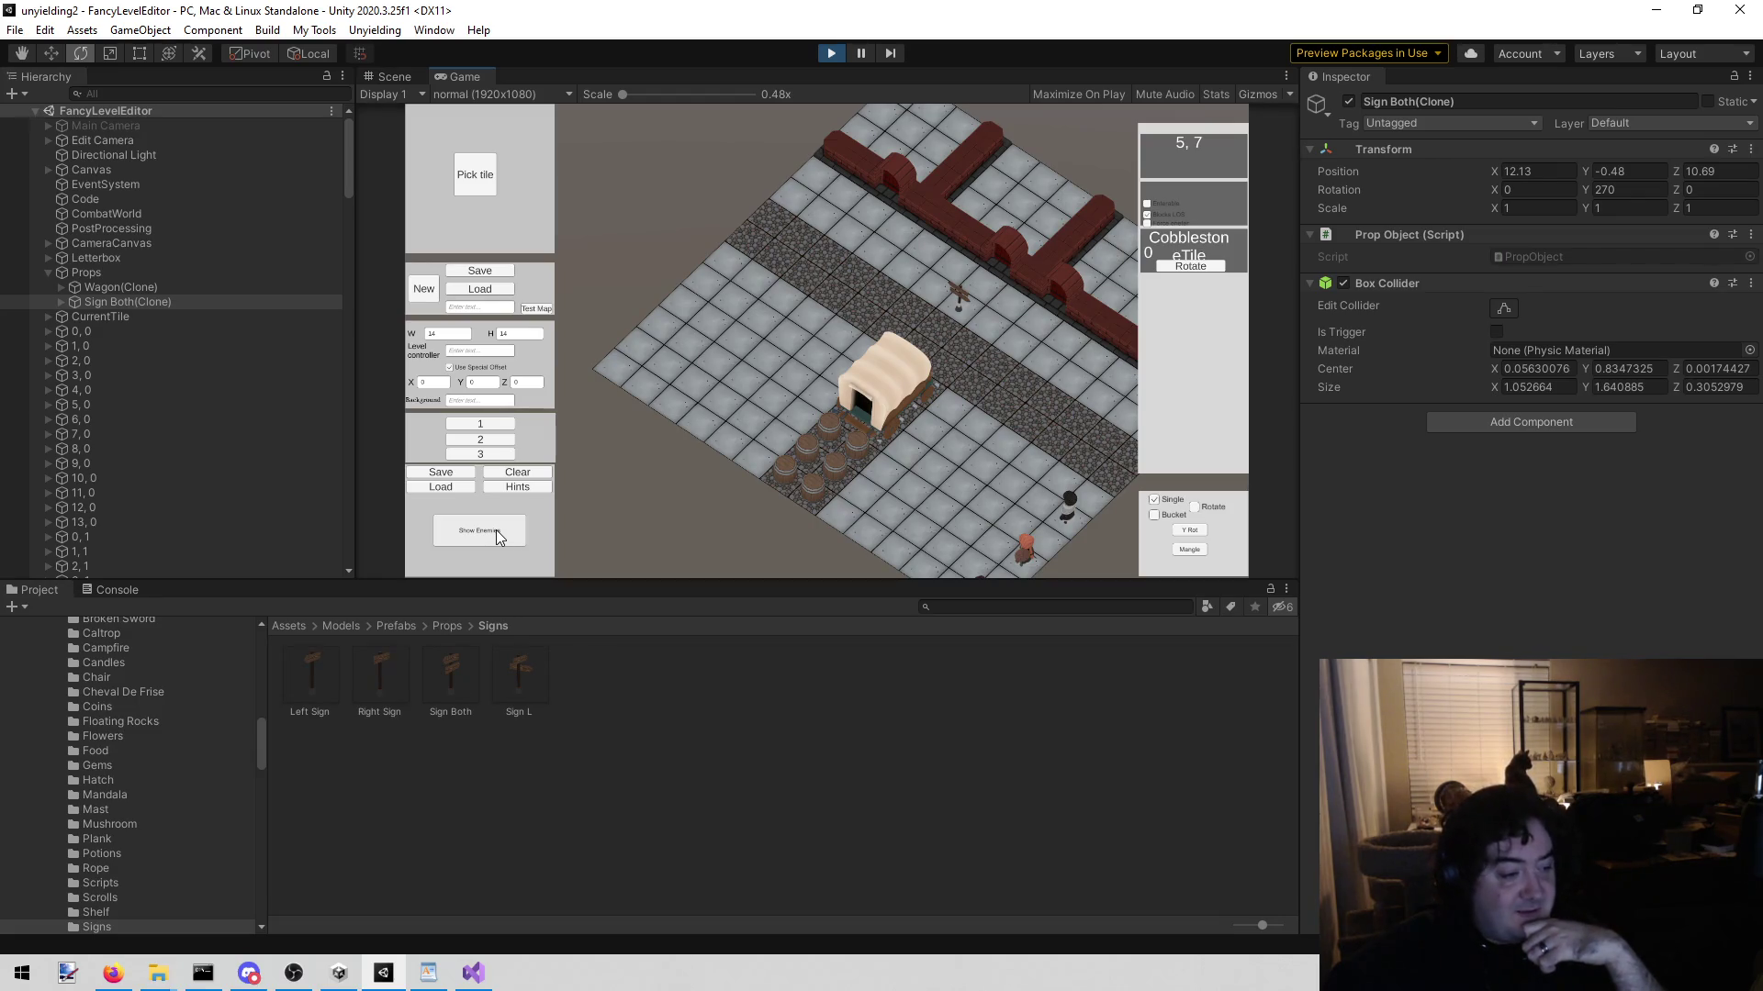
Step: Place an Ash Elemental on a floor tile near the map's left edge
click(496, 531)
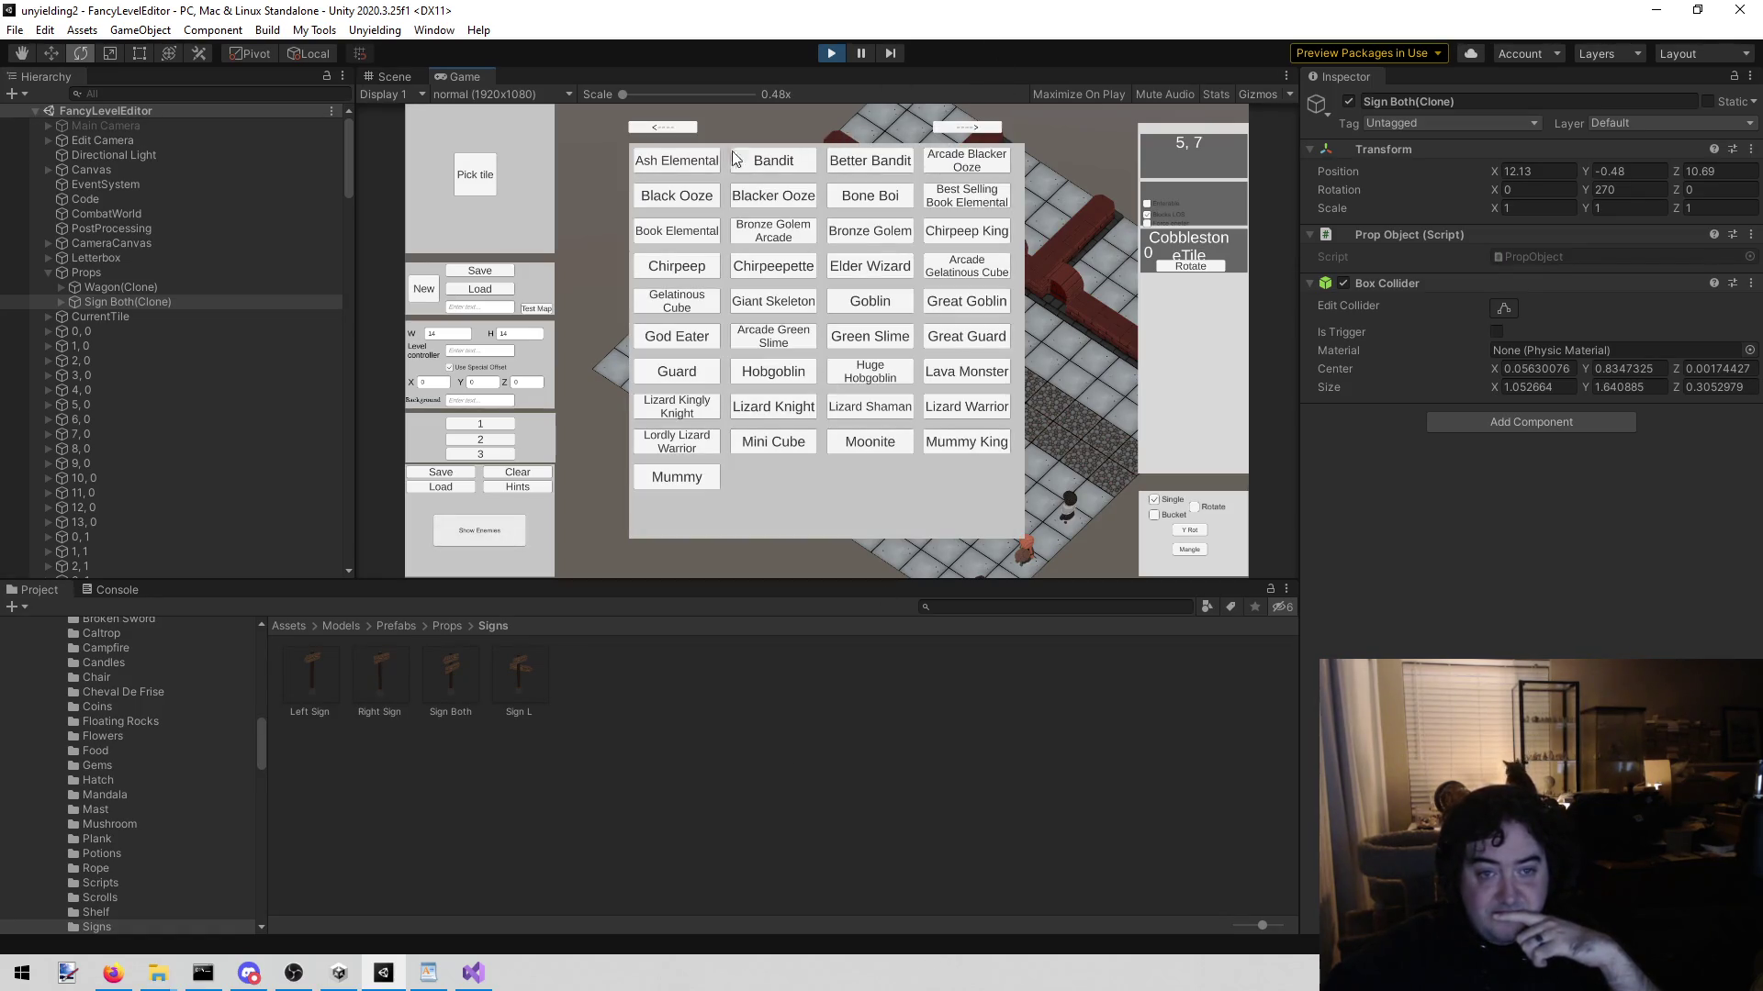
click(674, 156)
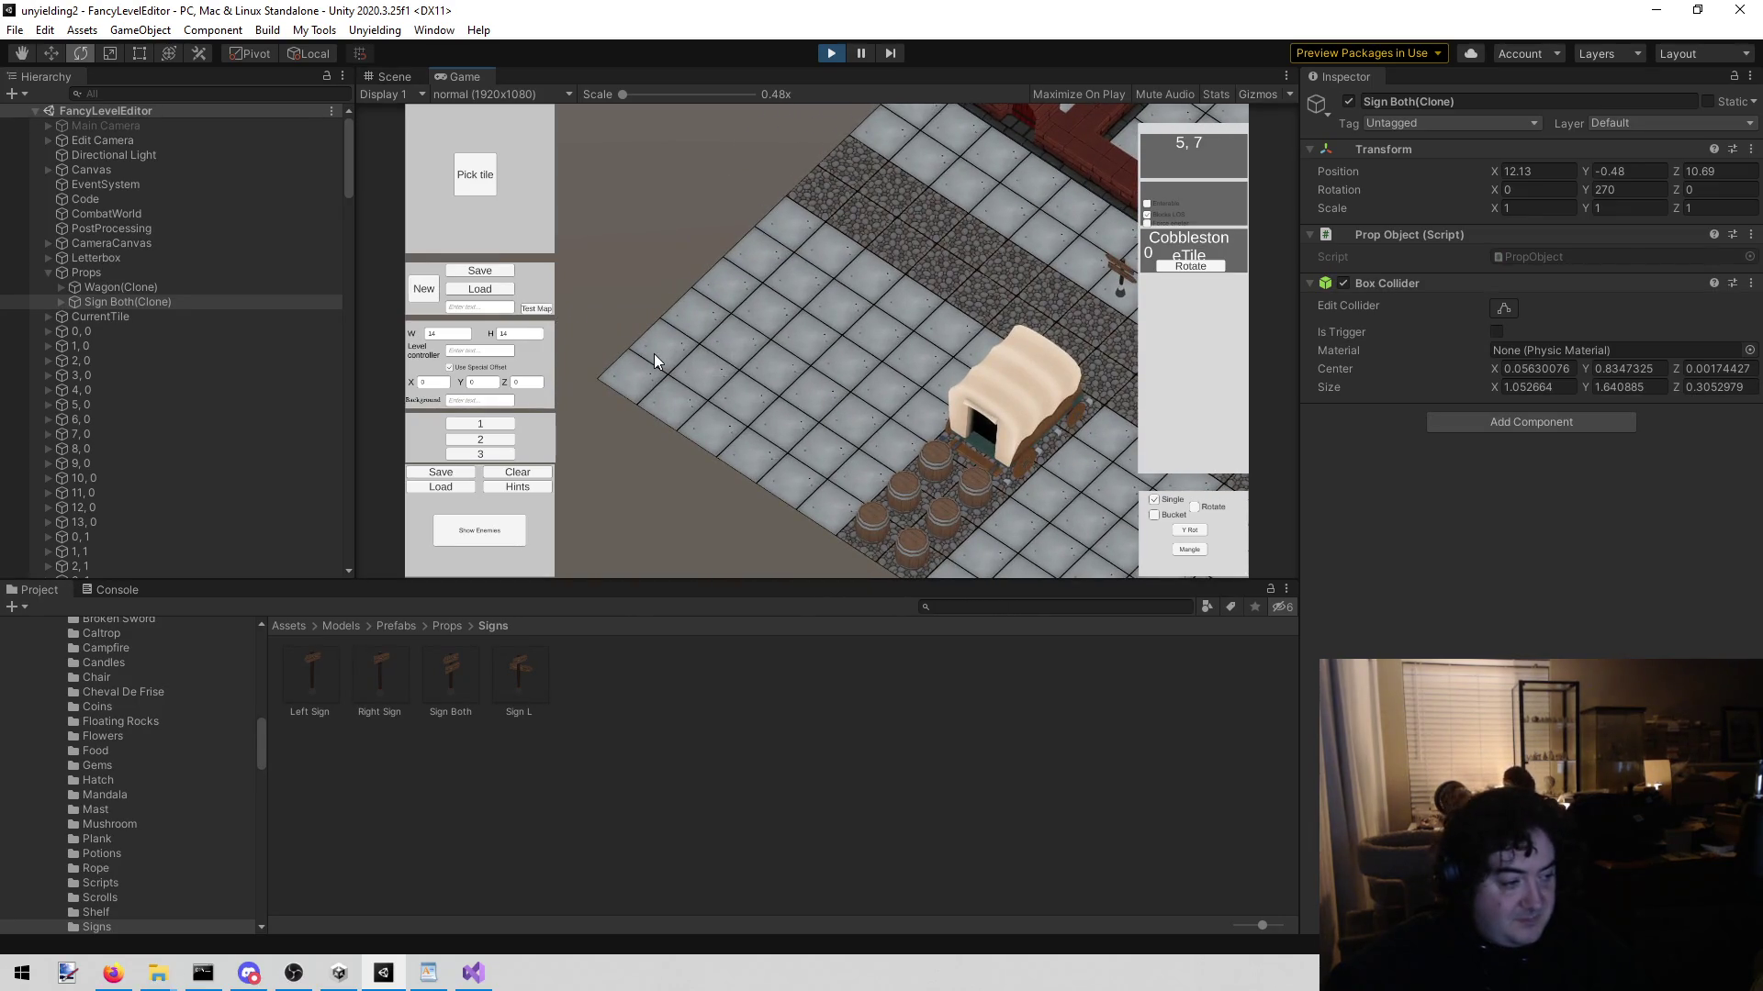
click(658, 326)
scroll(628, 367, up, 3)
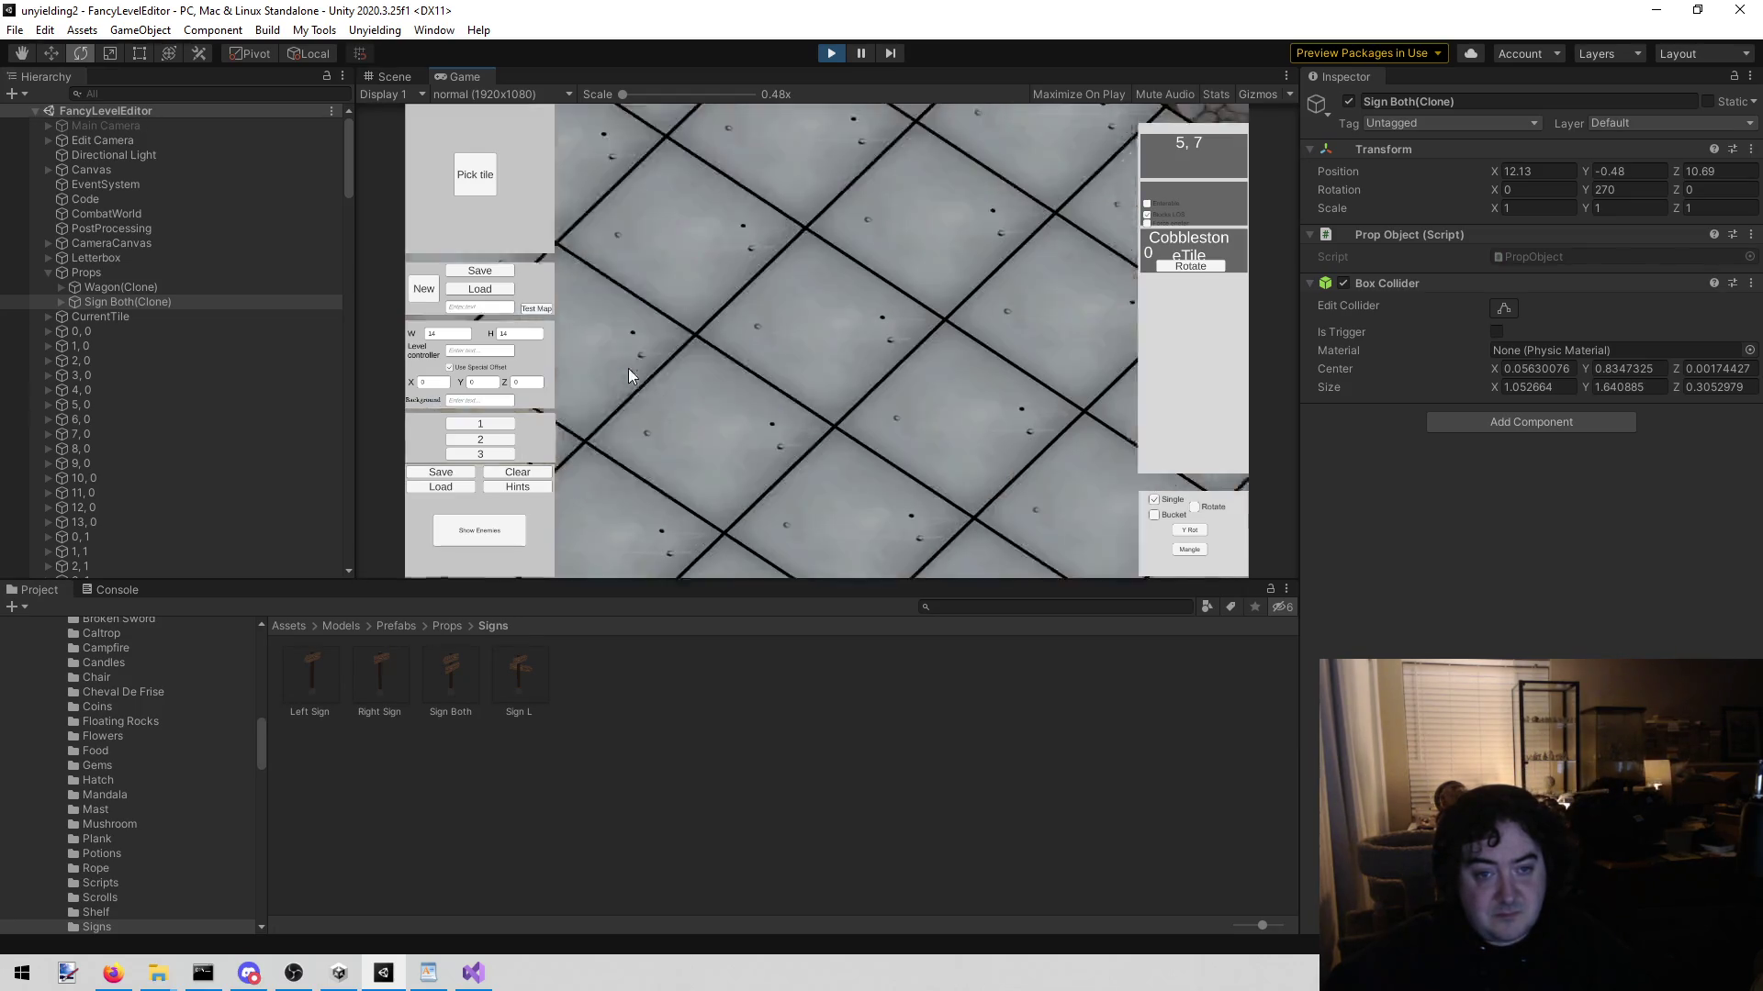
click(729, 344)
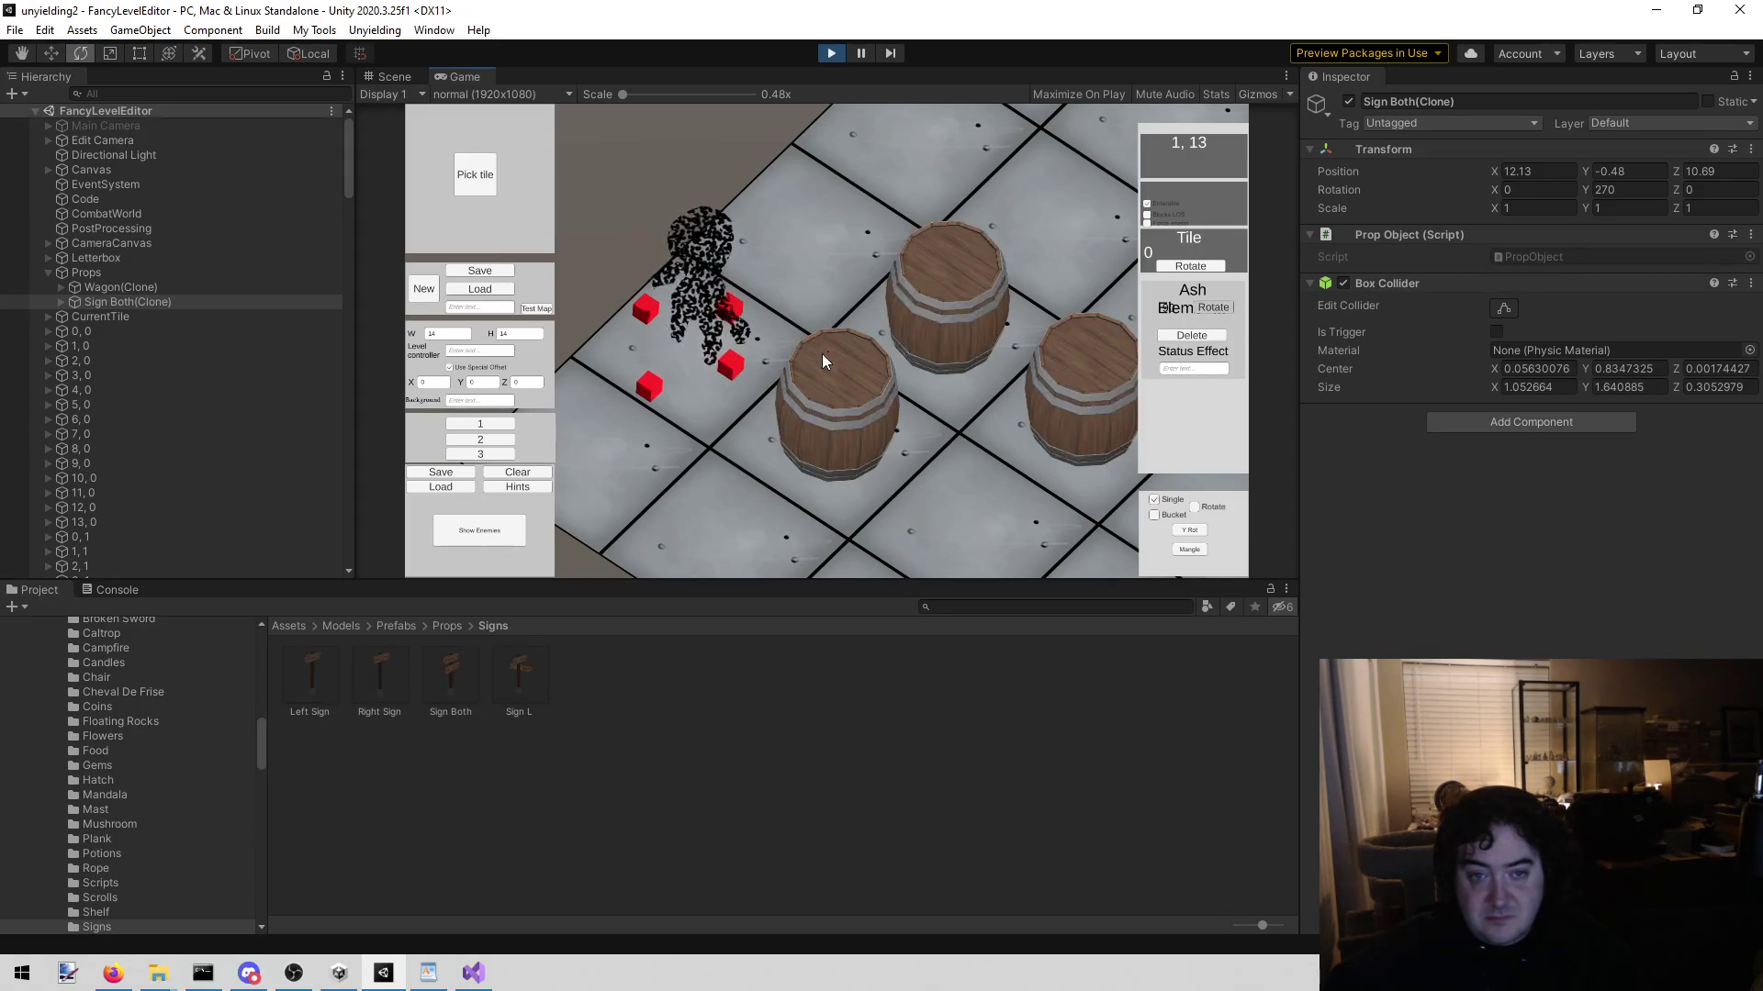
Step: Clear the stray barrels around tile 1, 12 by painting a palette tile over them
scroll(1010, 322, down, 2)
click(955, 275)
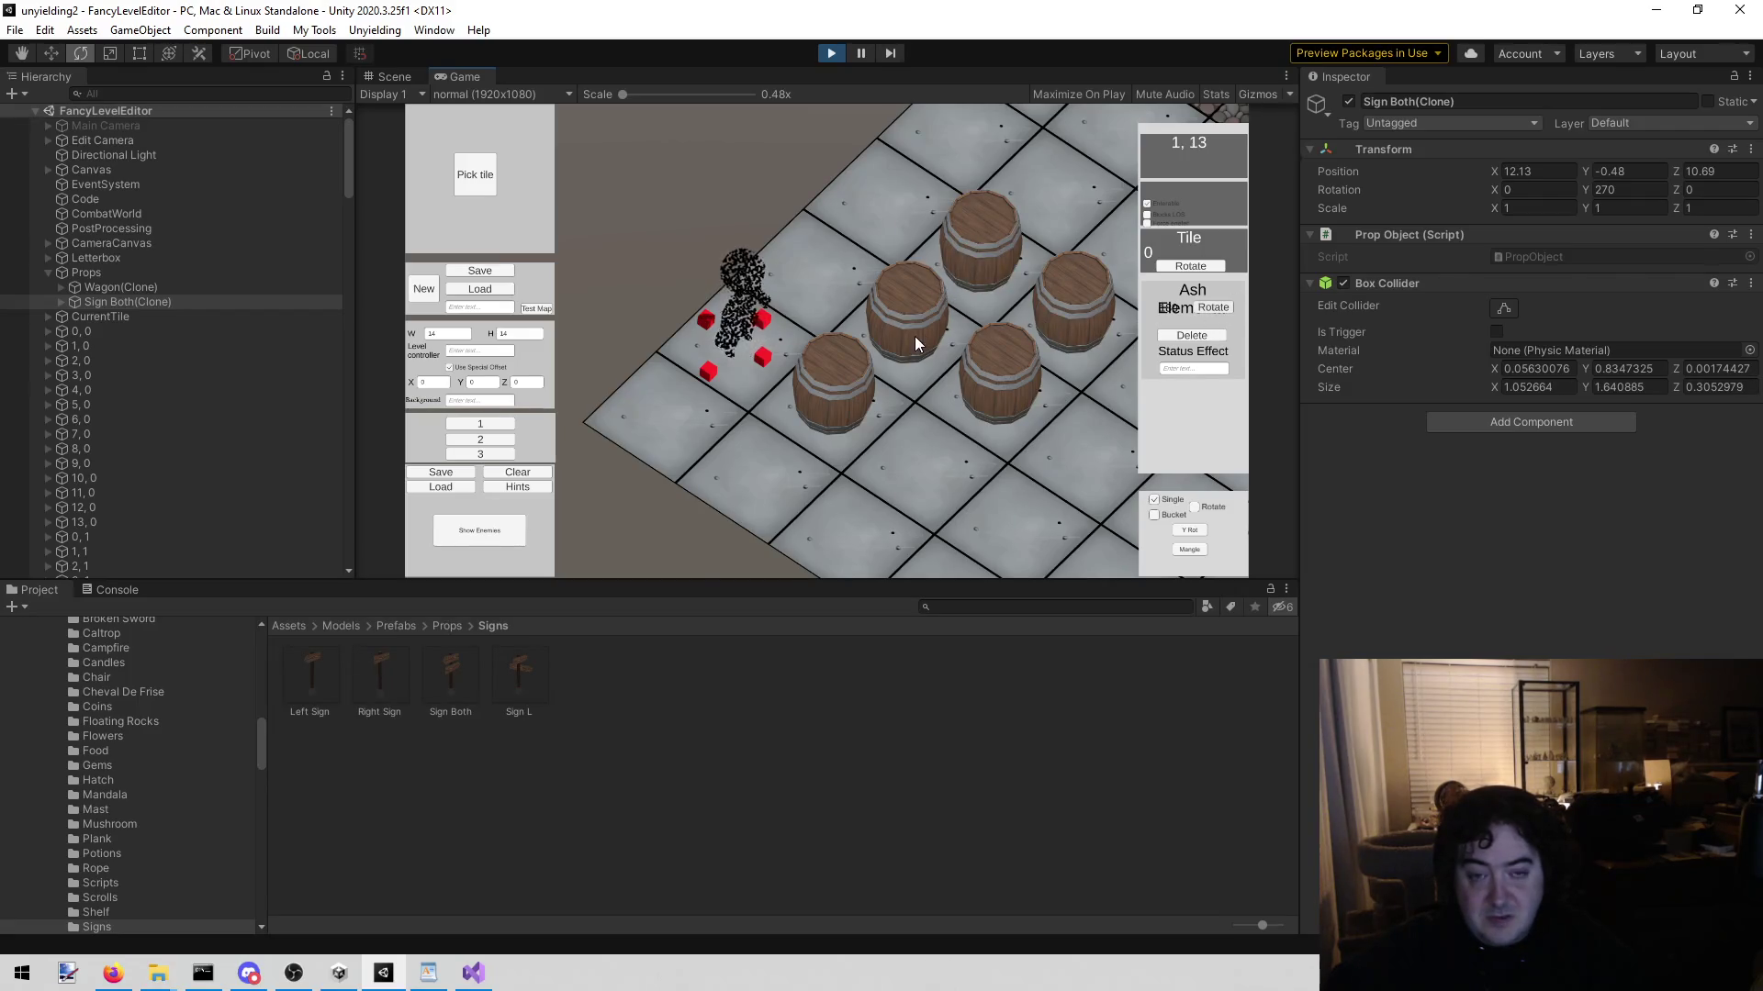
scroll(710, 332, down, 2)
scroll(712, 332, up, 1)
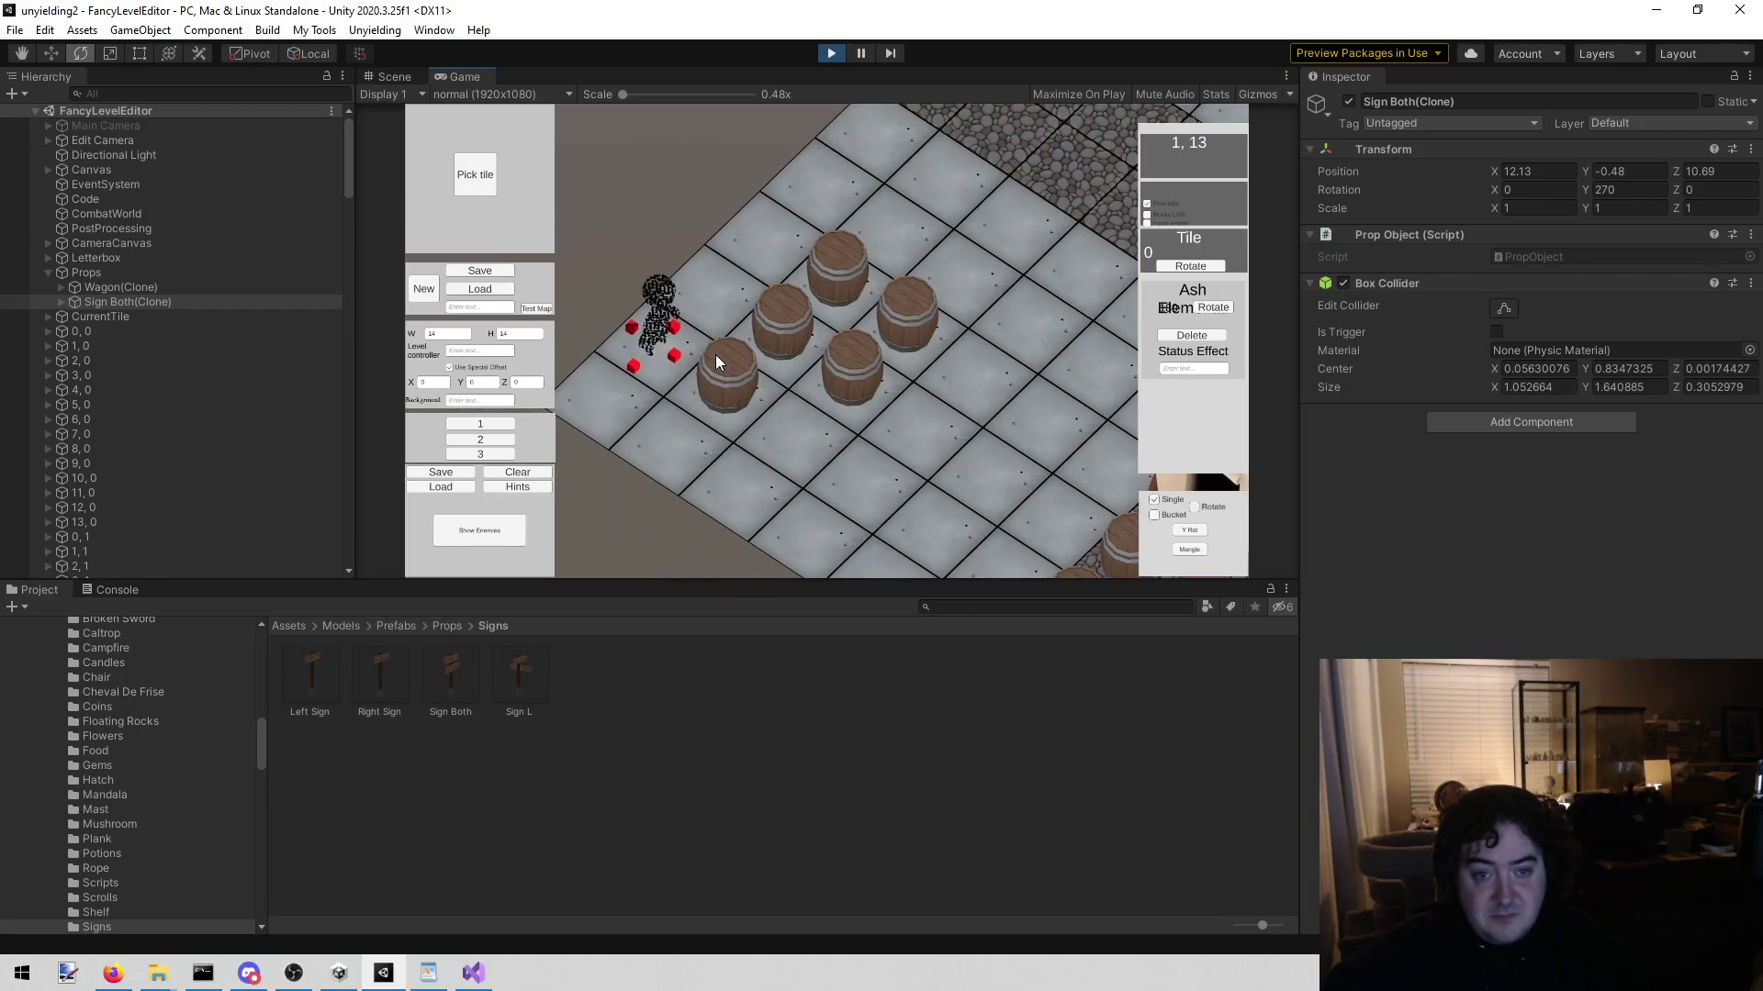
click(746, 394)
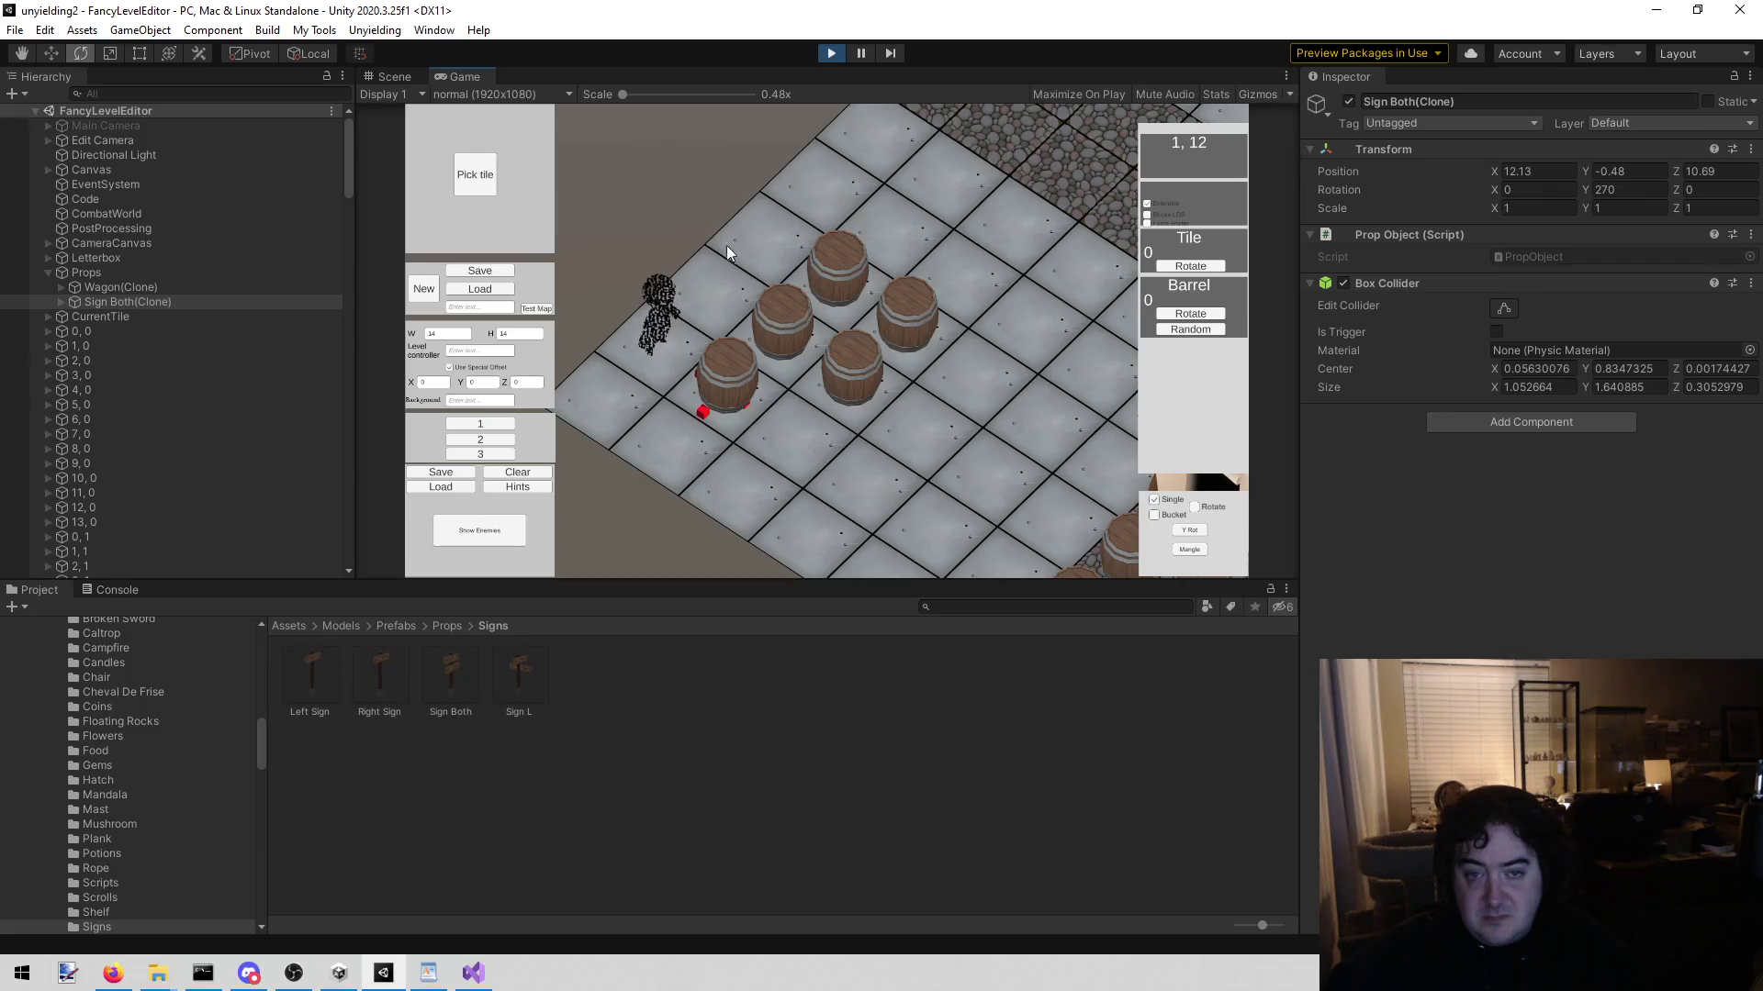
click(475, 174)
click(811, 160)
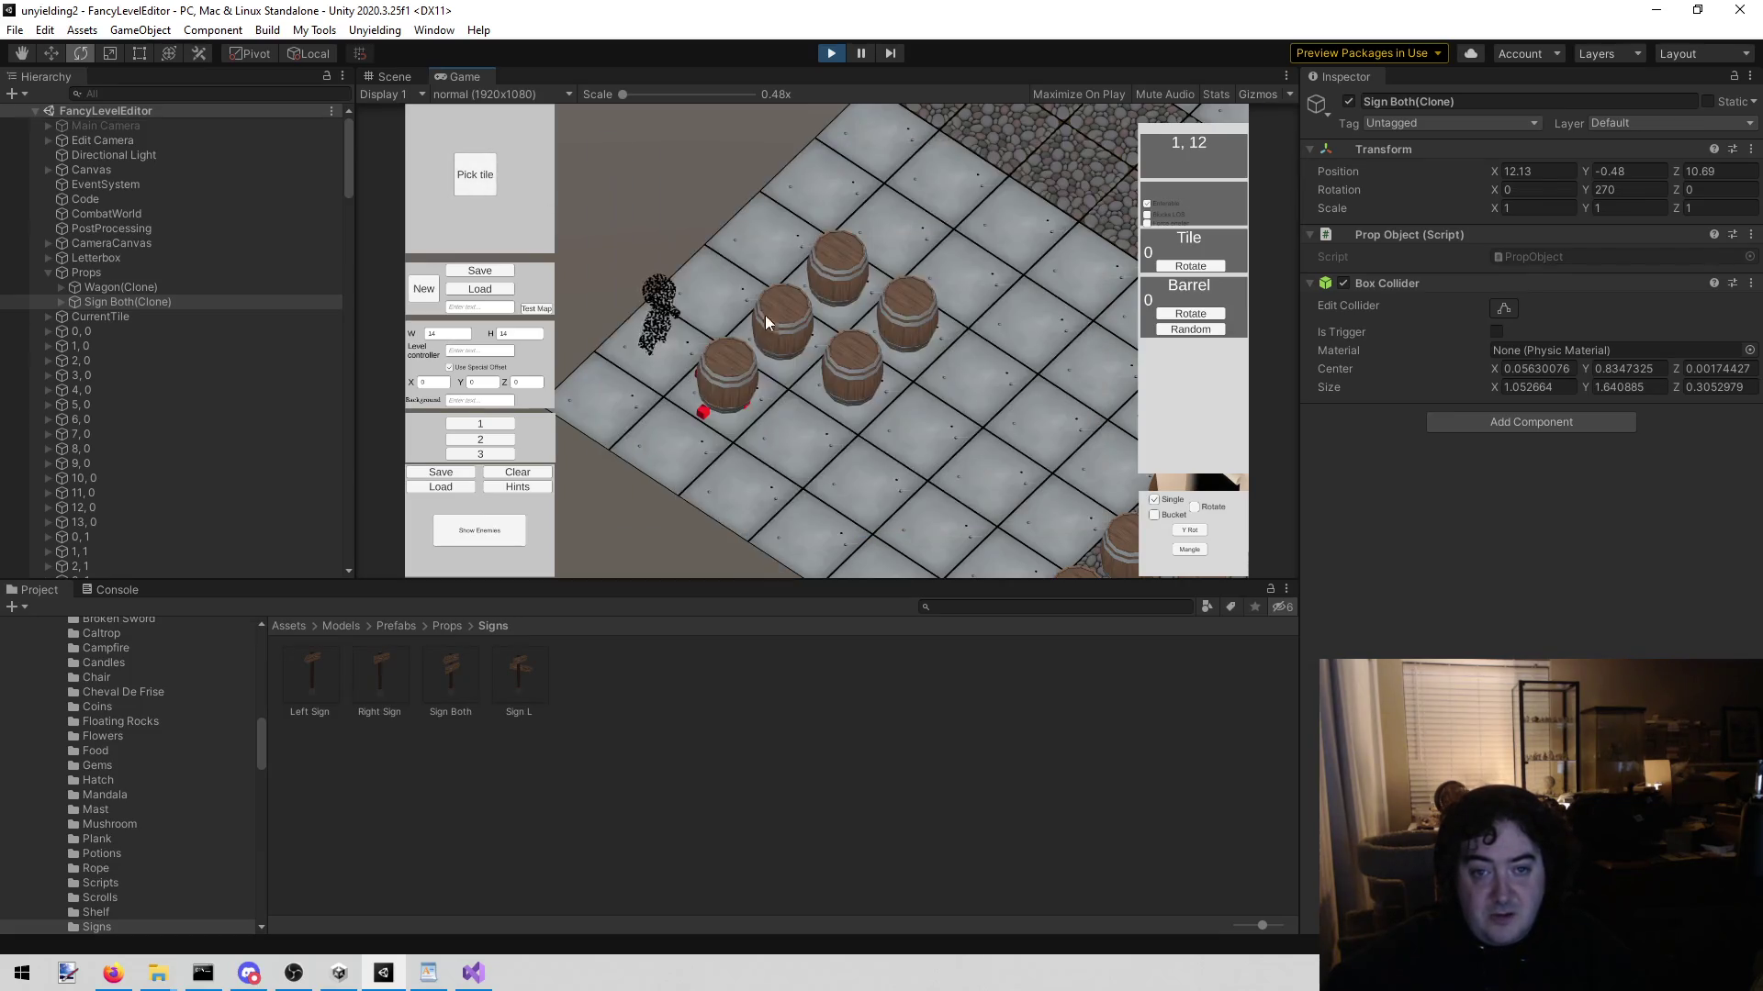
mouse_move(732, 371)
mouse_down()
mouse_move(845, 272)
mouse_move(828, 321)
mouse_up()
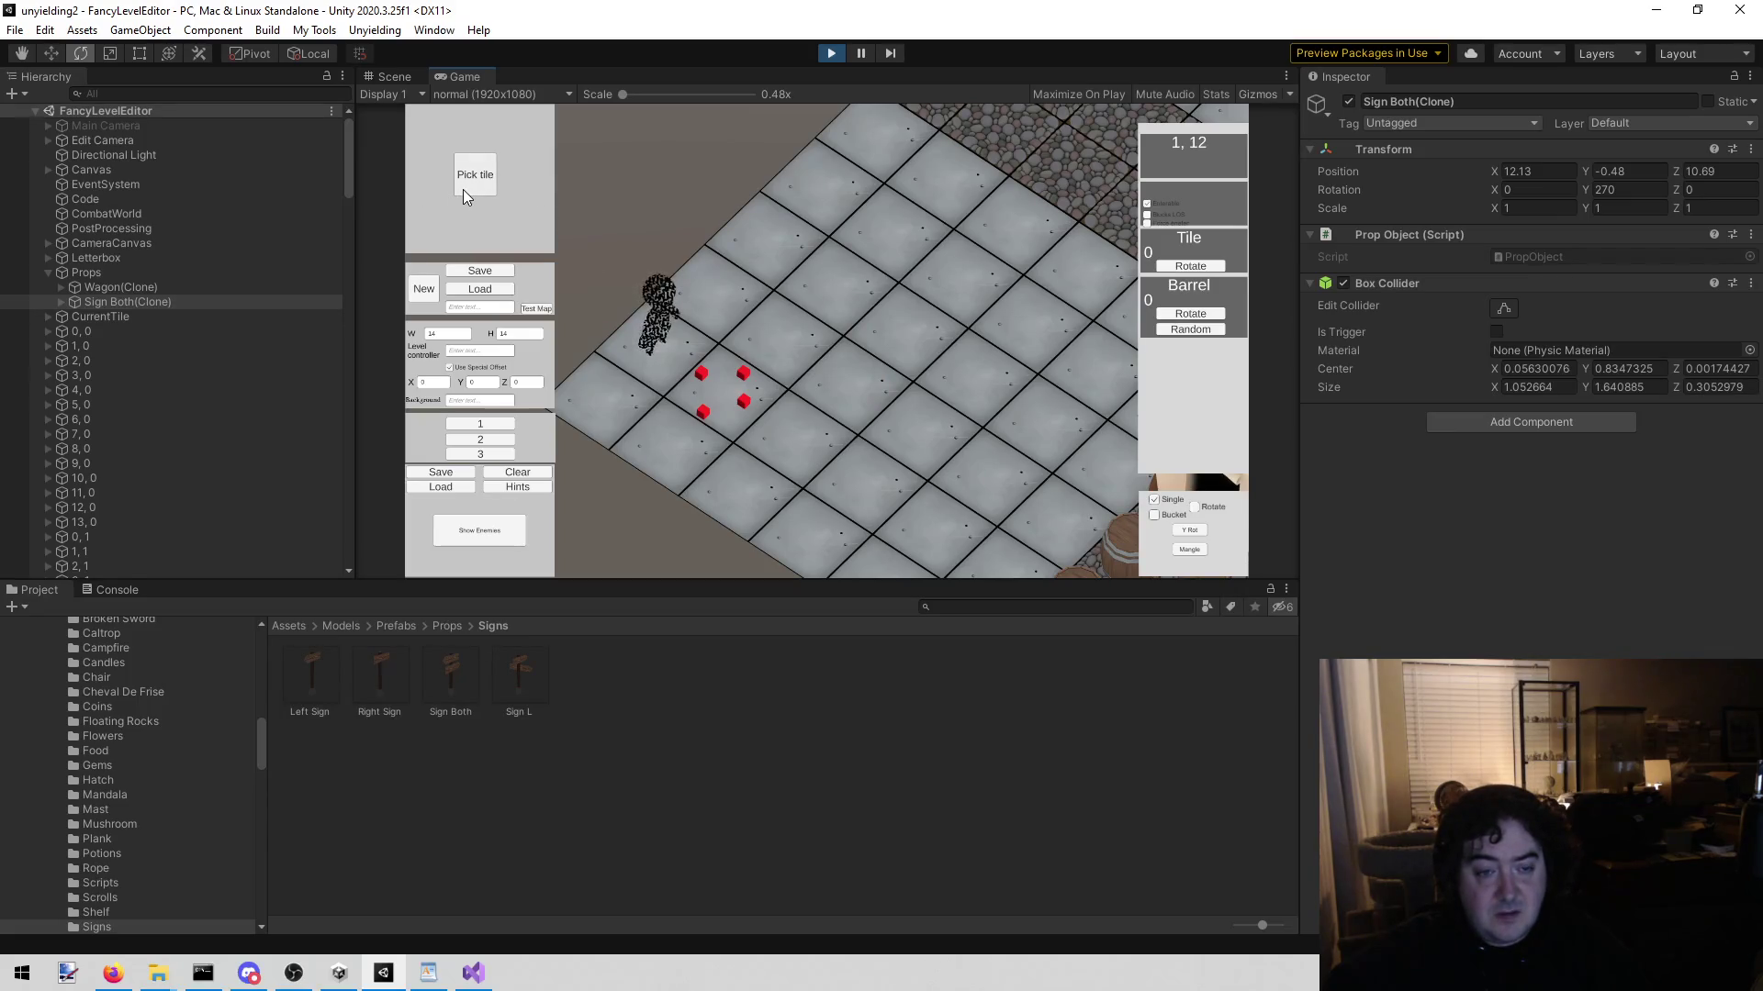
Step: Place a second Ash Elemental, then delete it as misplaced
click(477, 533)
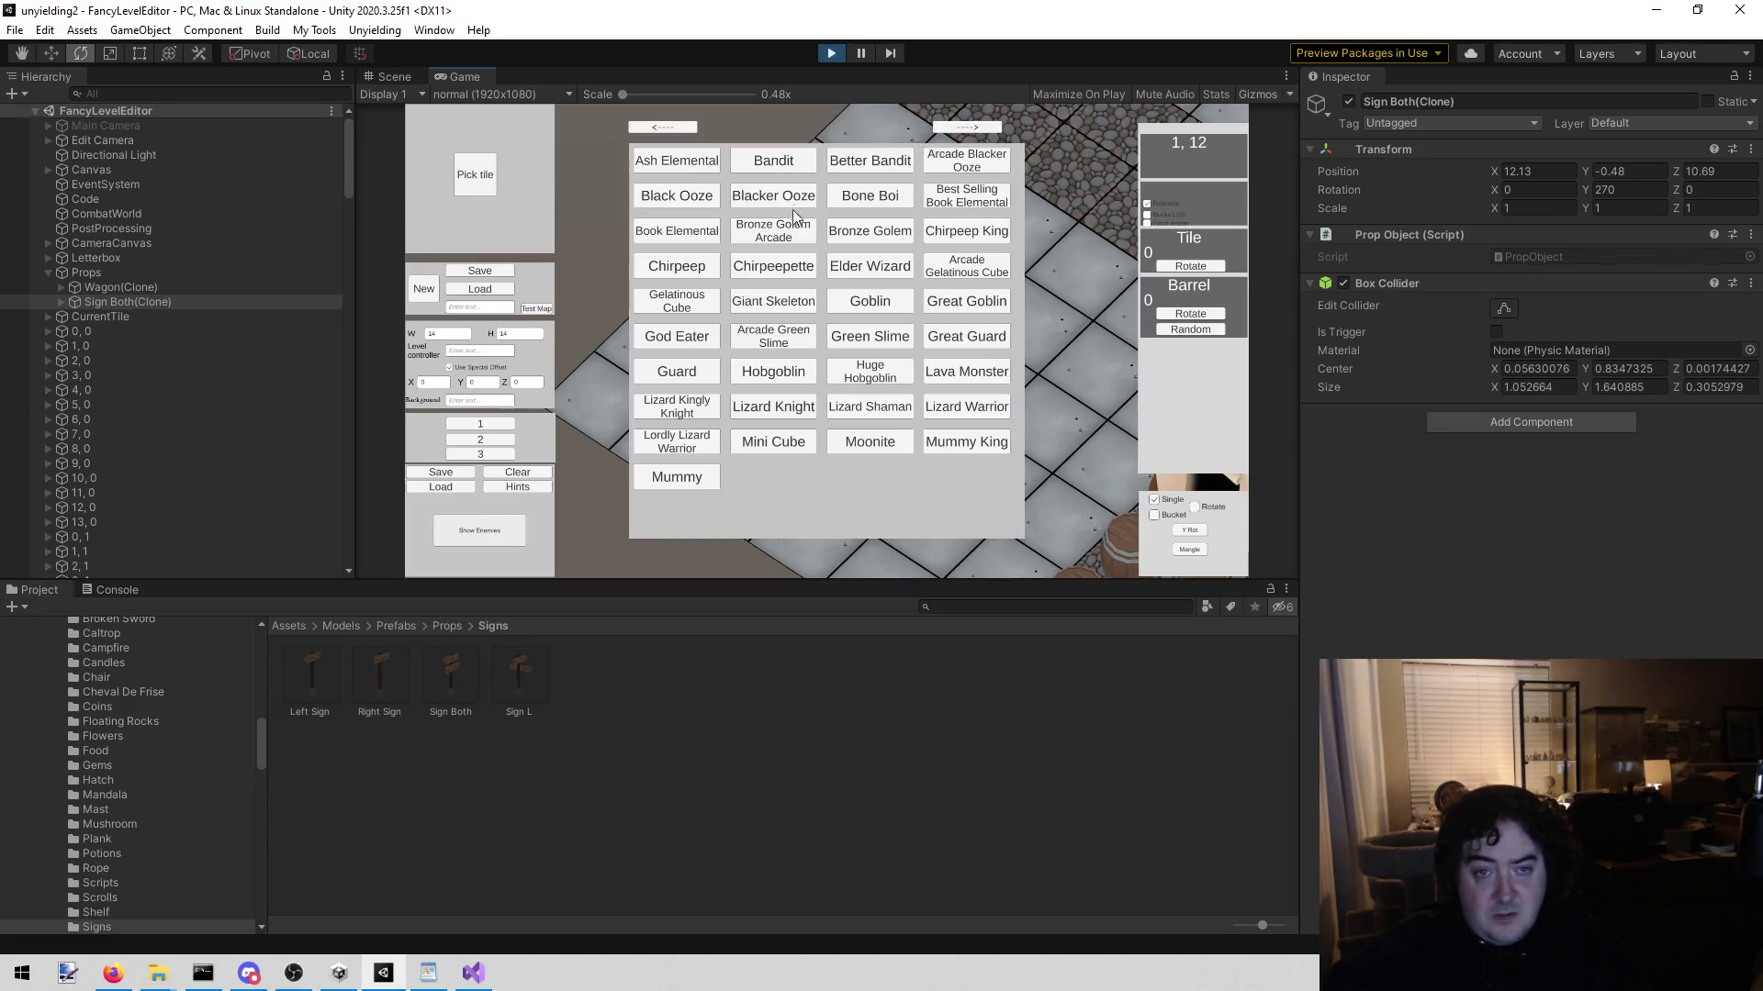
click(687, 168)
click(762, 263)
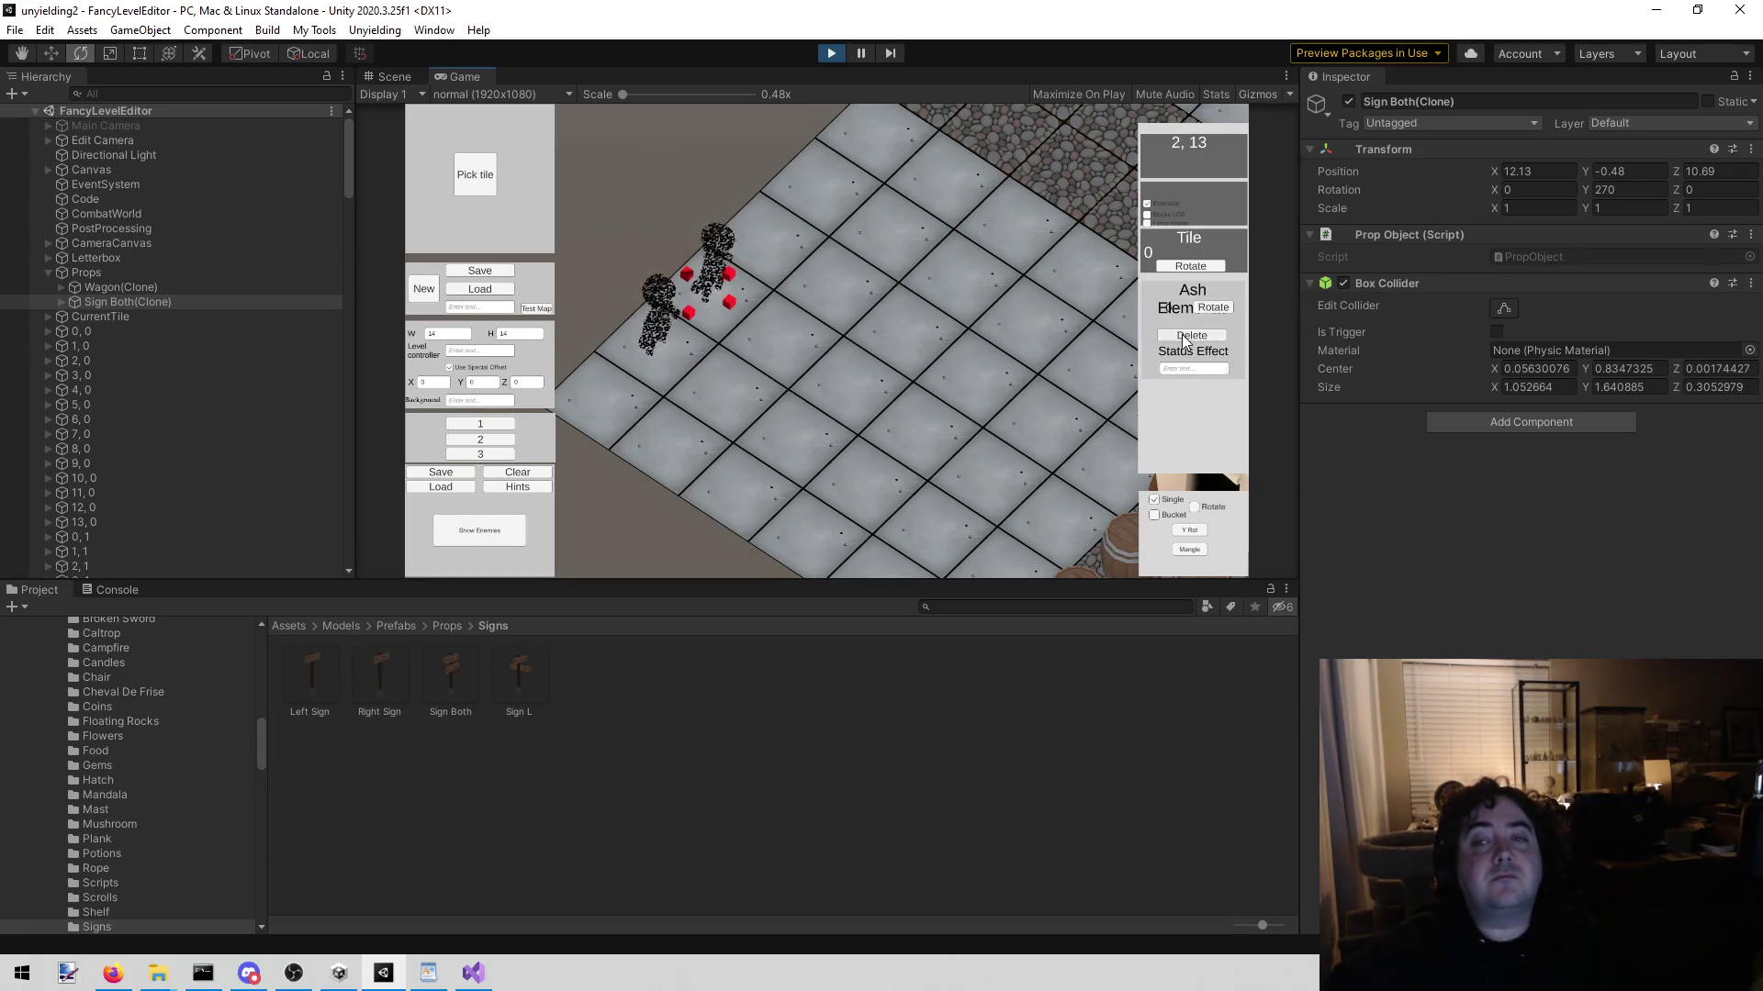
click(1190, 335)
click(485, 177)
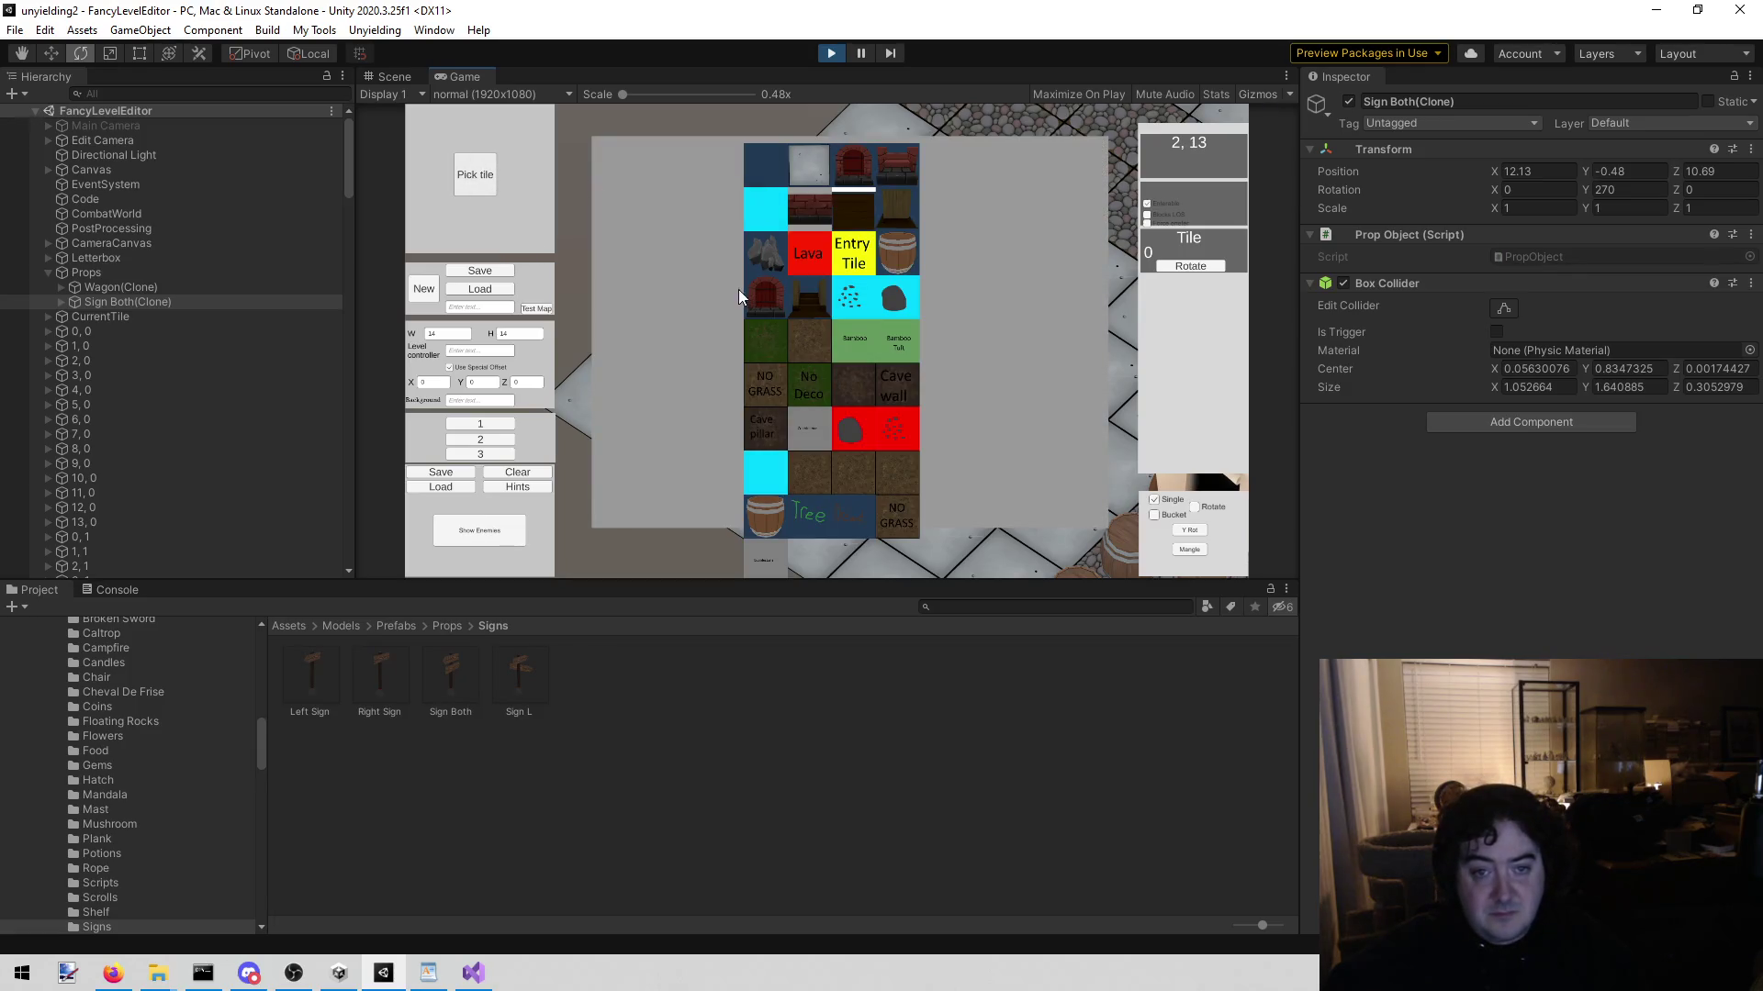
click(817, 179)
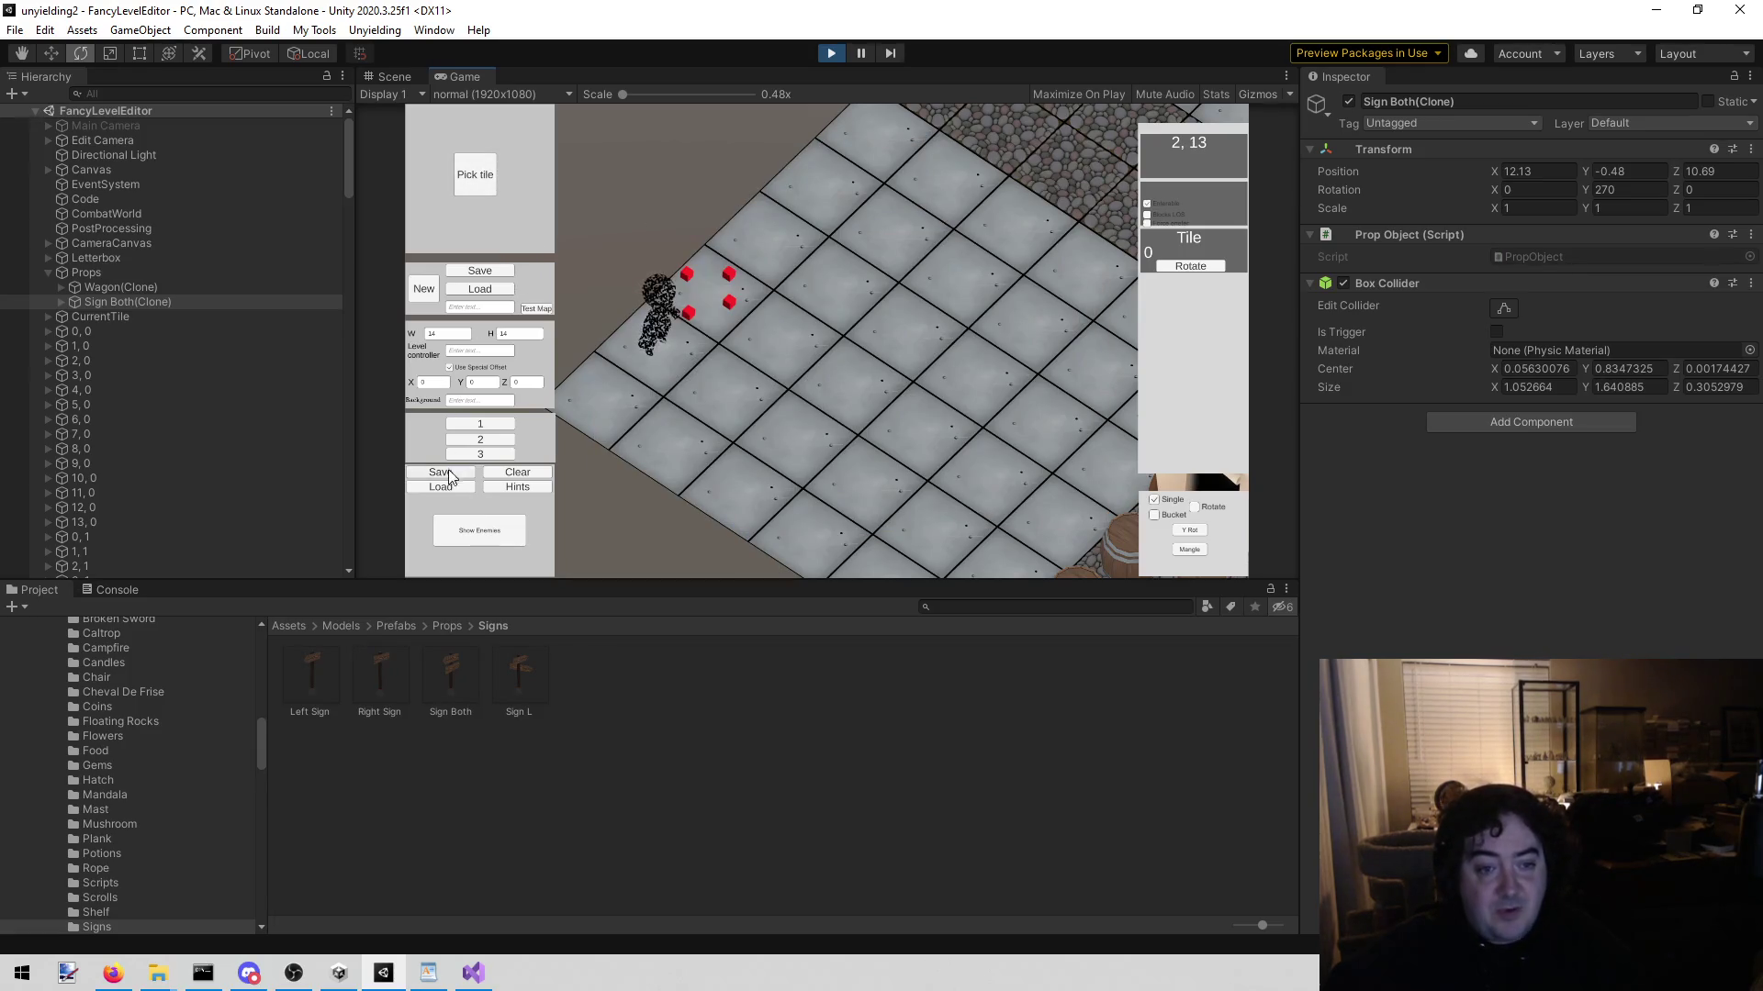
Step: Place an Ash Elemental on tile 3, 13
click(461, 536)
click(686, 163)
click(762, 239)
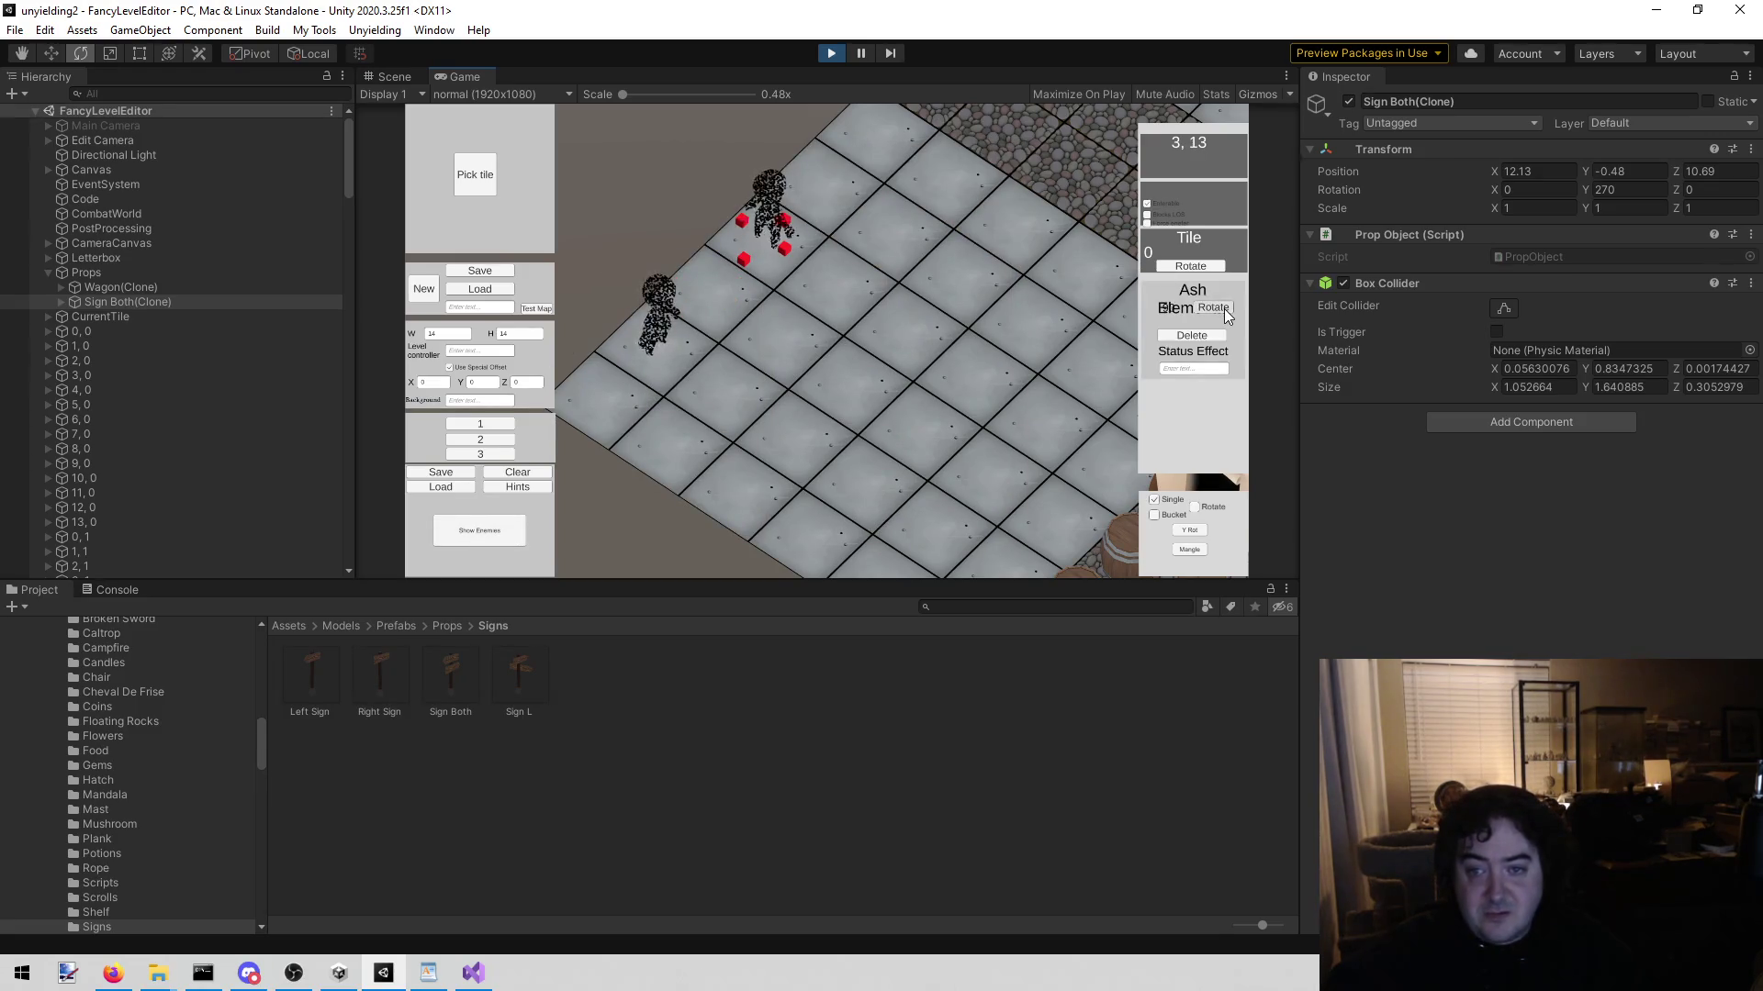
key(e)
key(e)
key(e)
key(e)
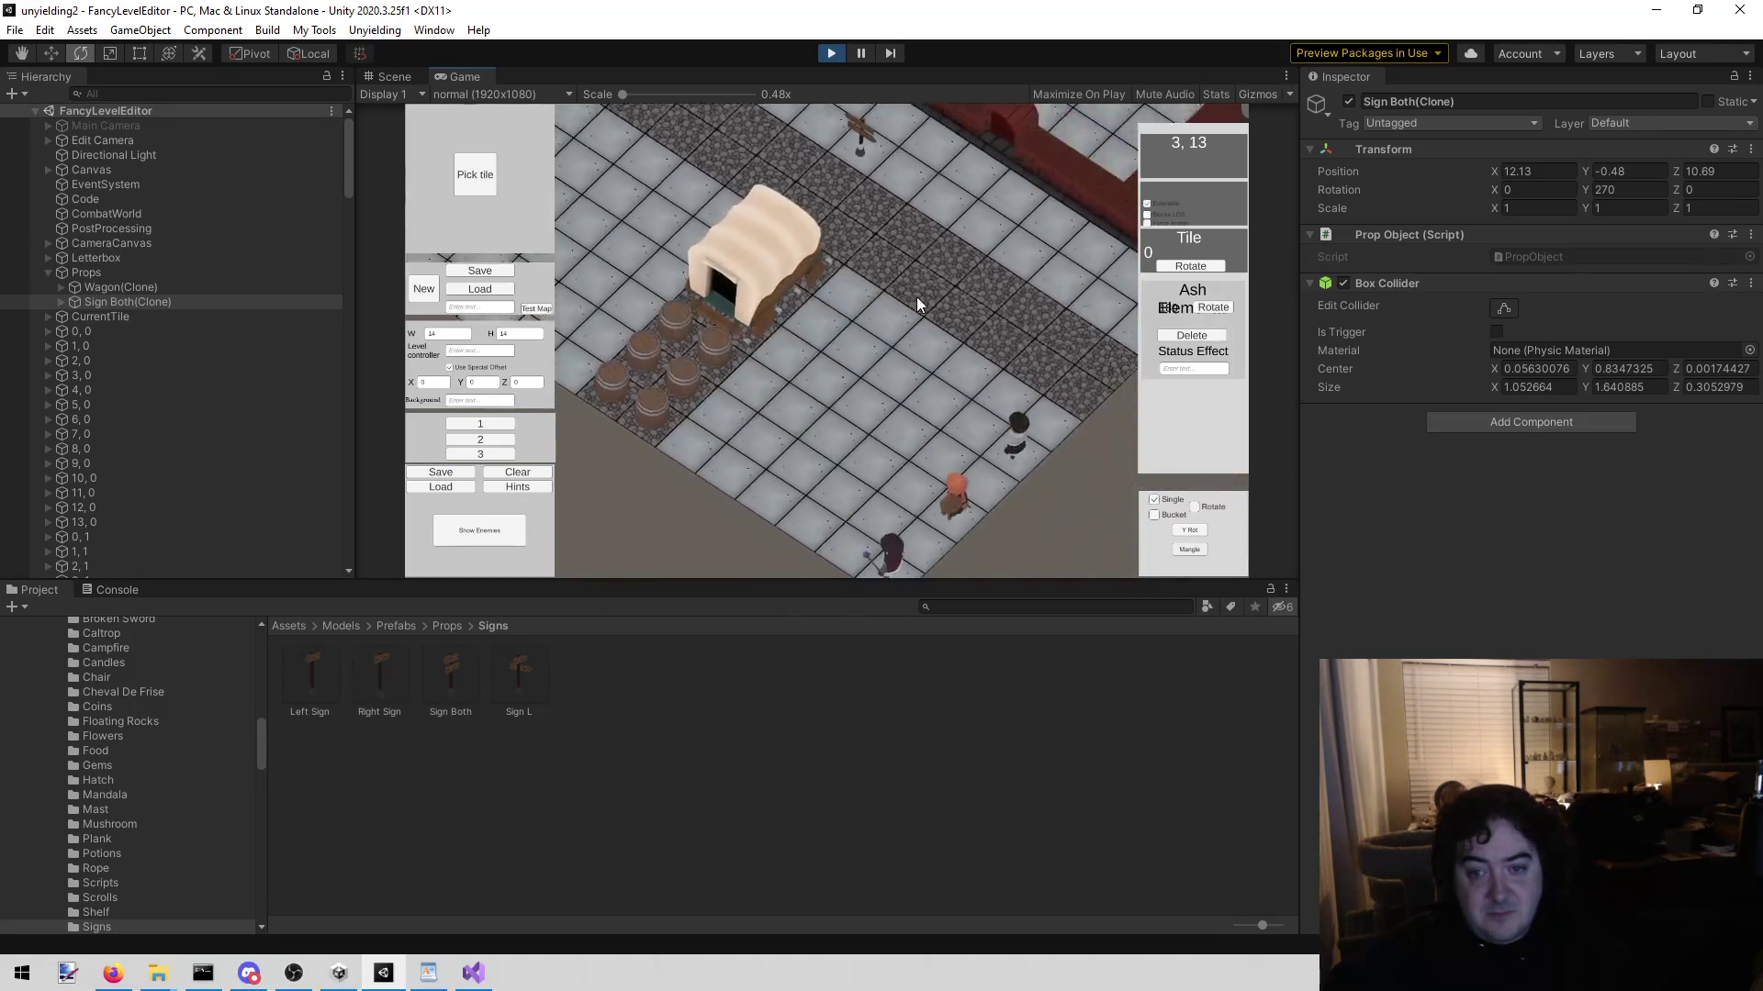
scroll(796, 312, up, 3)
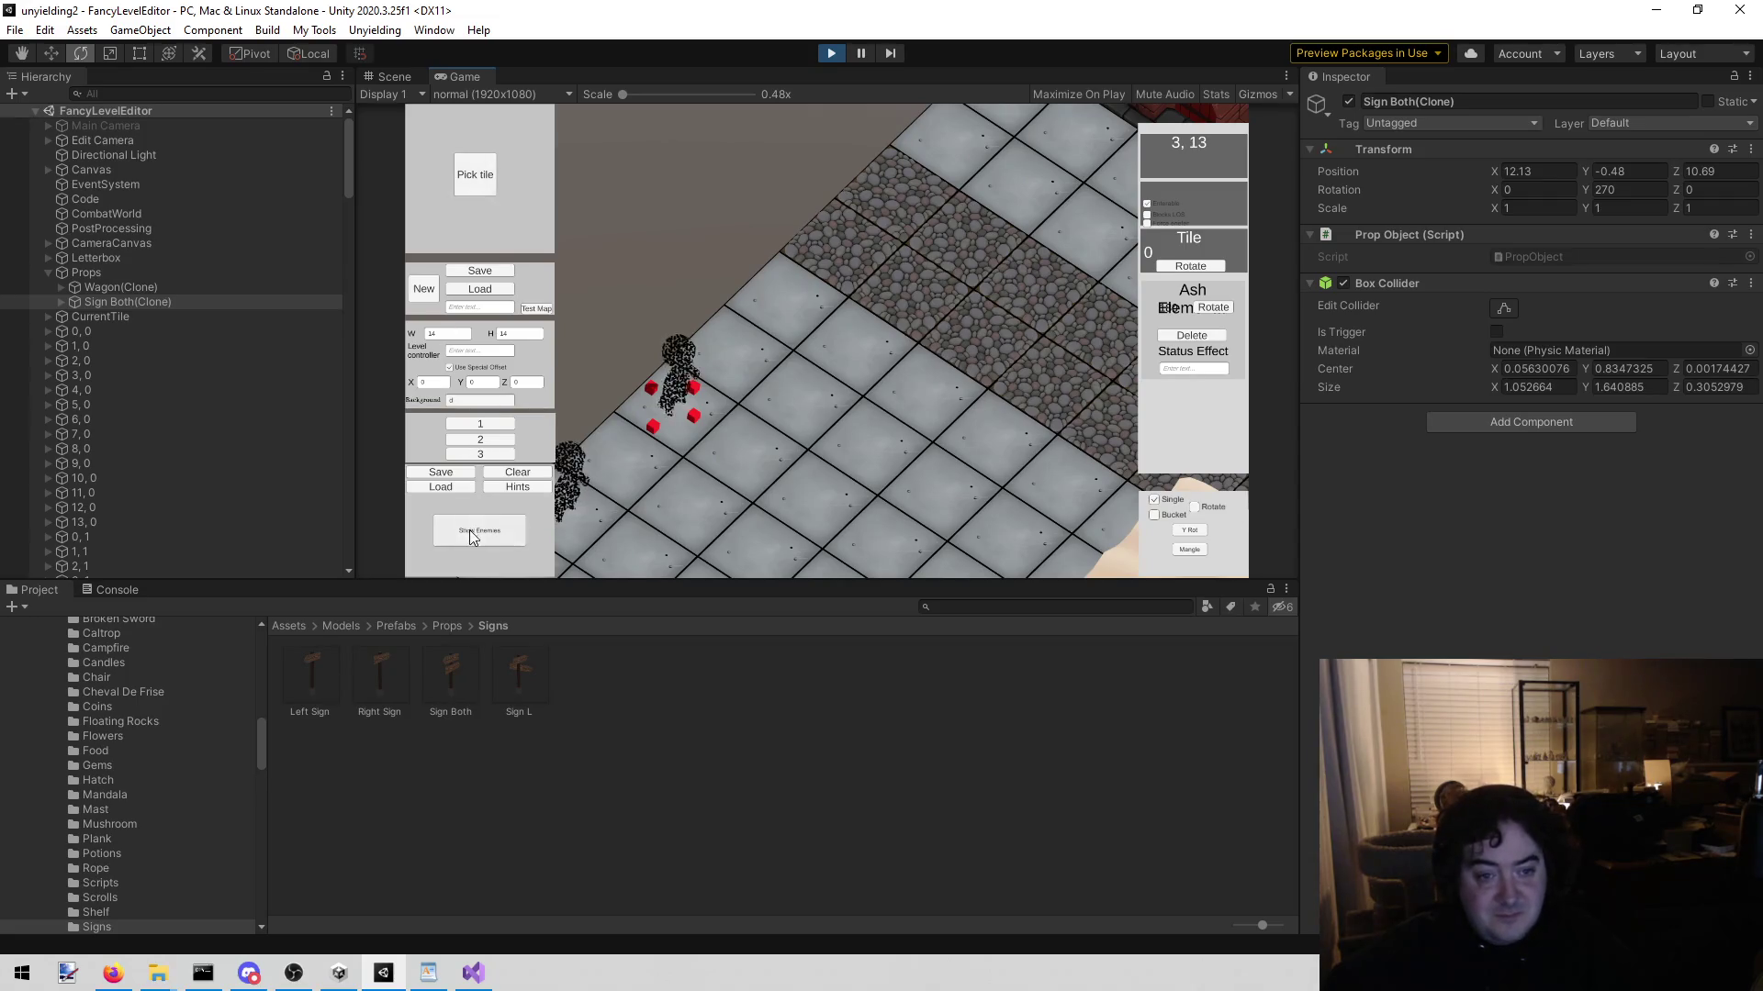
Step: Place another Ash Elemental and delete the misplaced one on tile 4, 13
click(470, 531)
click(704, 165)
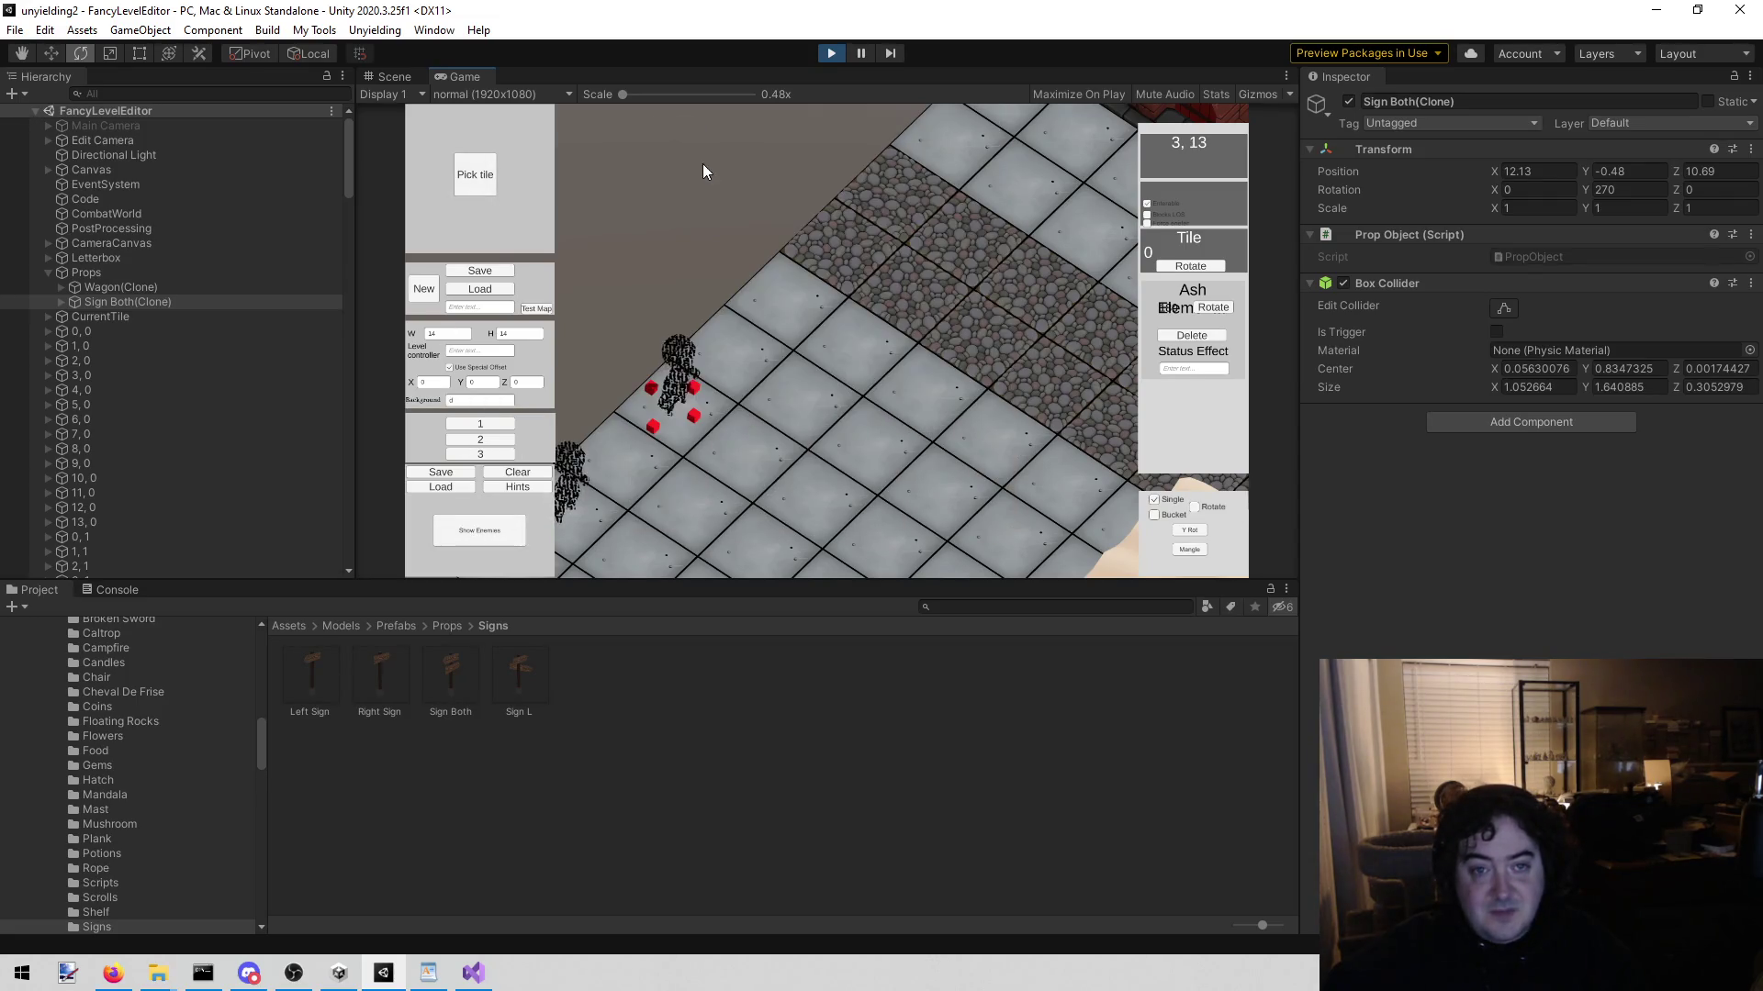
click(746, 310)
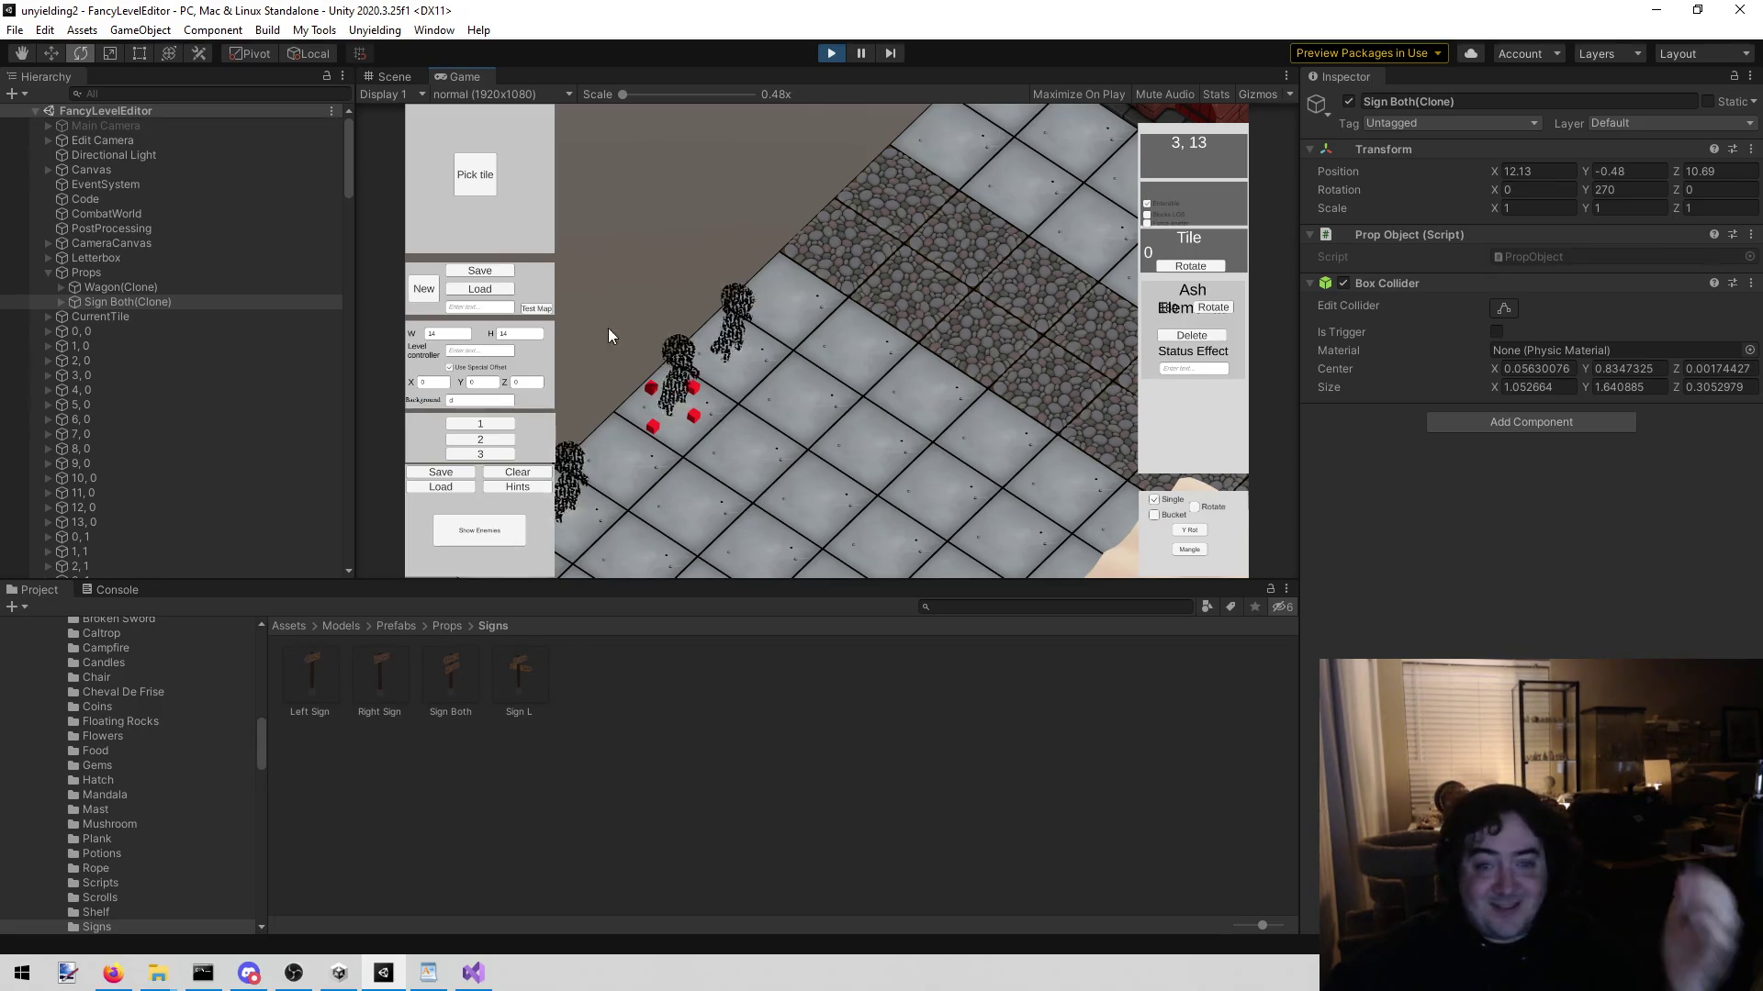
click(732, 320)
click(1175, 334)
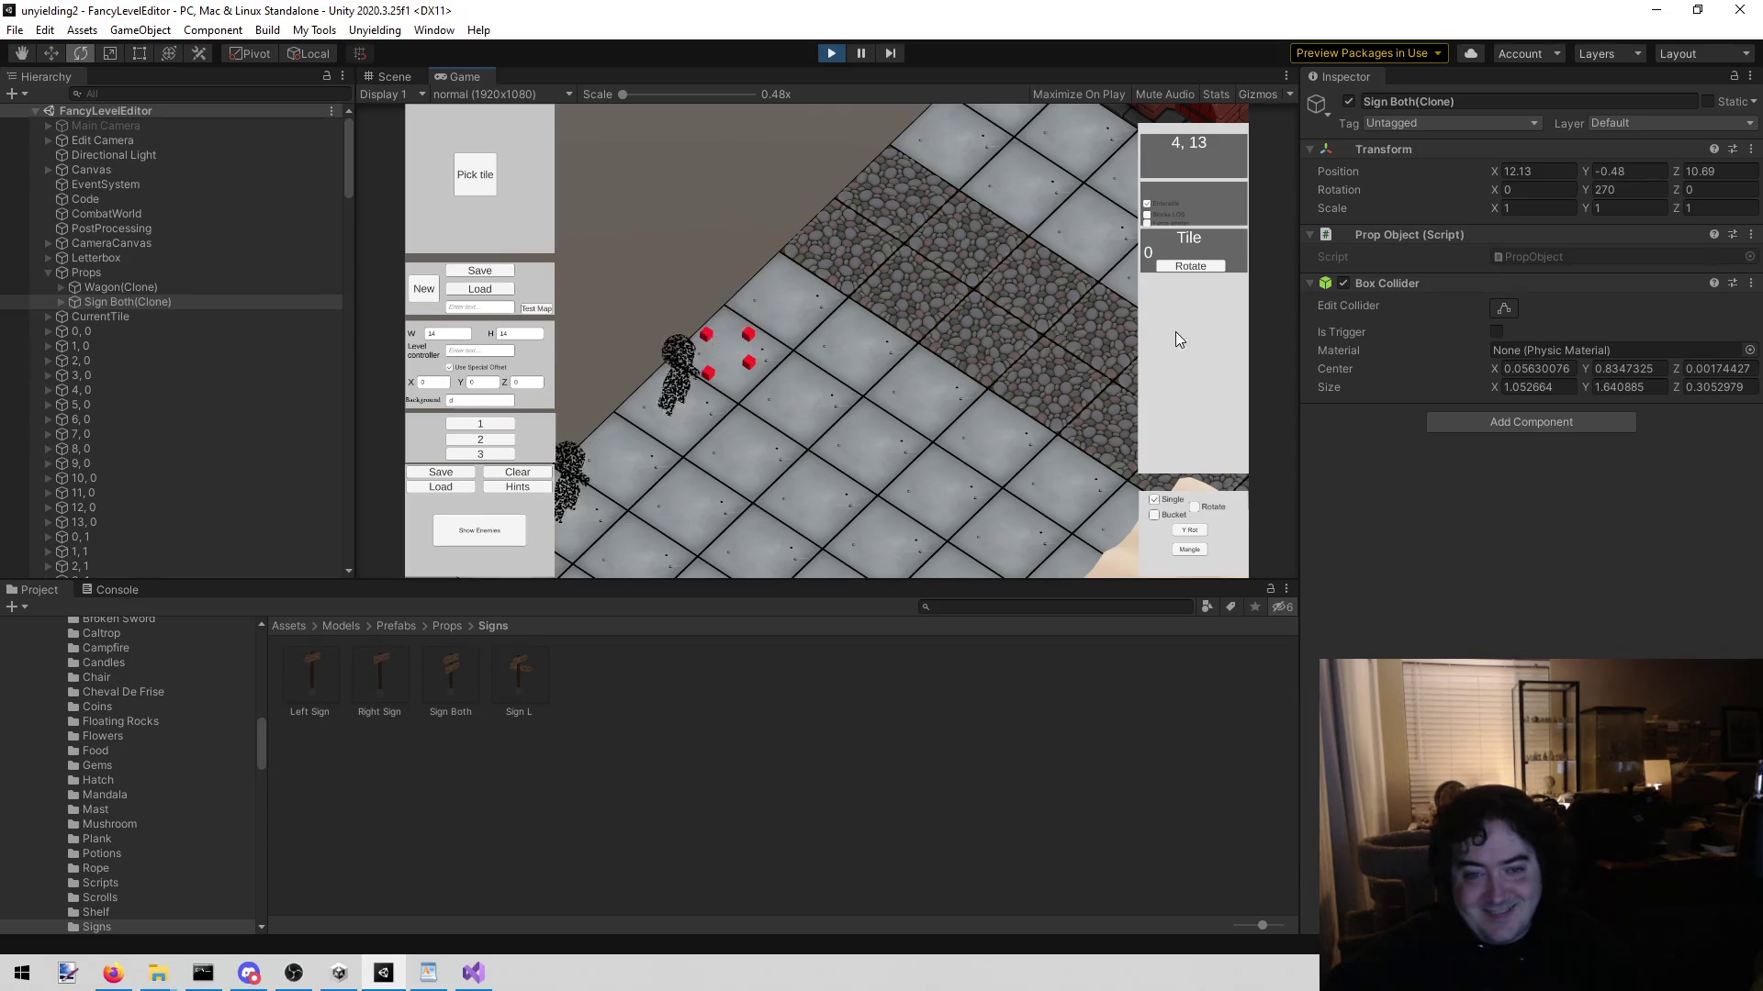
click(464, 167)
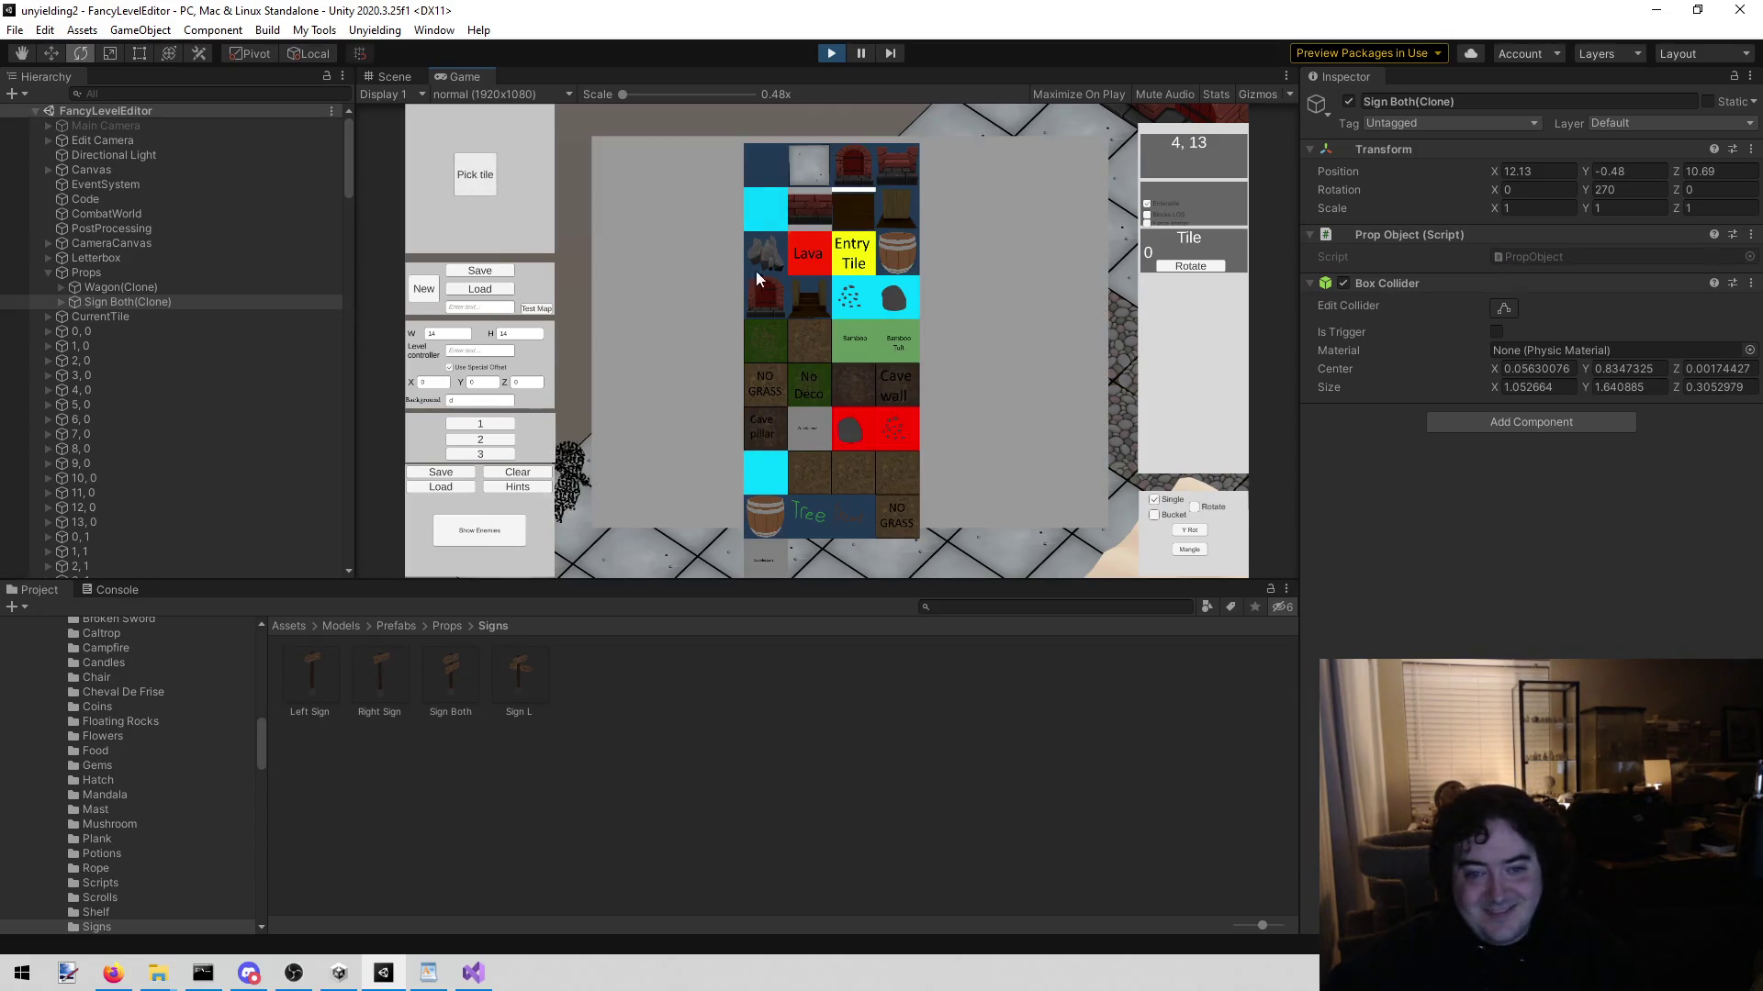
click(807, 167)
Step: Place an Ash Elemental on tile 5, 13 and select it
click(475, 174)
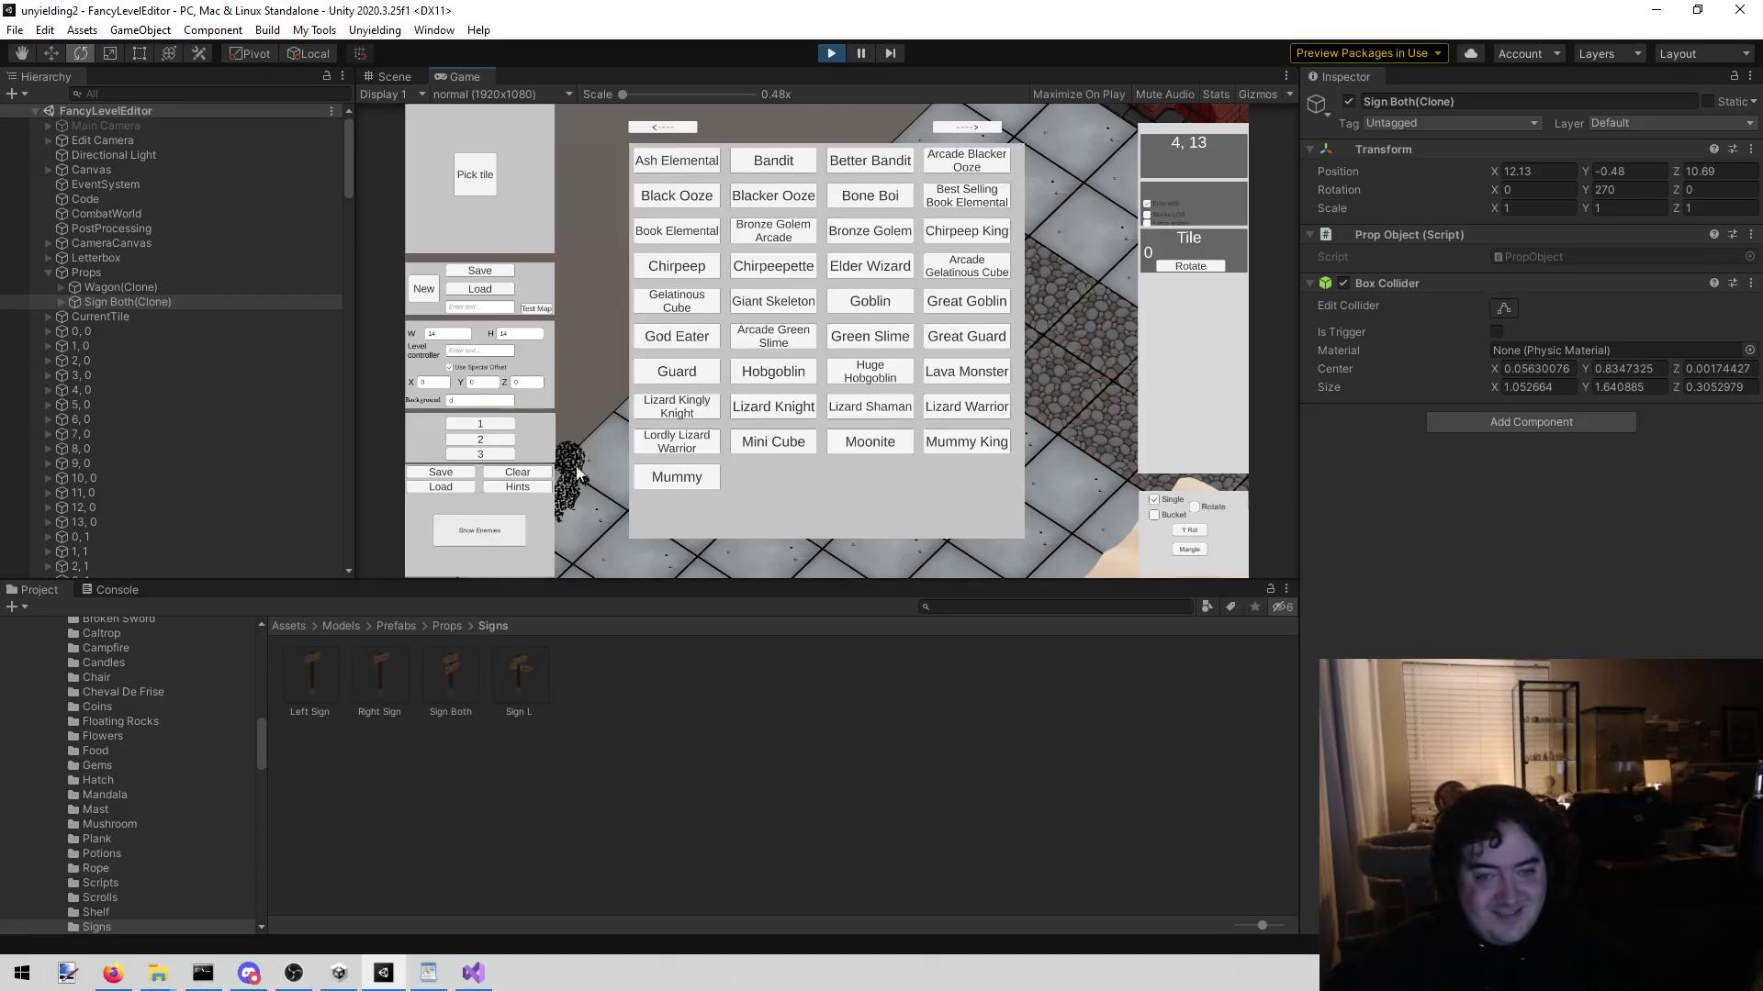
click(679, 162)
click(773, 301)
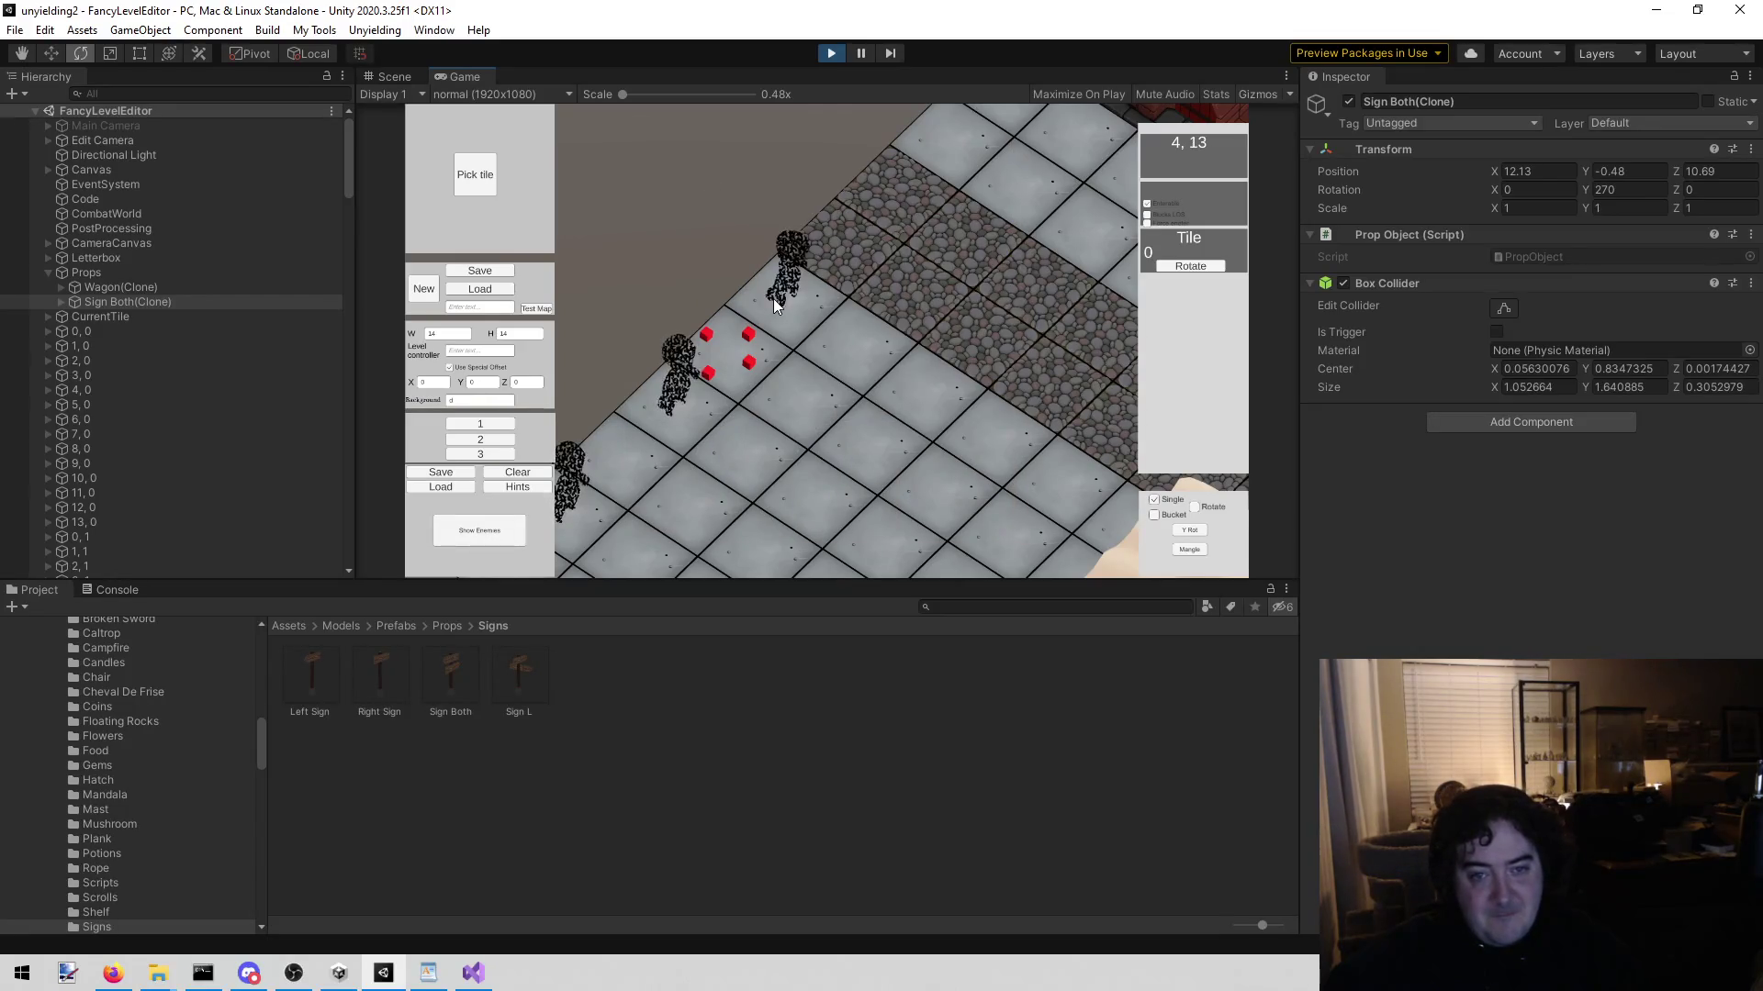
click(779, 296)
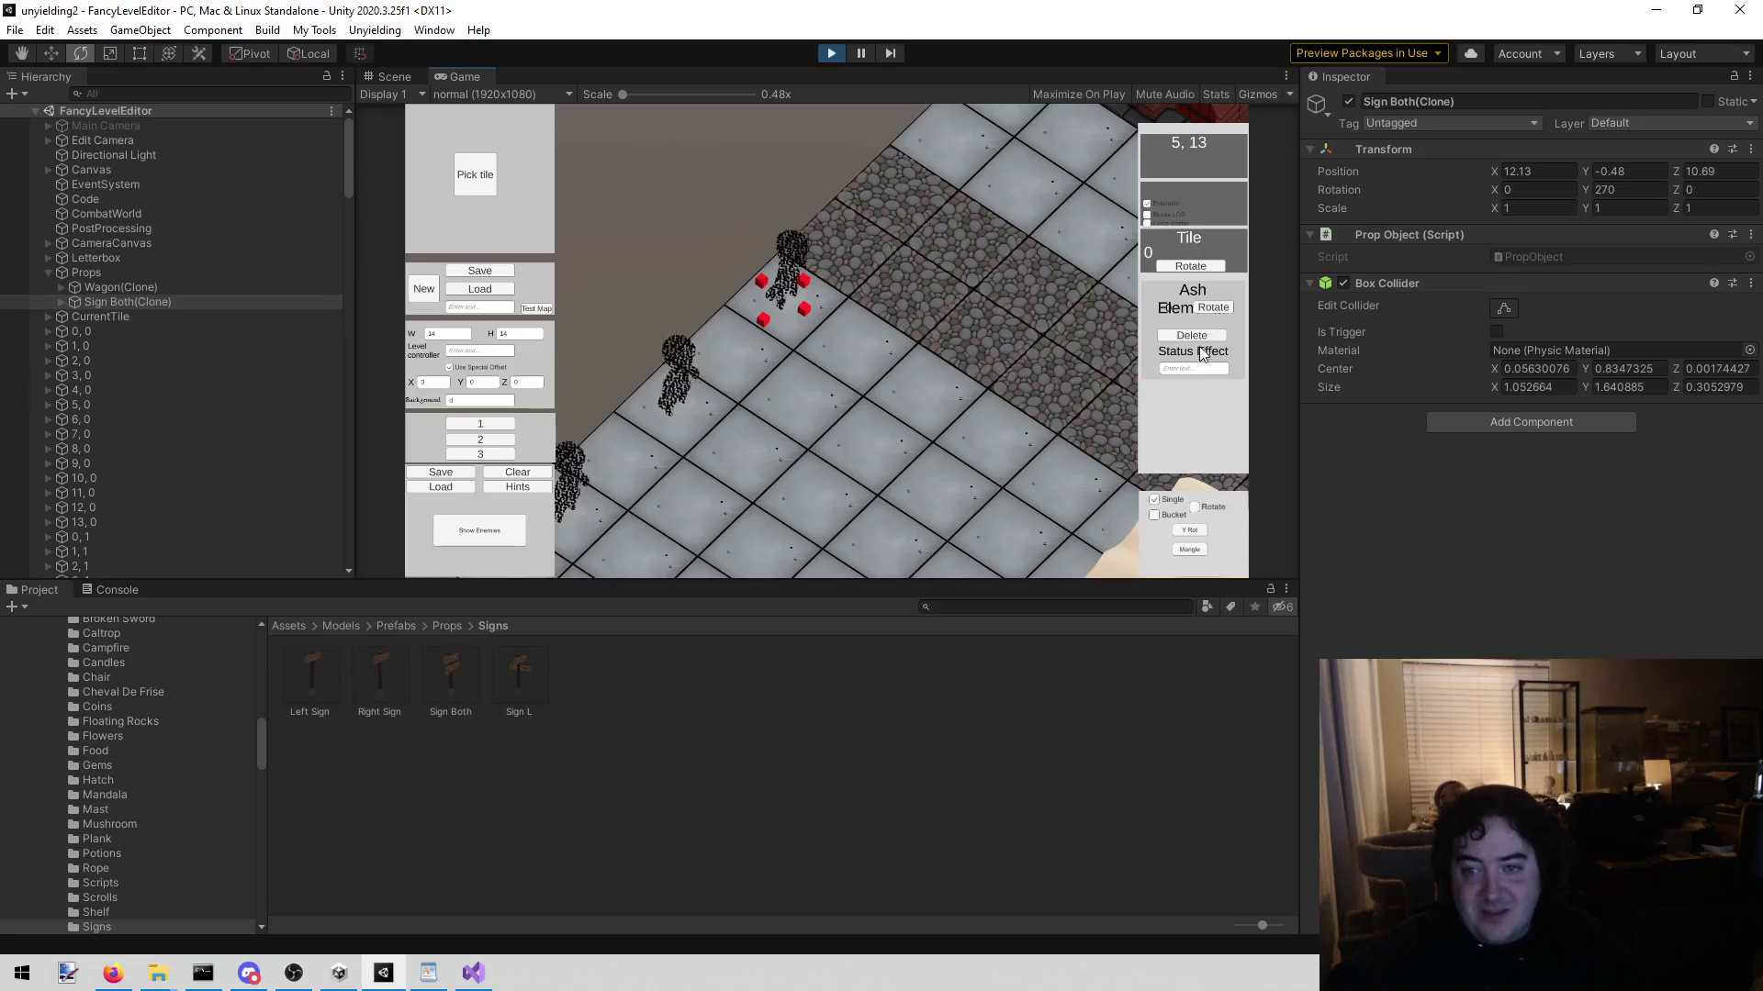
scroll(768, 312, down, 5)
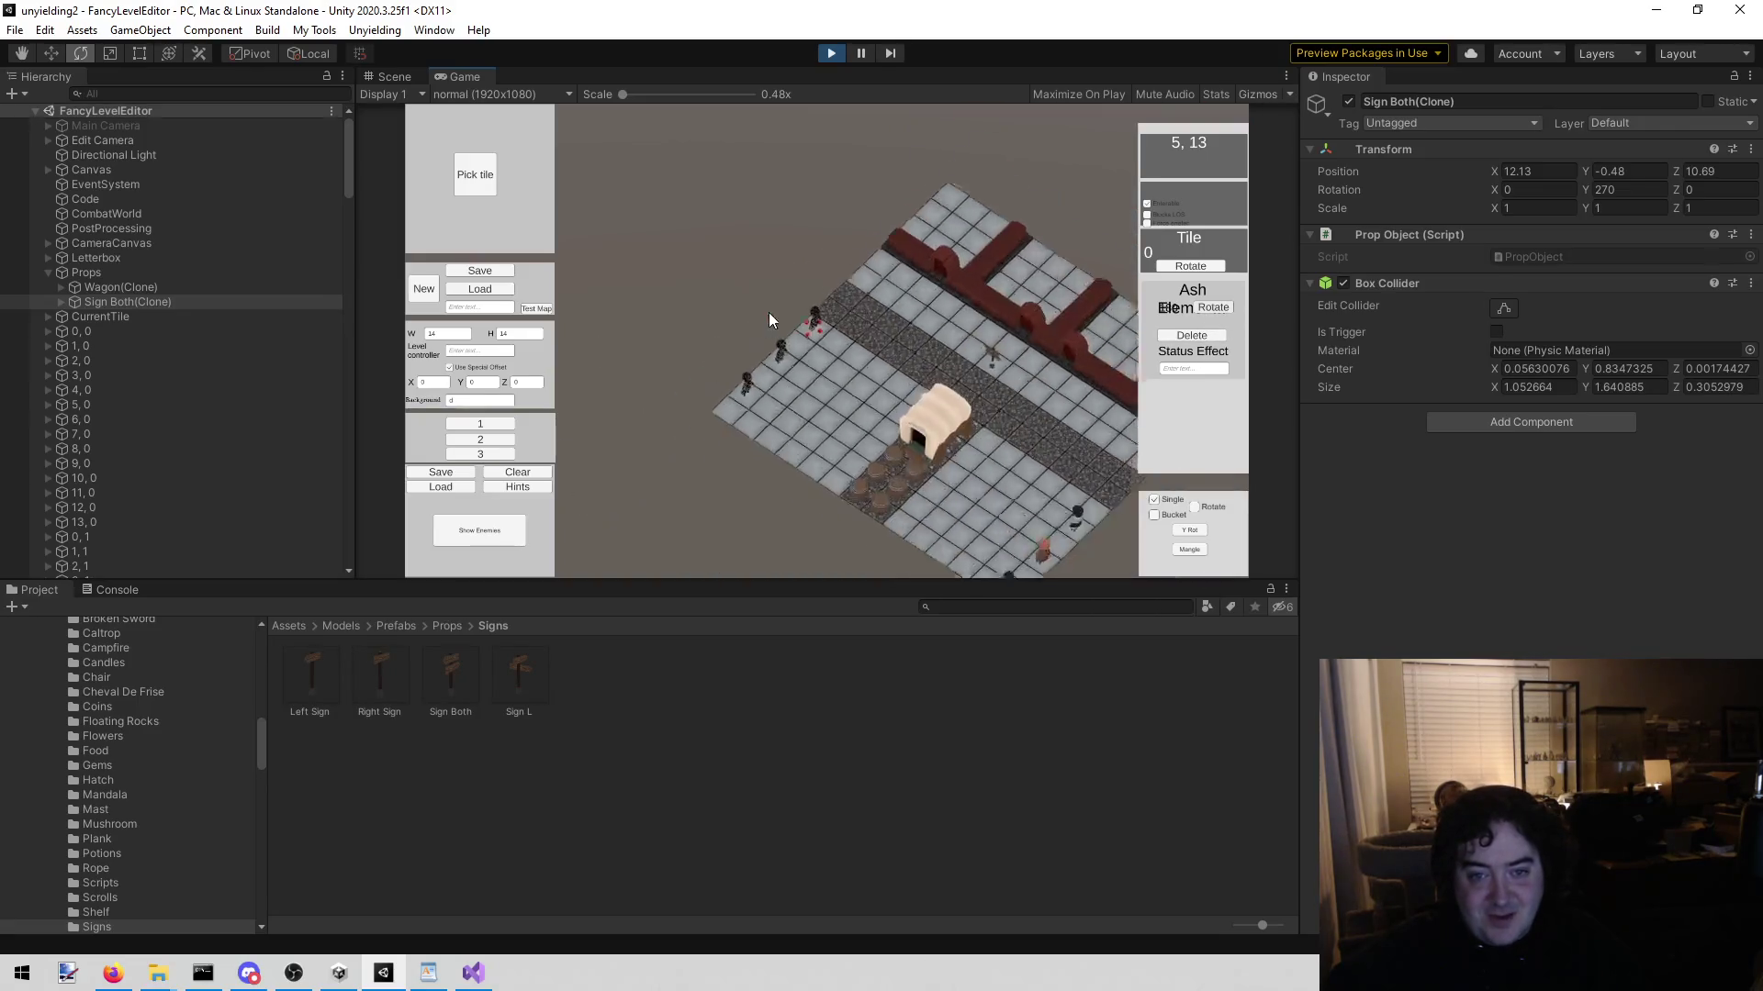
text(sd)
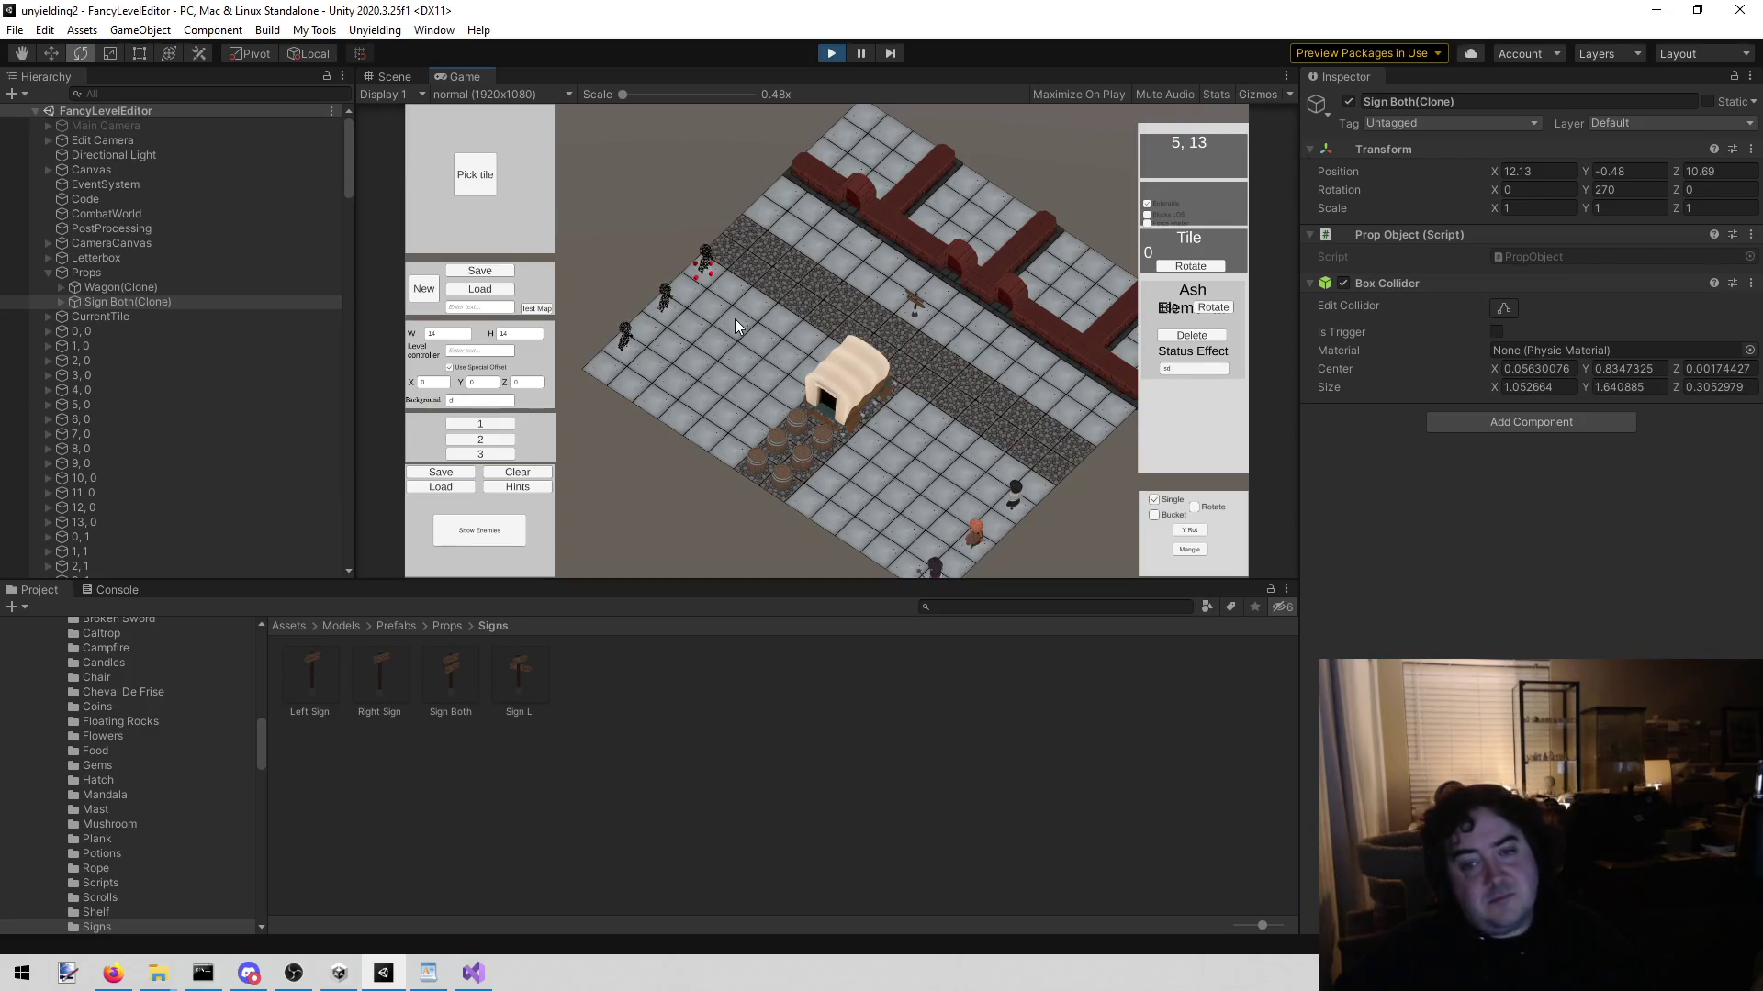
text(dd)
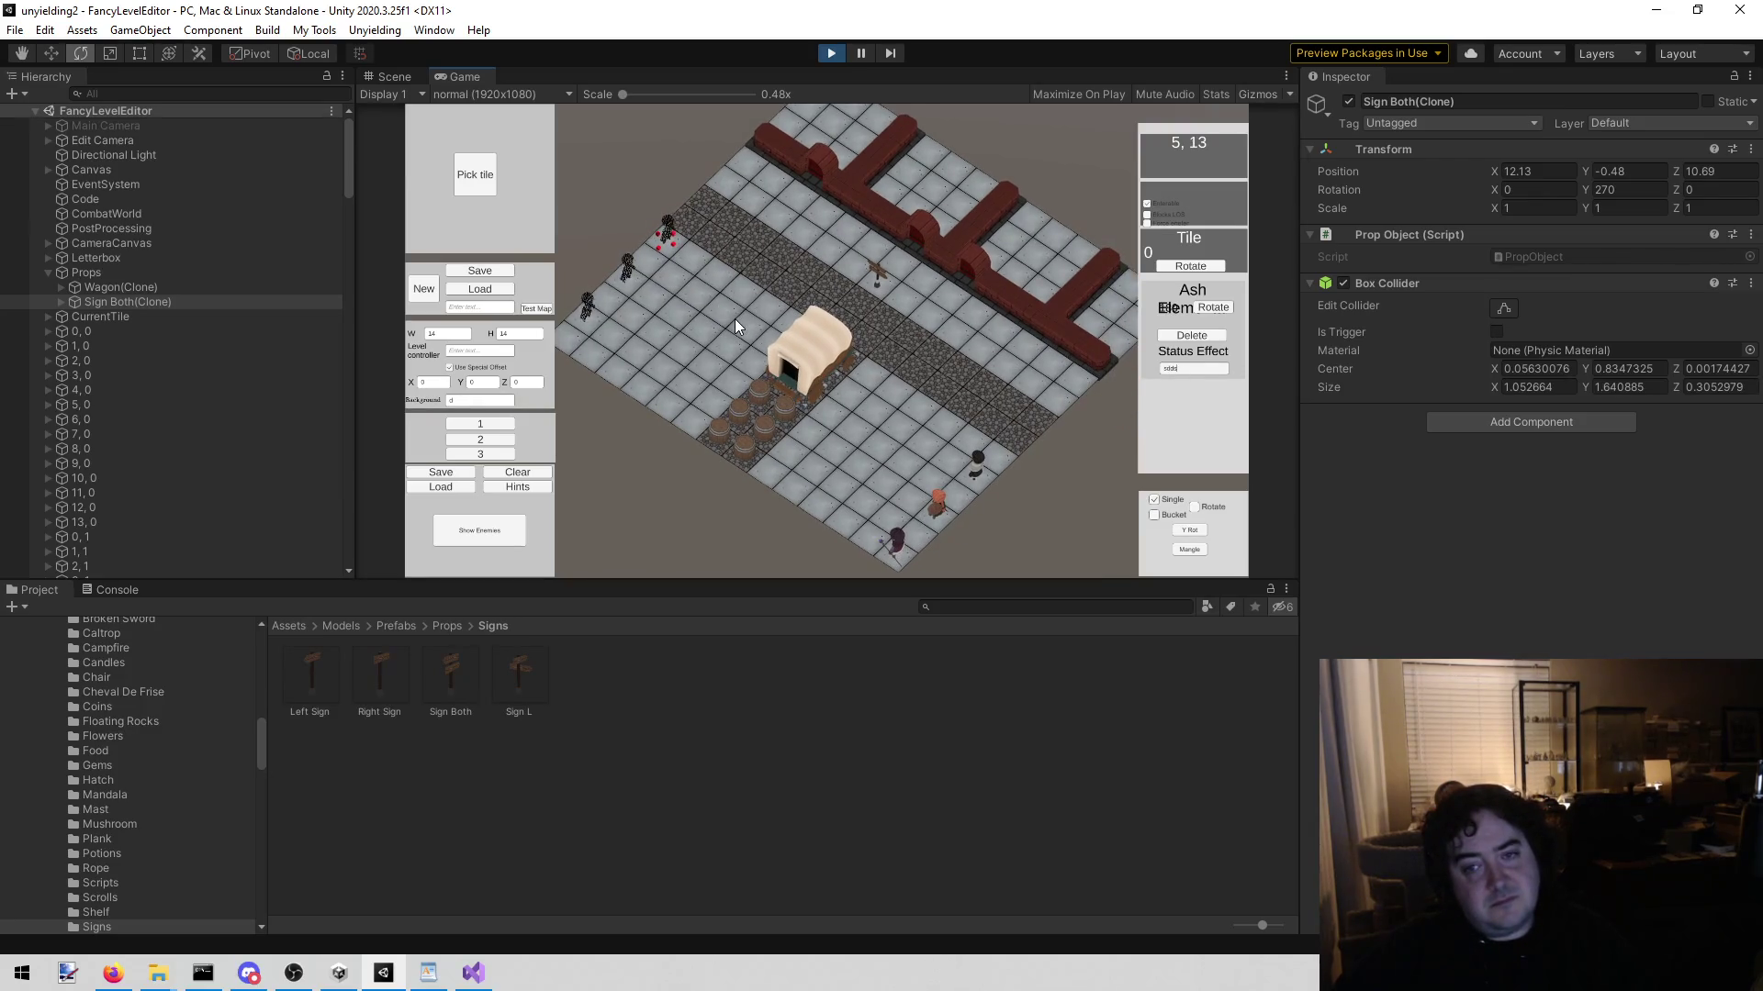
text(sdsd)
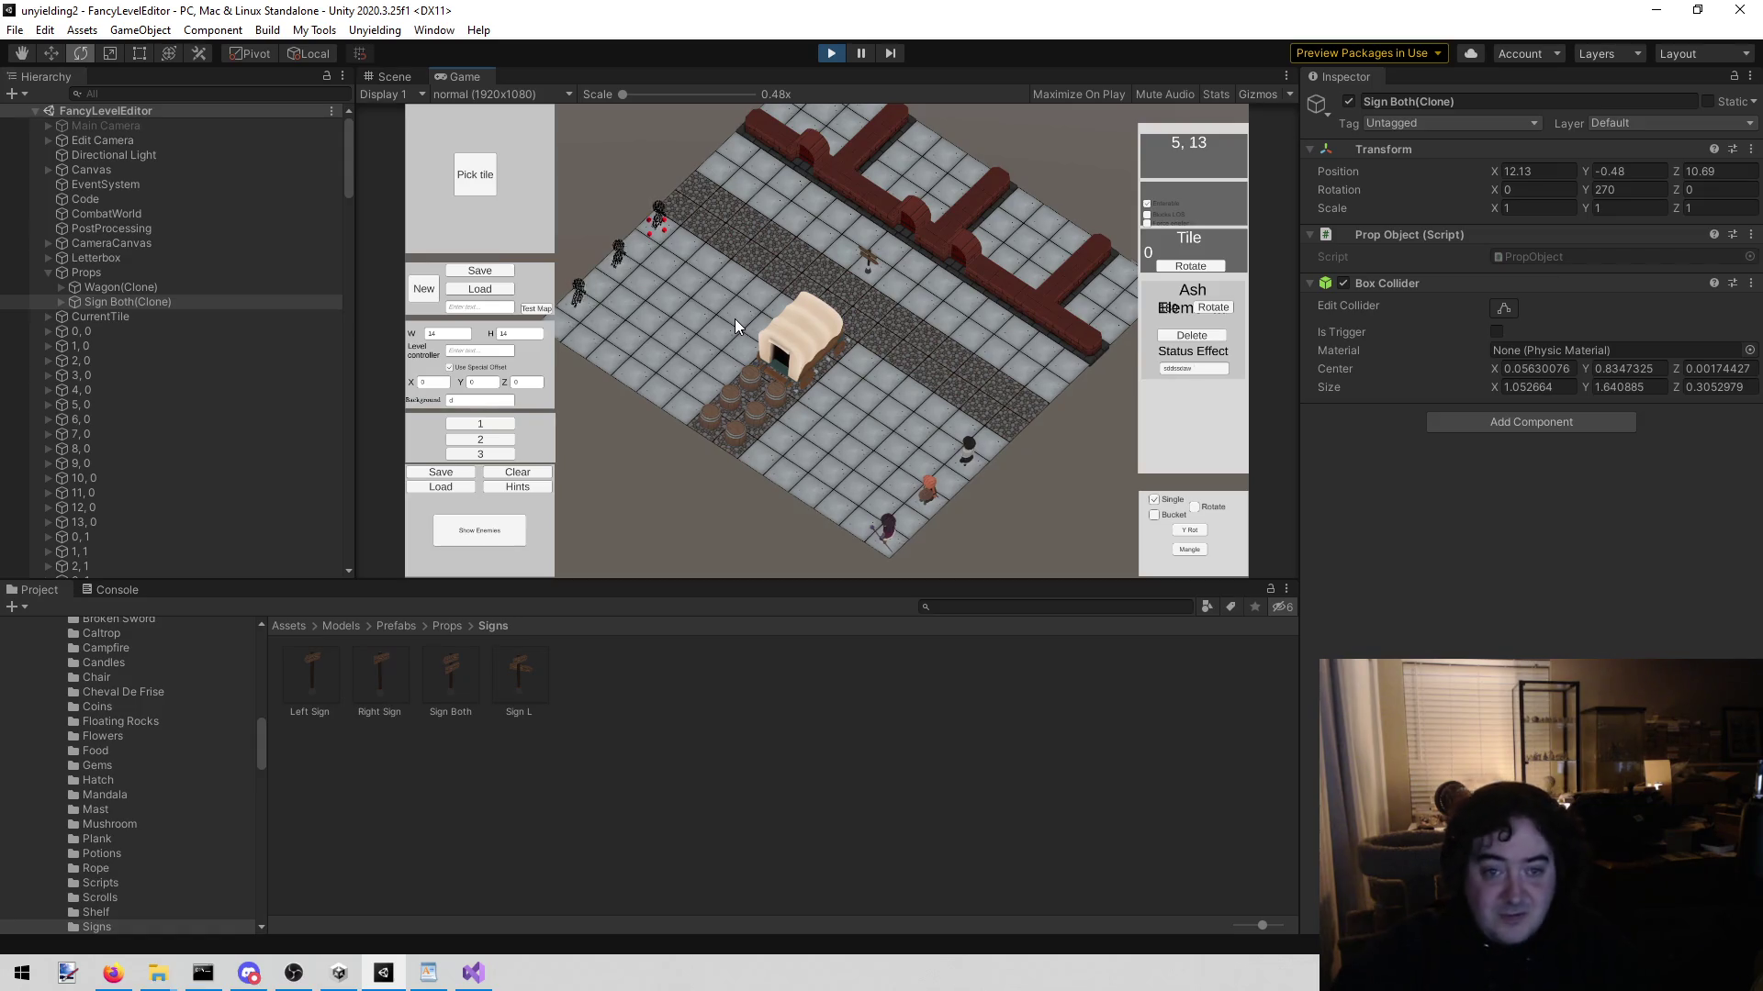
text(wsd)
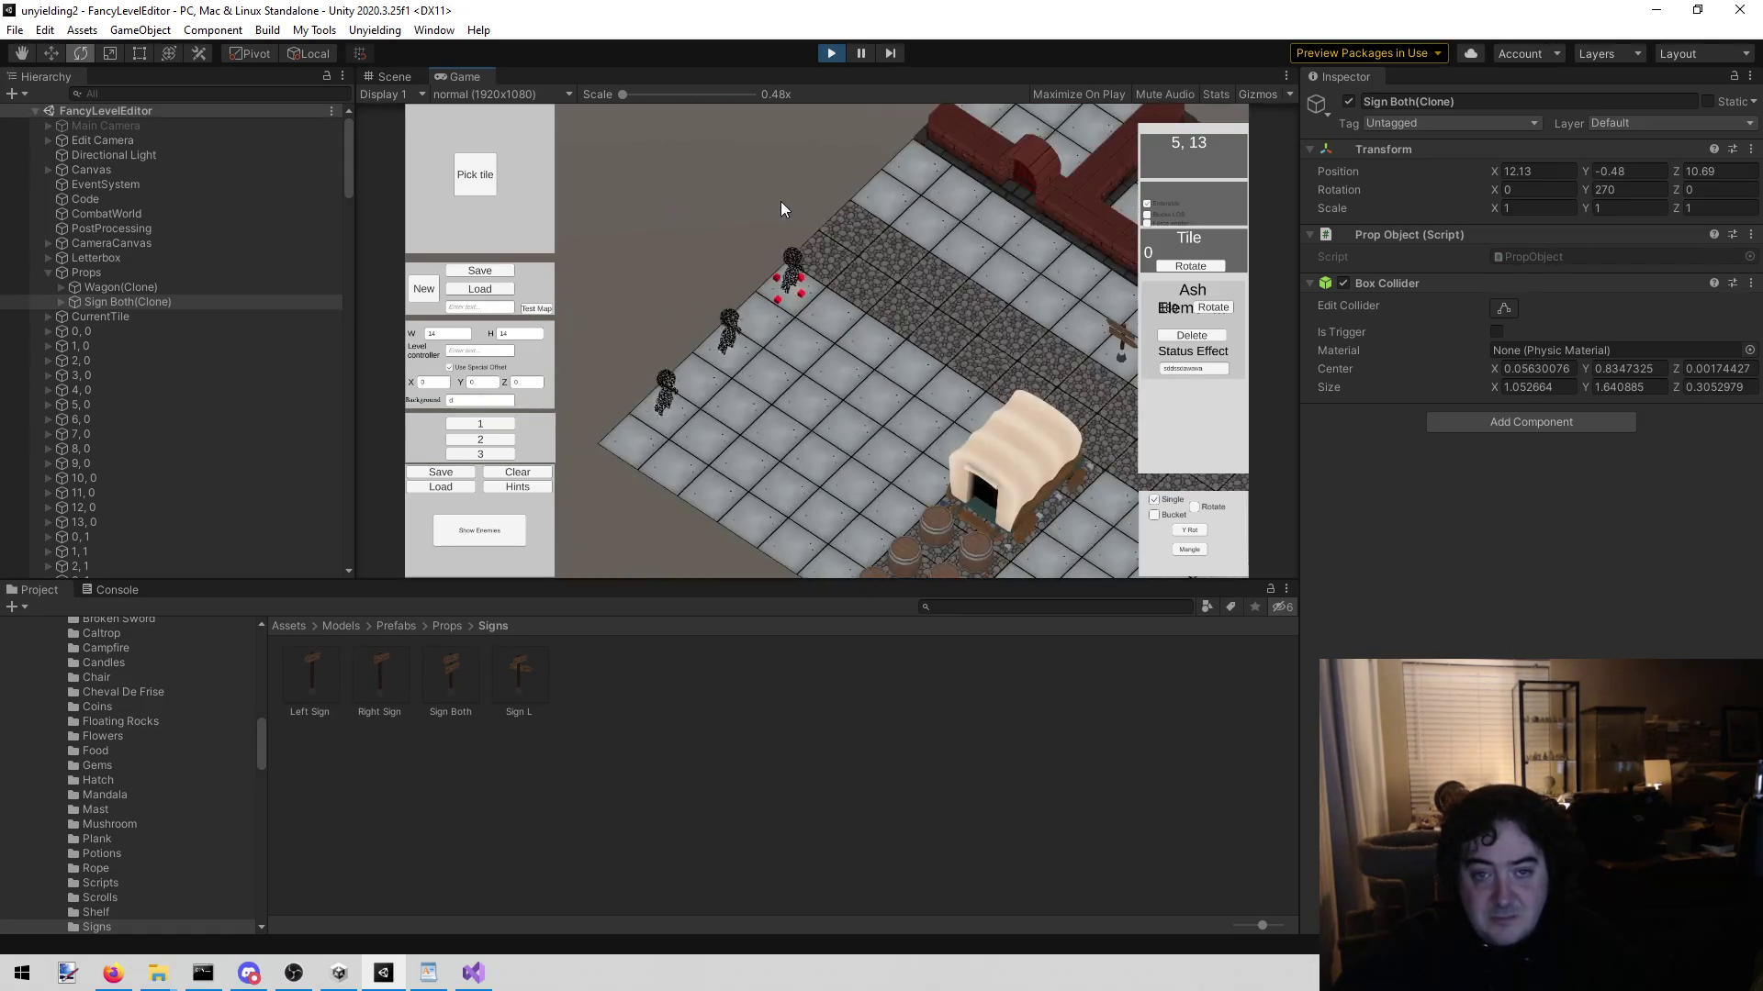
text(ds)
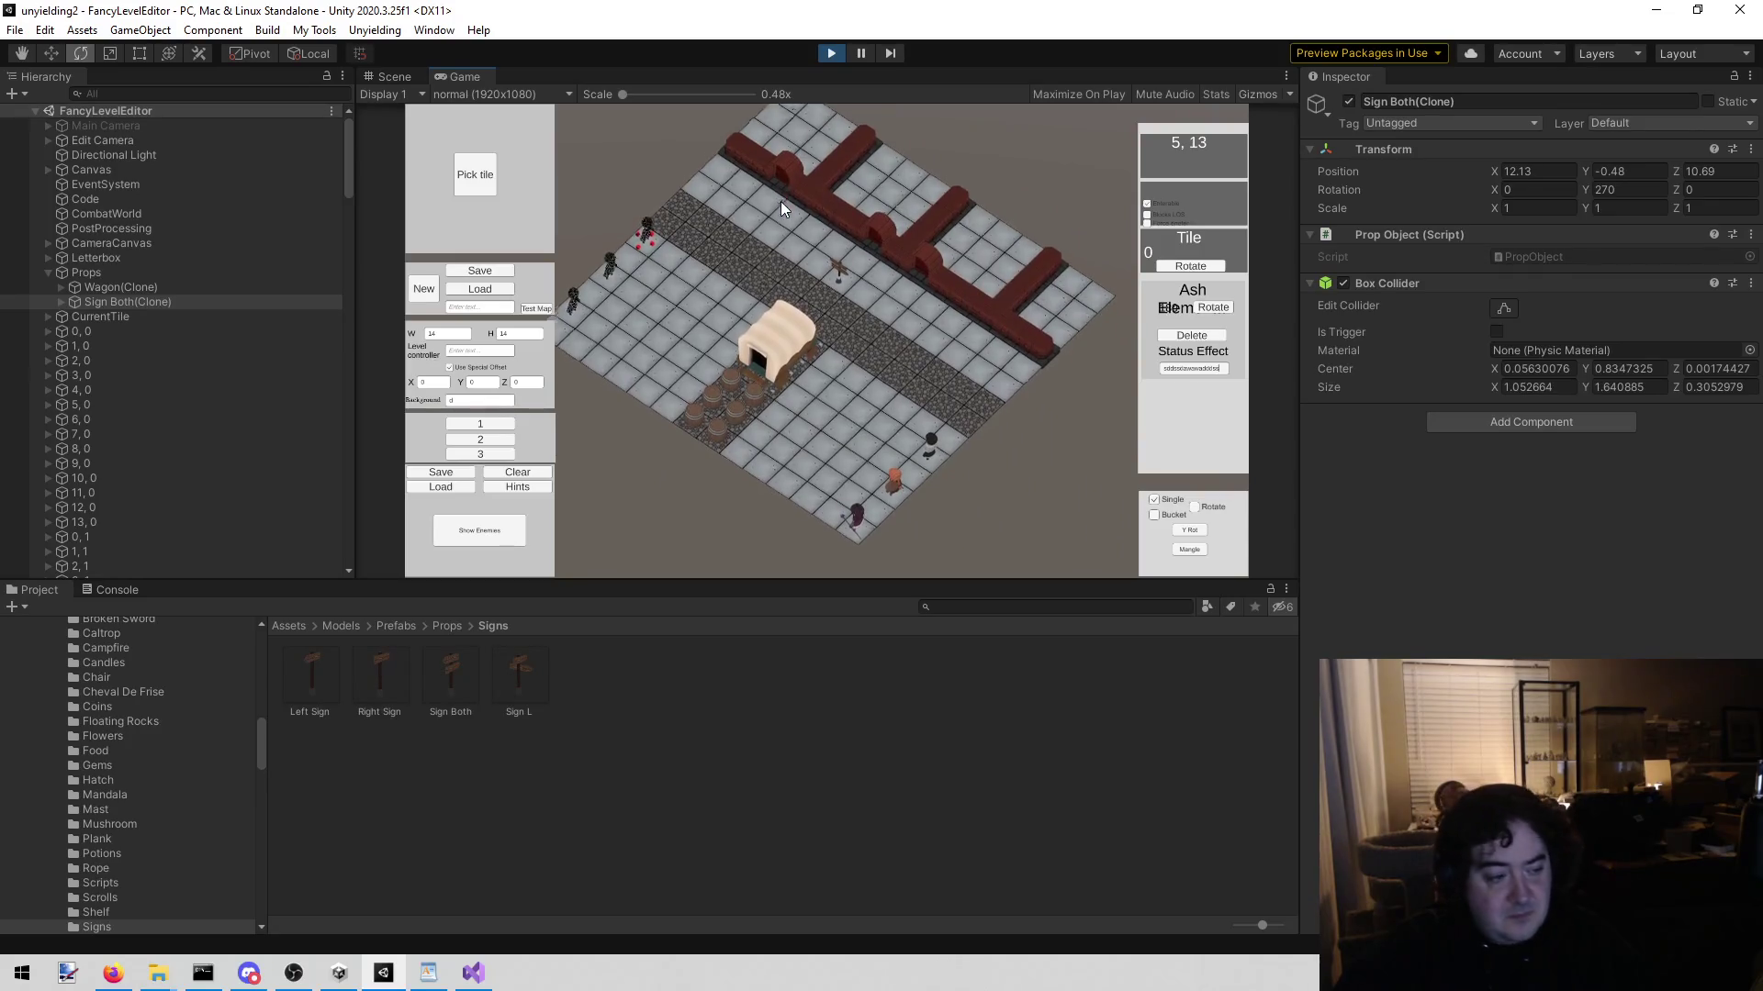
text(sdww)
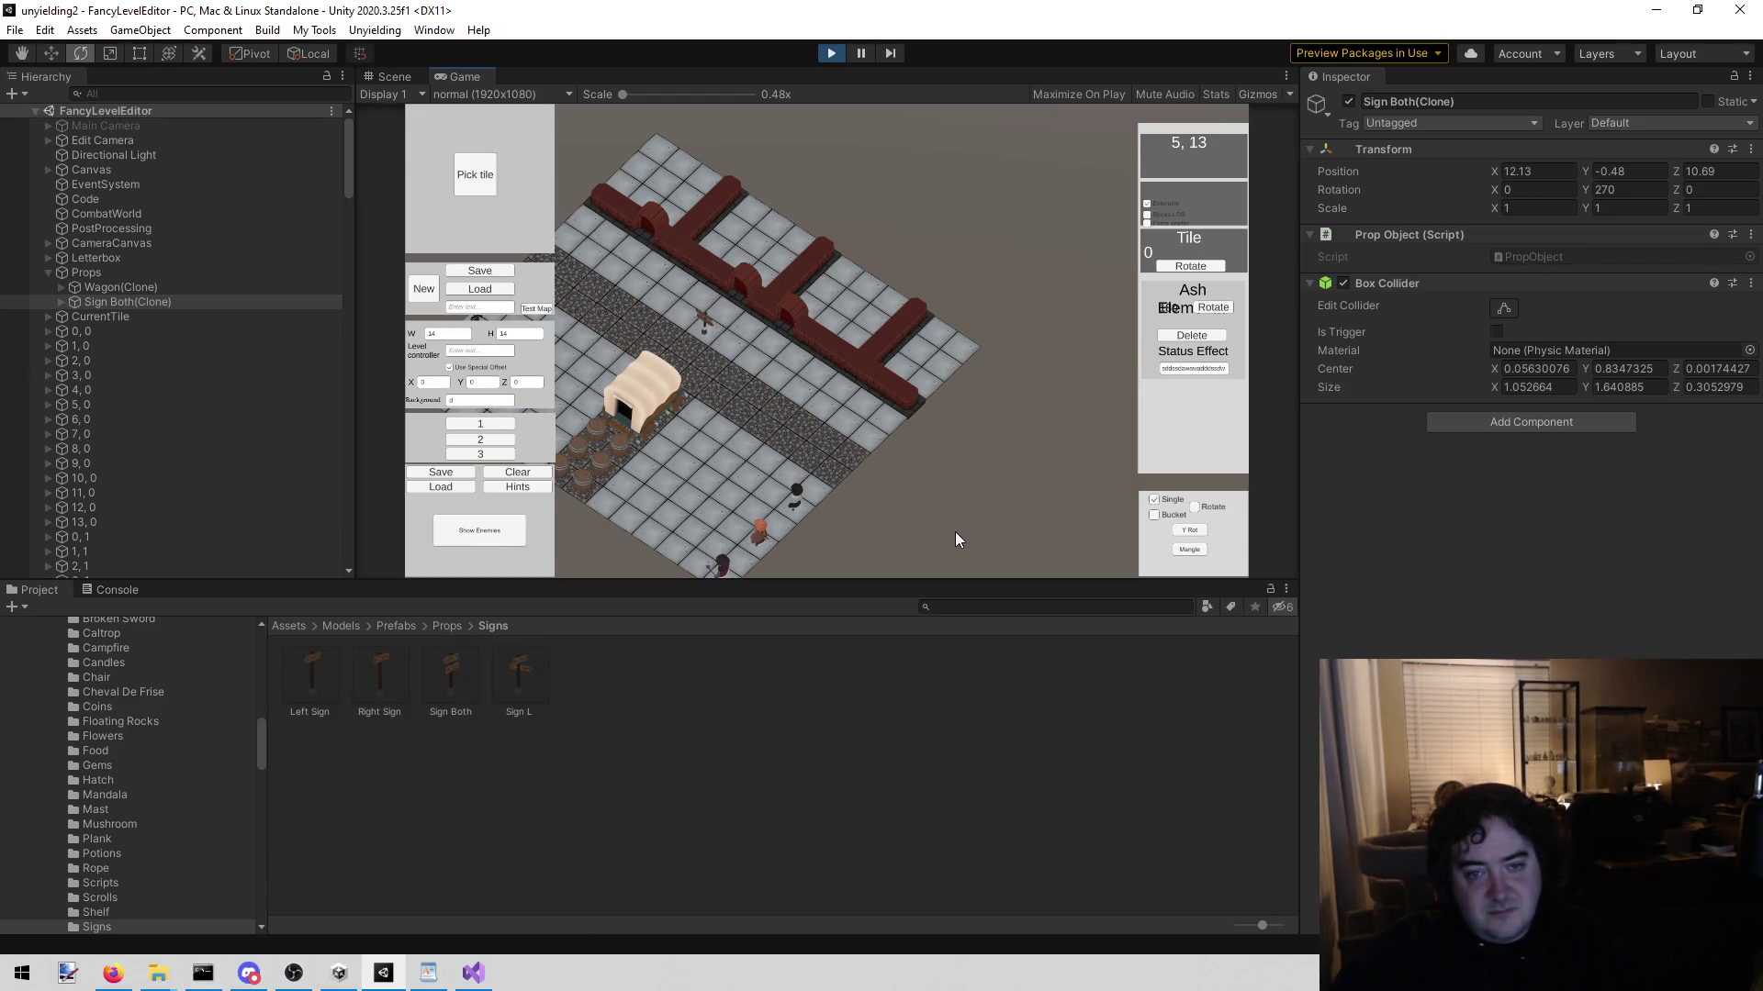
Step: Shift the camera with the A key to centre the whole level map
key(a)
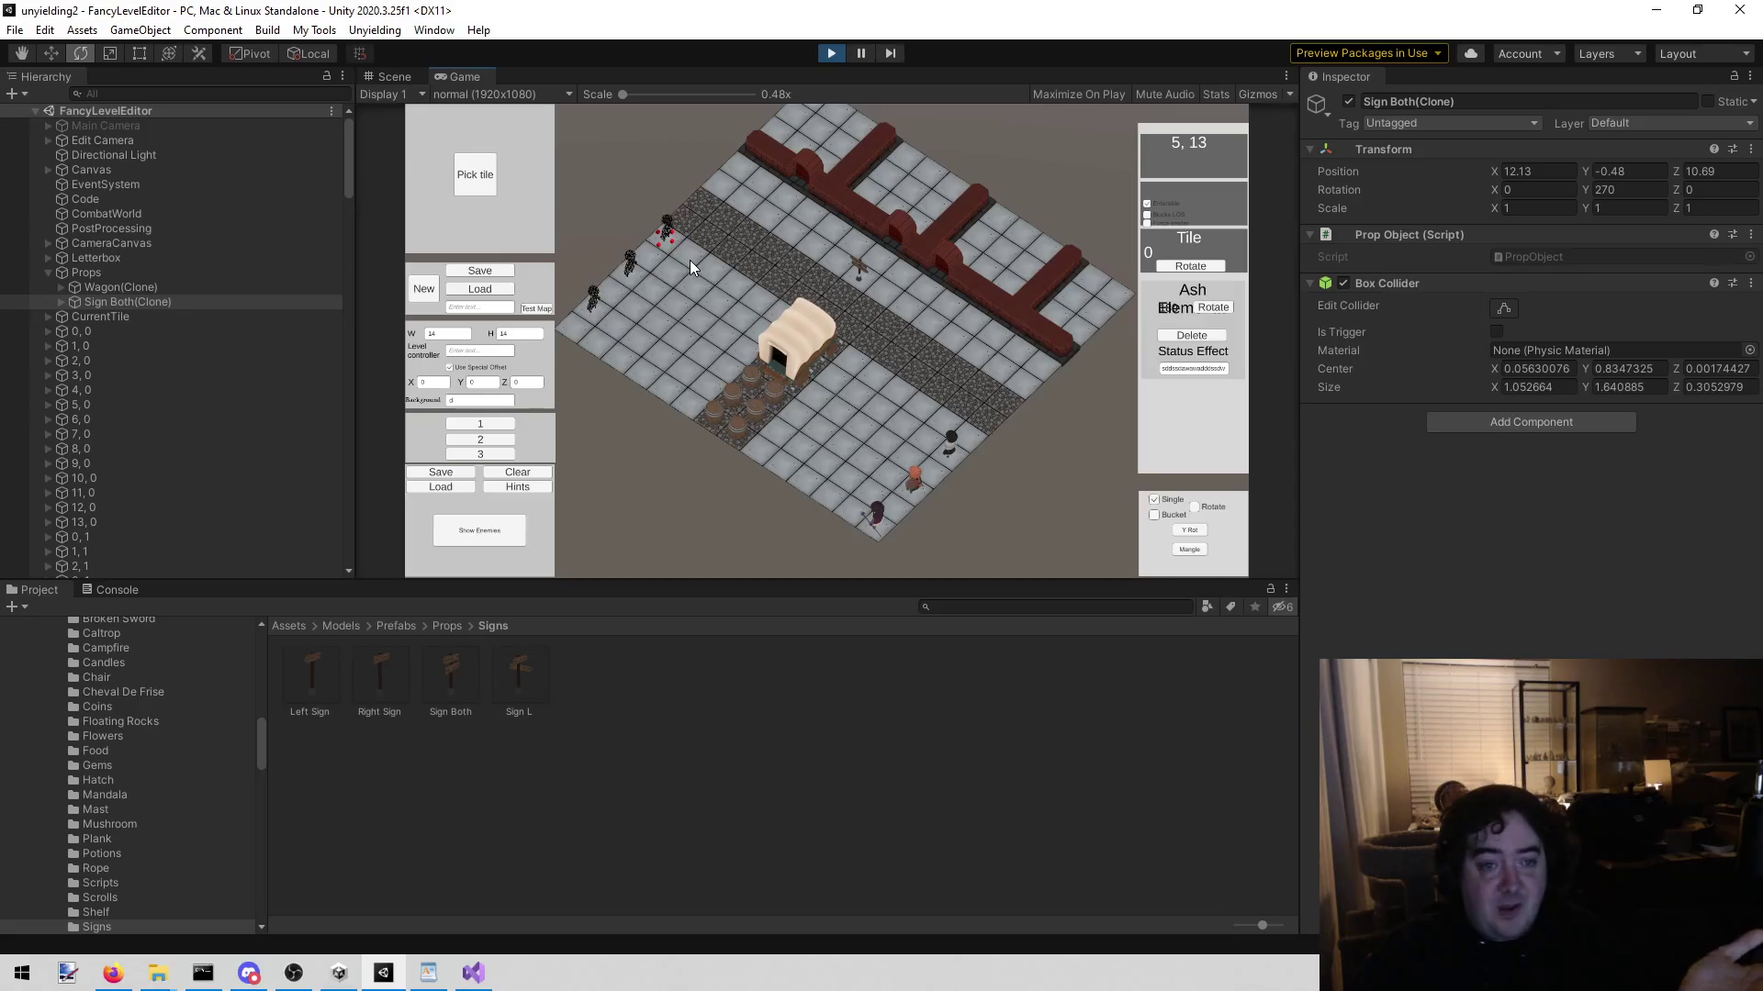
Step: Start saving the map and browse to the Unyielding2/unyielding2 project folder on the D: drive
click(470, 270)
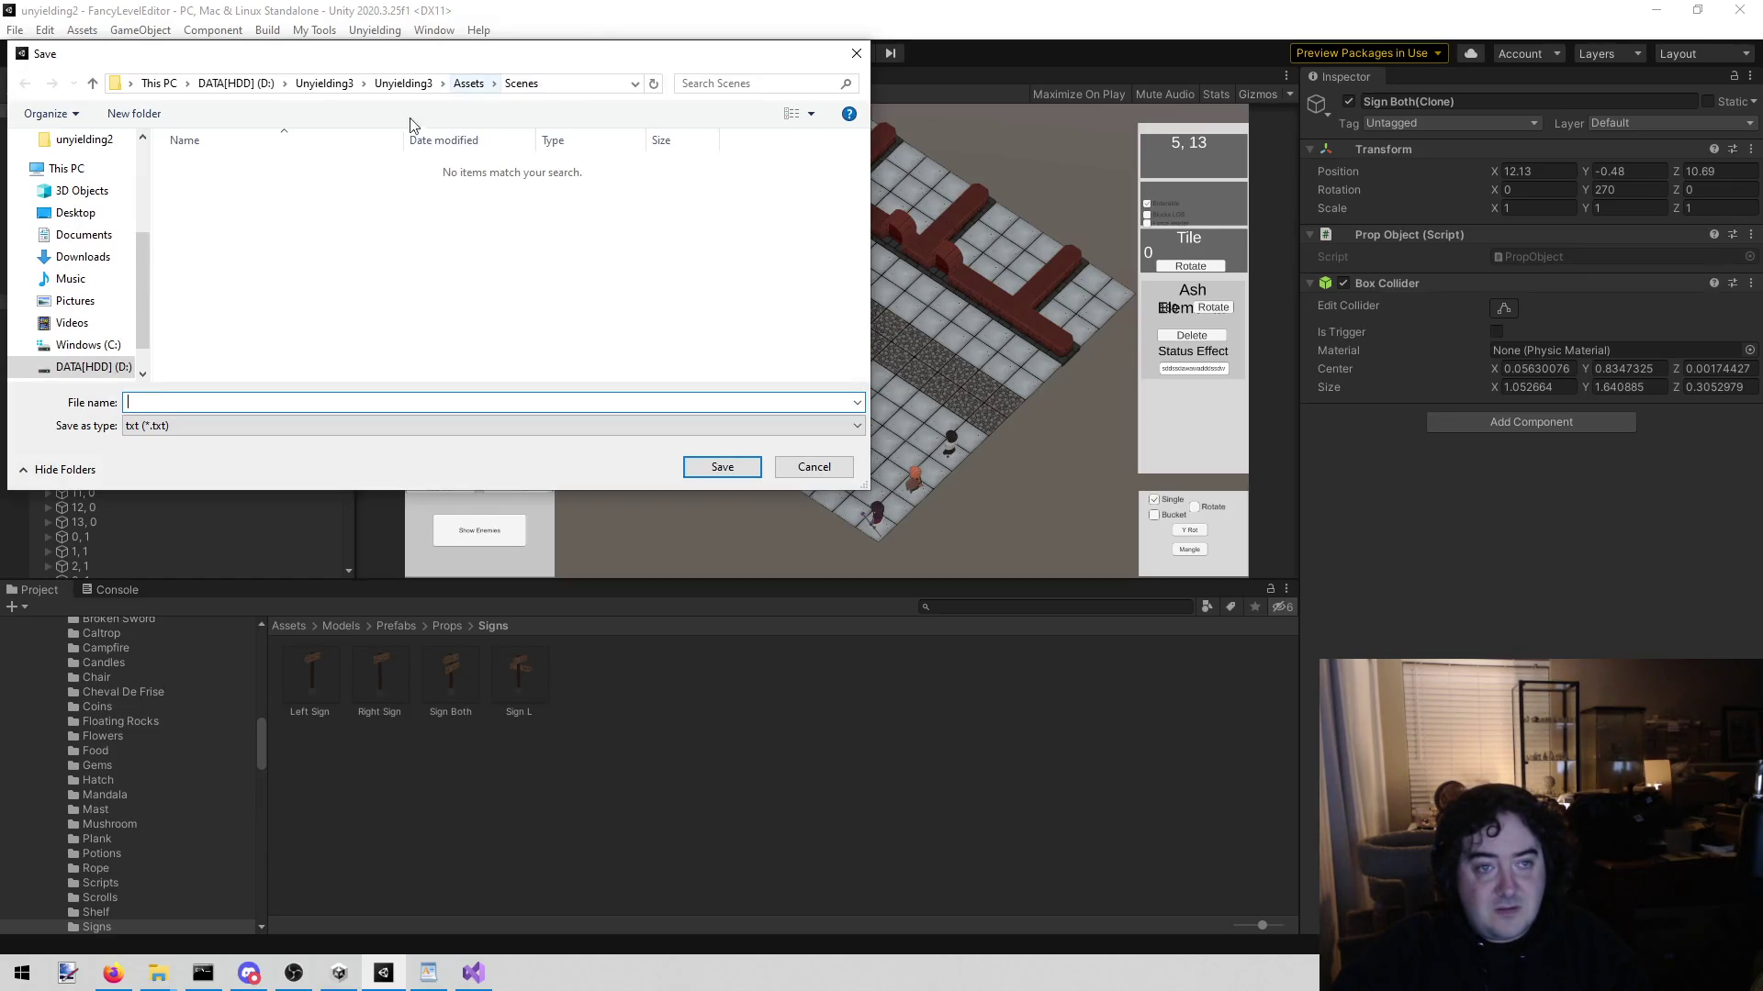
click(477, 85)
double_click(268, 258)
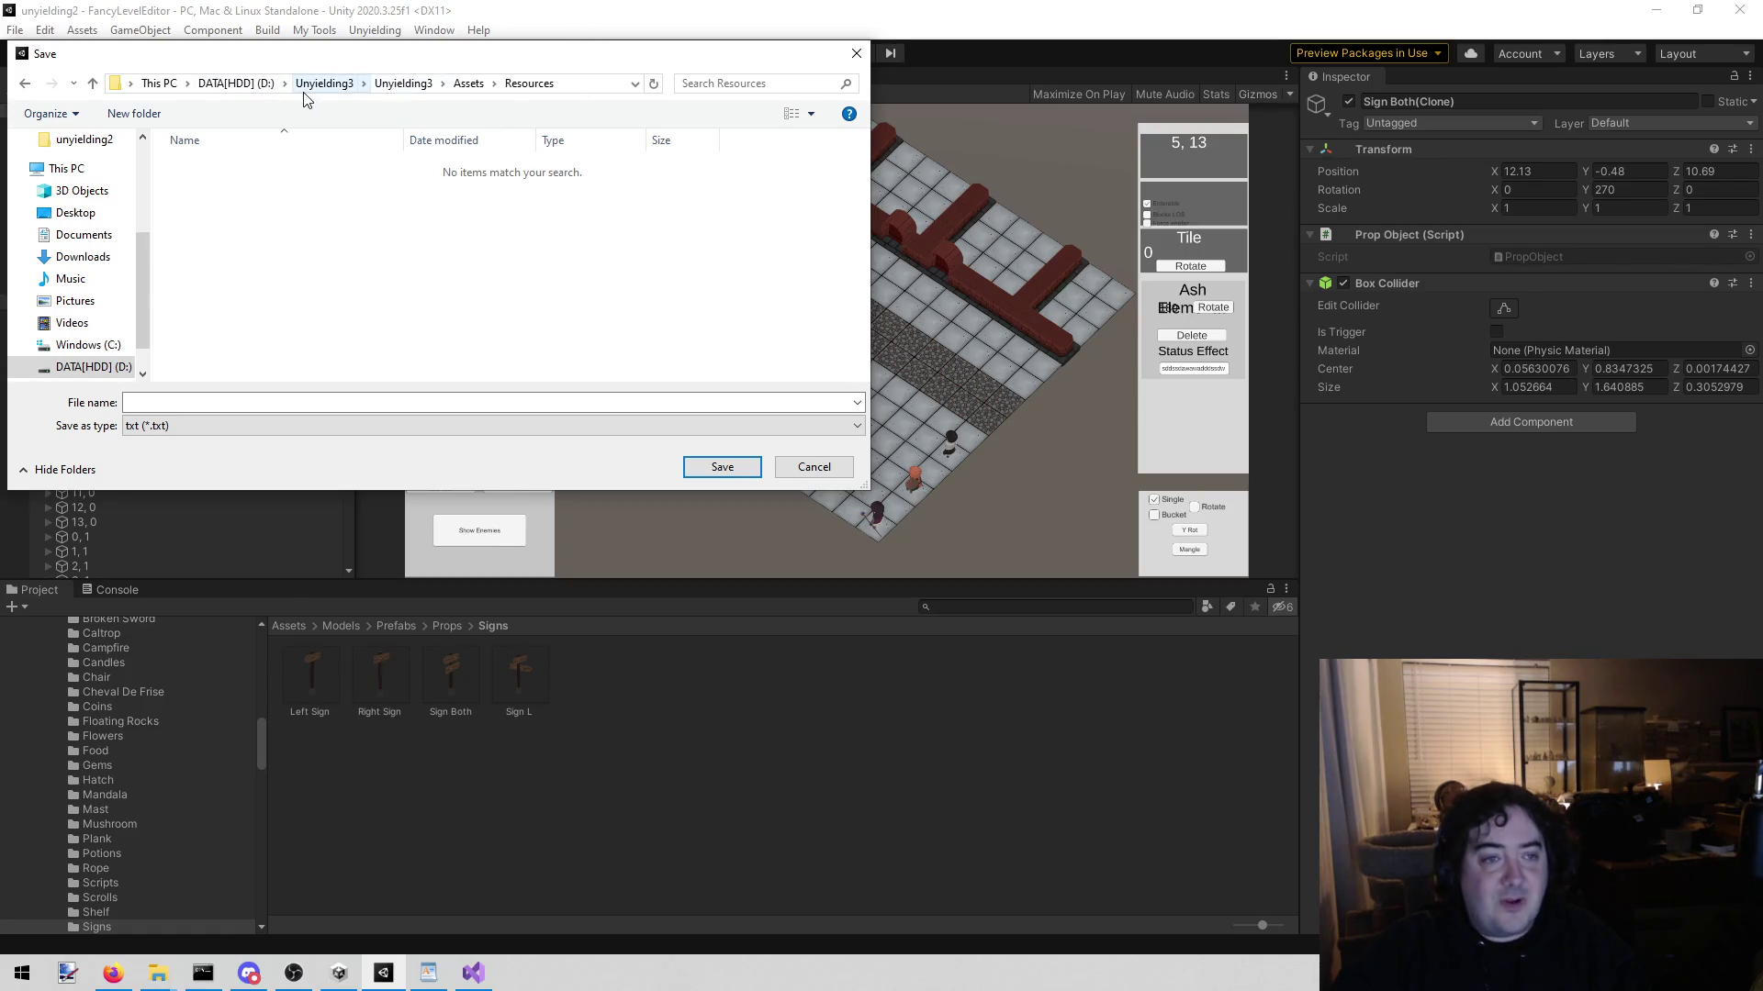
click(237, 87)
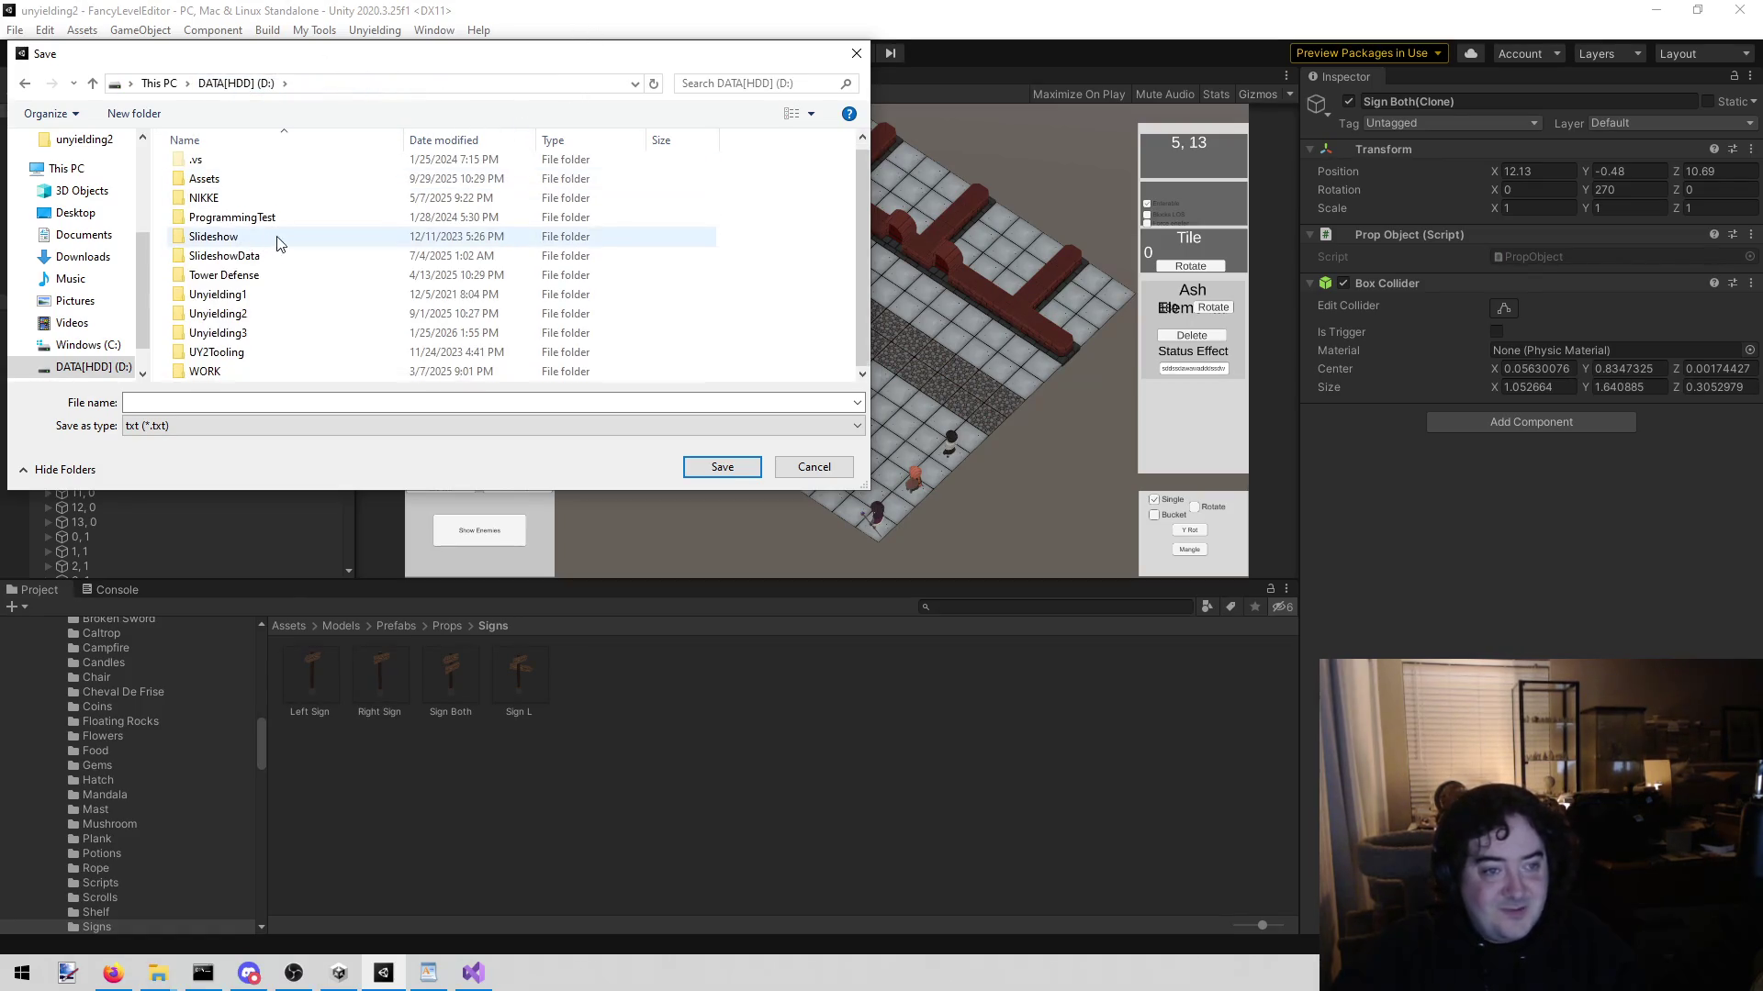
click(260, 303)
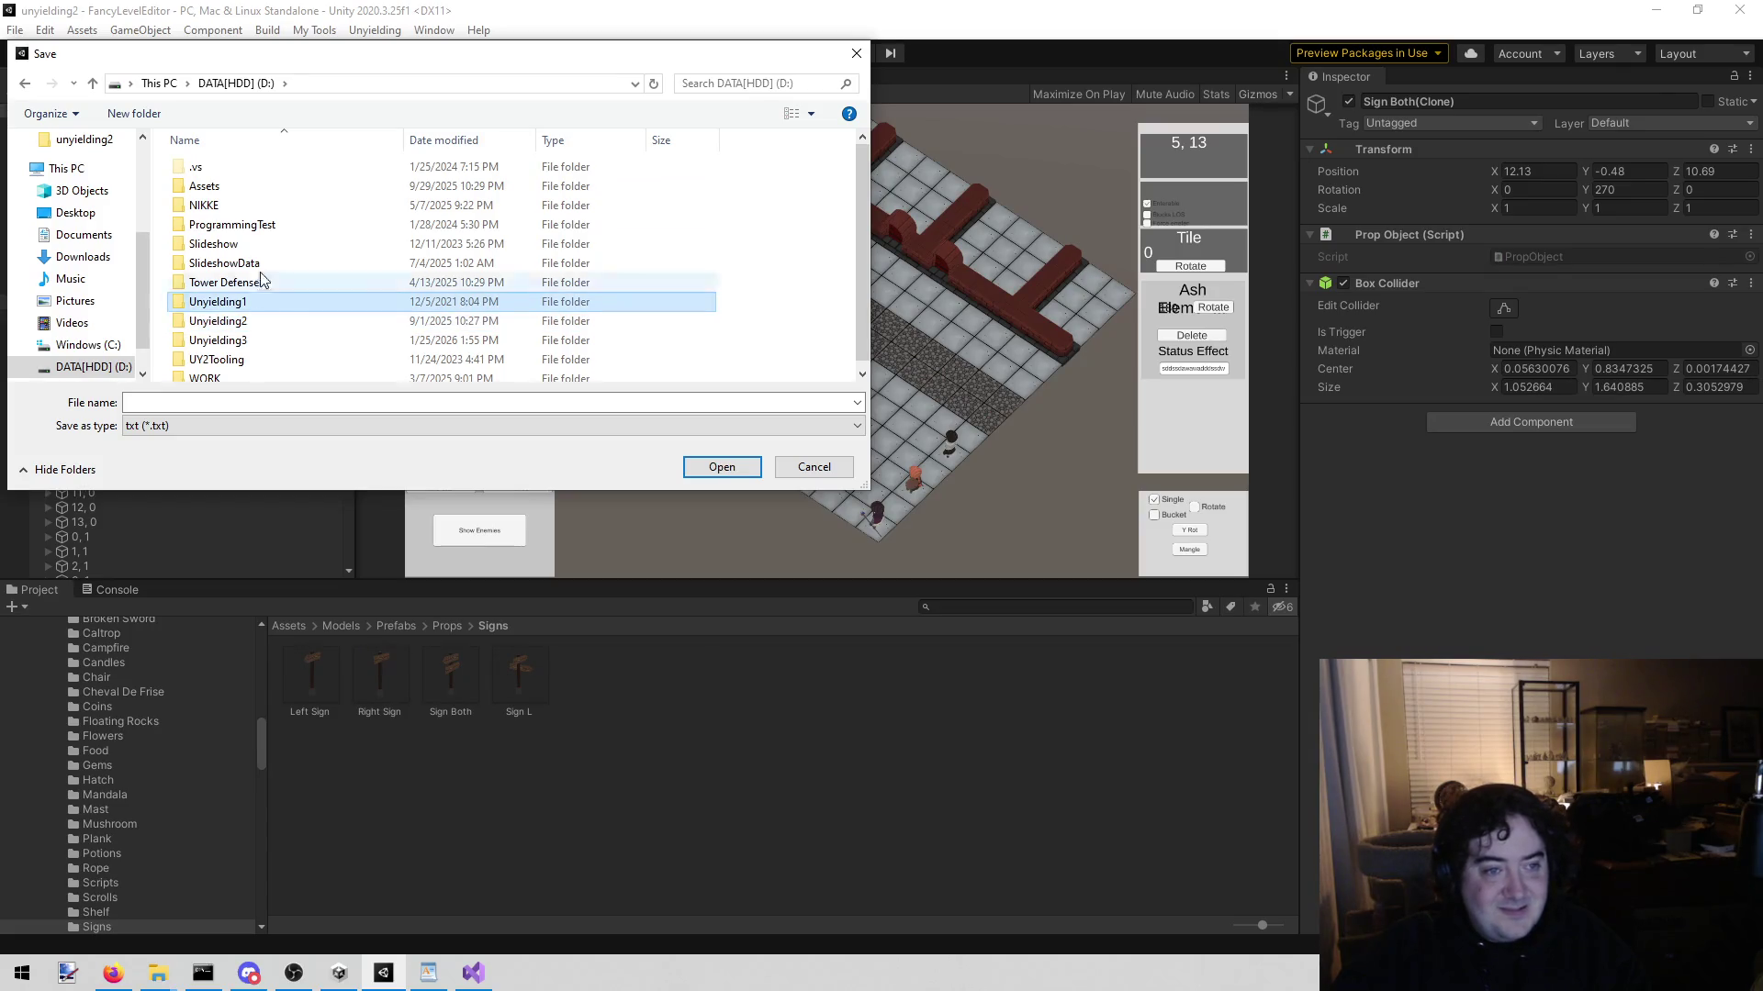
double_click(253, 320)
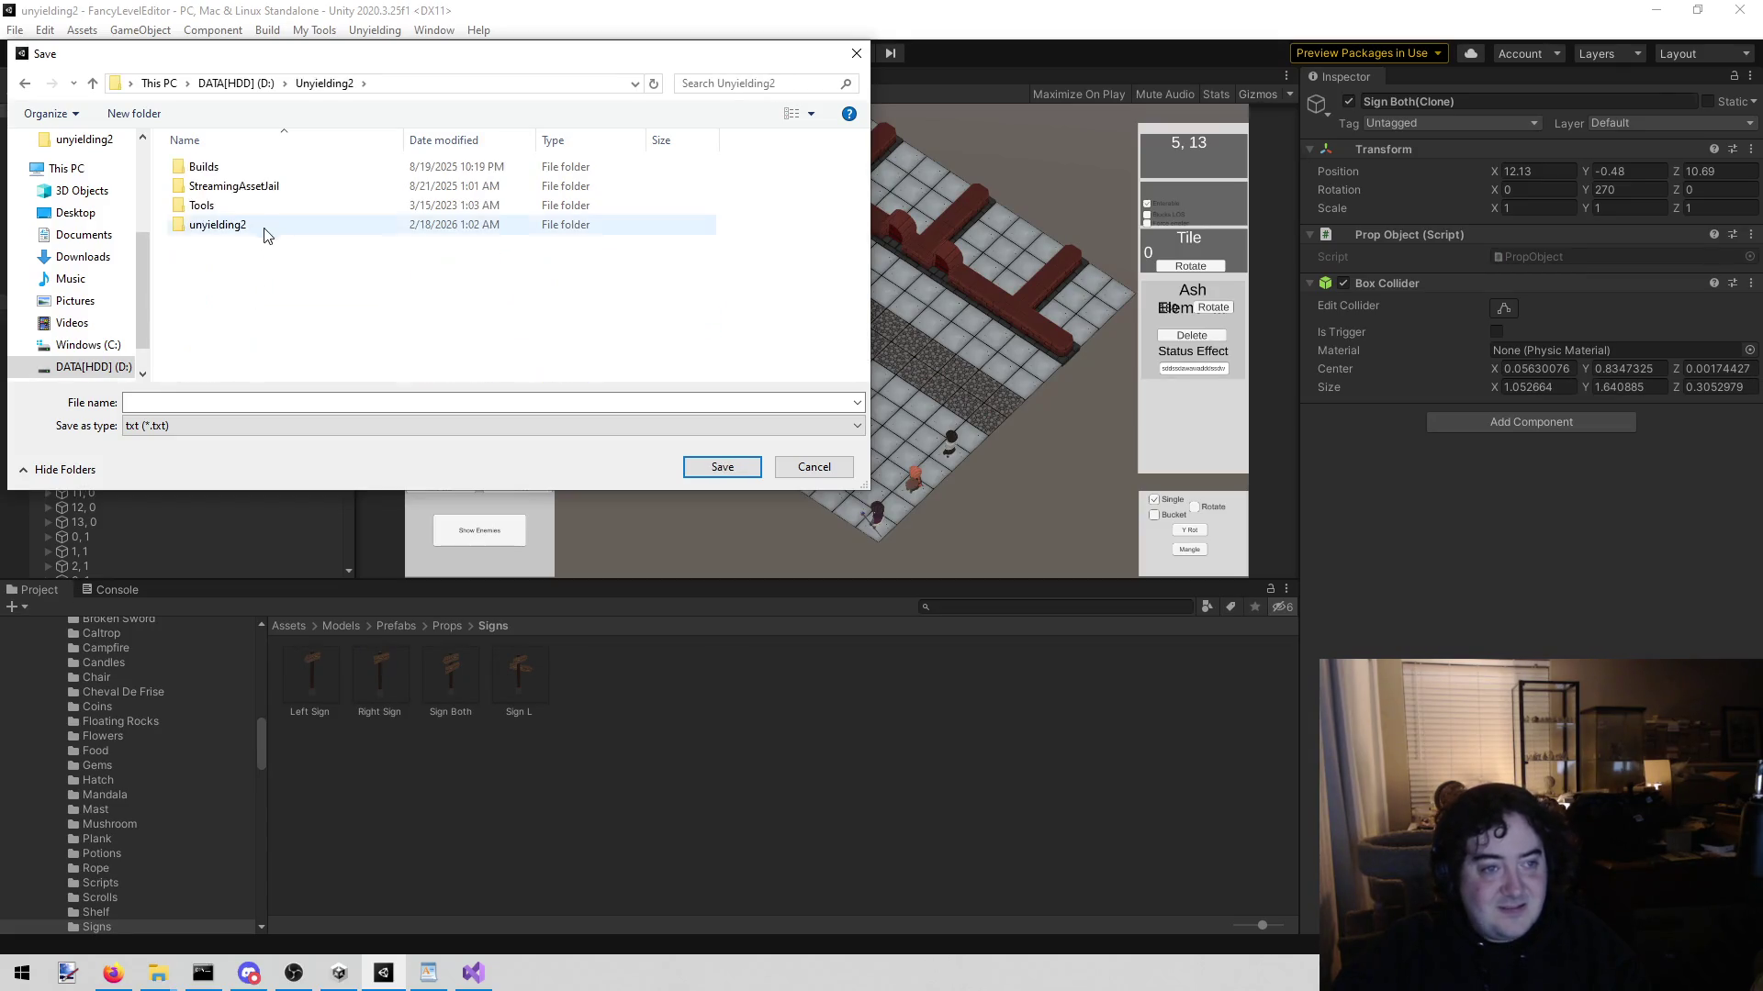
double_click(242, 224)
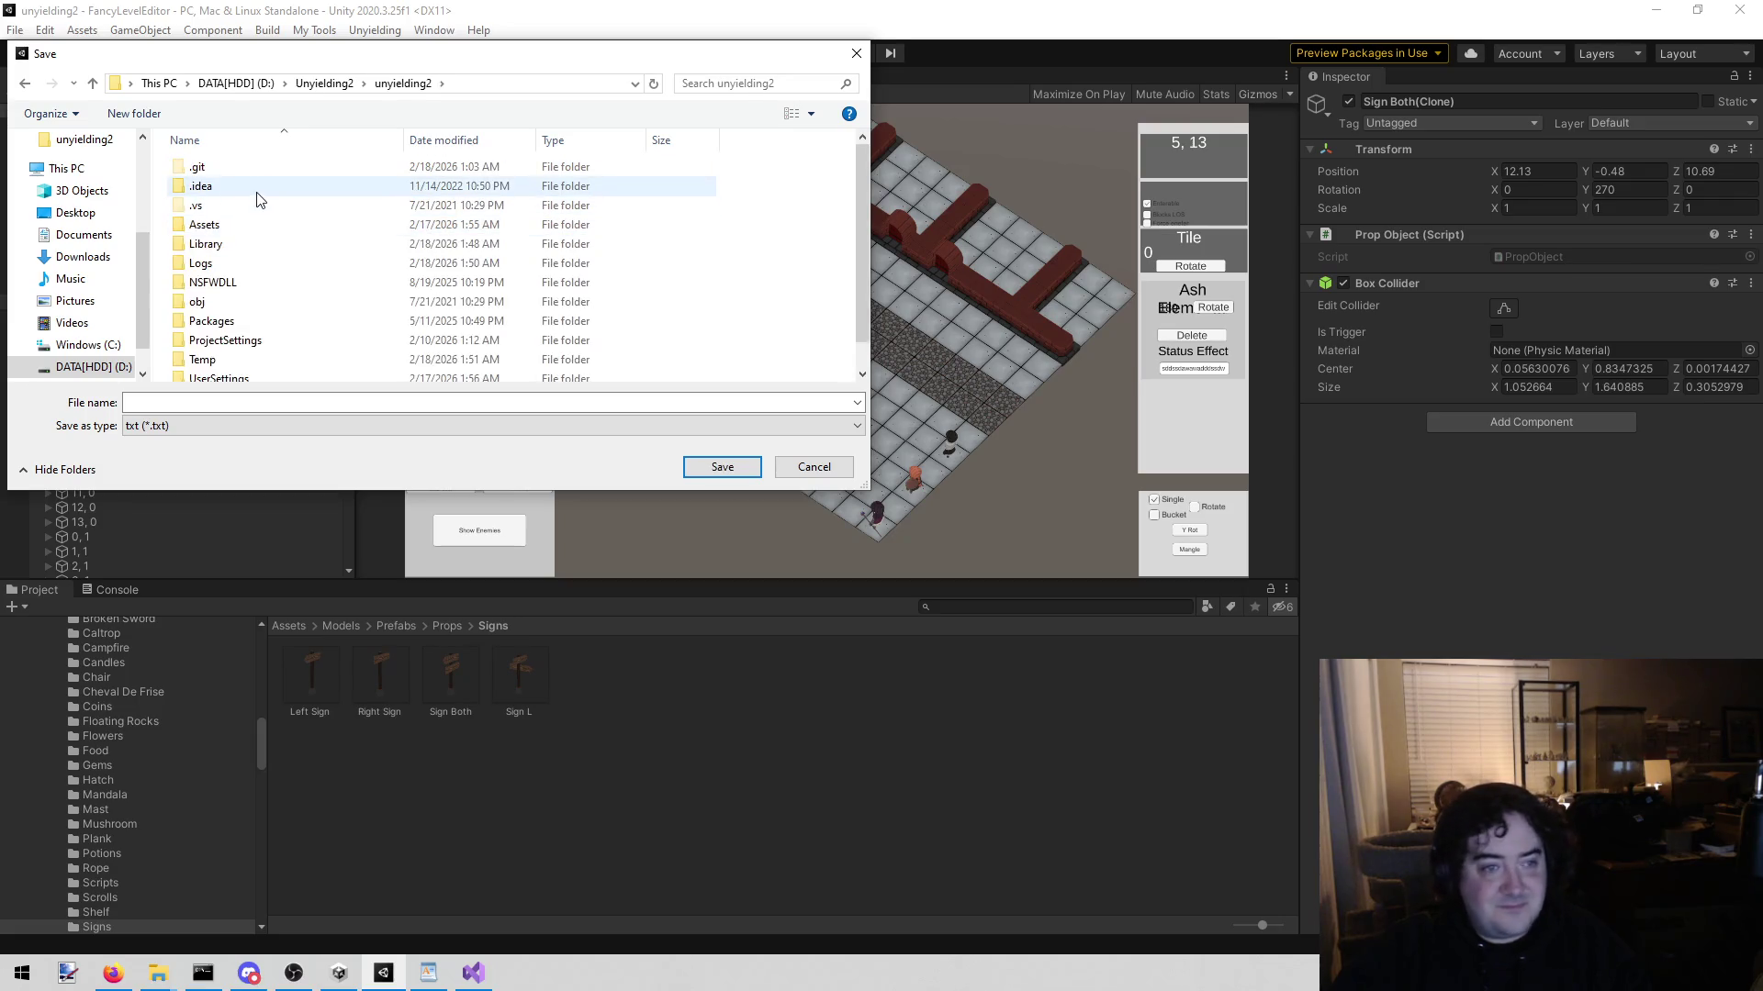
Step: Open Assets/Resources/Maps/RandomV2 and save the map there as AshCovered
scroll(267, 209, down, 1)
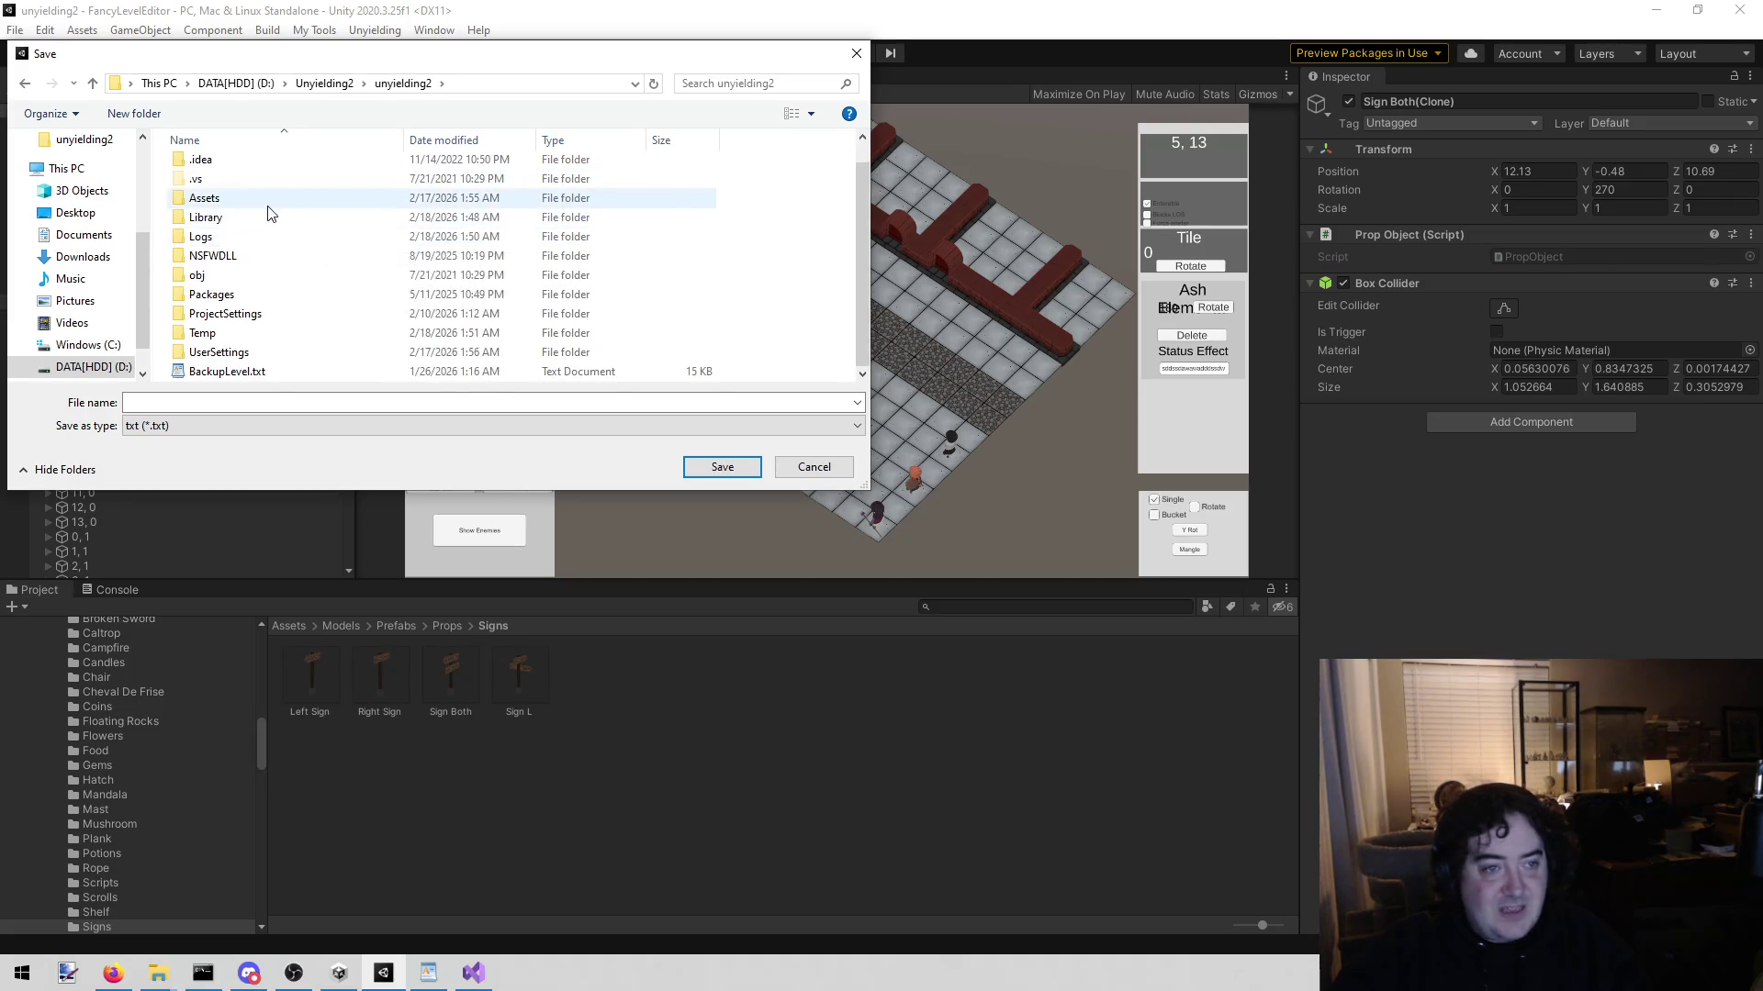
double_click(267, 202)
scroll(290, 317, down, 8)
scroll(280, 308, down, 3)
double_click(272, 274)
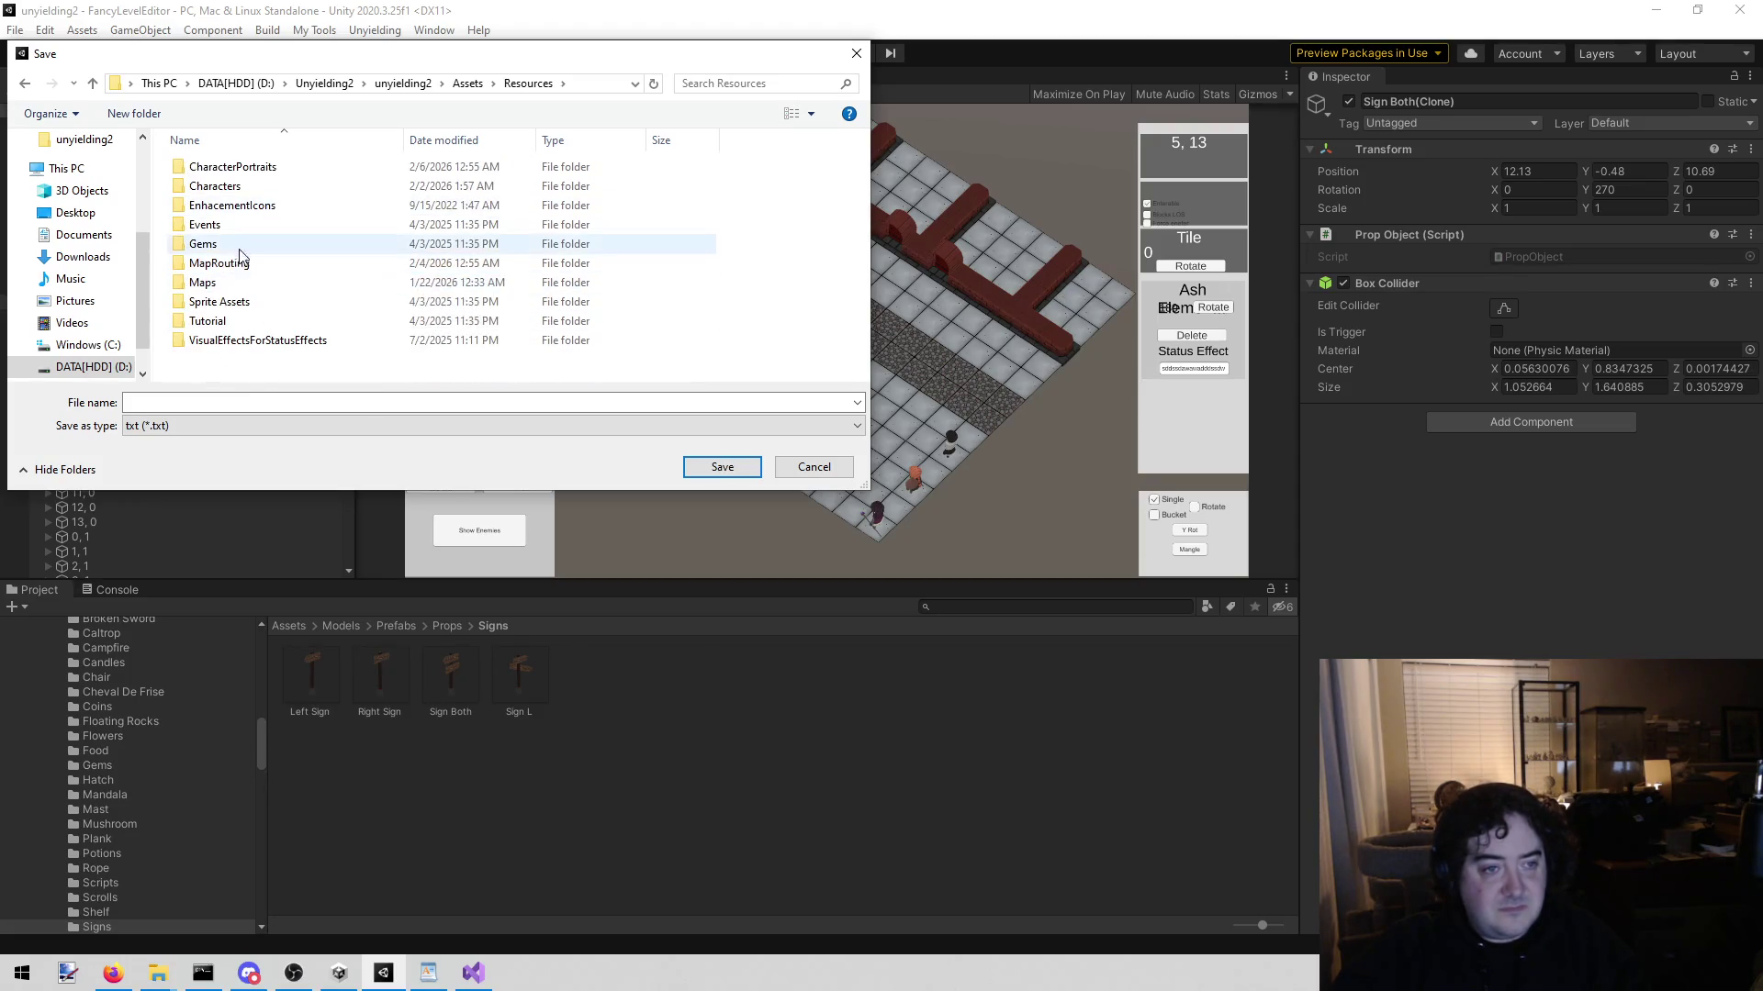
double_click(234, 283)
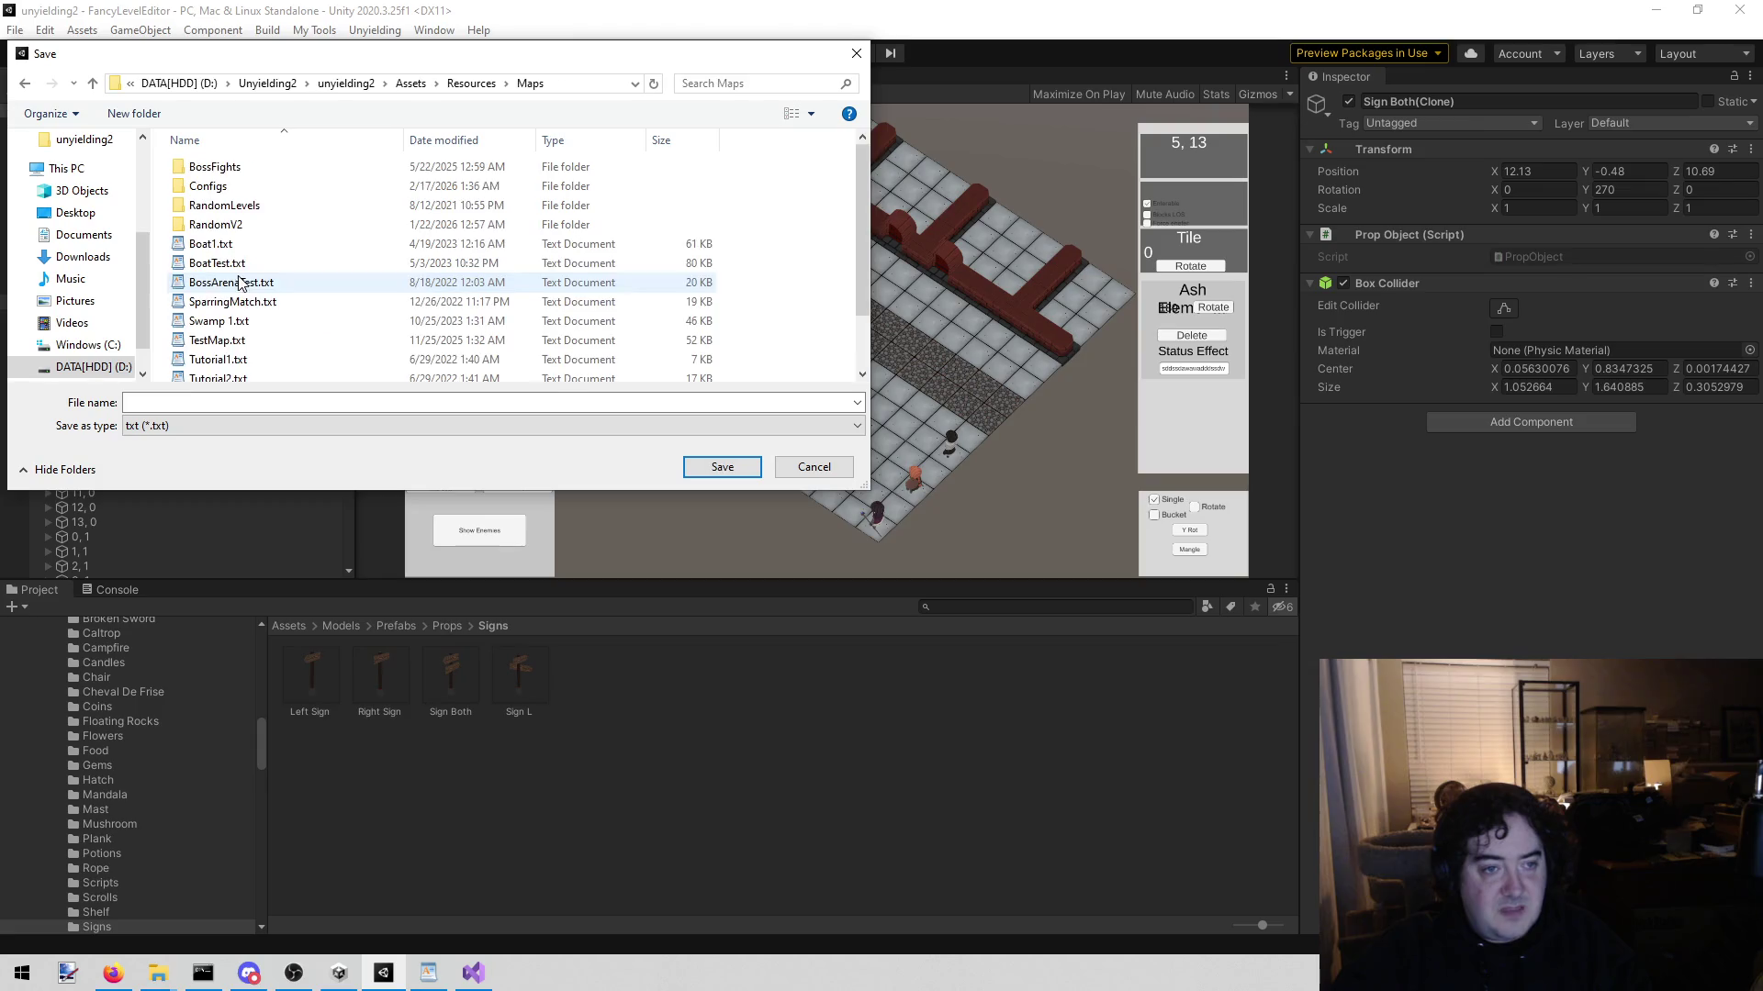
double_click(246, 224)
click(396, 403)
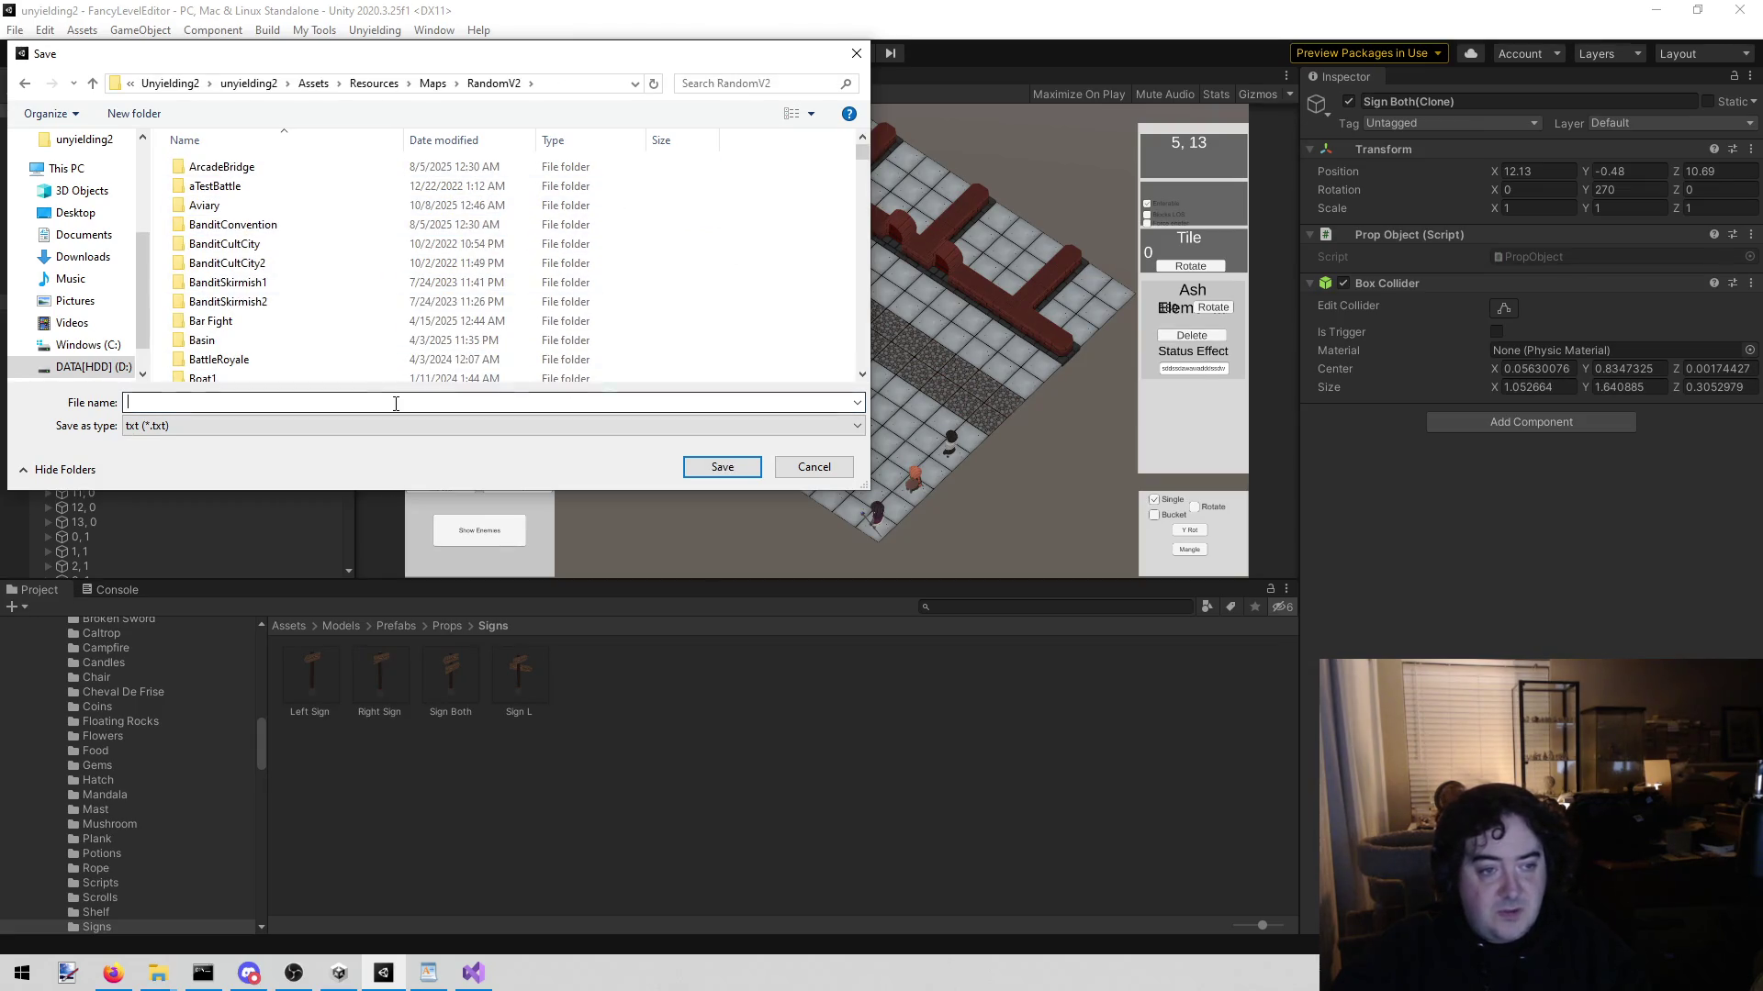
text(Ash)
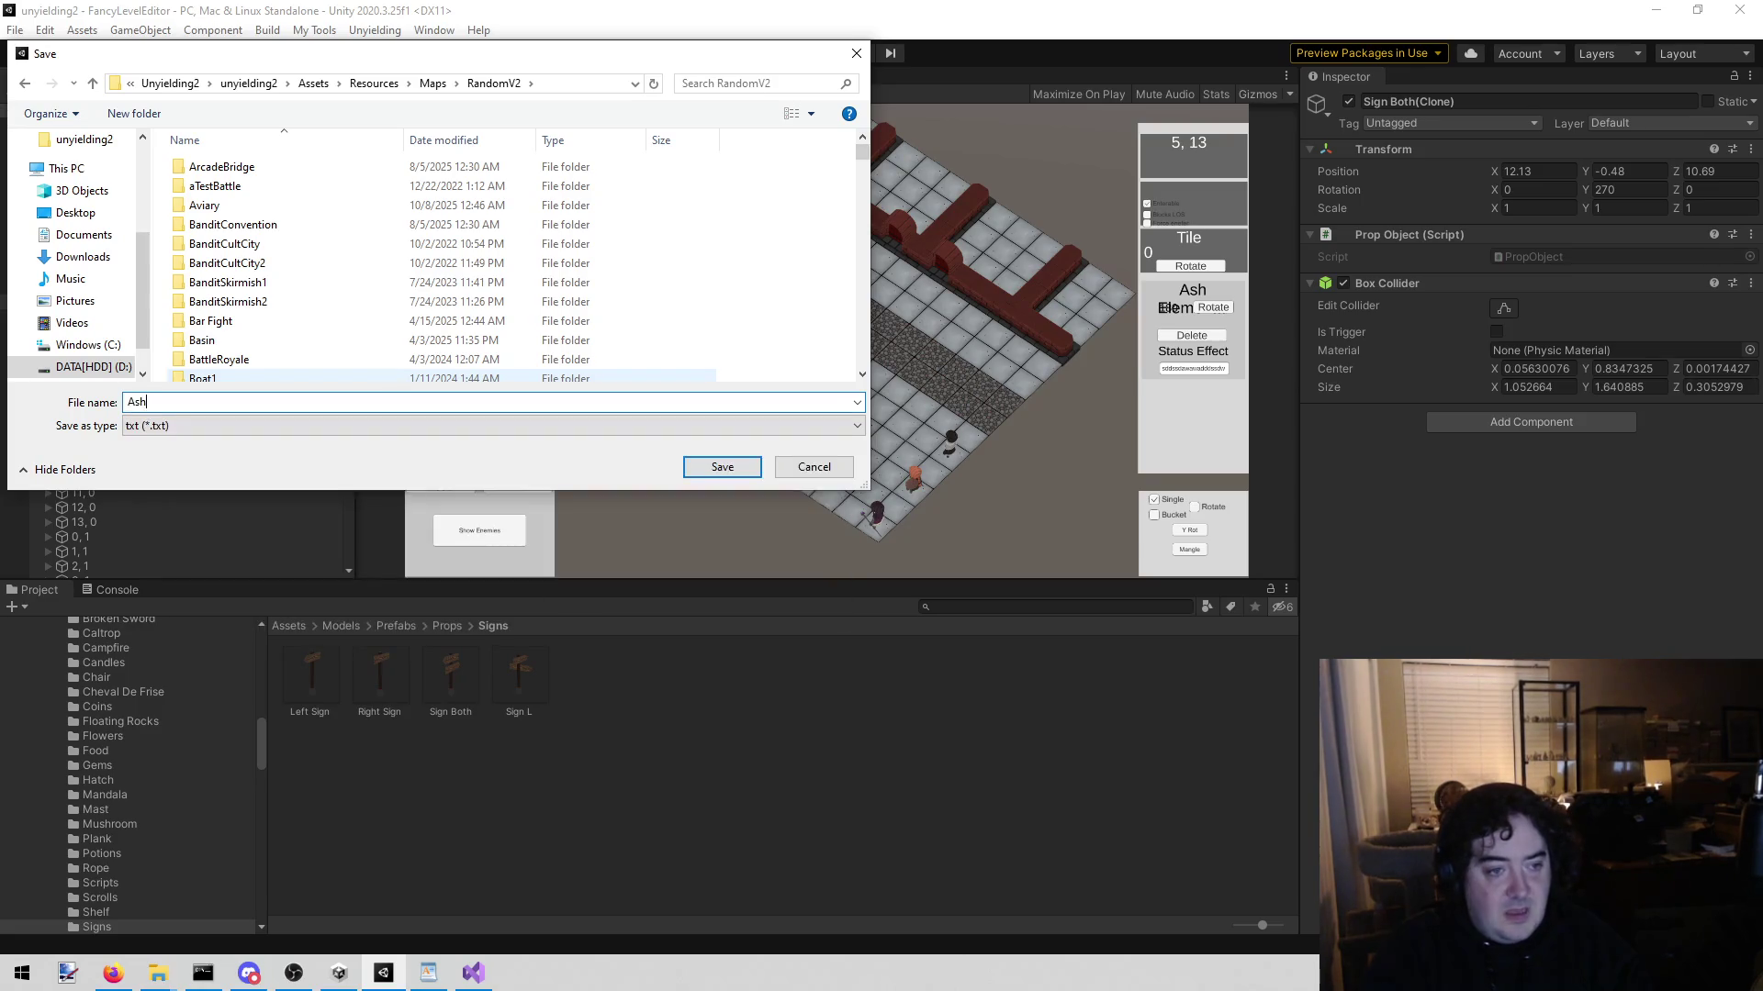
text(Covered)
key(Return)
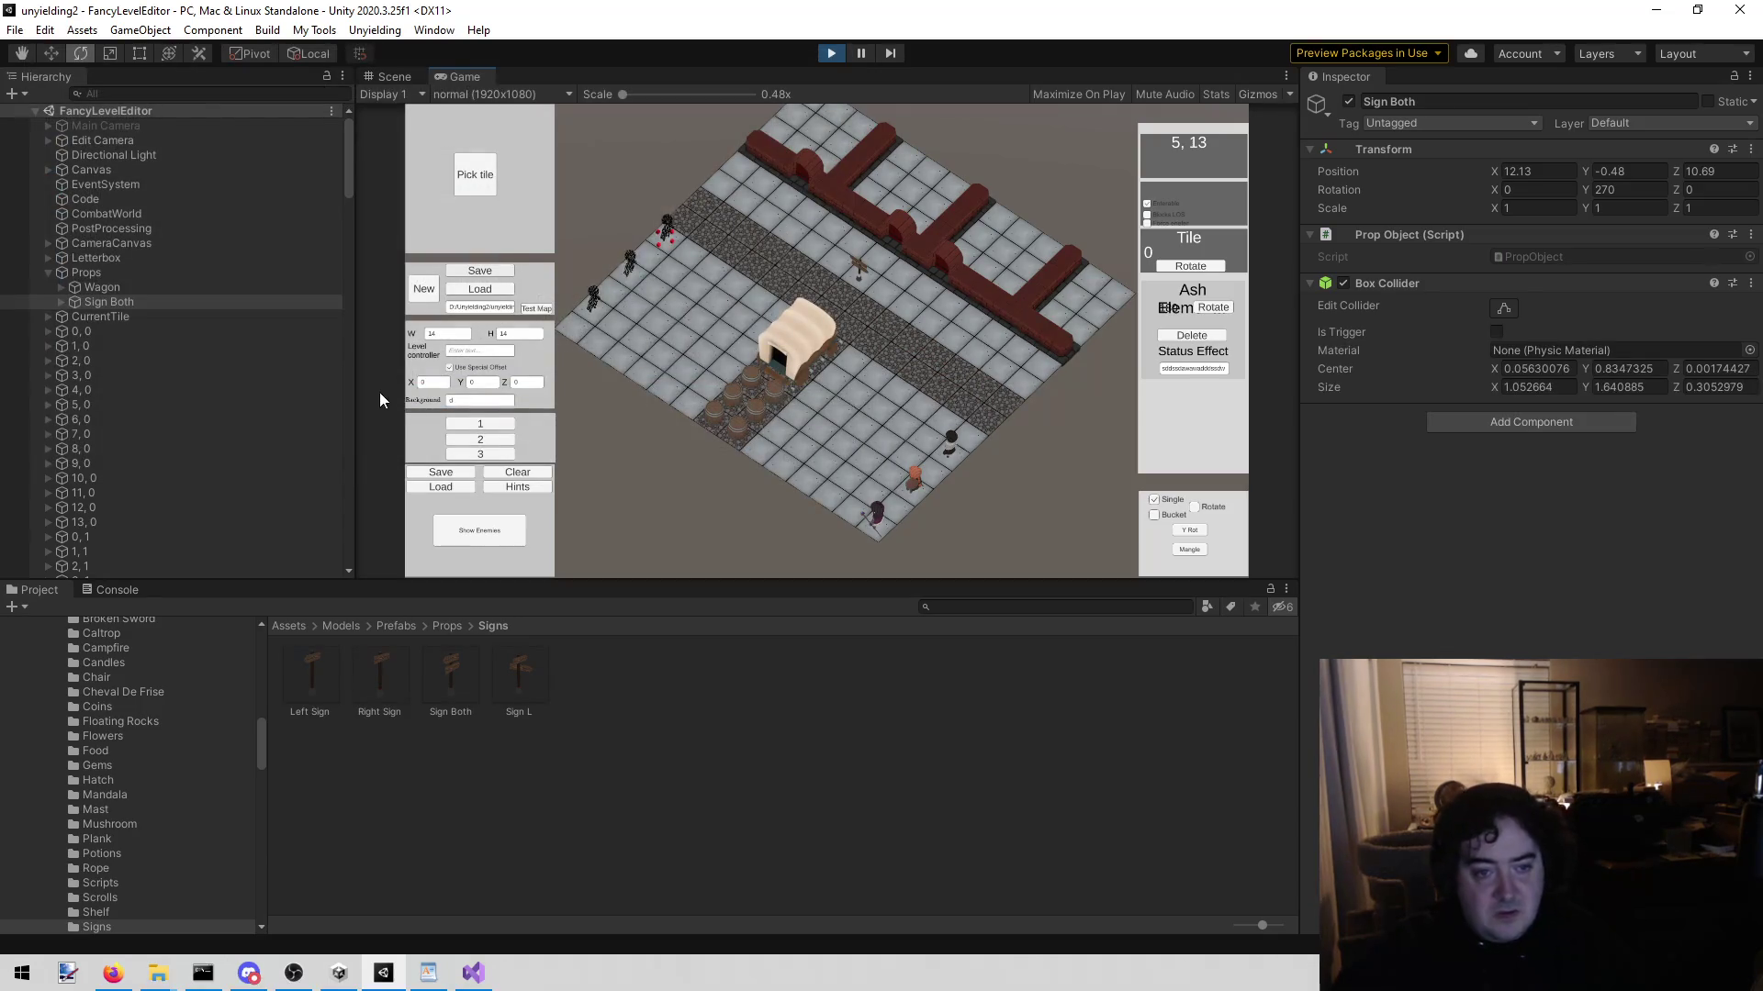
Step: Create a new folder named AshCovered inside RandomV2 from the save dialog
click(442, 477)
right_click(787, 298)
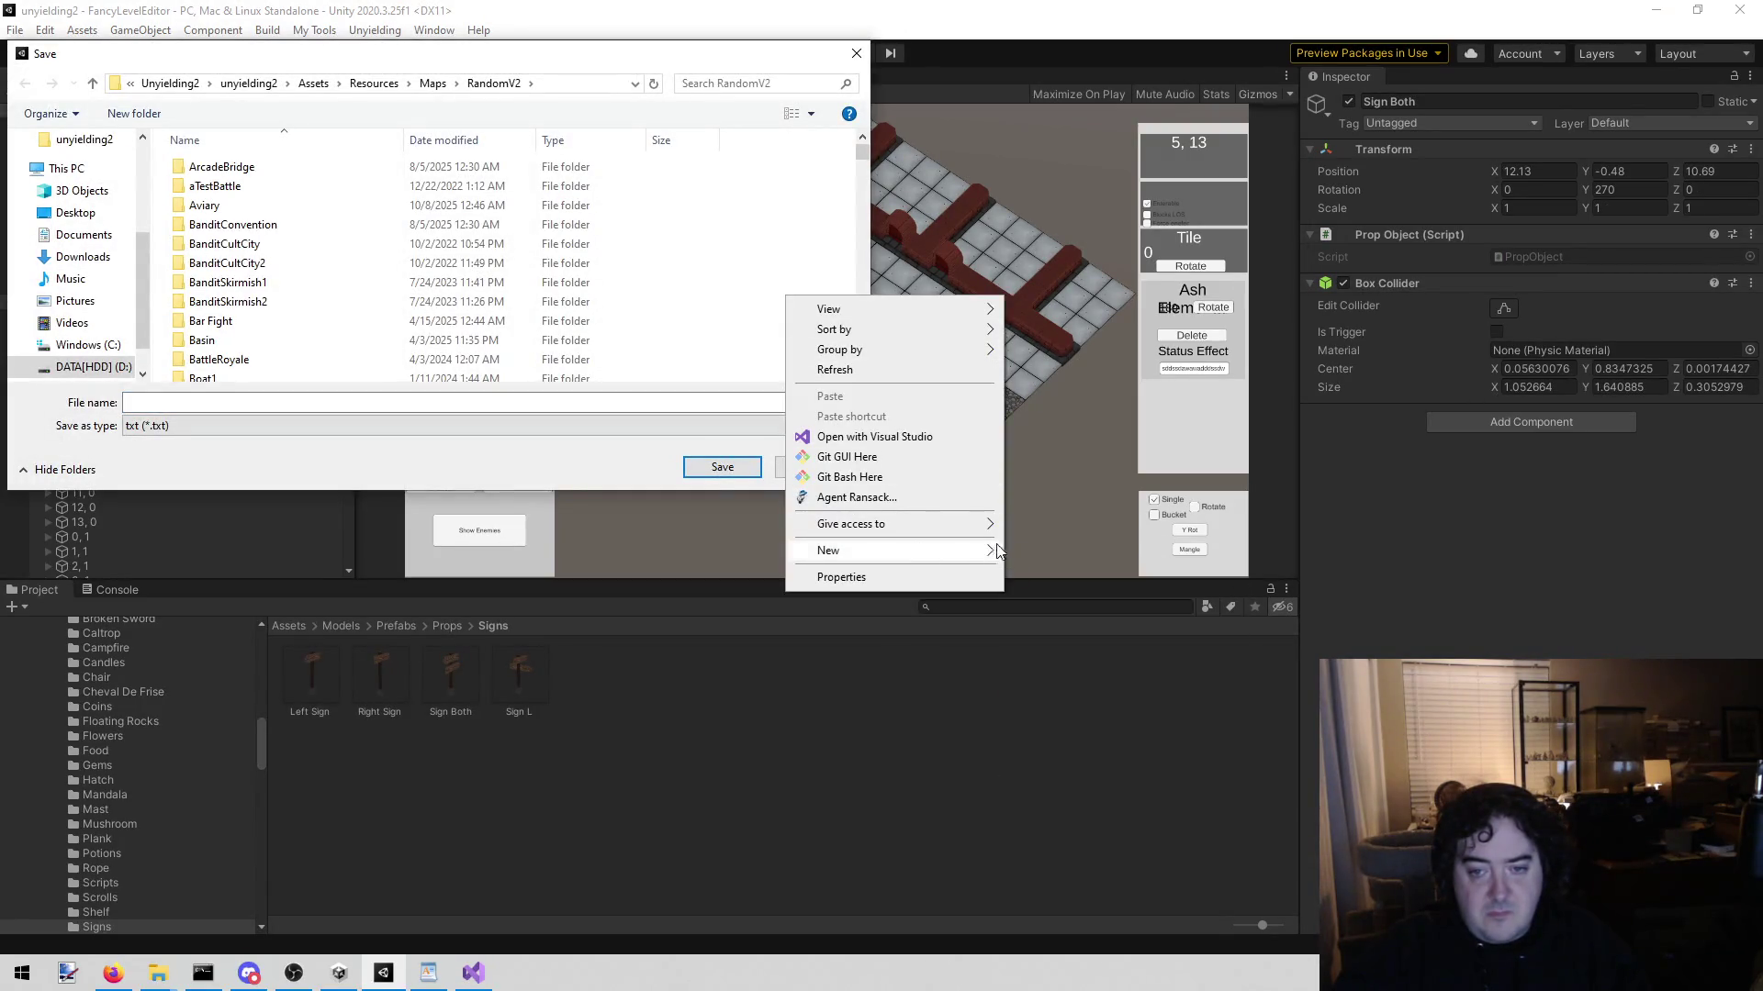
mouse_move(932, 557)
click(1047, 551)
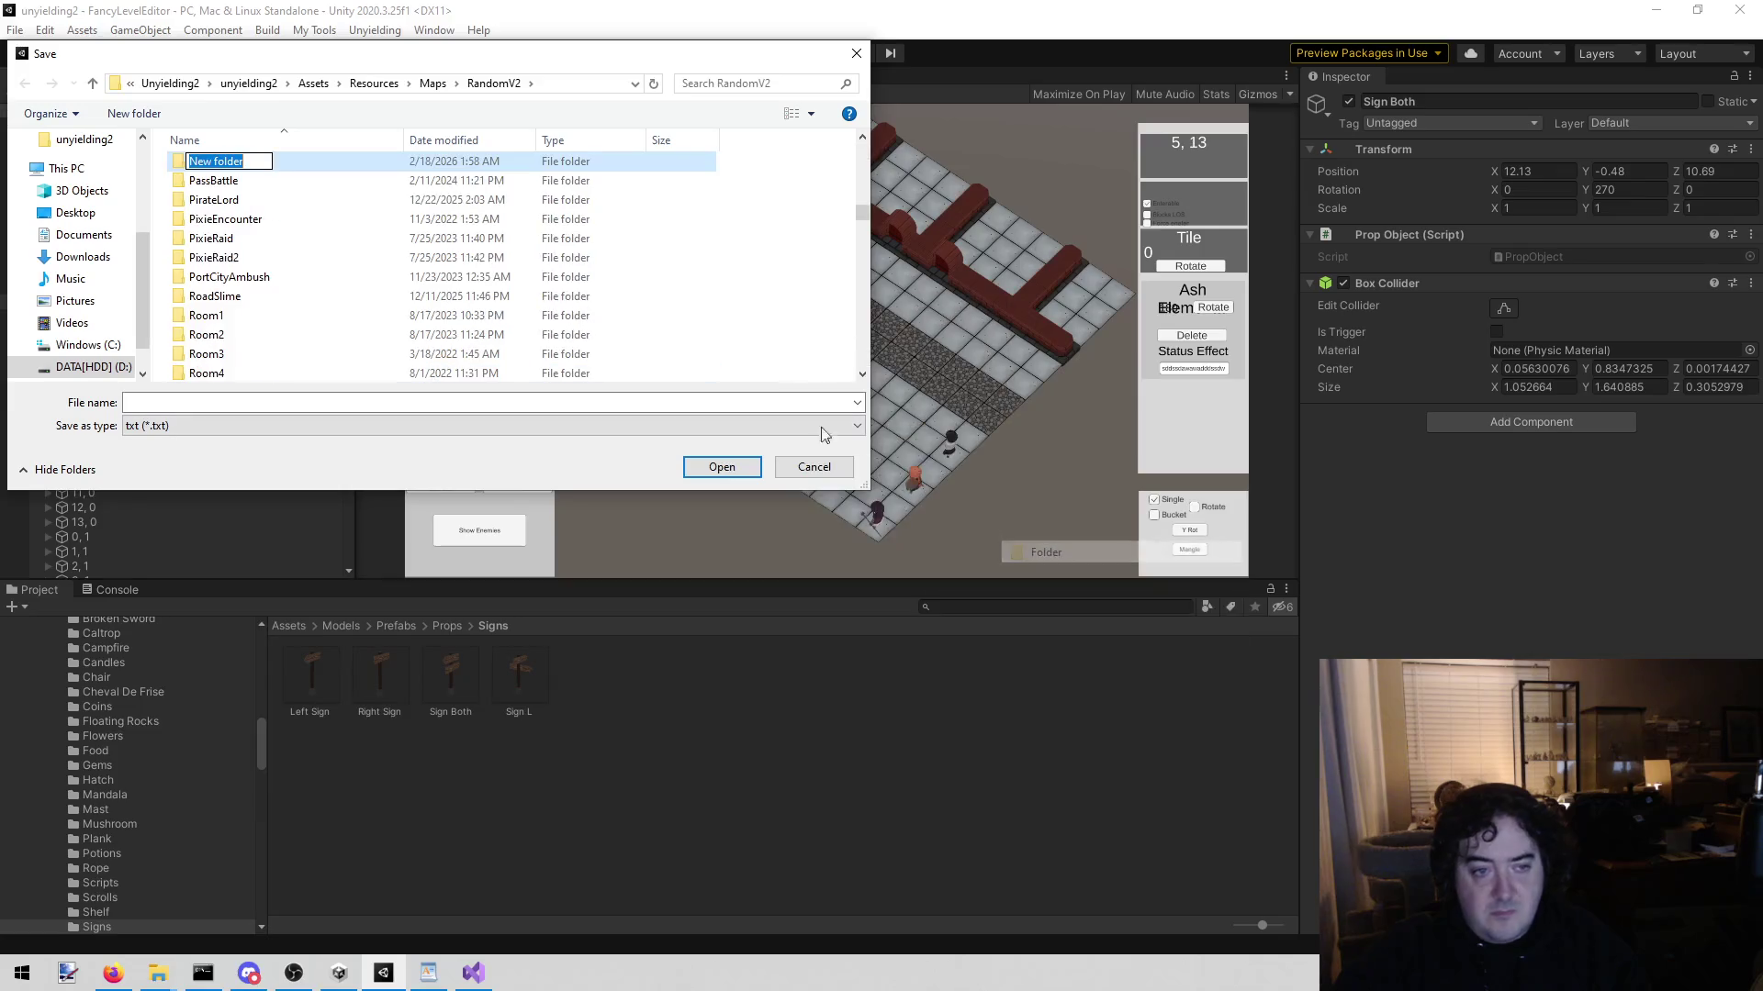
text(AshCovered)
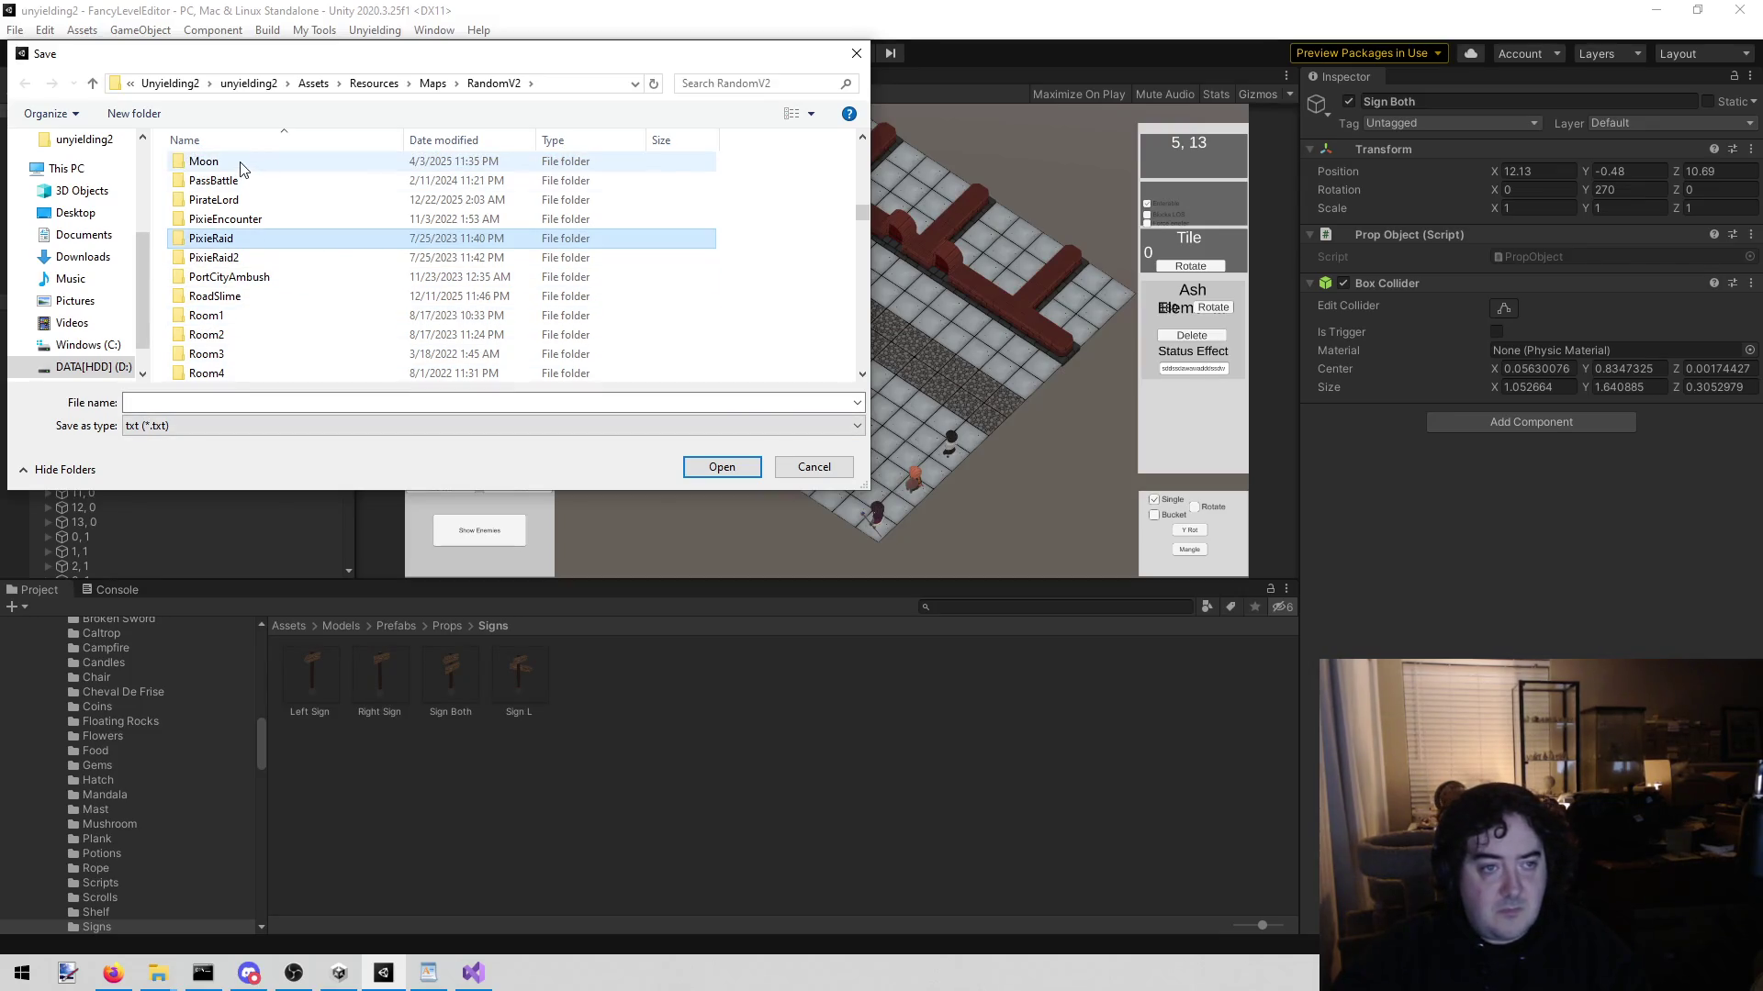
key(Return)
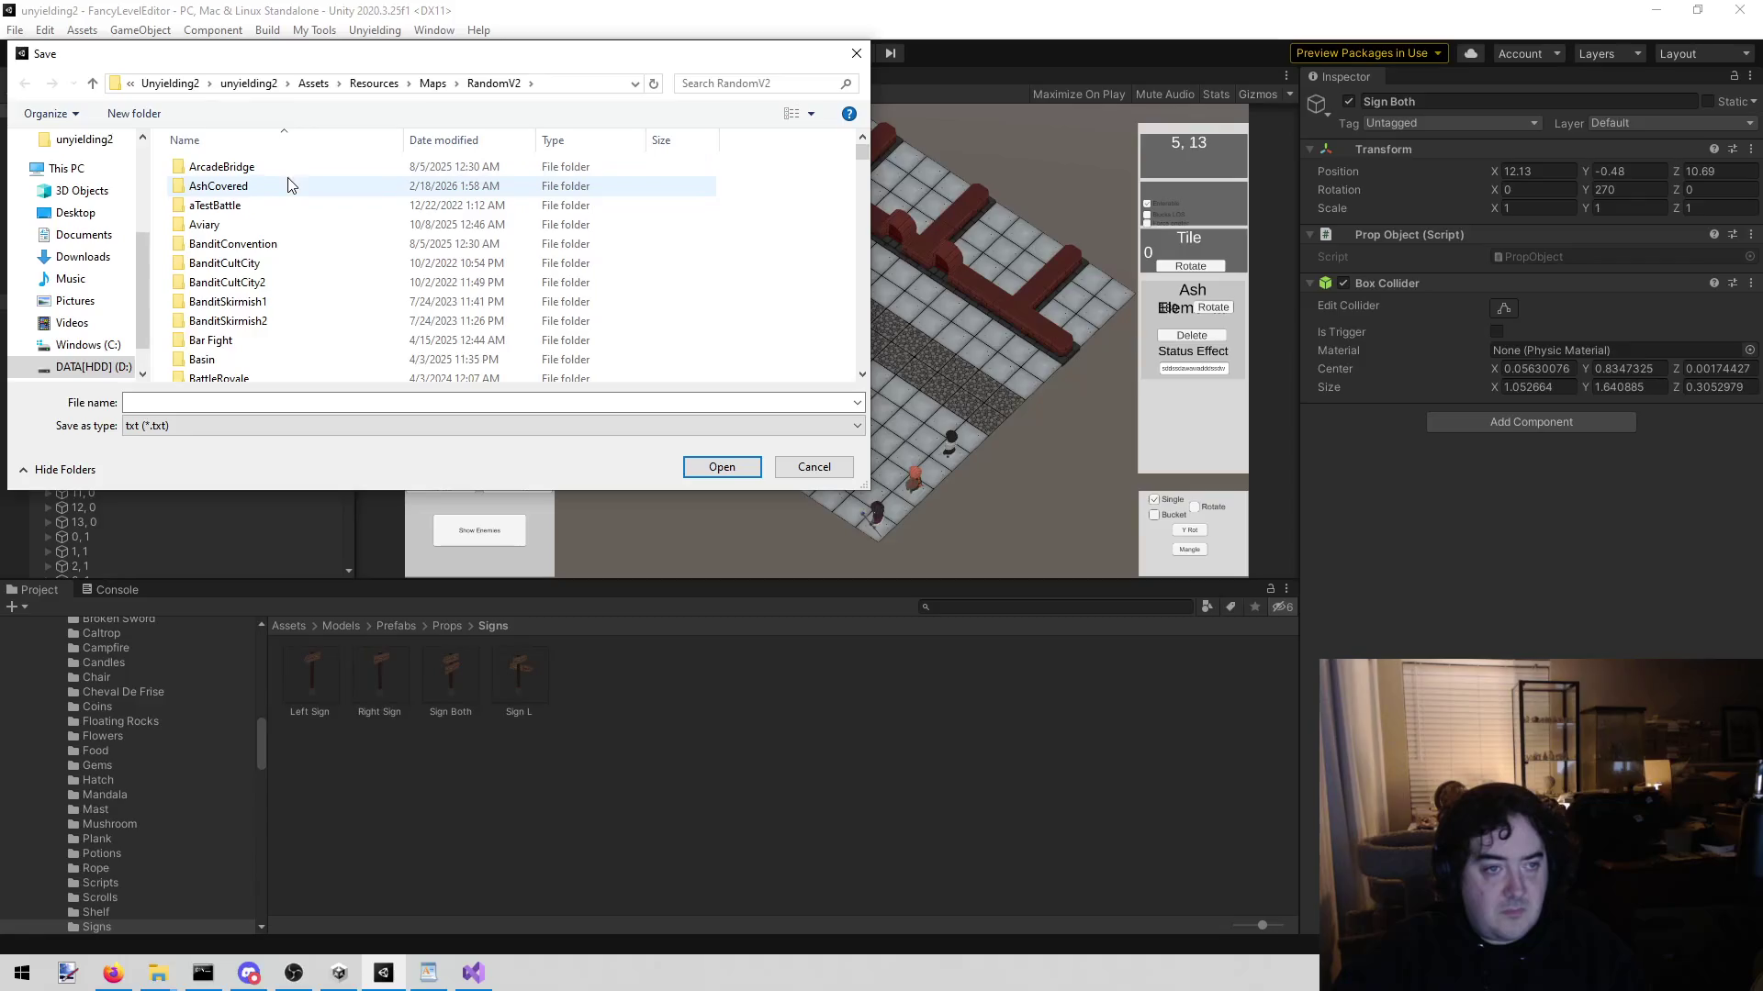
Step: Save the map as Entrance inside the AshCovered folder
double_click(280, 185)
click(189, 400)
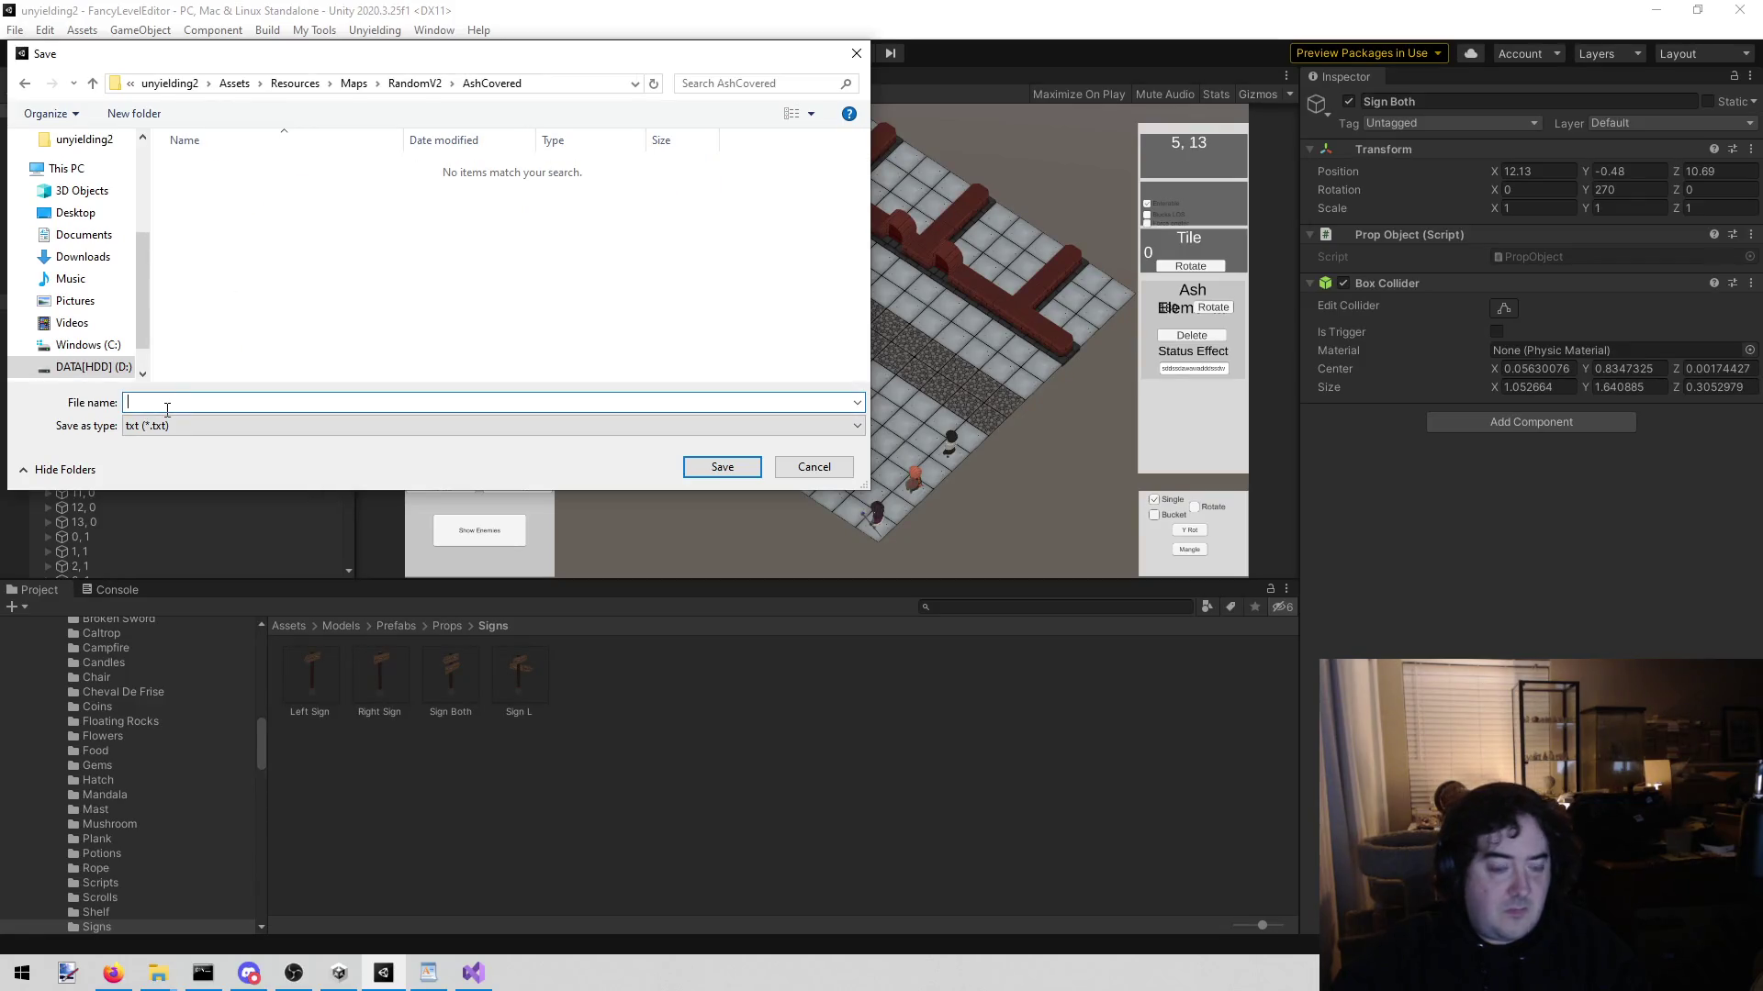
text(Entrance)
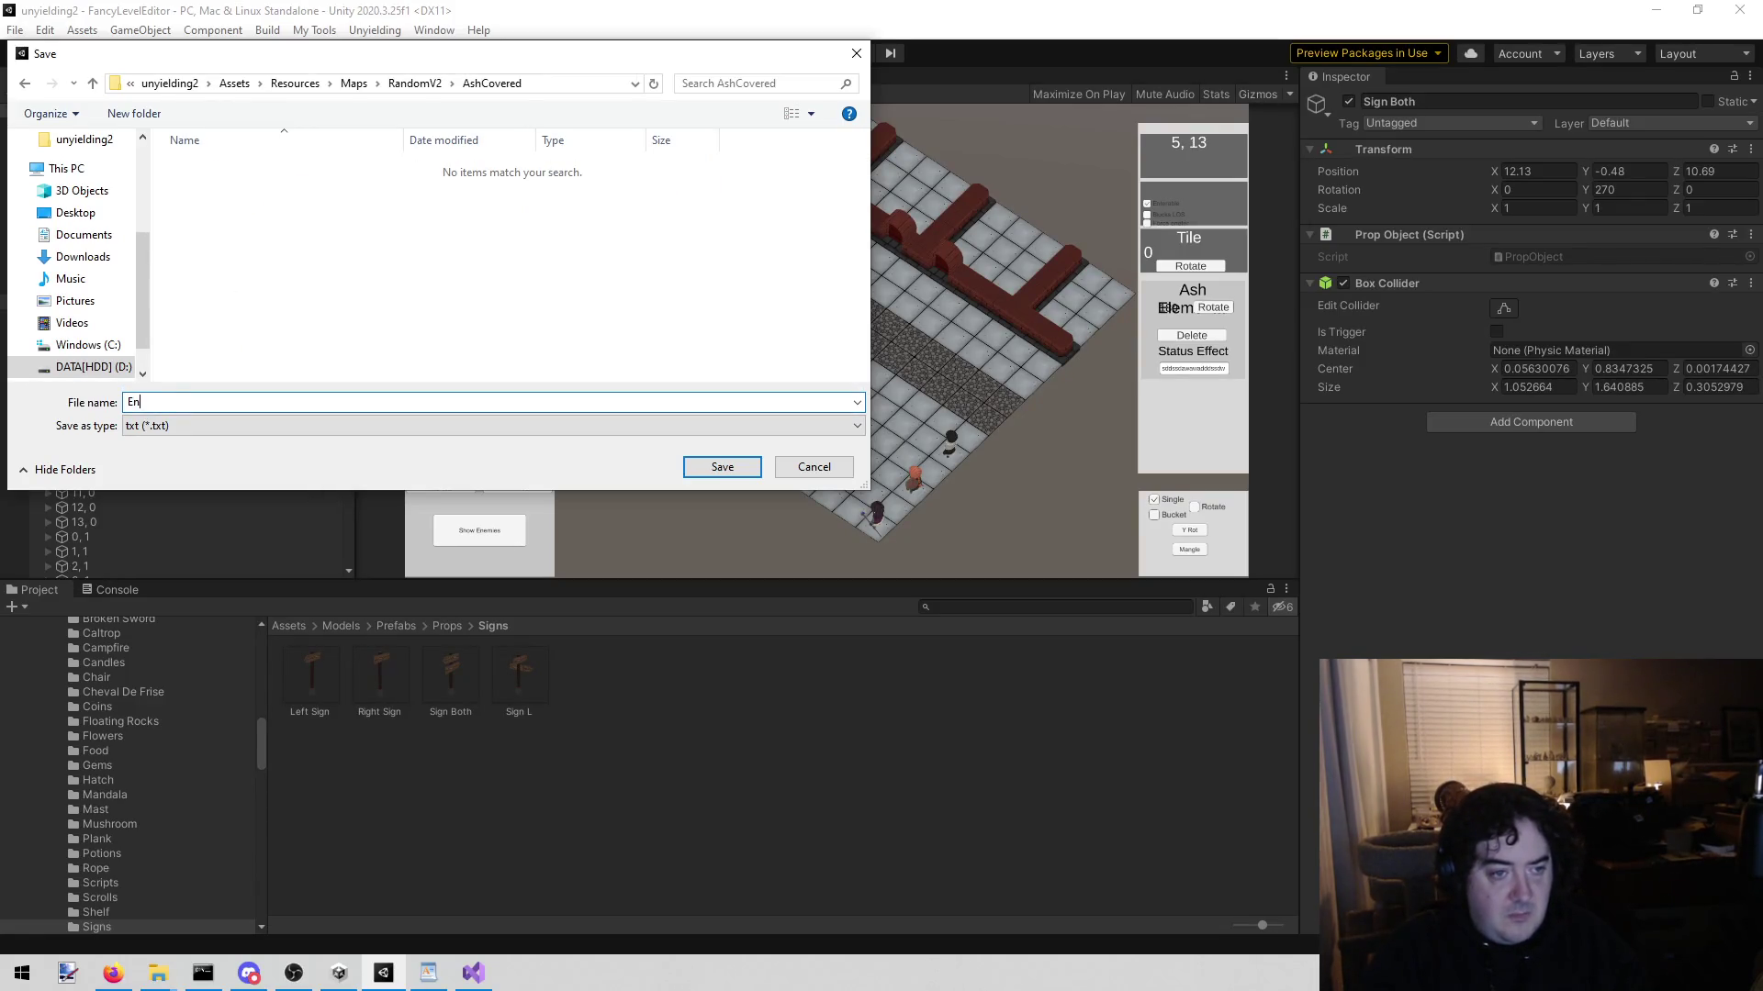
key(Return)
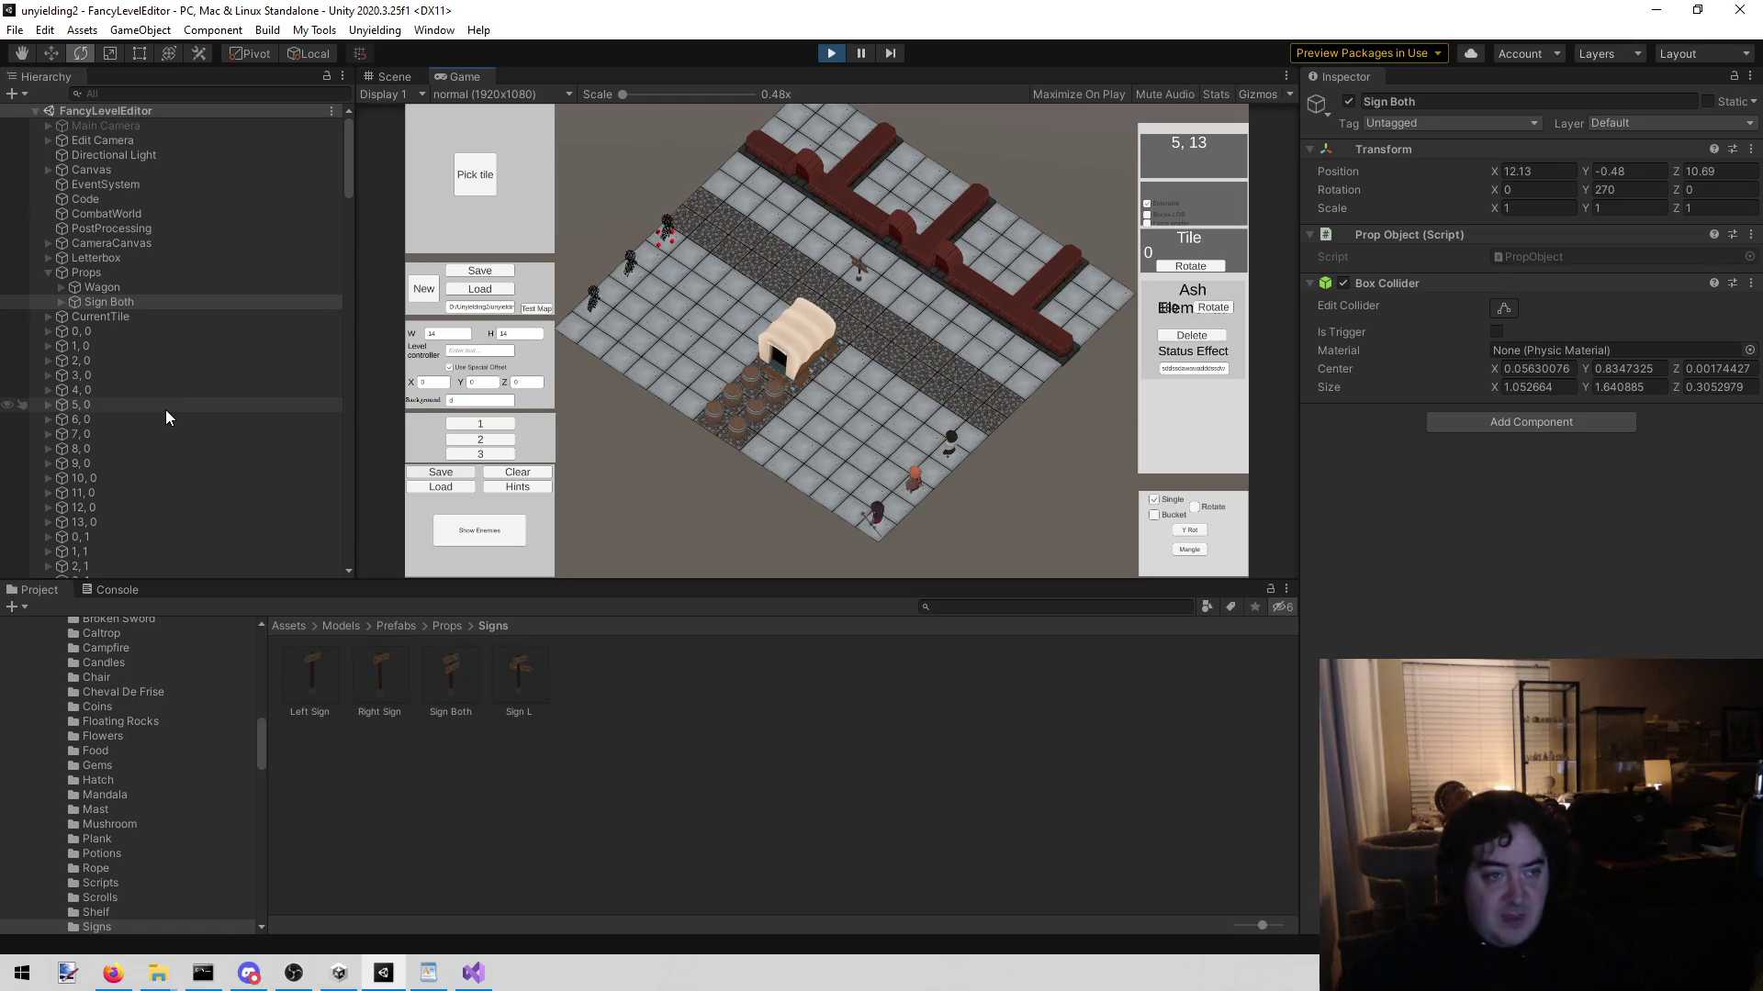
click(136, 285)
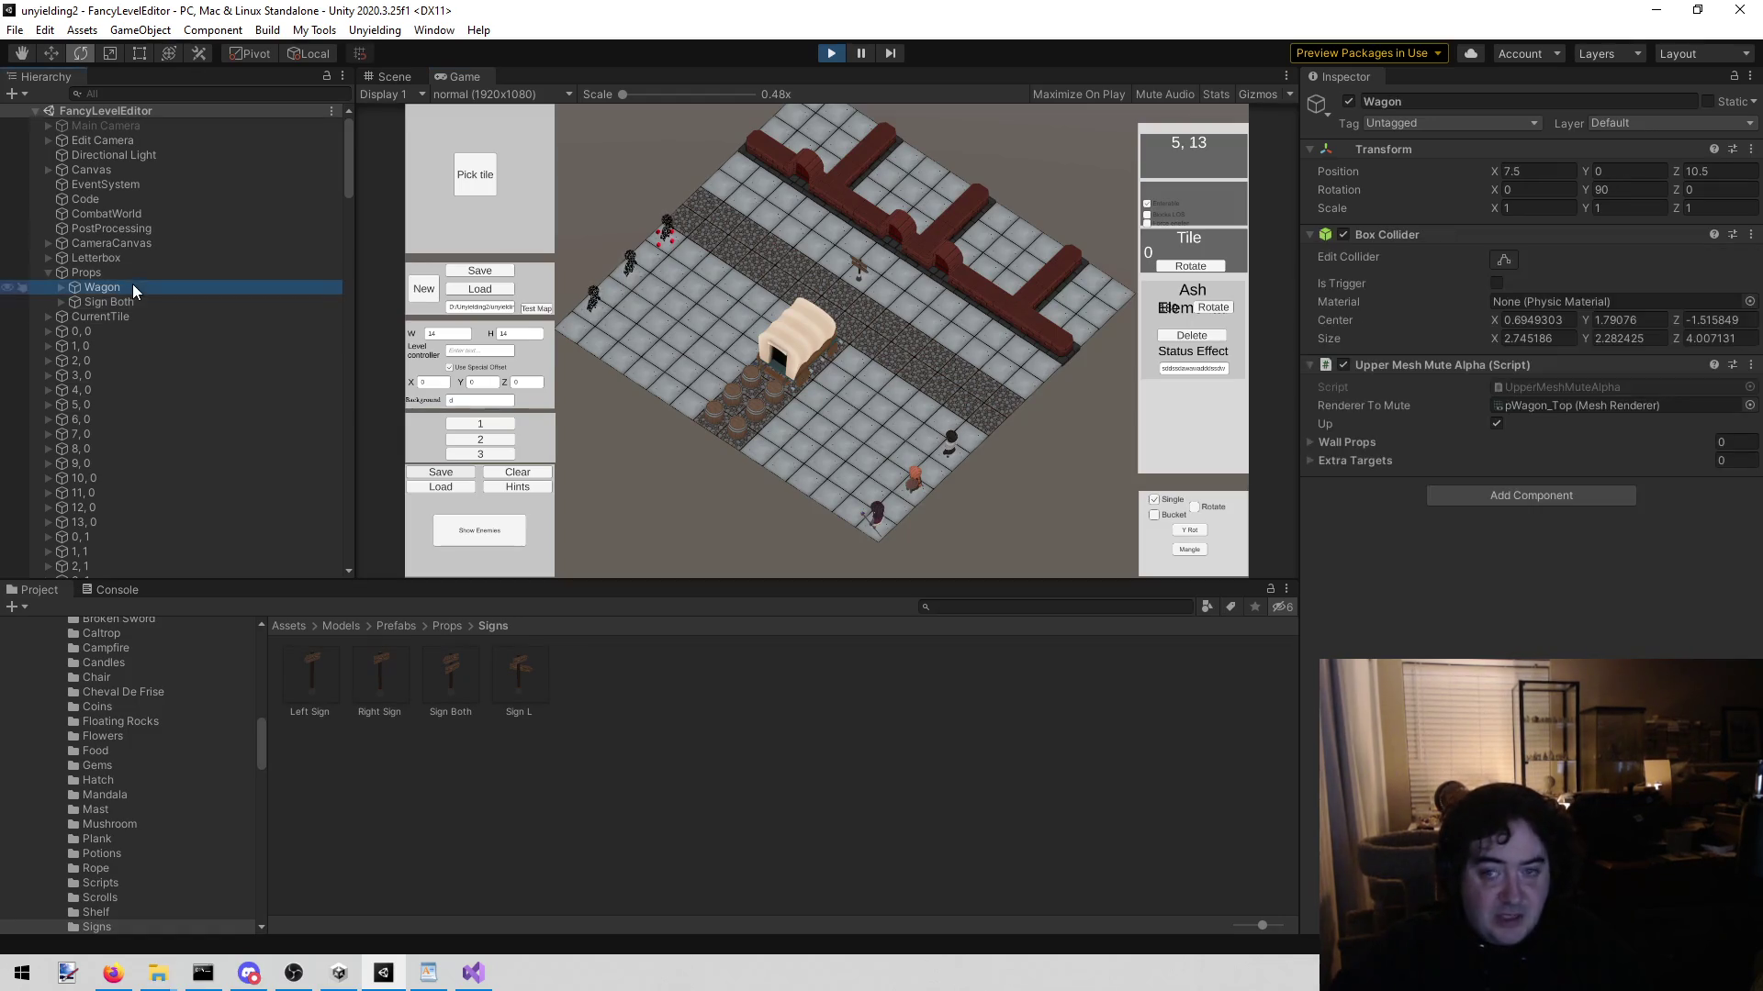
click(1355, 101)
click(1355, 101)
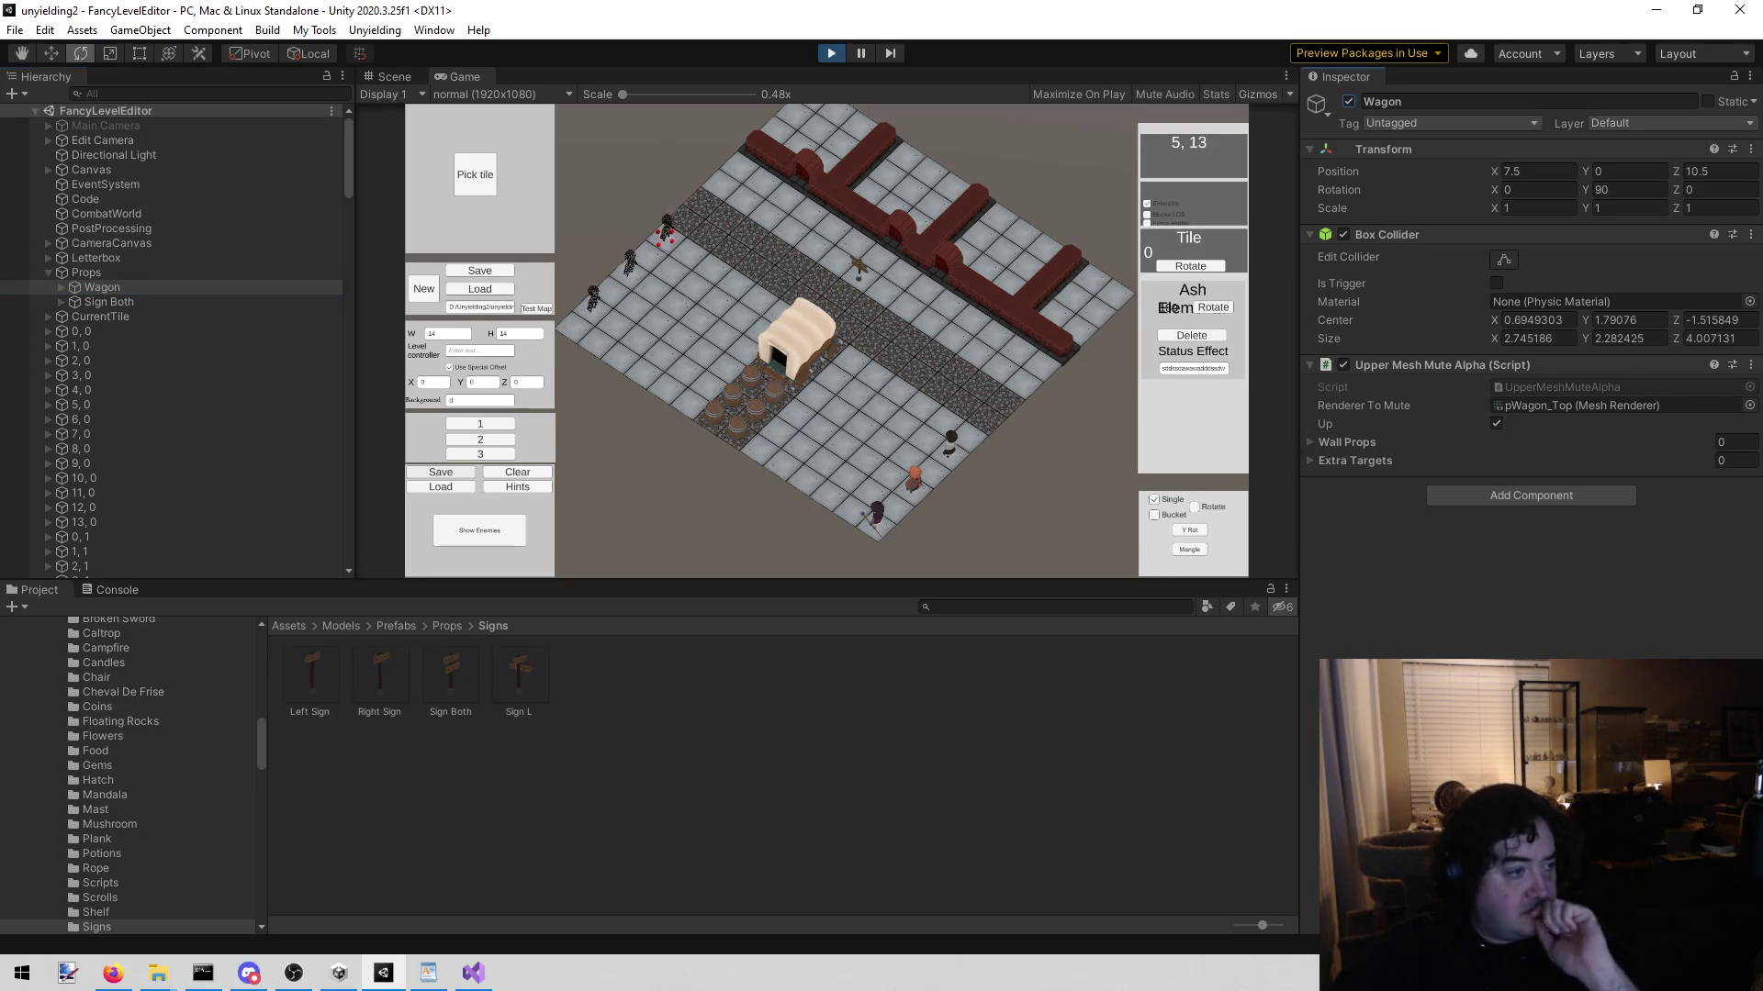
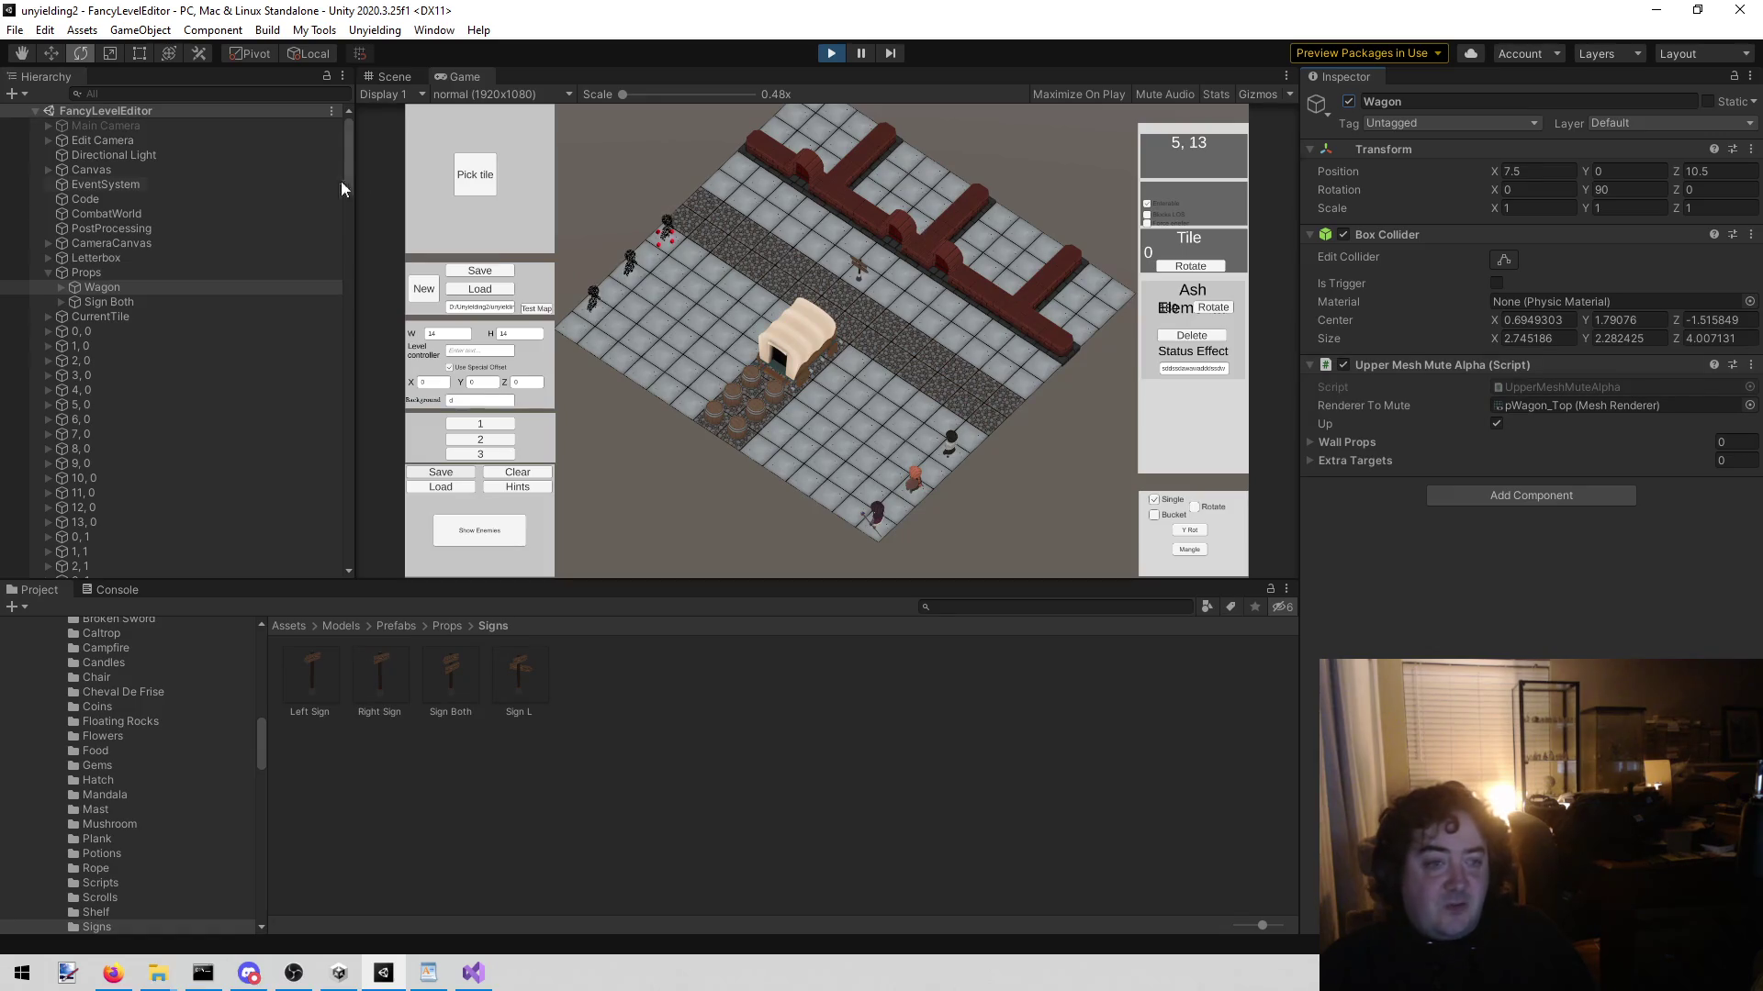
Step: Select Assets/Models/Prefabs/Props in the Project folder tree to list its prop prefab folders
scroll(139, 841, up, 6)
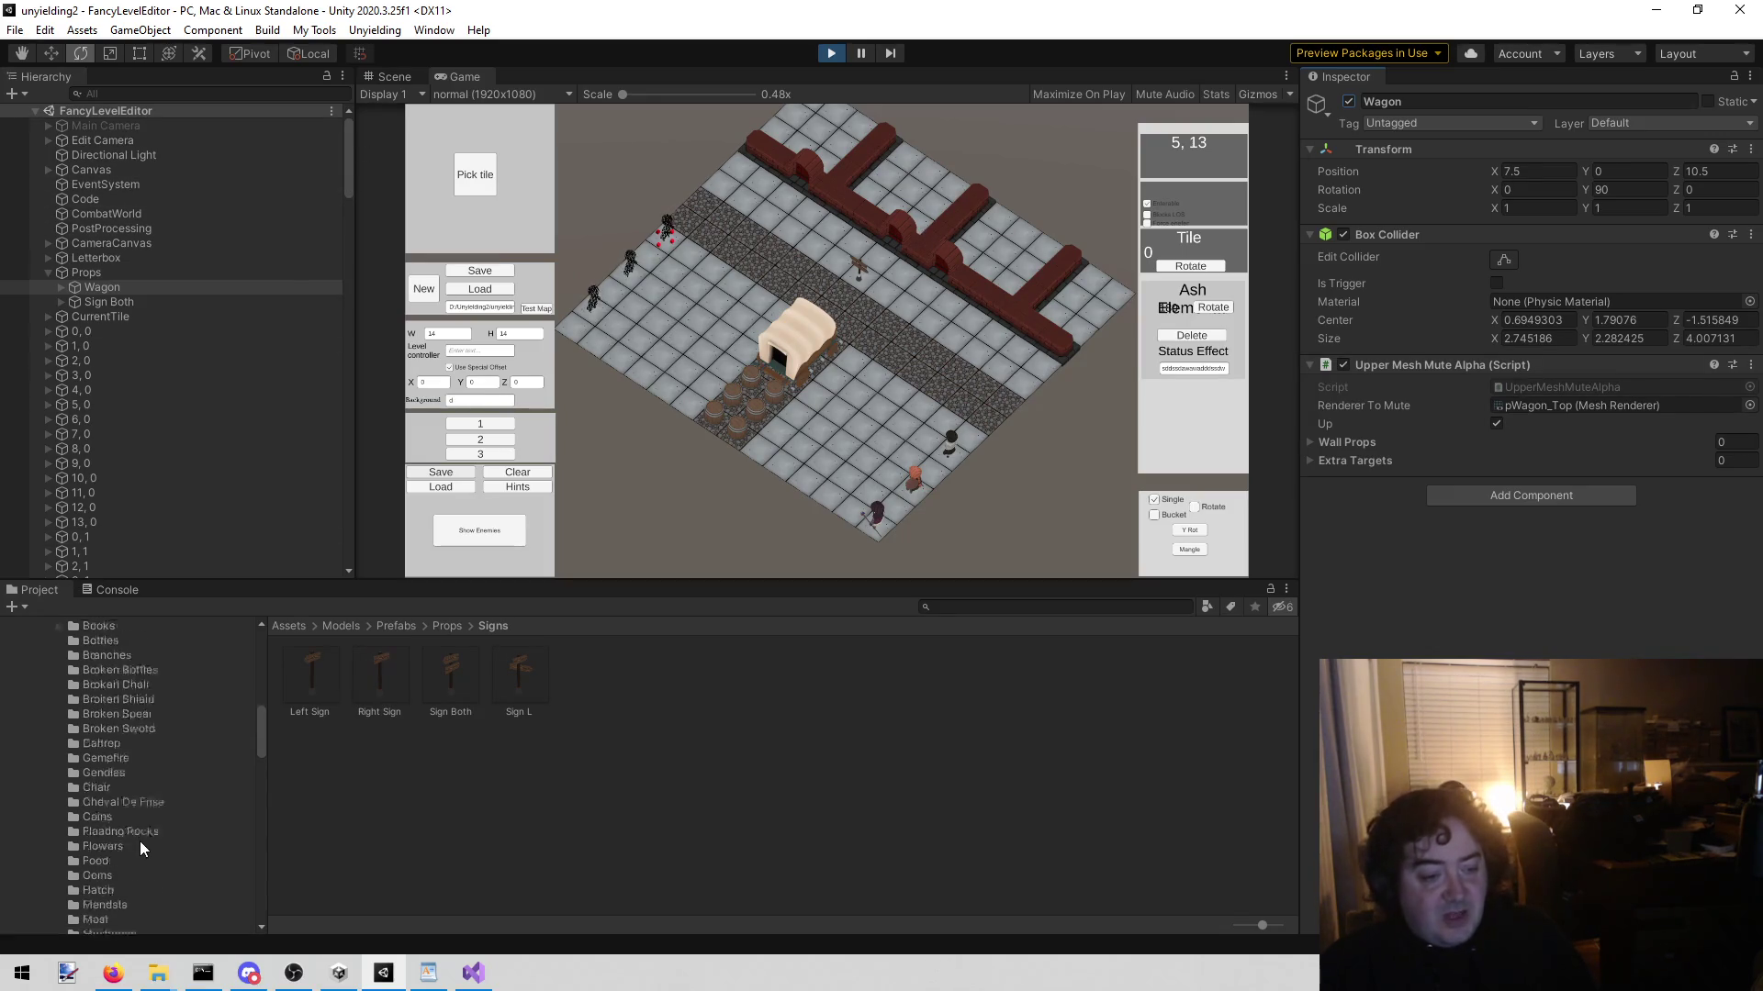
scroll(132, 844, up, 2)
click(125, 797)
click(118, 784)
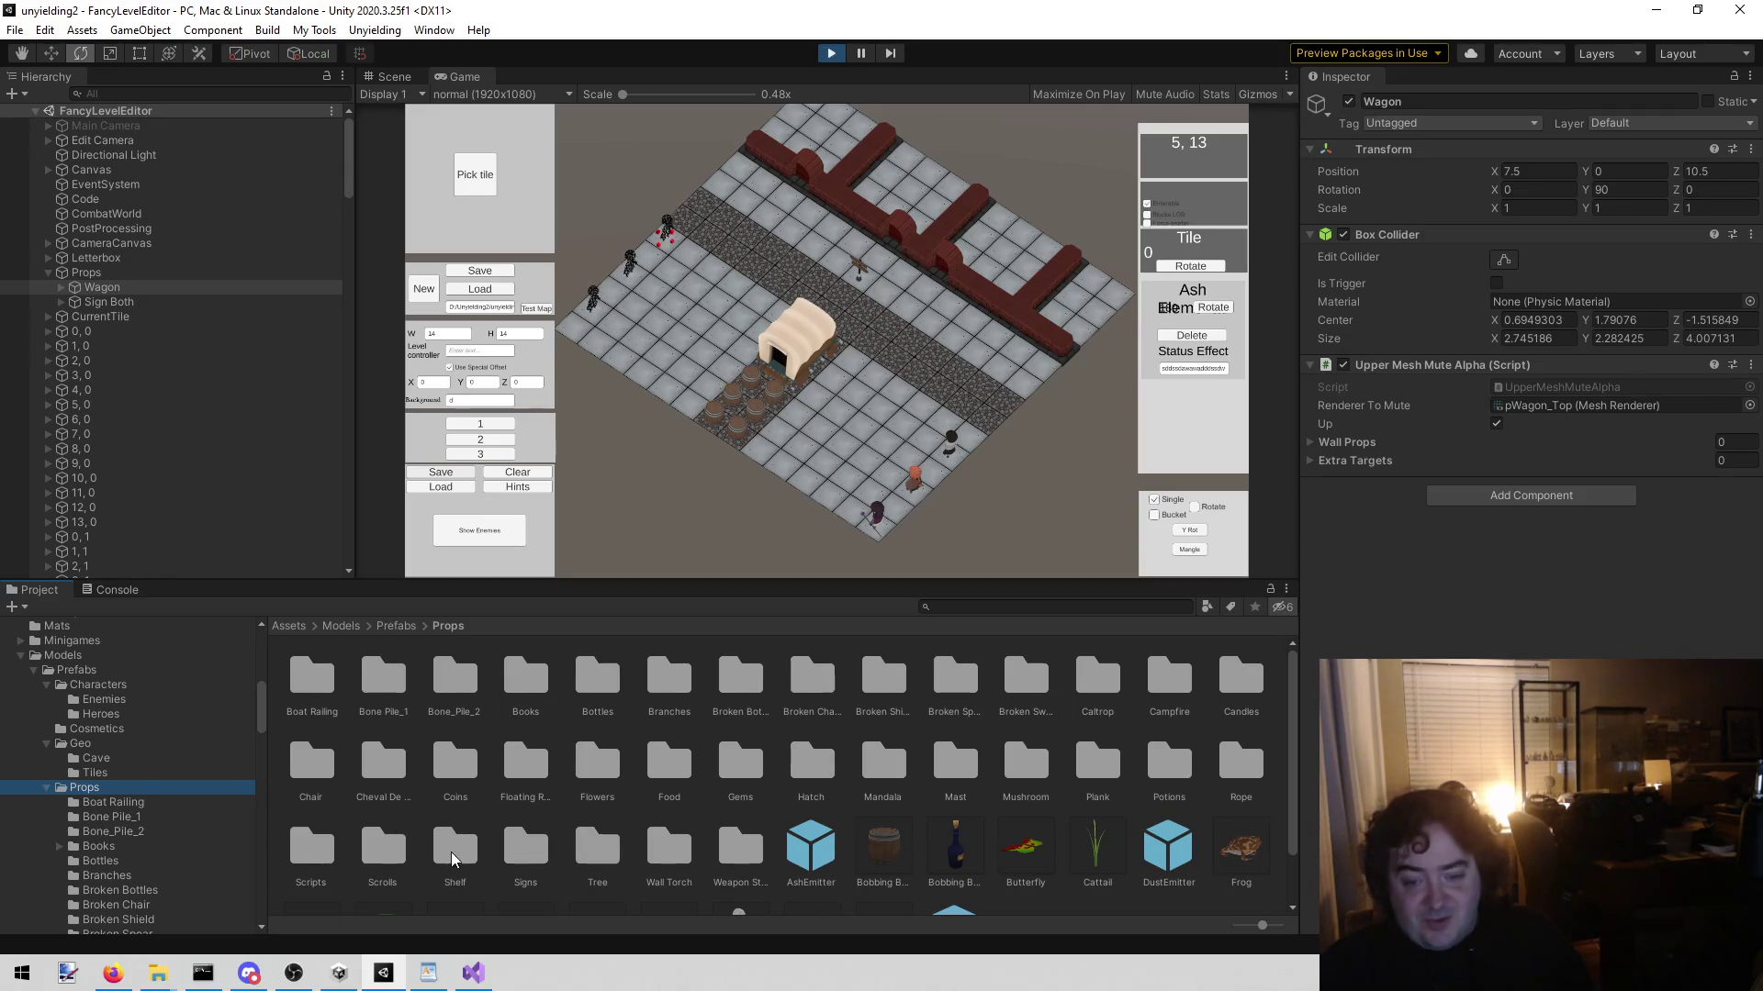
scroll(570, 846, down, 2)
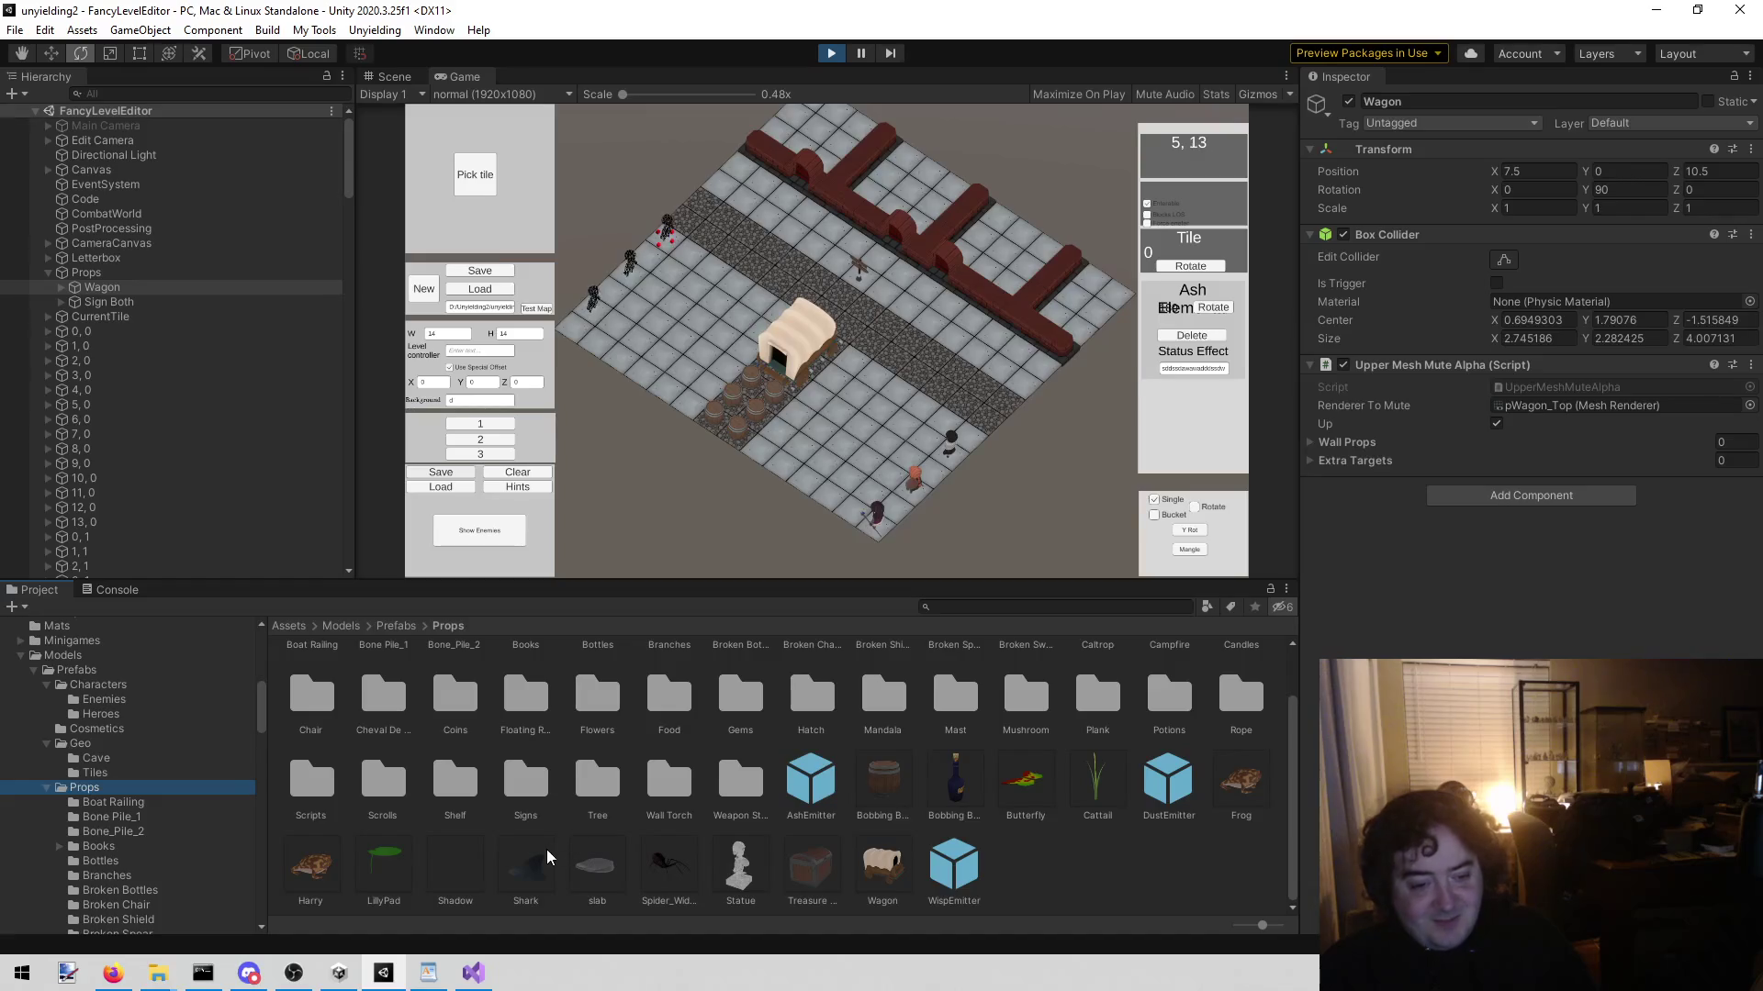
scroll(545, 854, up, 1)
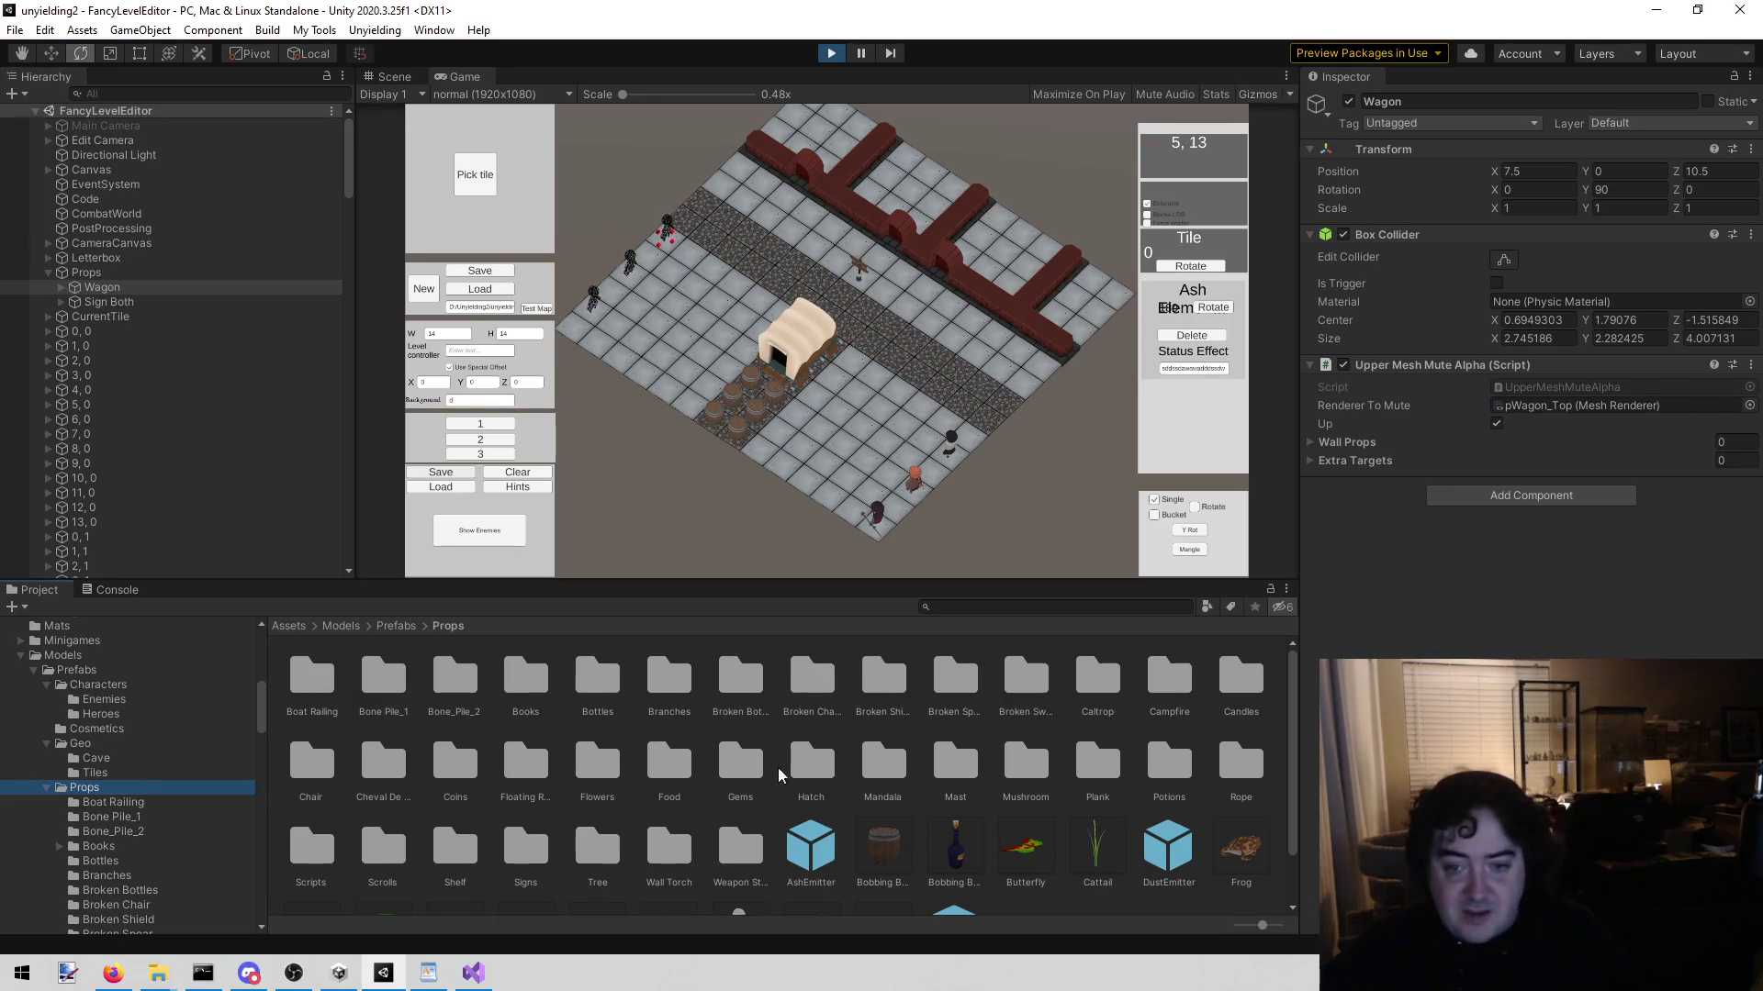
click(974, 558)
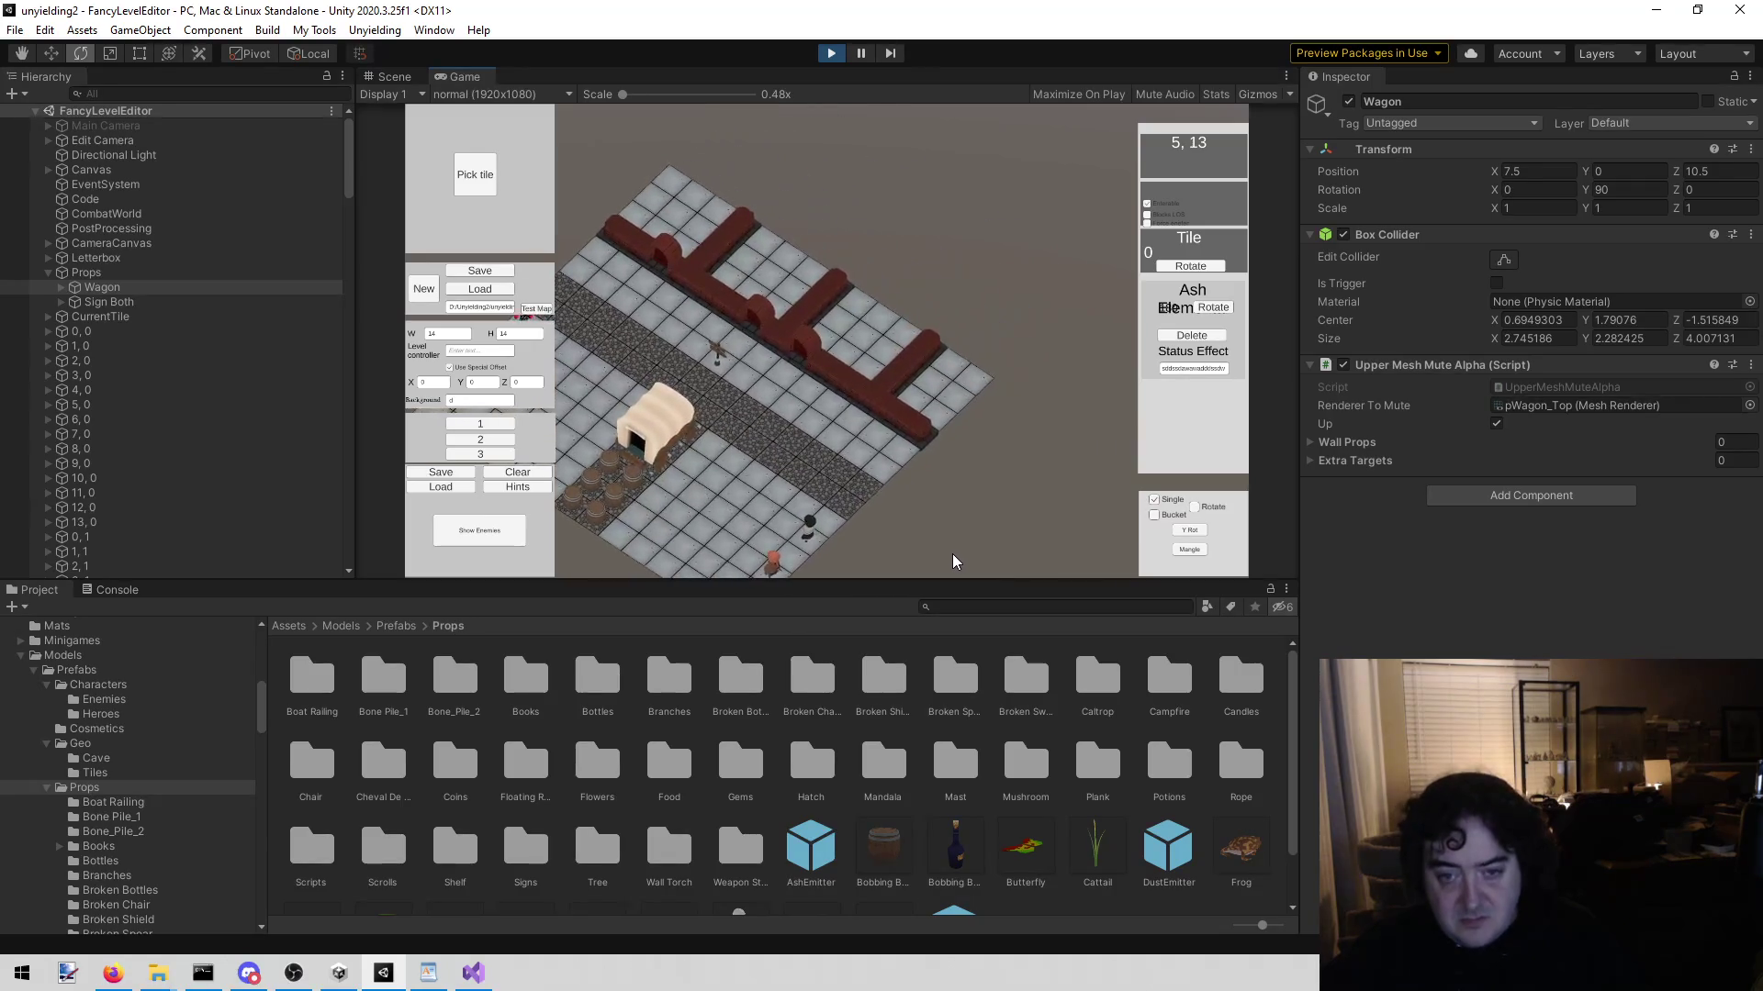
Step: Scroll-zoom the game camera in toward the red walls of the level
scroll(974, 558, up, 3)
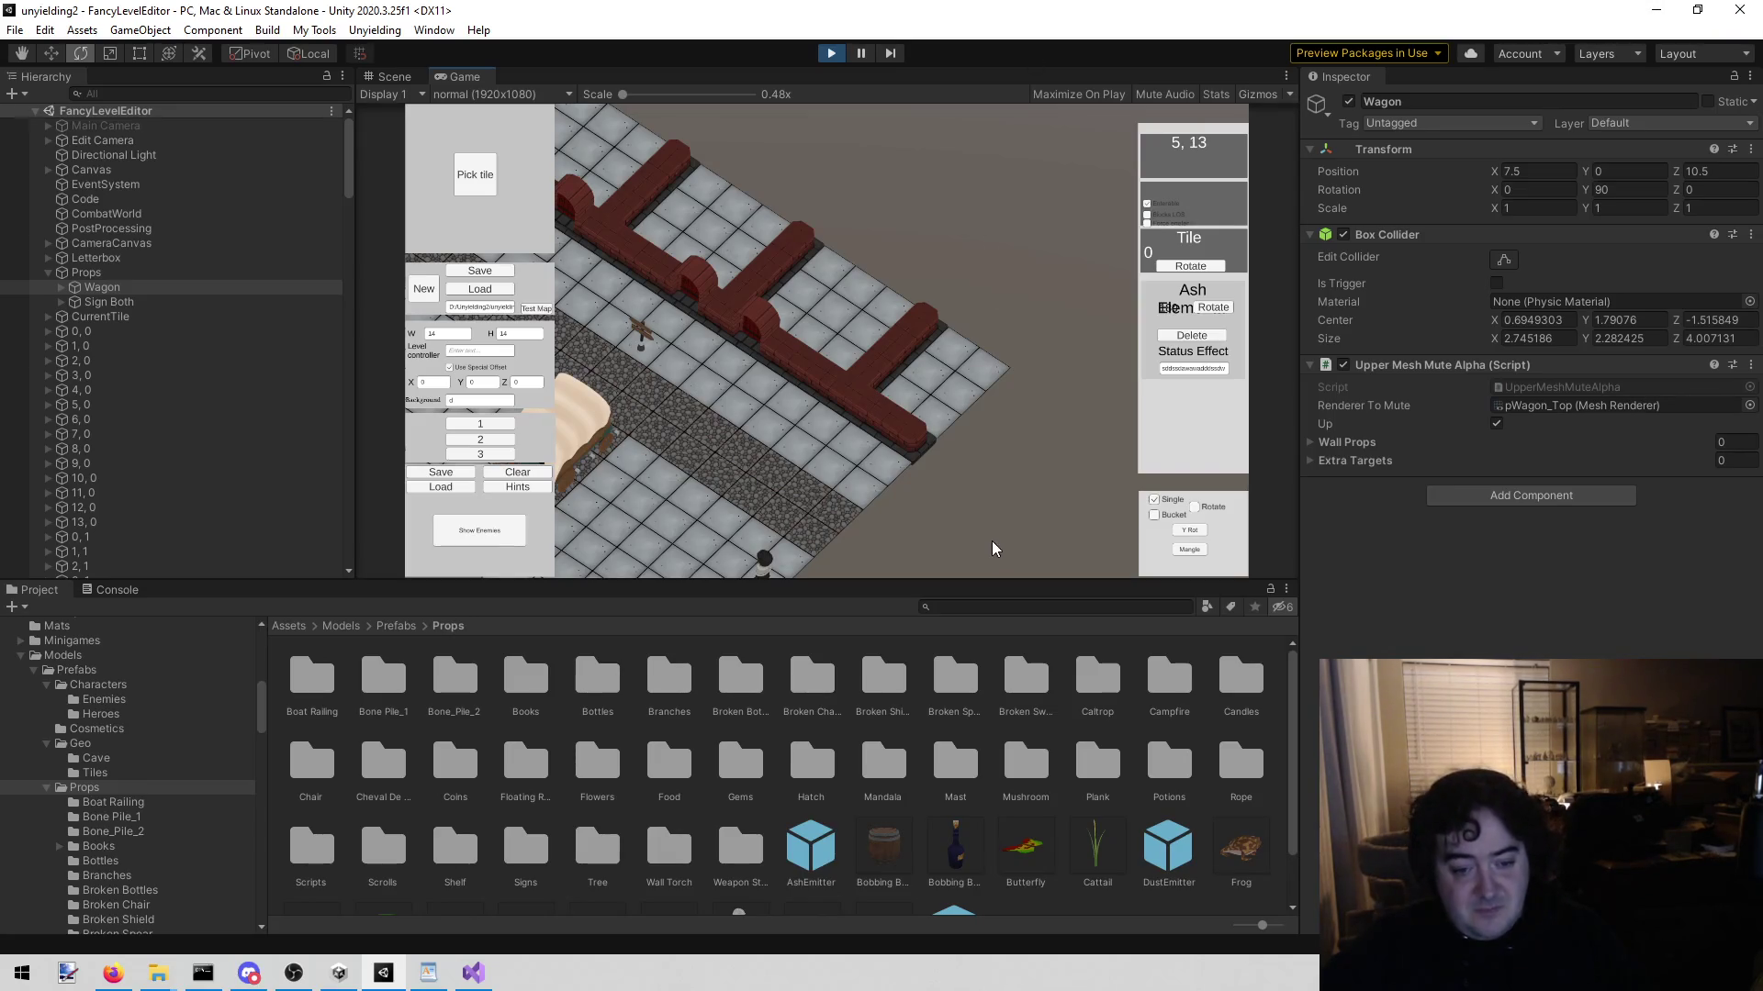
key(w)
scroll(780, 428, up, 3)
scroll(780, 429, down, 2)
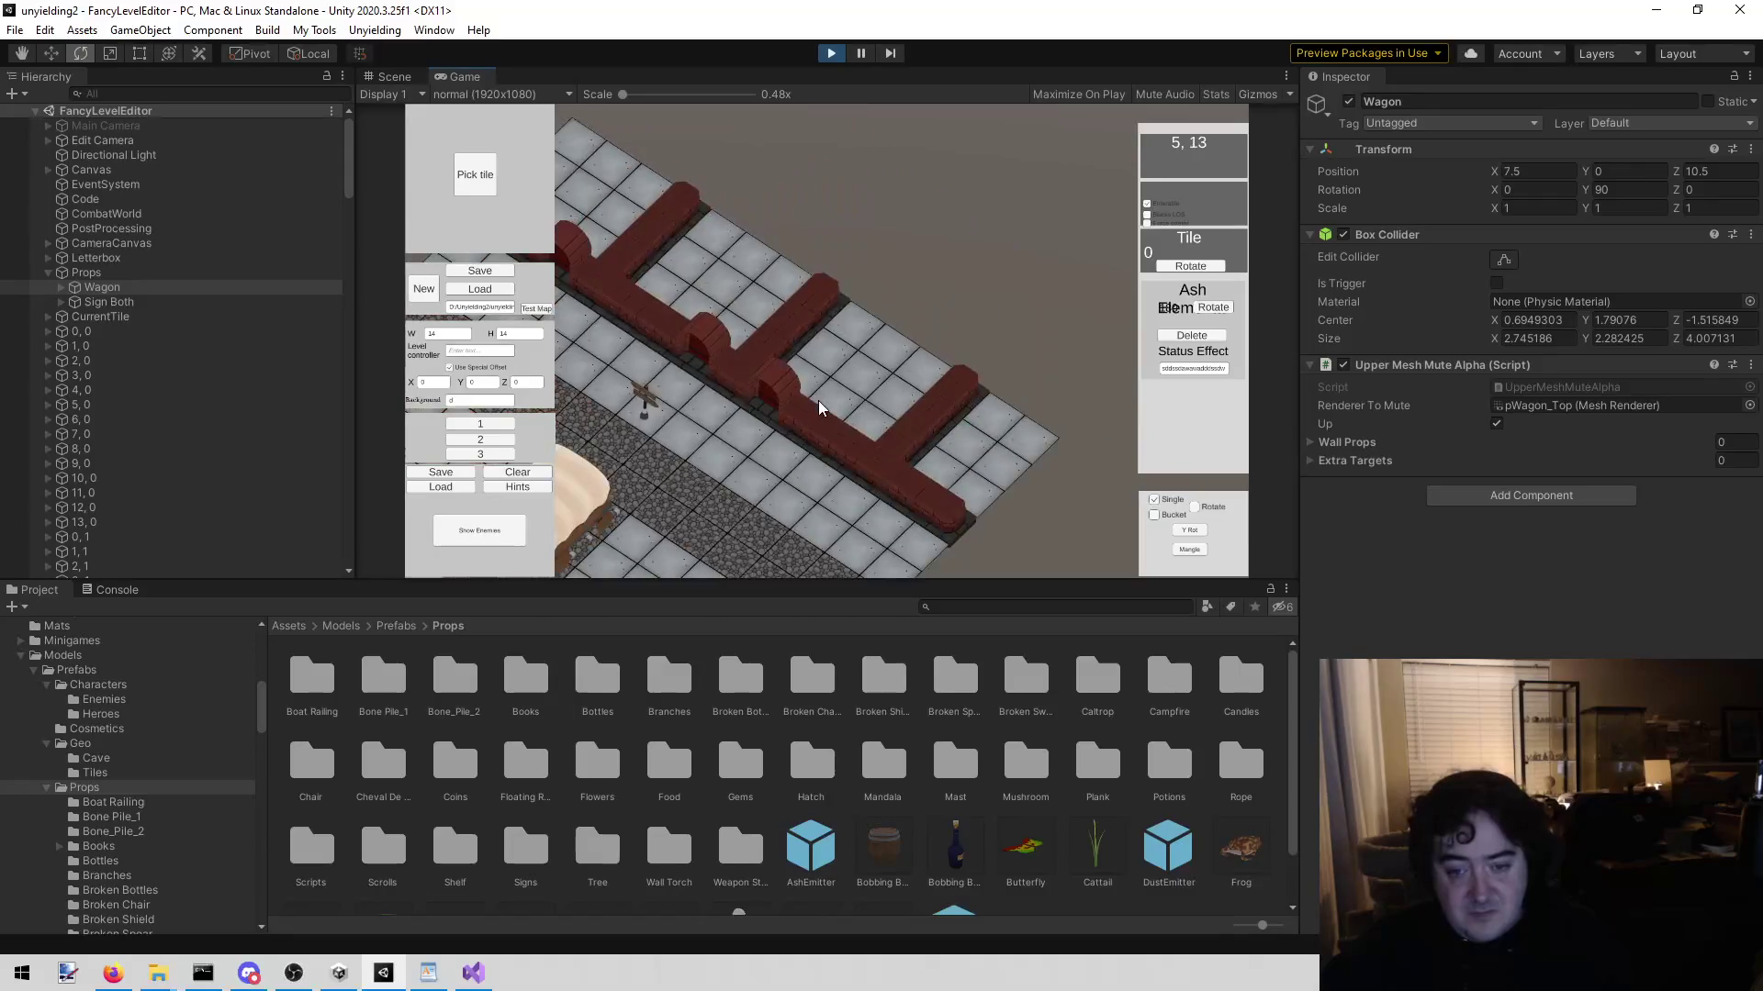
scroll(813, 407, down, 1)
scroll(798, 422, up, 1)
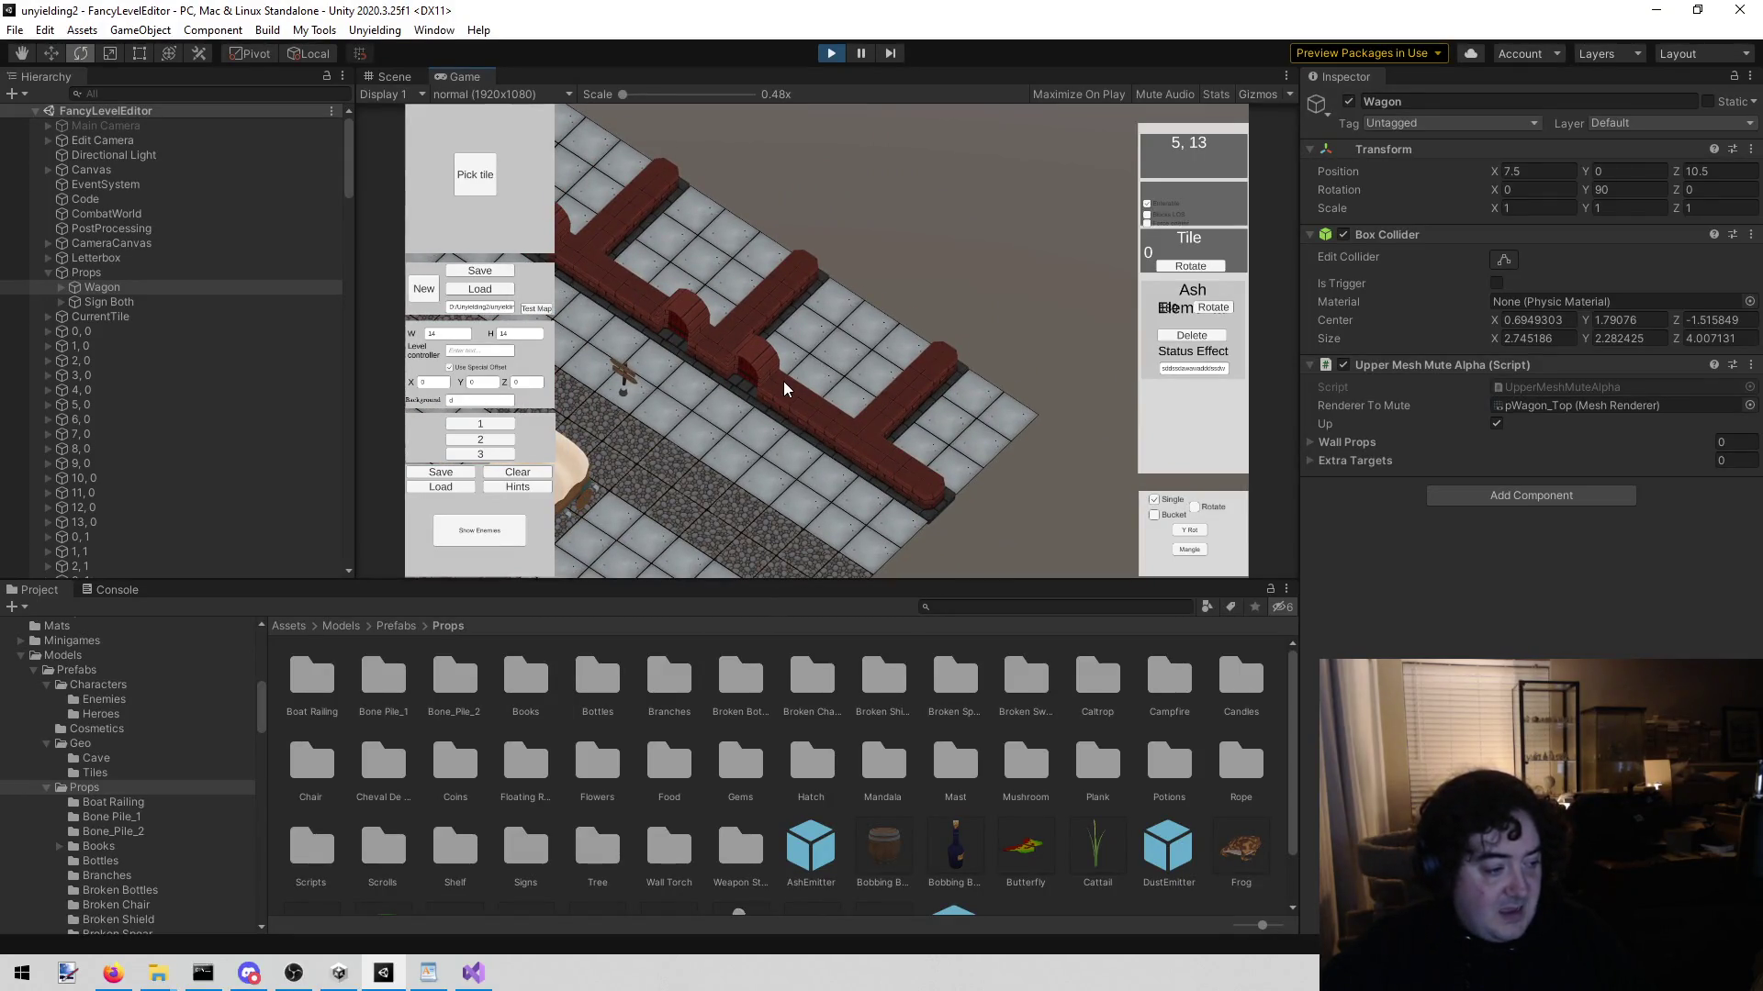
key(s)
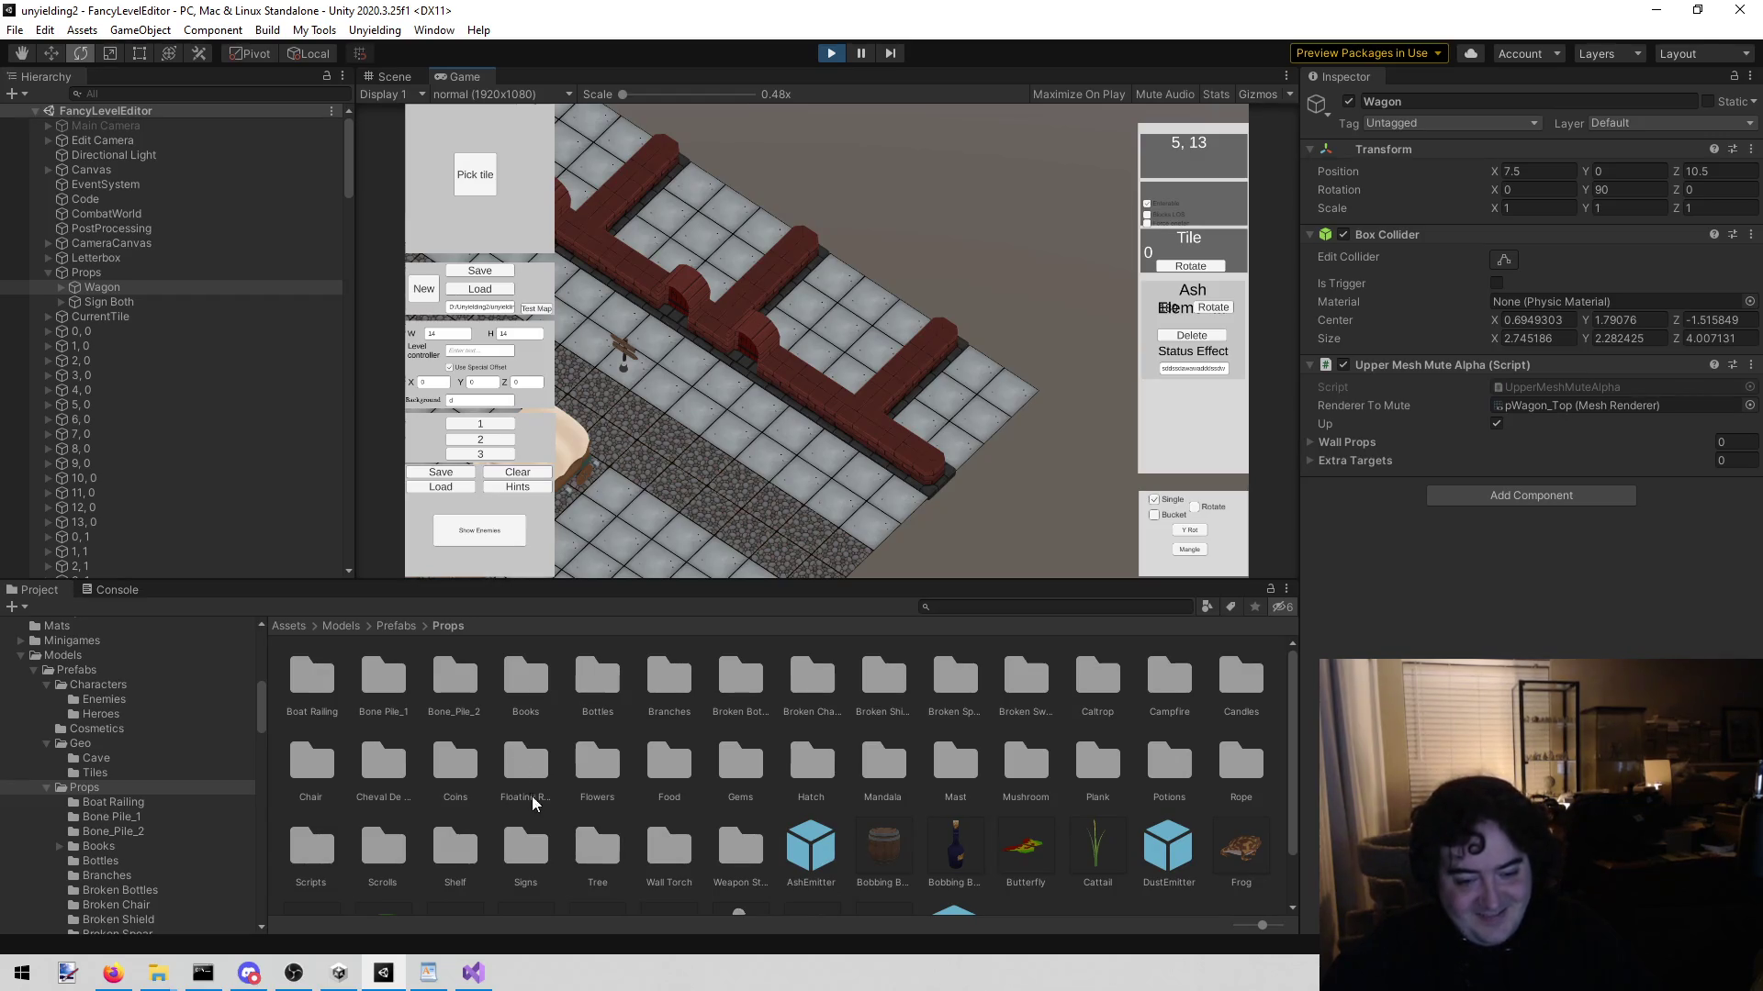
scroll(570, 810, down, 2)
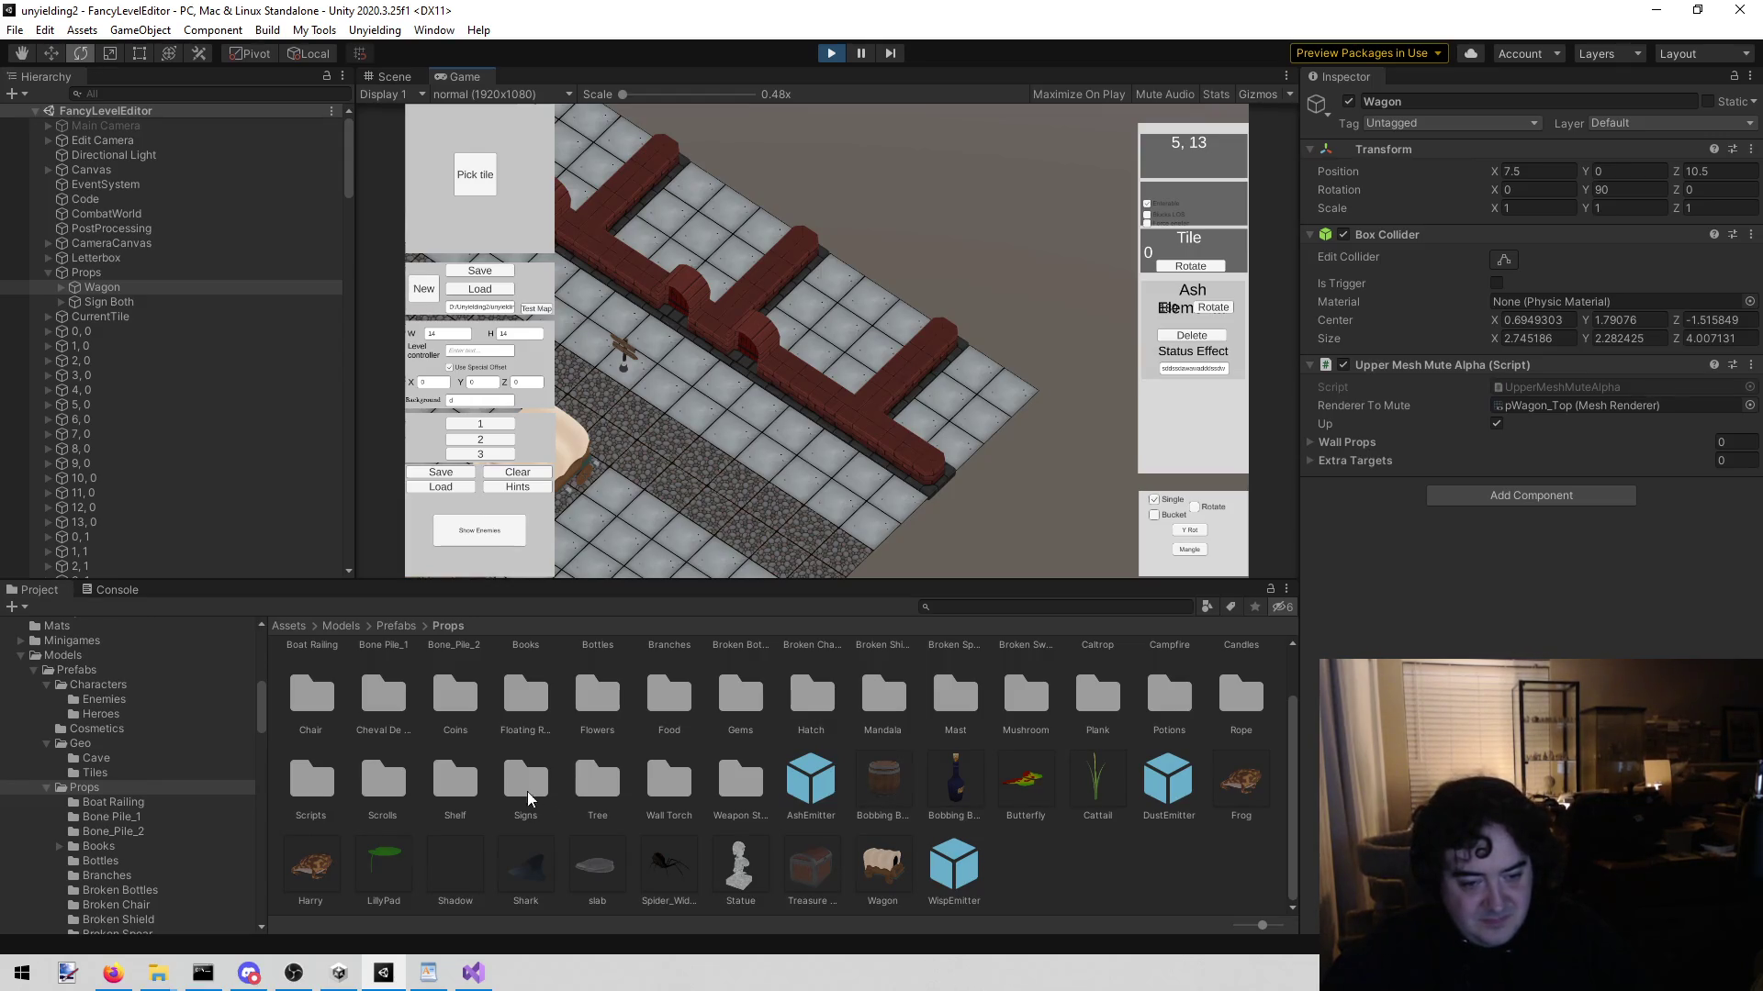
Step: Open the Shelf folder under Props to reveal its Shelf prefab
click(439, 765)
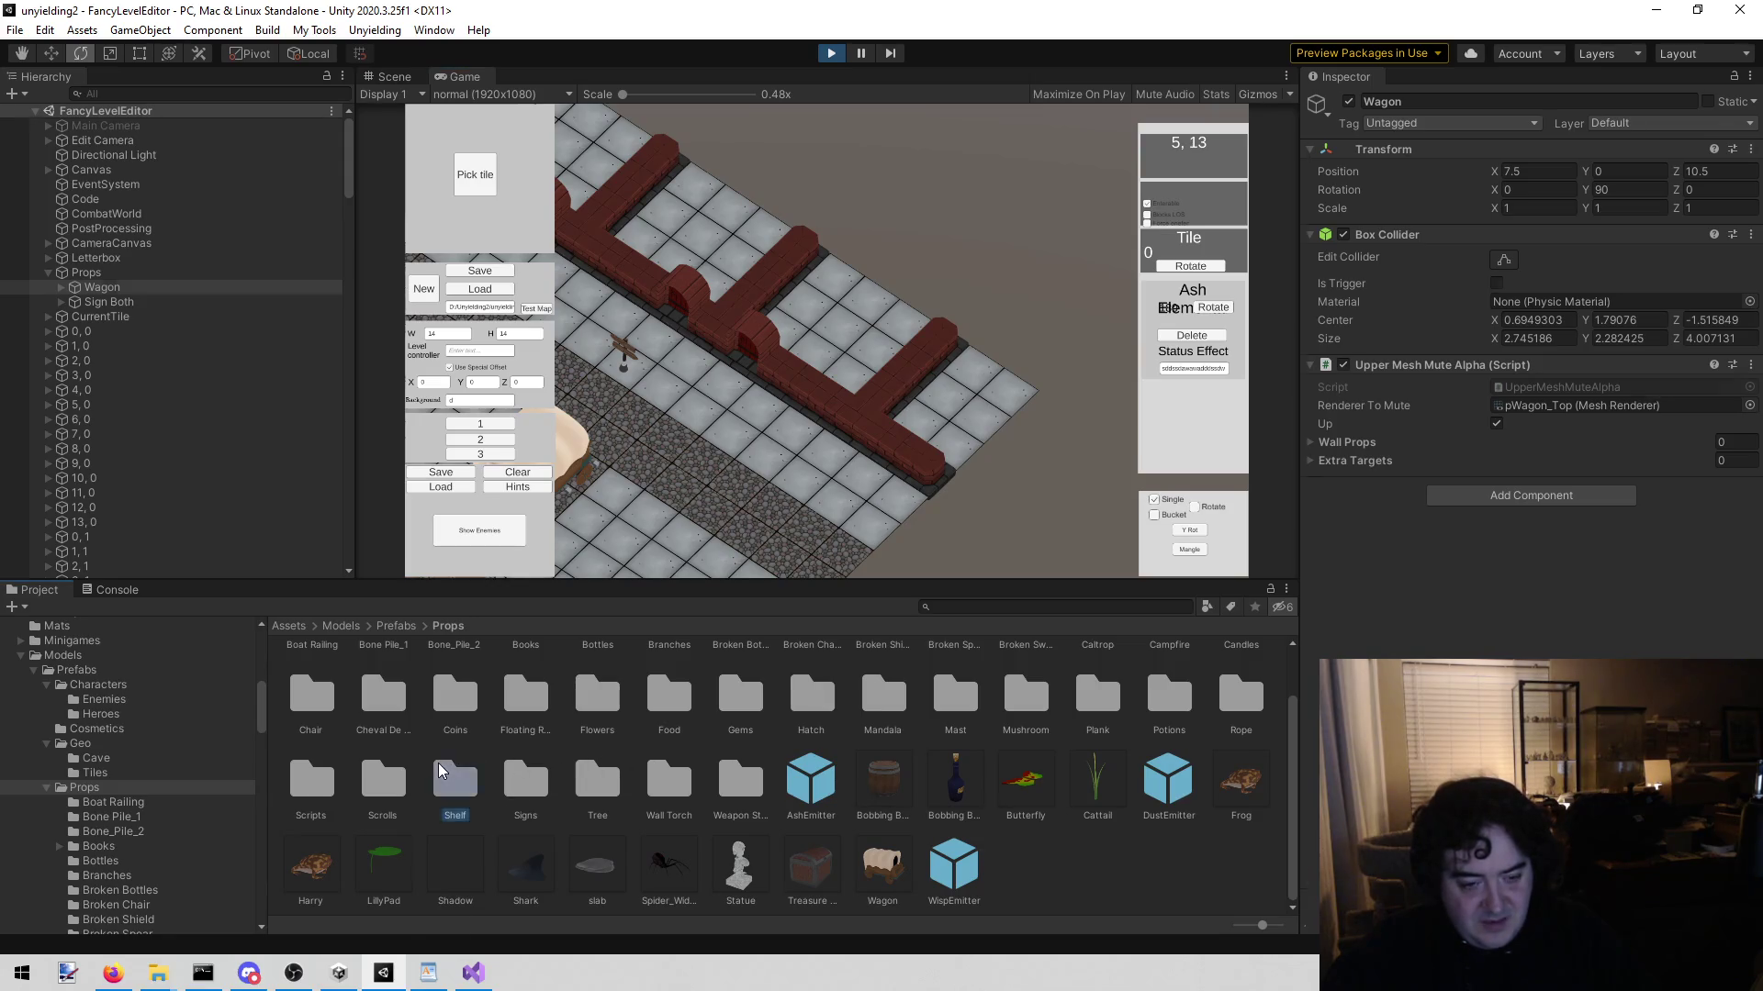
double_click(439, 771)
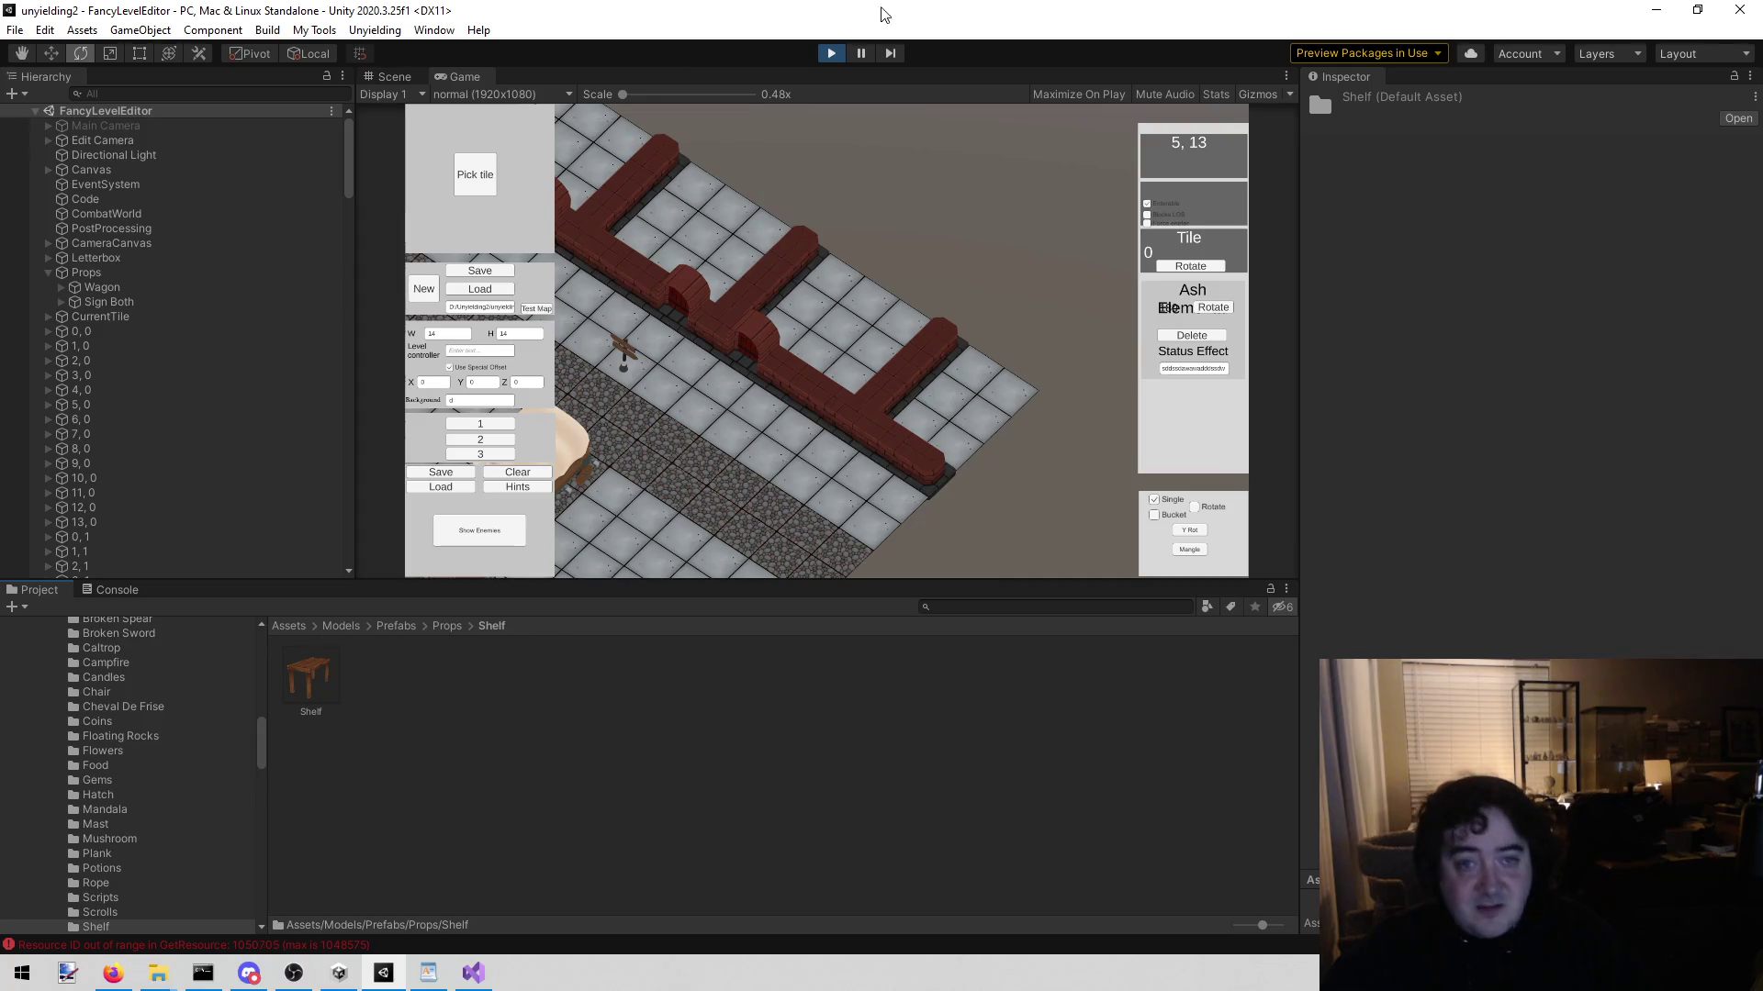
mouse_move(309, 678)
mouse_down()
mouse_move(315, 617)
mouse_move(313, 687)
mouse_up()
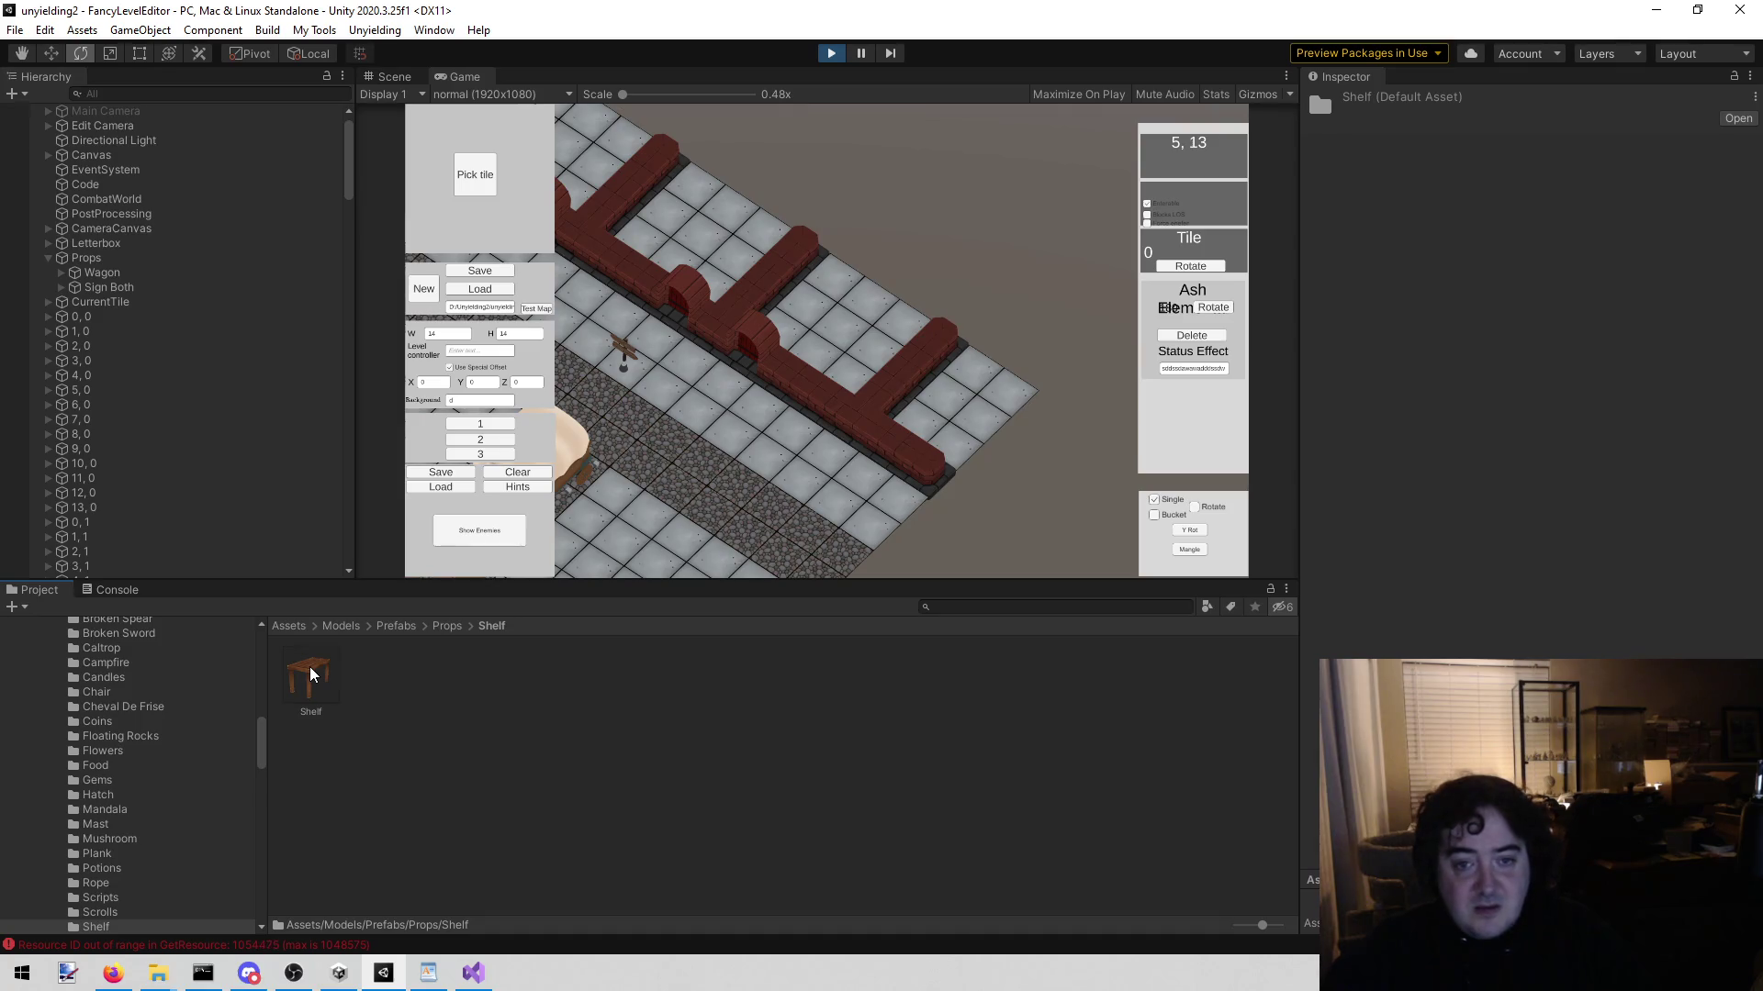
Step: Pan the game camera around the level with WASD, then drag the Shelf prefab onto Props
click(1074, 487)
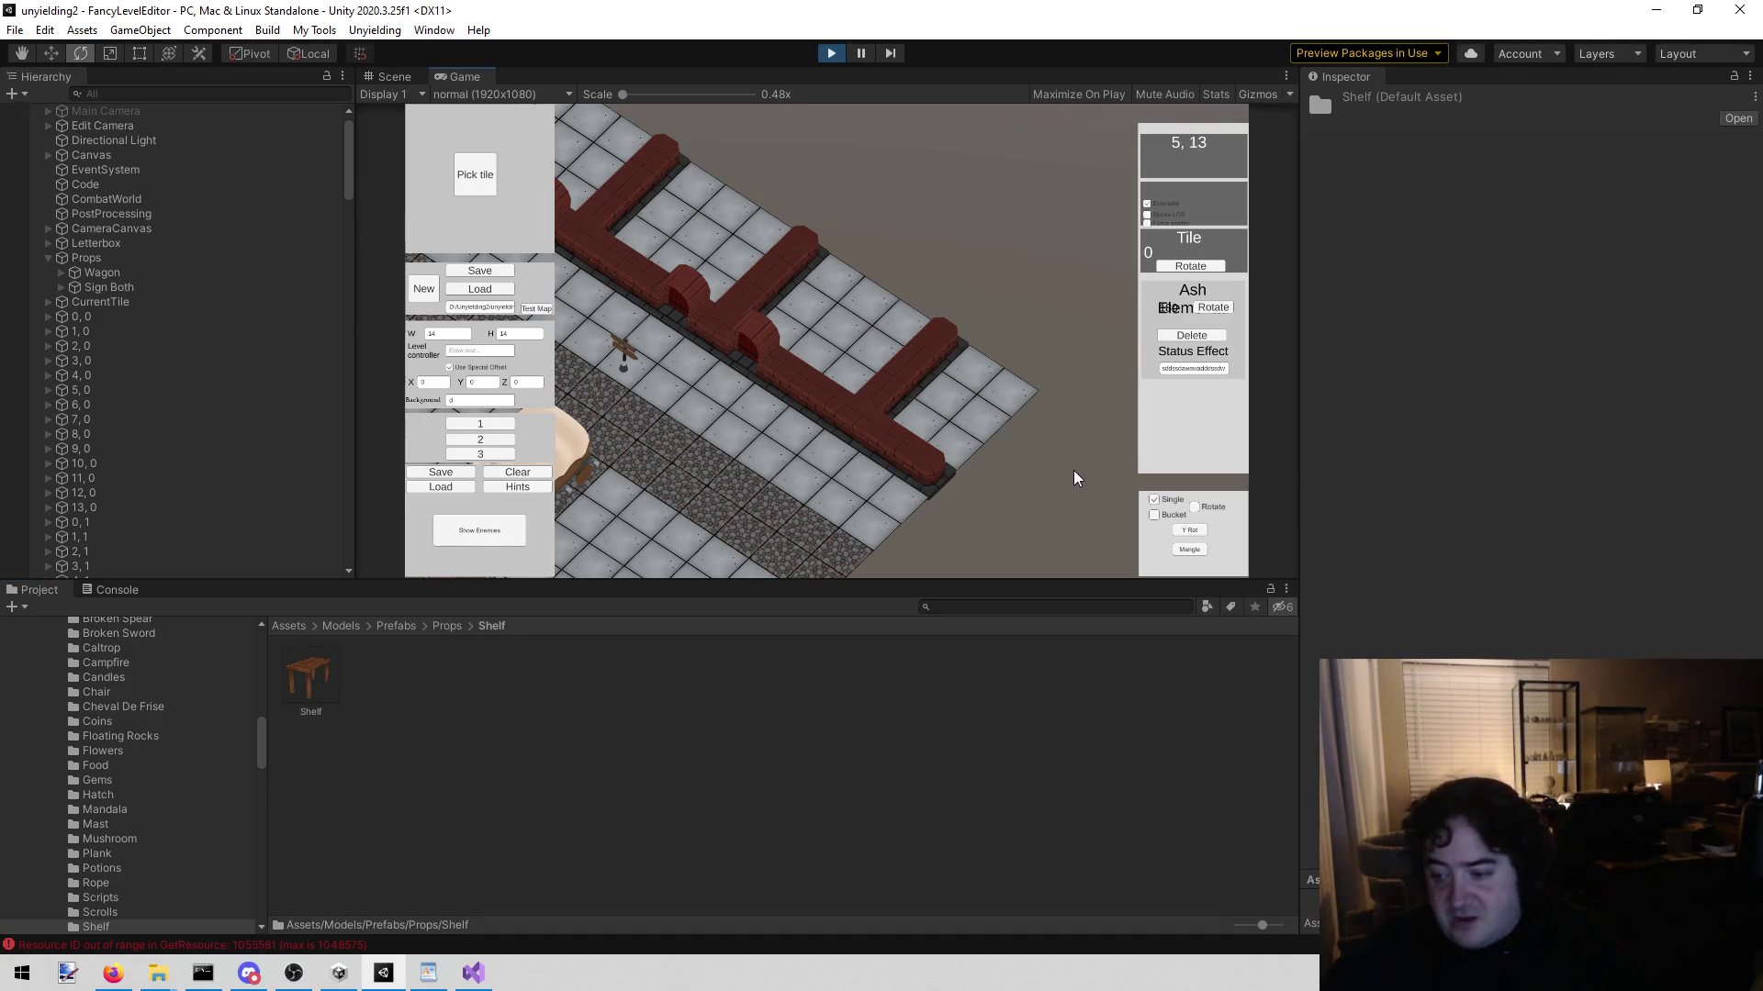
key(s)
key(a)
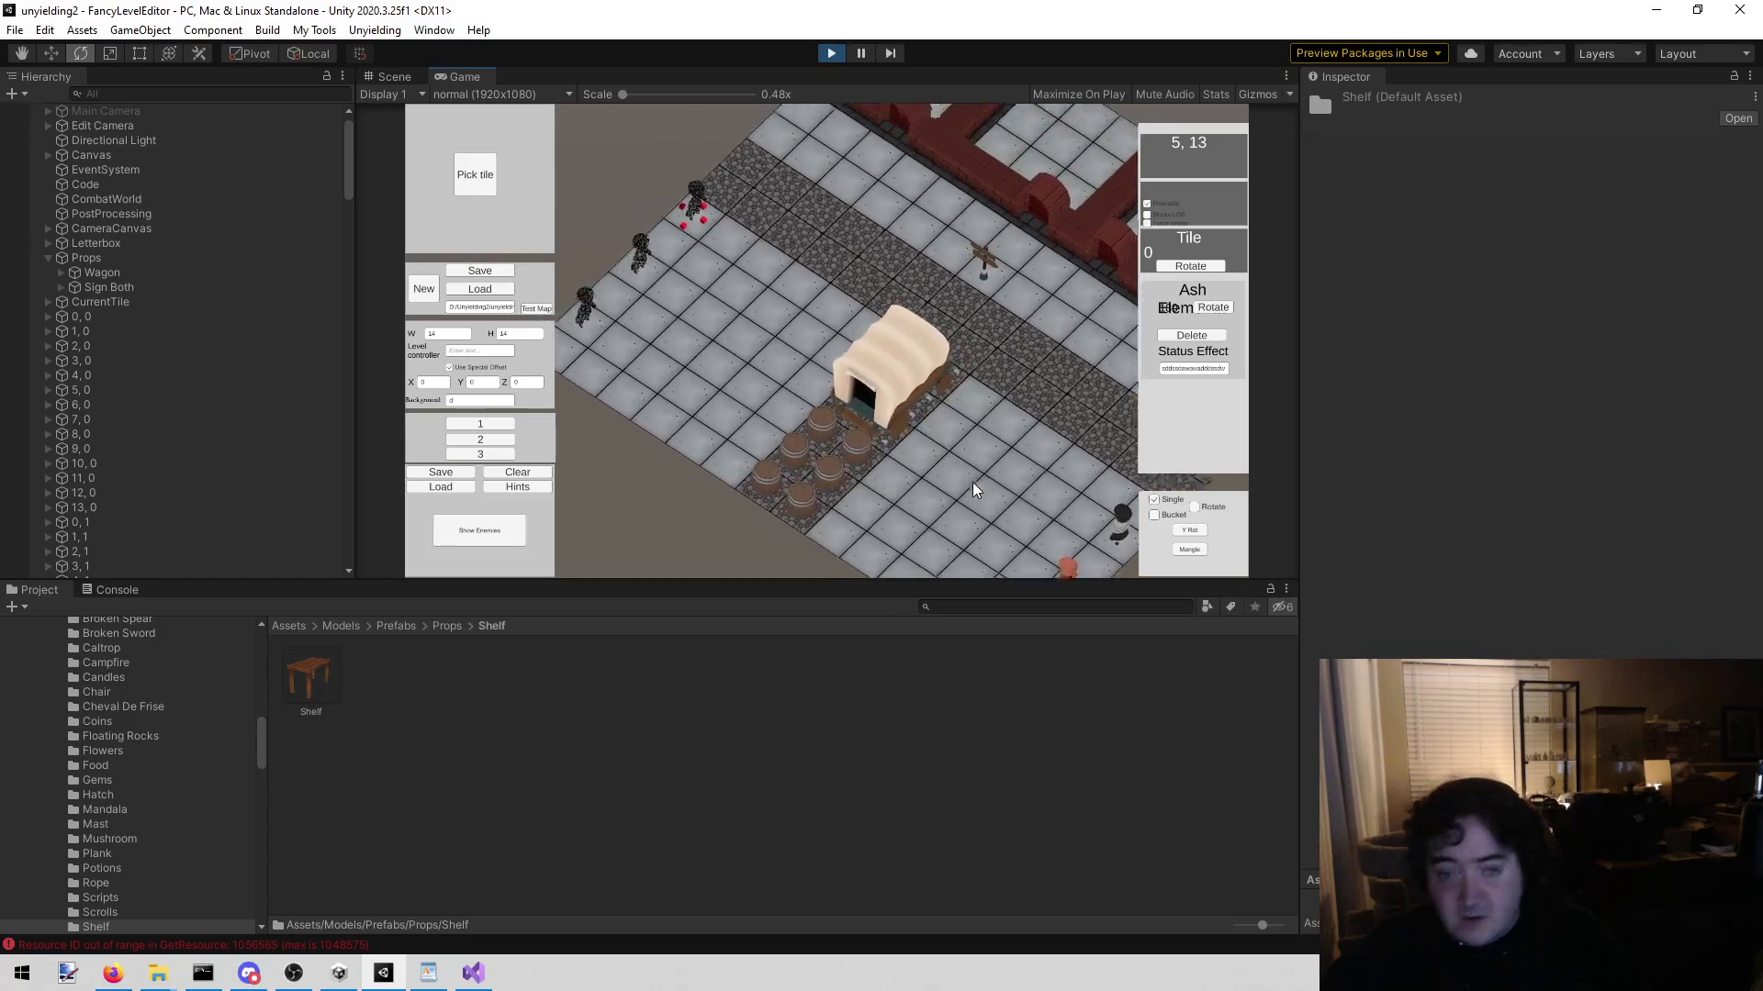
key(w)
key(d)
key(d)
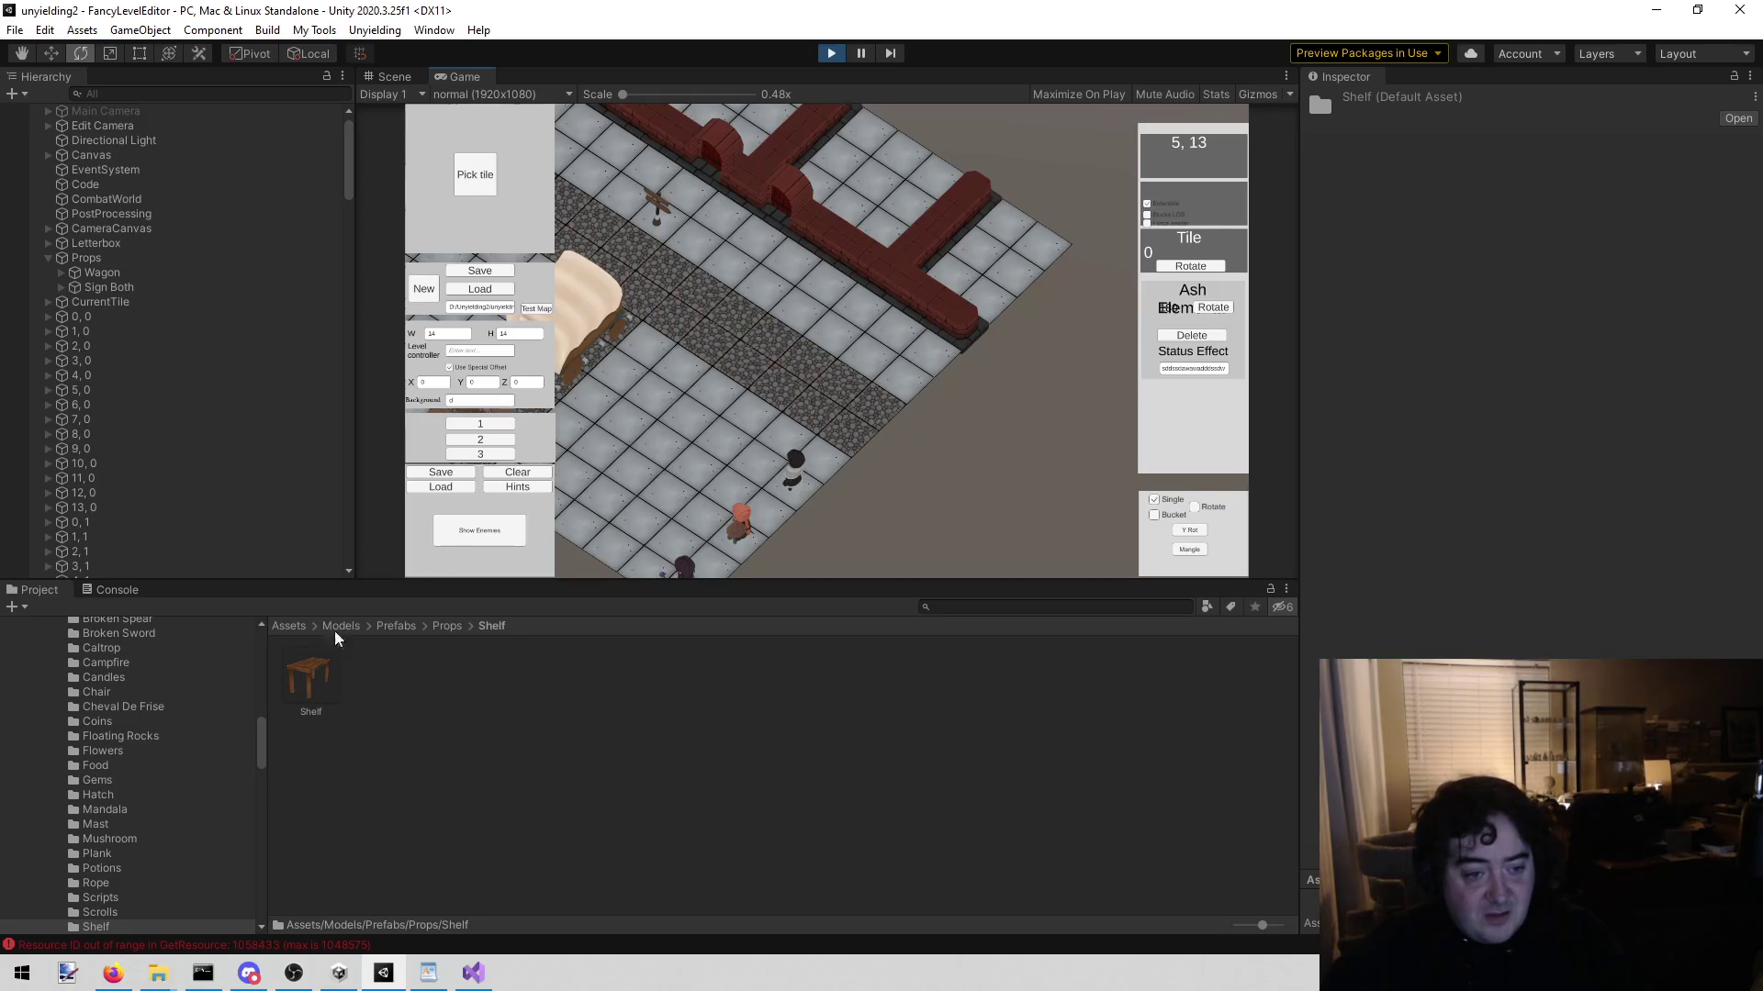
mouse_move(306, 688)
mouse_down()
mouse_move(175, 266)
mouse_move(145, 243)
mouse_move(145, 258)
mouse_up()
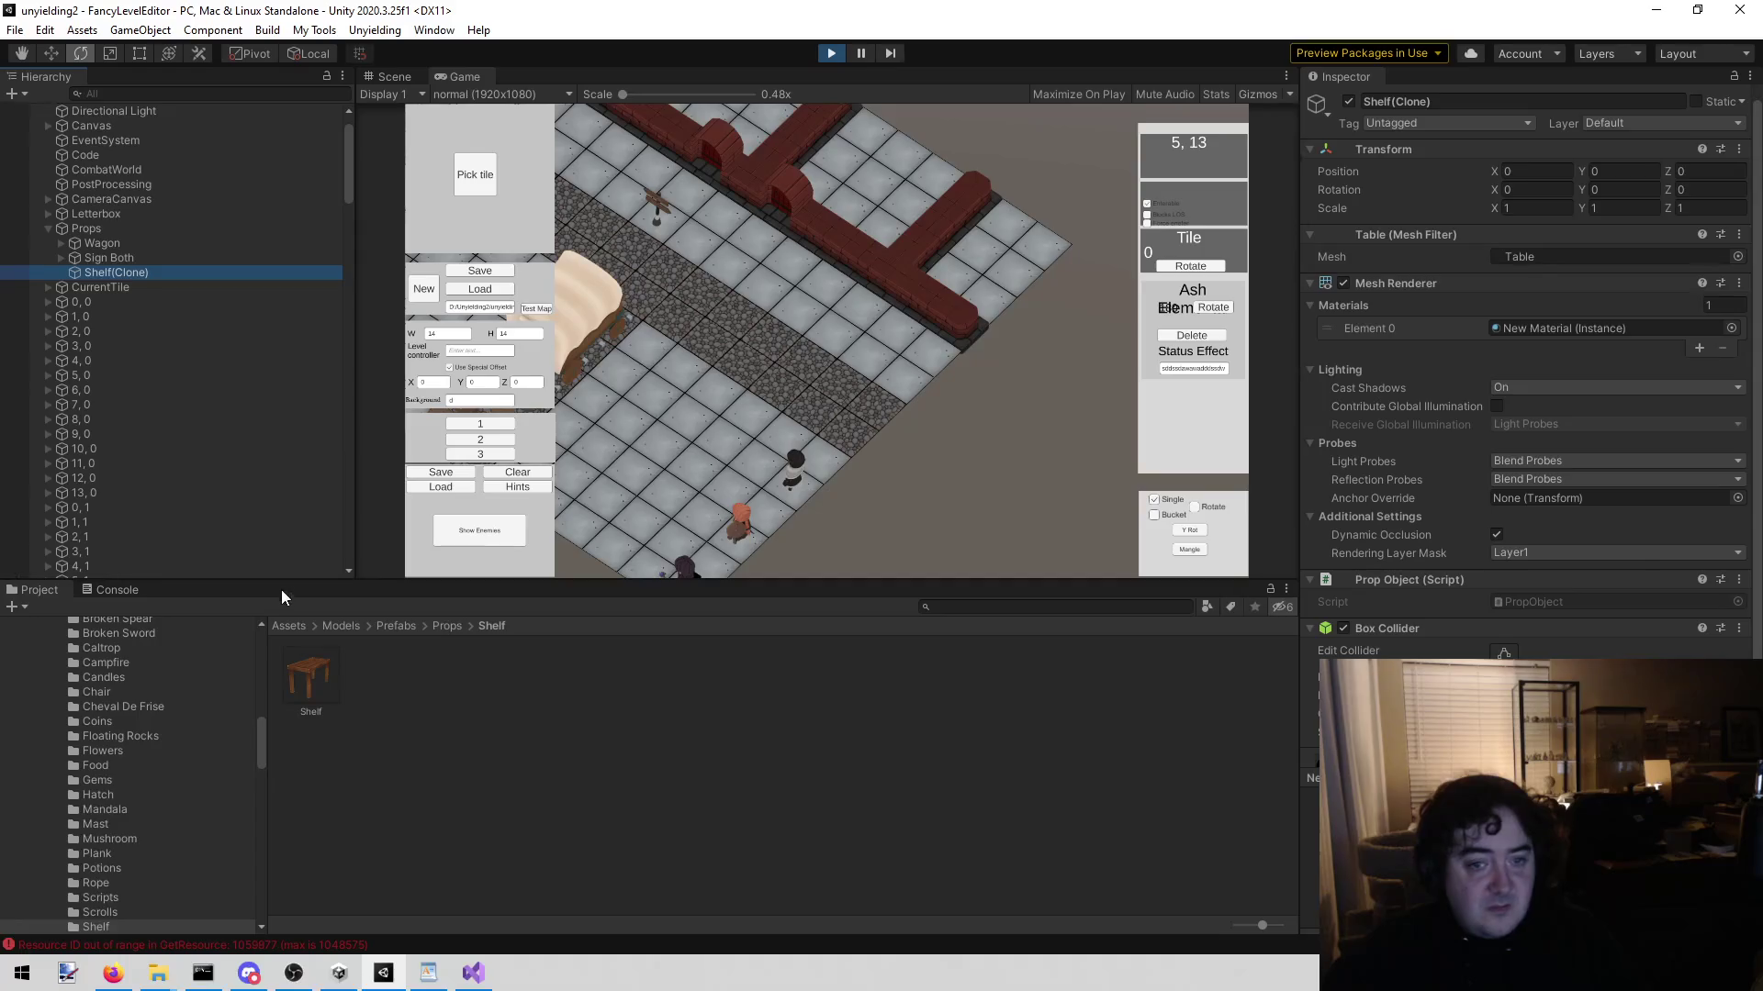
Step: In the Scene view, orbit around the level and frame the new Shelf(Clone)
click(393, 70)
drag(512, 217, 757, 211)
mouse_move(723, 140)
mouse_down()
mouse_move(719, 748)
mouse_move(560, 918)
mouse_move(1101, 138)
mouse_move(1276, 41)
mouse_move(1081, 288)
mouse_move(703, 166)
mouse_up()
double_click(156, 267)
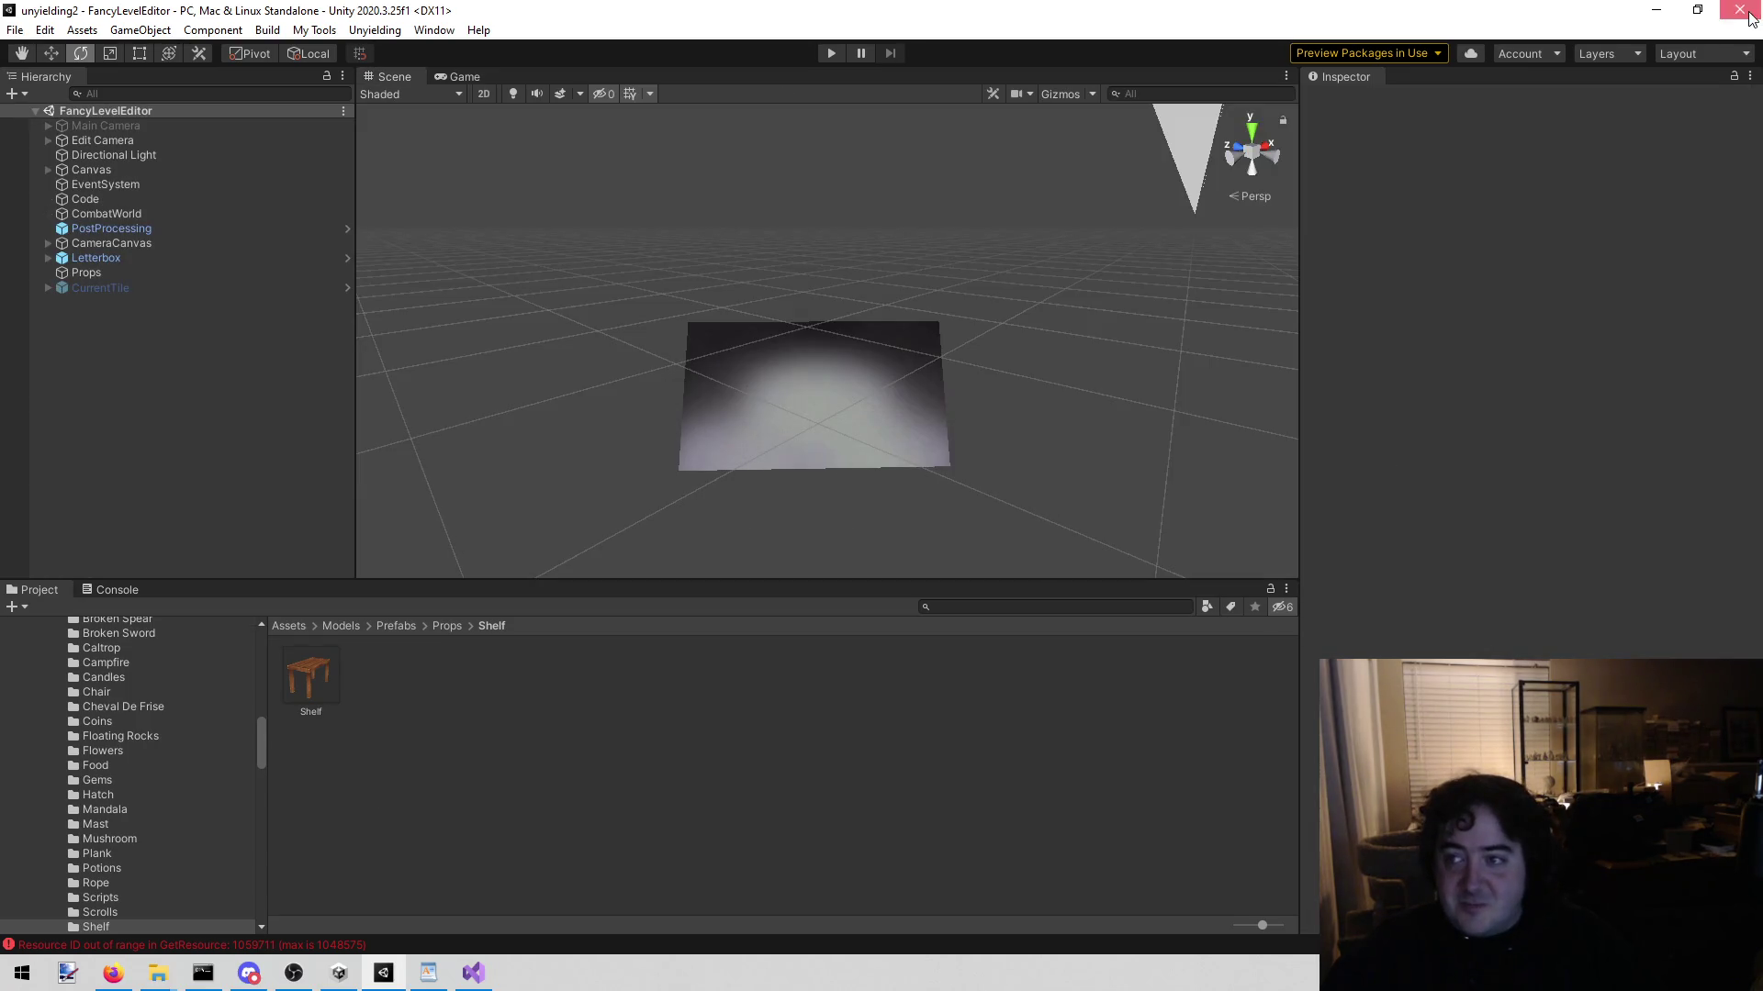
Step: Close the Unity editor window, leaving the Windows desktop showing
click(1749, 16)
mouse_move(113, 973)
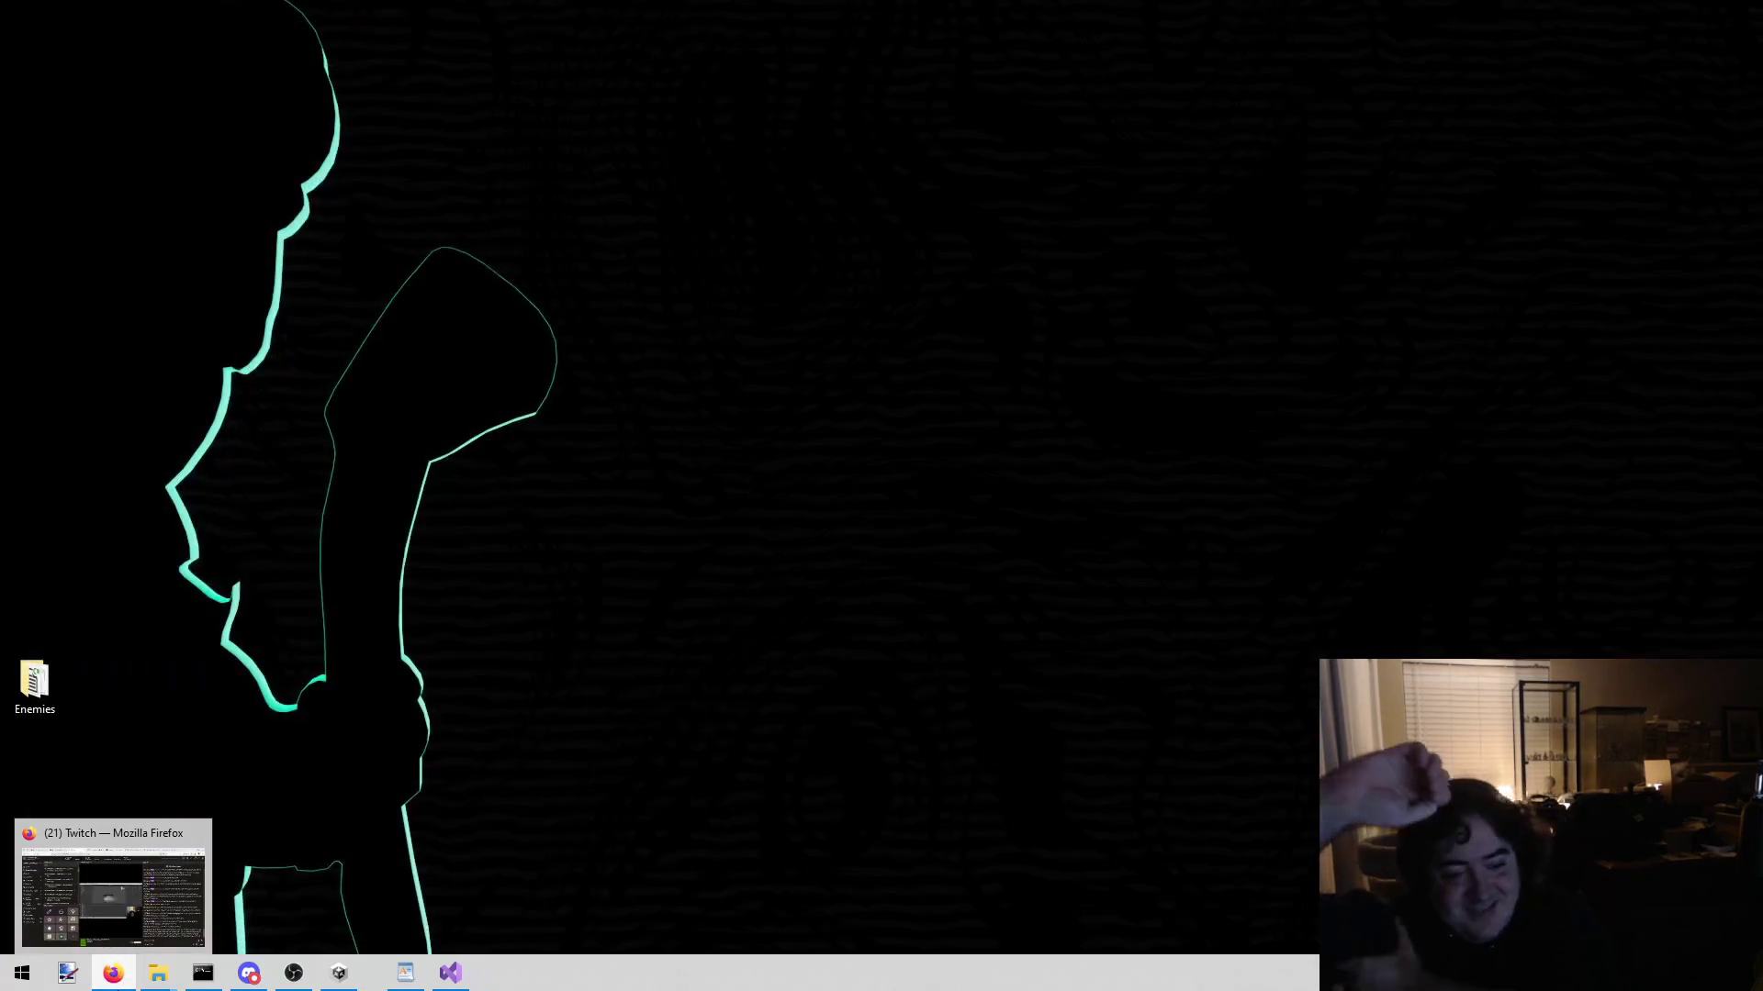